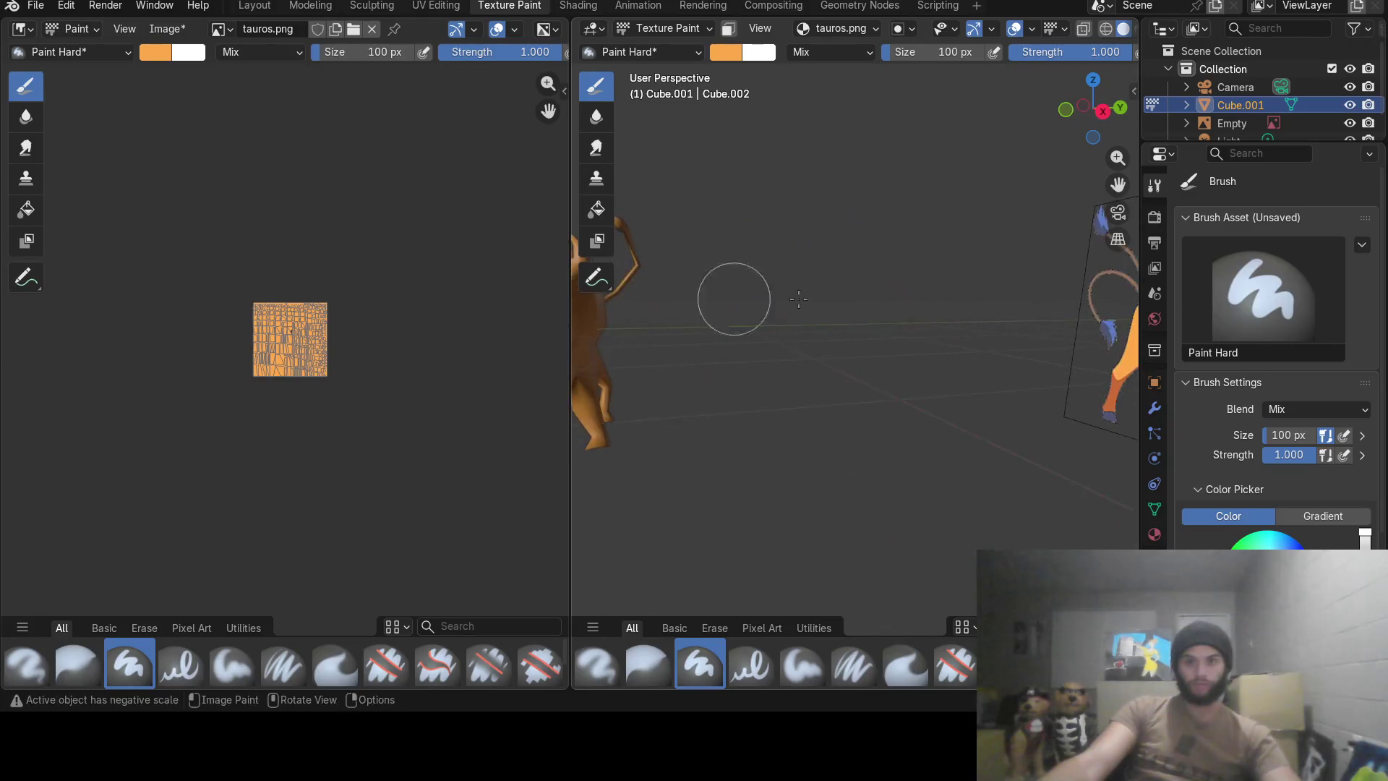
Frame the orange low-poly bull close up beside the Tauros reference image.
middle_drag(859, 319, 731, 298)
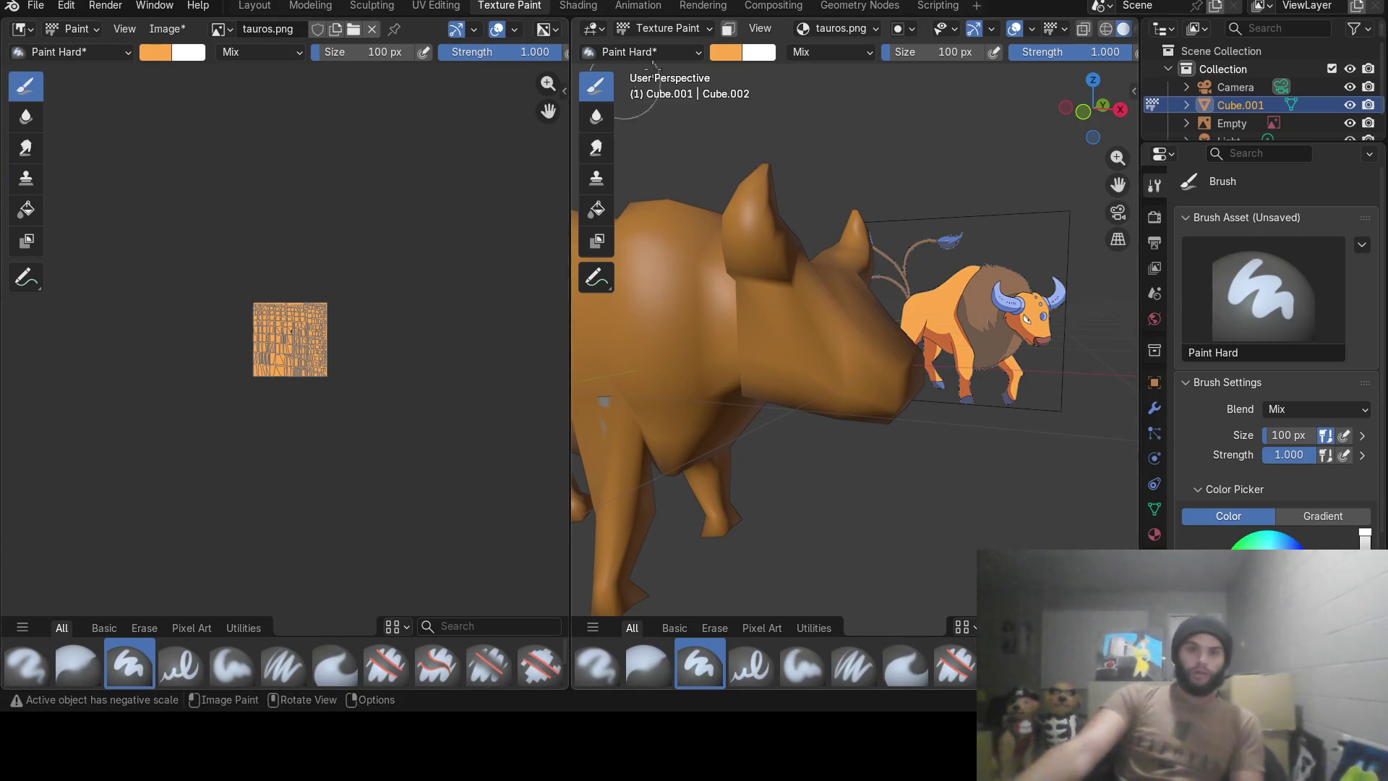
click(725, 51)
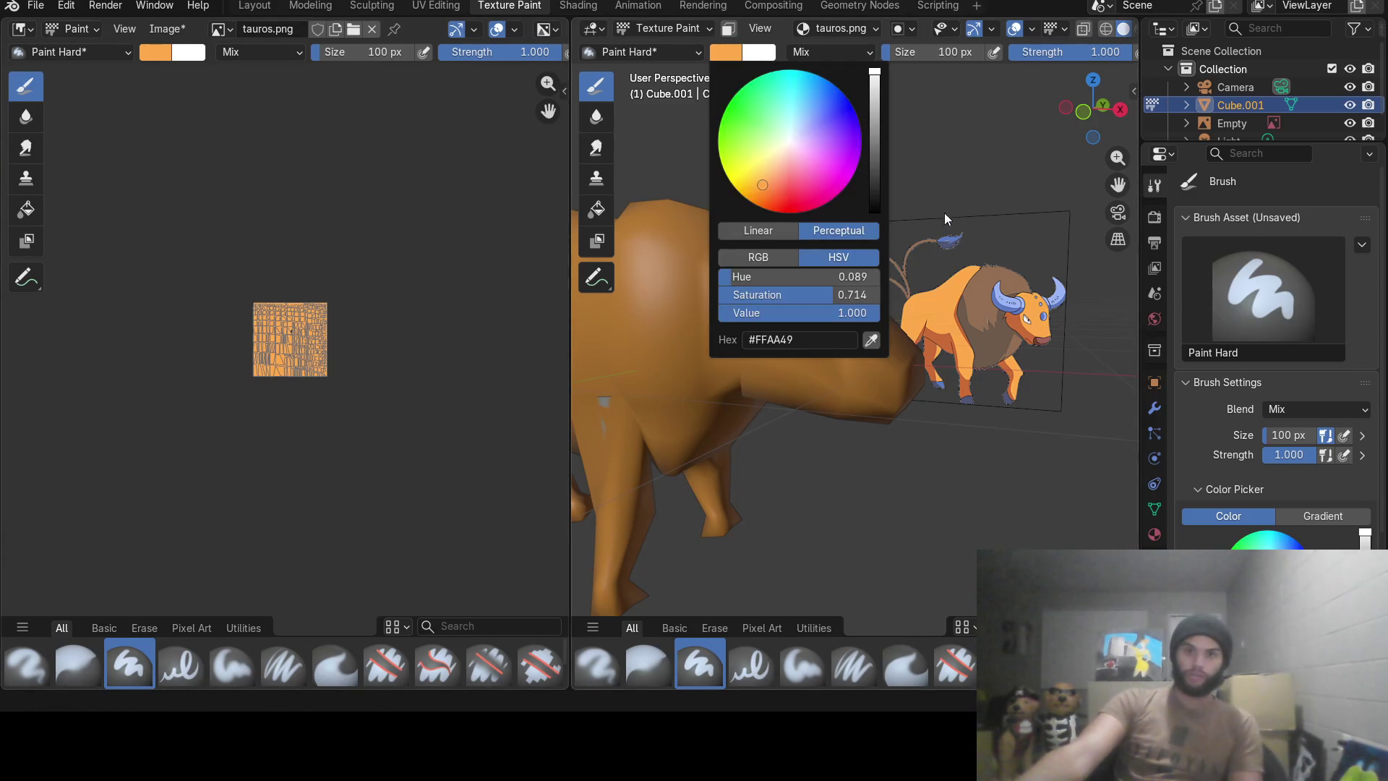
Sample the brown mane colour from the reference and paint a first brown oval on the body.
click(870, 339)
click(993, 292)
mouse_move(993, 290)
middle_down()
mouse_move(778, 336)
mouse_move(748, 311)
mouse_move(775, 294)
mouse_move(657, 304)
mouse_move(712, 288)
mouse_move(869, 305)
mouse_move(848, 315)
middle_up()
scroll(793, 298, up, 4)
scroll(848, 315, up, 1)
scroll(848, 315, up, 2)
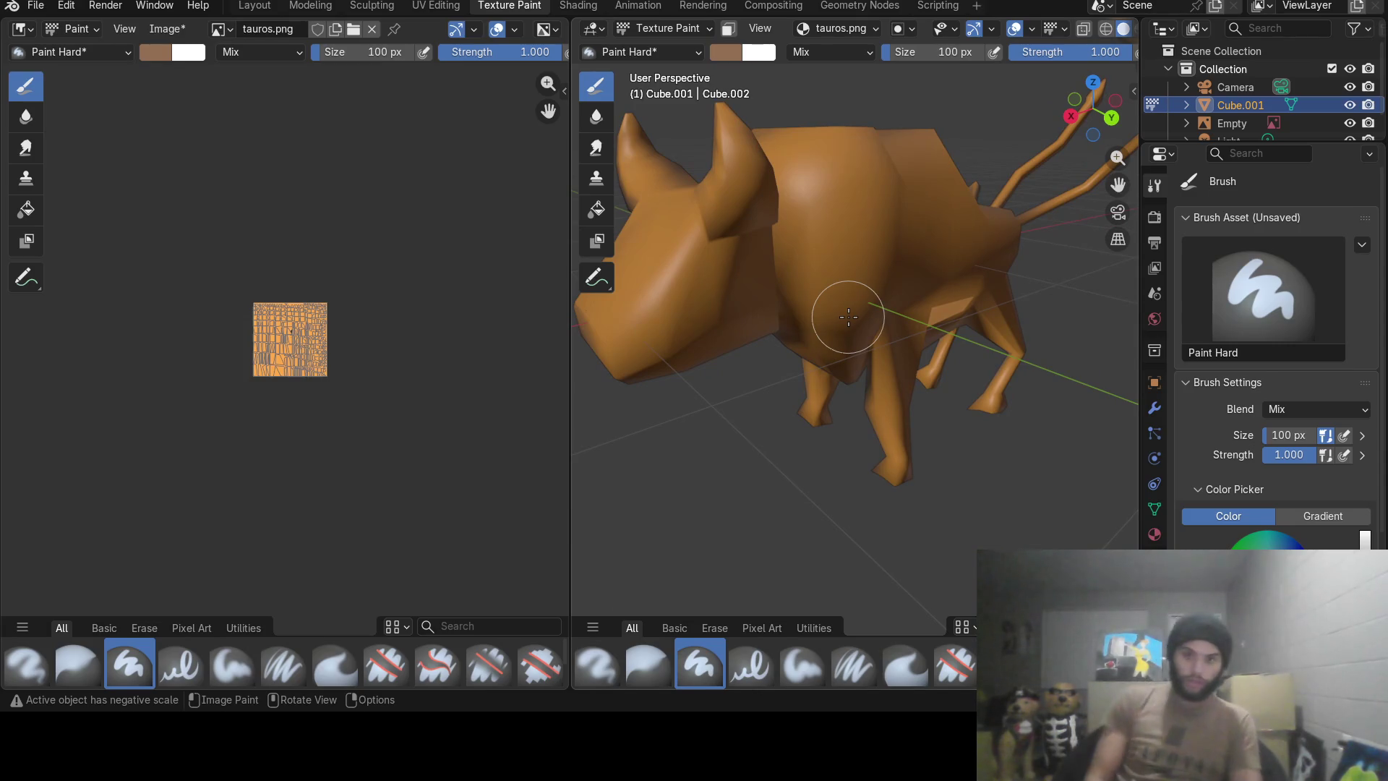
drag(822, 226, 826, 260)
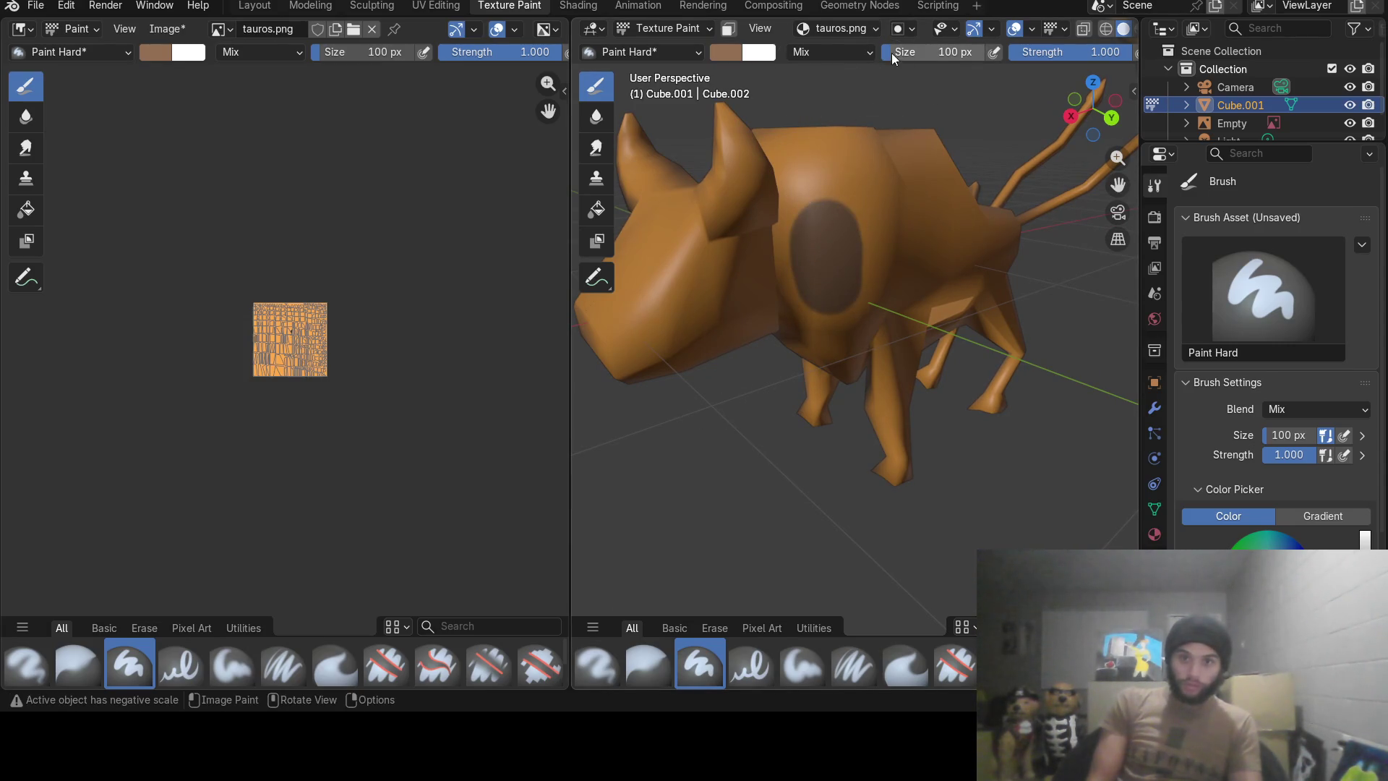
Shrink the brush to 17 px for the shoulder patch.
drag(892, 54, 874, 56)
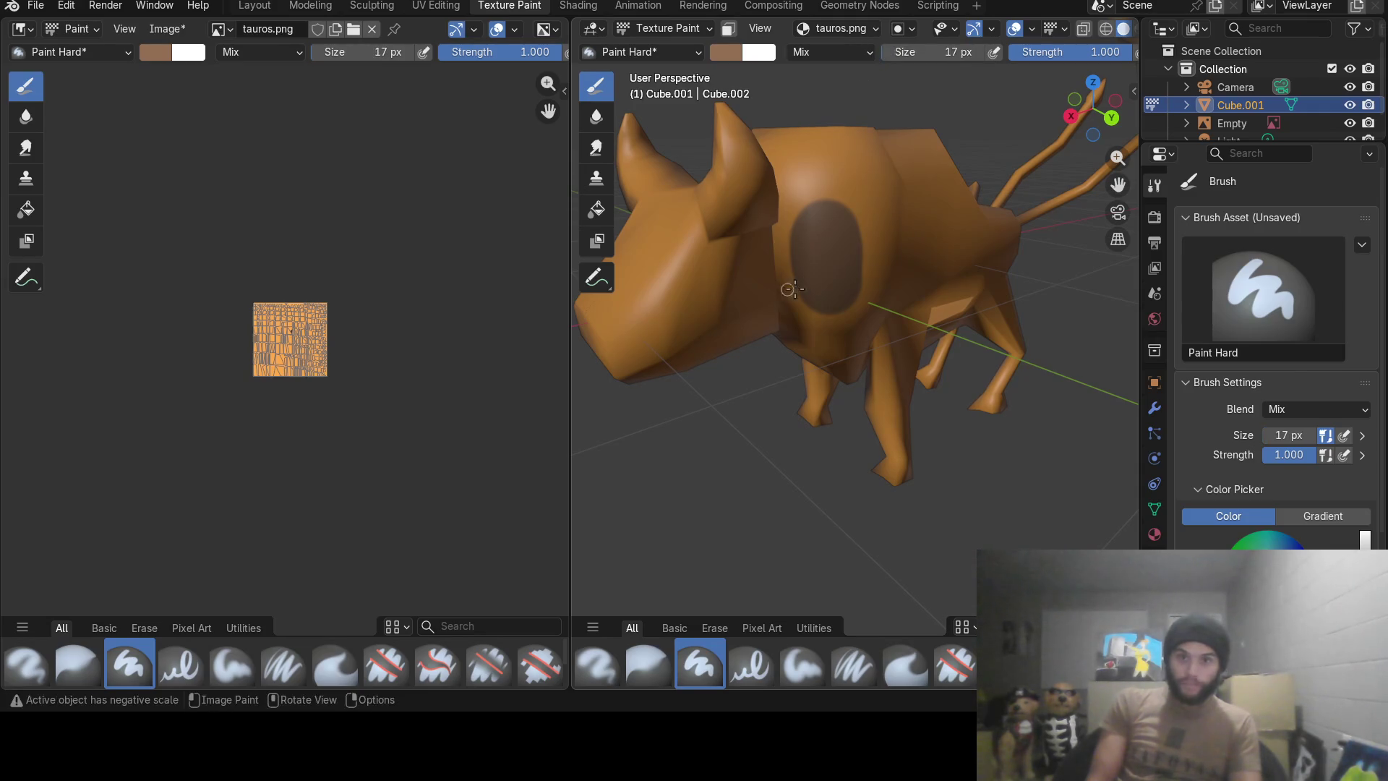
mouse_move(823, 200)
mouse_down()
mouse_move(822, 161)
mouse_move(840, 236)
mouse_up()
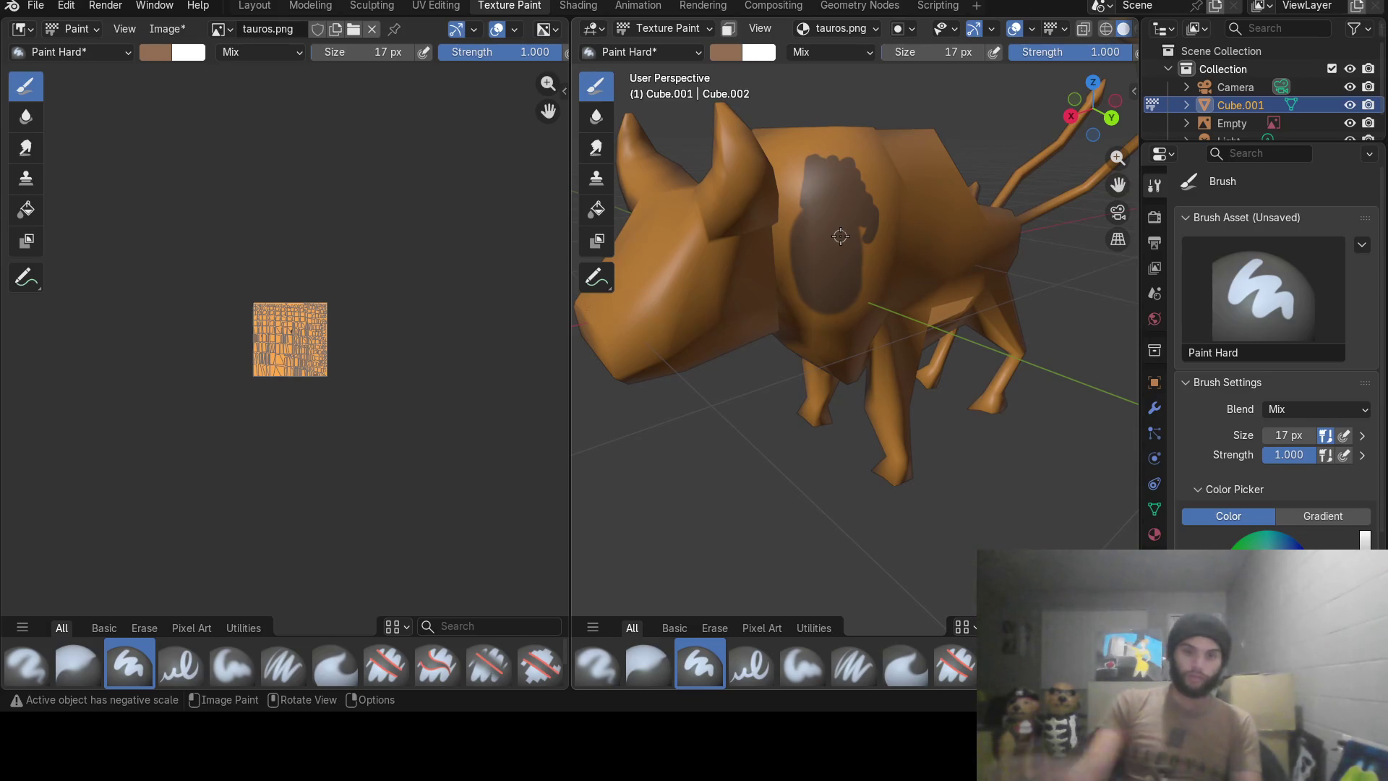
mouse_move(841, 237)
middle_down()
mouse_move(825, 253)
mouse_move(778, 224)
middle_up()
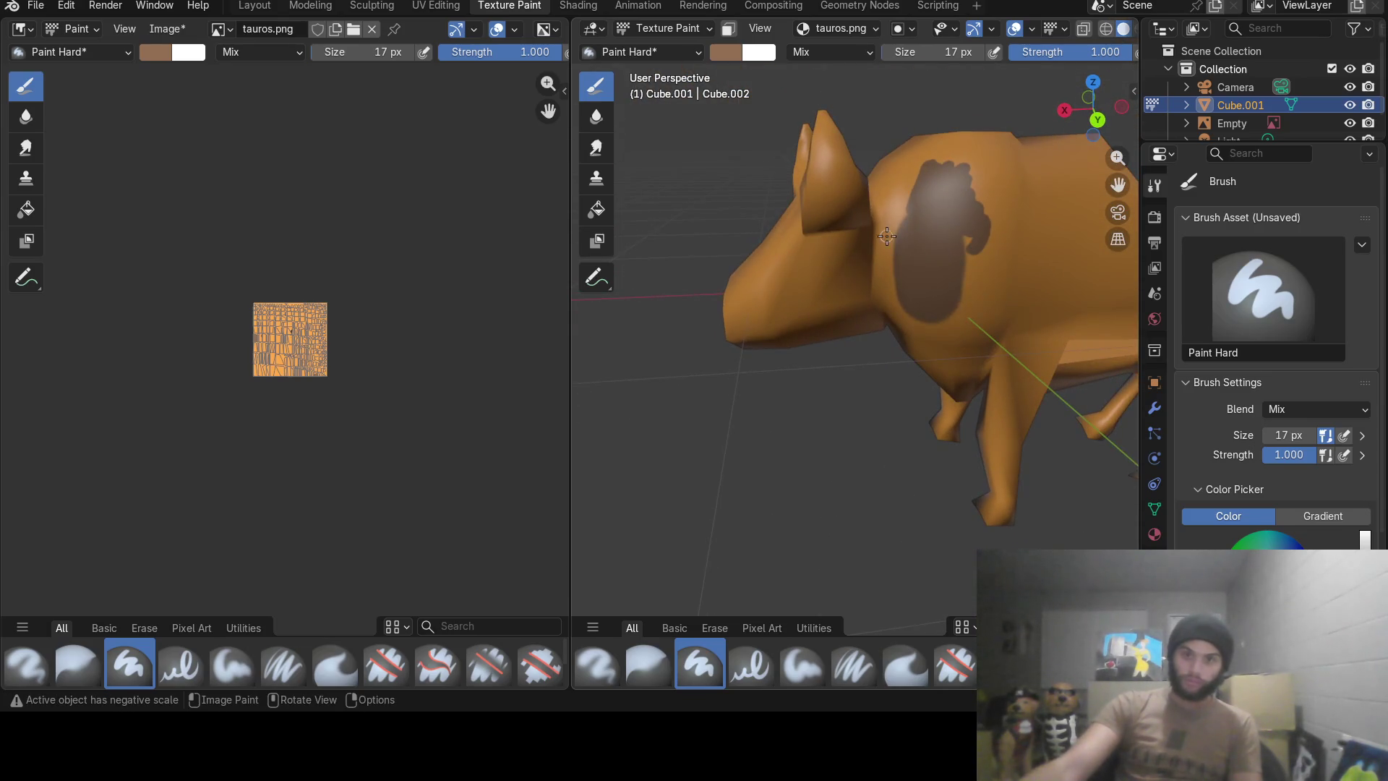
Paint the dark brown patch over the bull's shoulder and down onto the chest.
drag(888, 235, 900, 240)
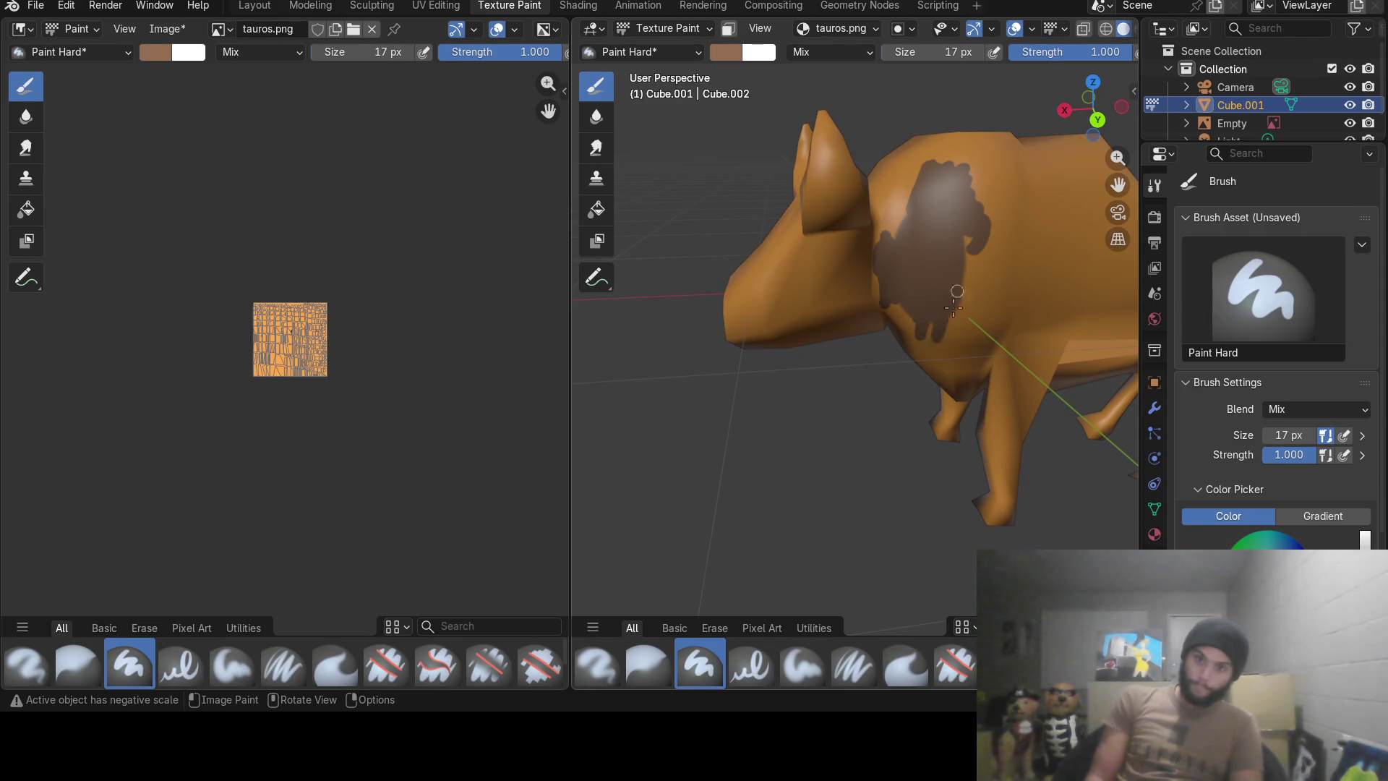
drag(958, 290, 959, 292)
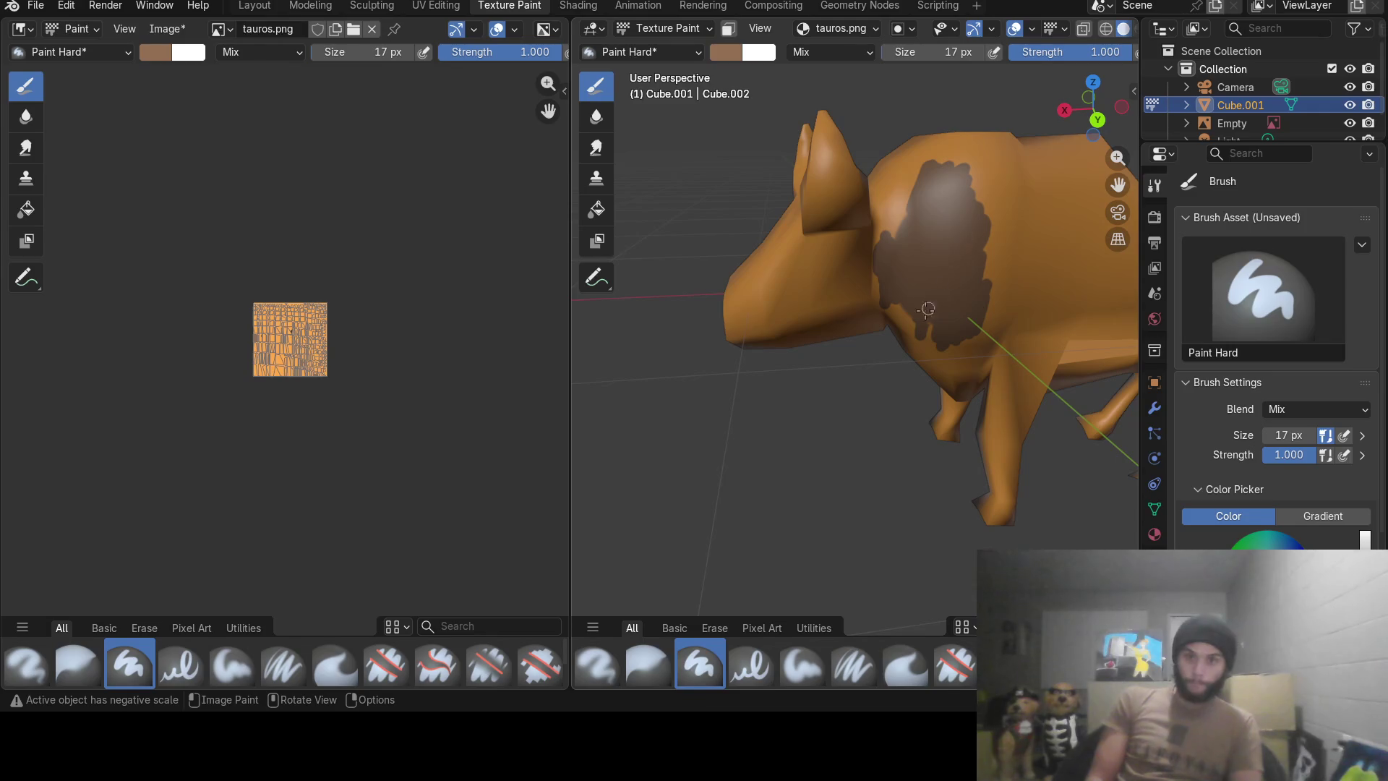
drag(920, 339, 953, 370)
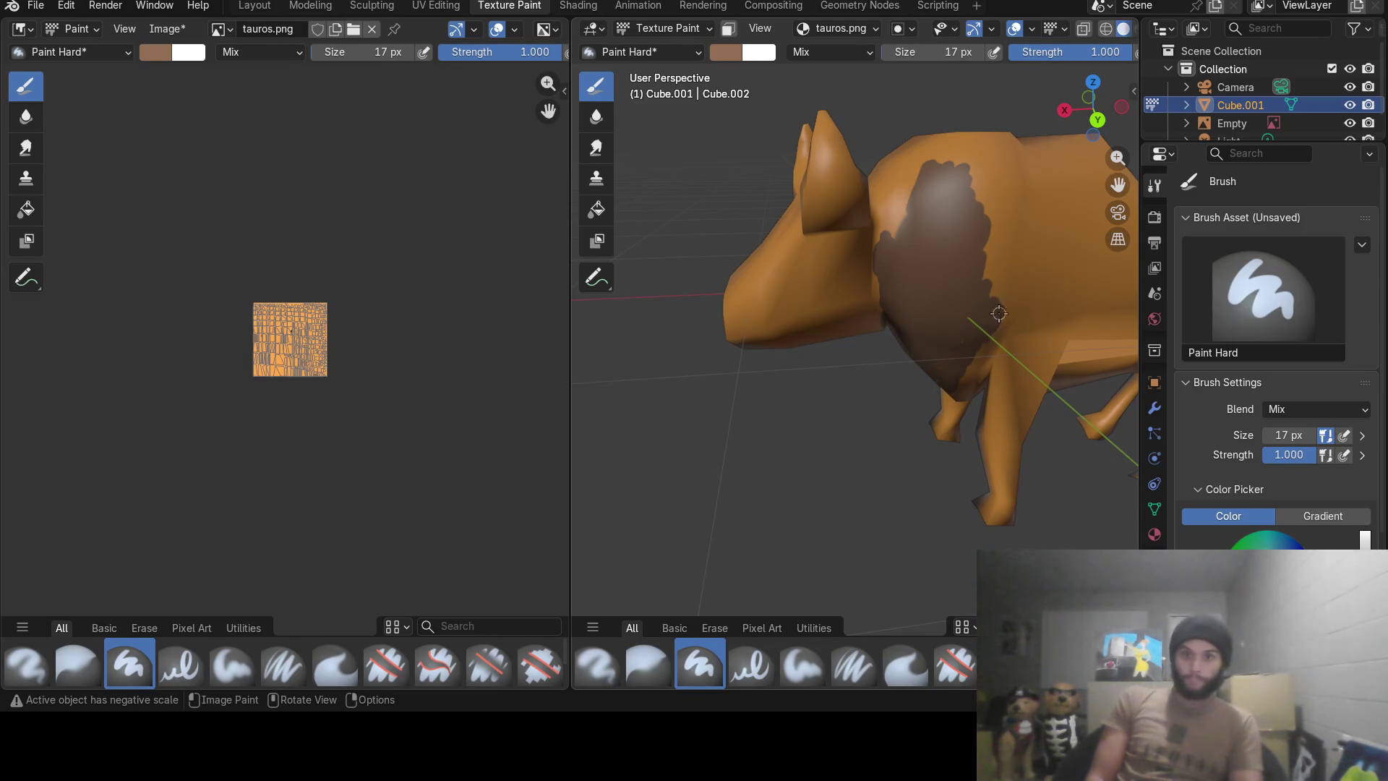
drag(1000, 314, 983, 261)
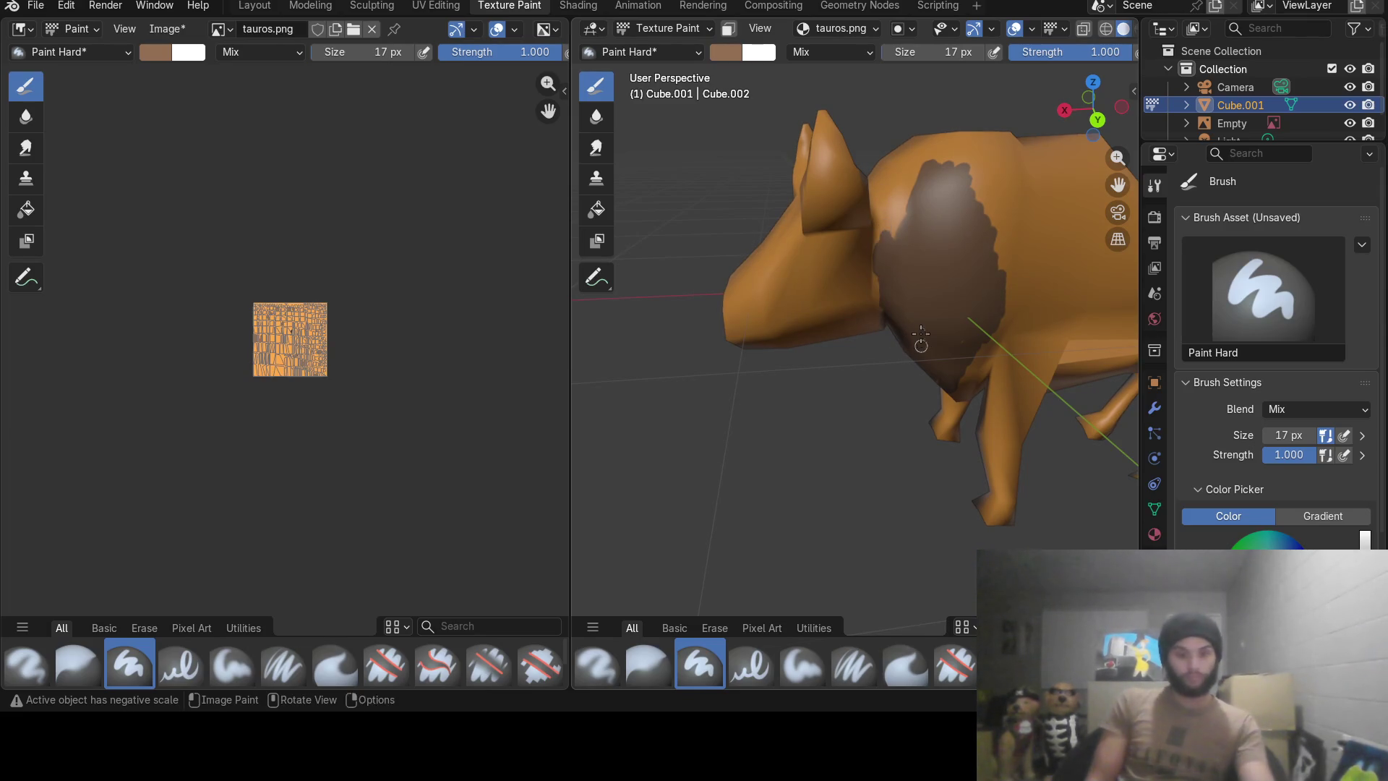
Orbit the bull to check the patch from other sides, tail included.
mouse_move(934, 326)
middle_down()
mouse_move(895, 200)
mouse_move(874, 394)
middle_up()
middle_drag(863, 484, 781, 401)
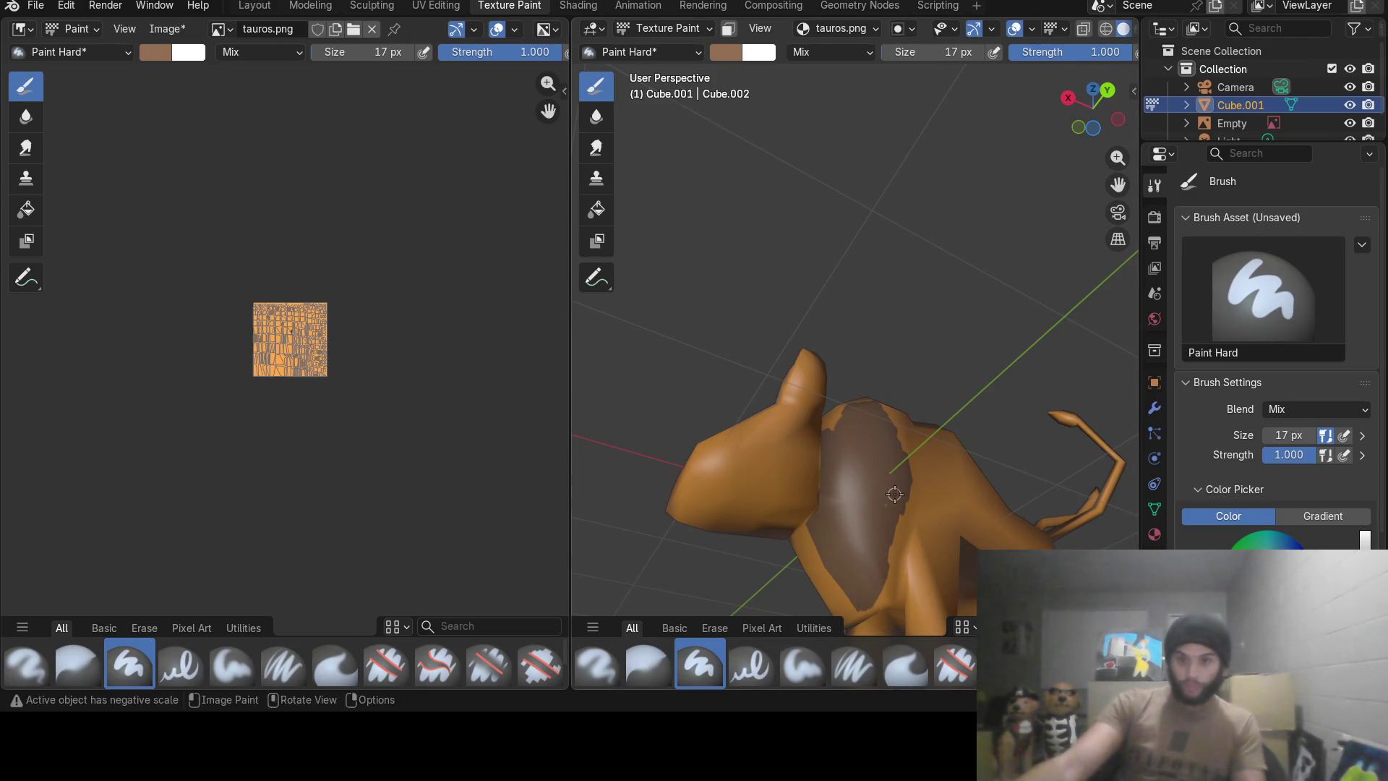
mouse_move(839, 600)
middle_down()
mouse_move(788, 549)
mouse_move(865, 457)
middle_up()
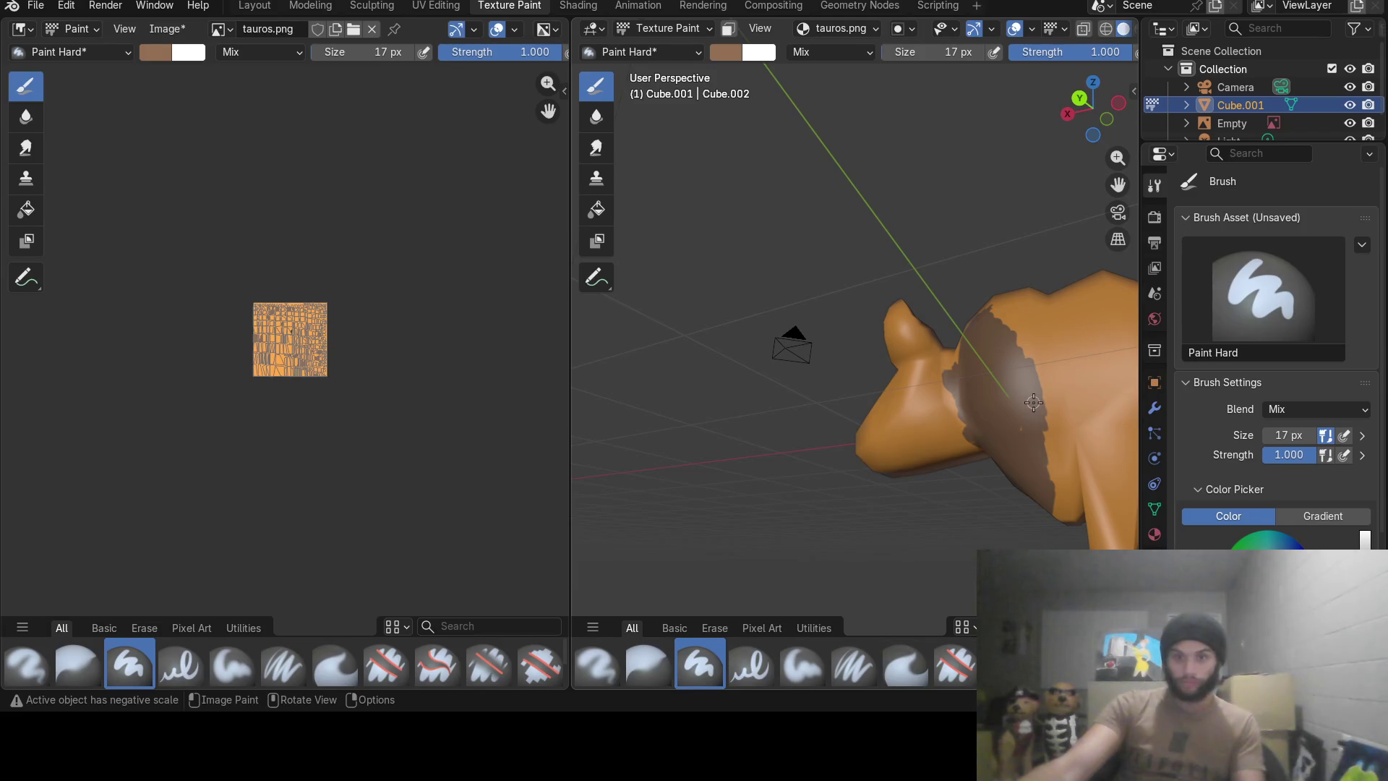
Spread brown up the shoulder and fill the orange gaps atop the mane patch.
middle_drag(1041, 387, 979, 270)
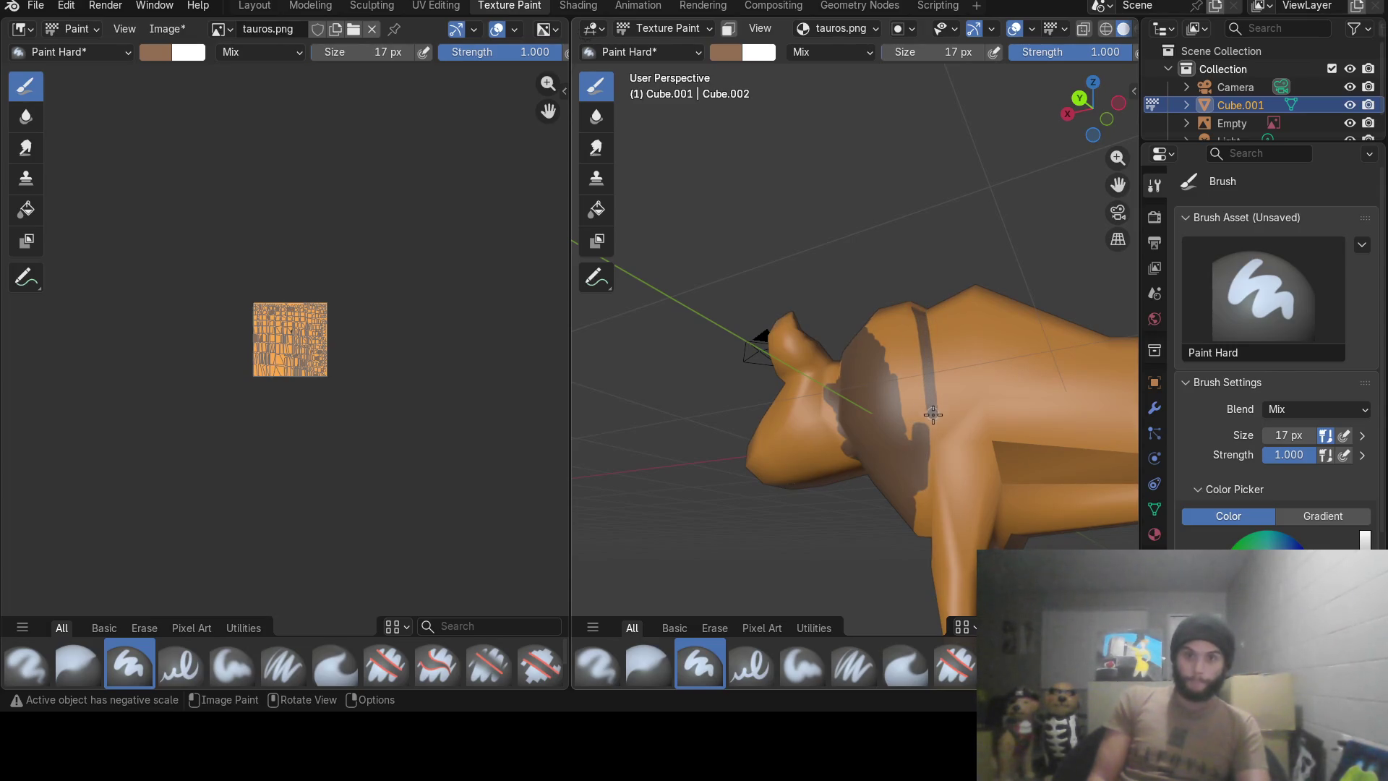
mouse_move(912, 453)
mouse_down()
mouse_move(912, 365)
mouse_move(885, 347)
mouse_up()
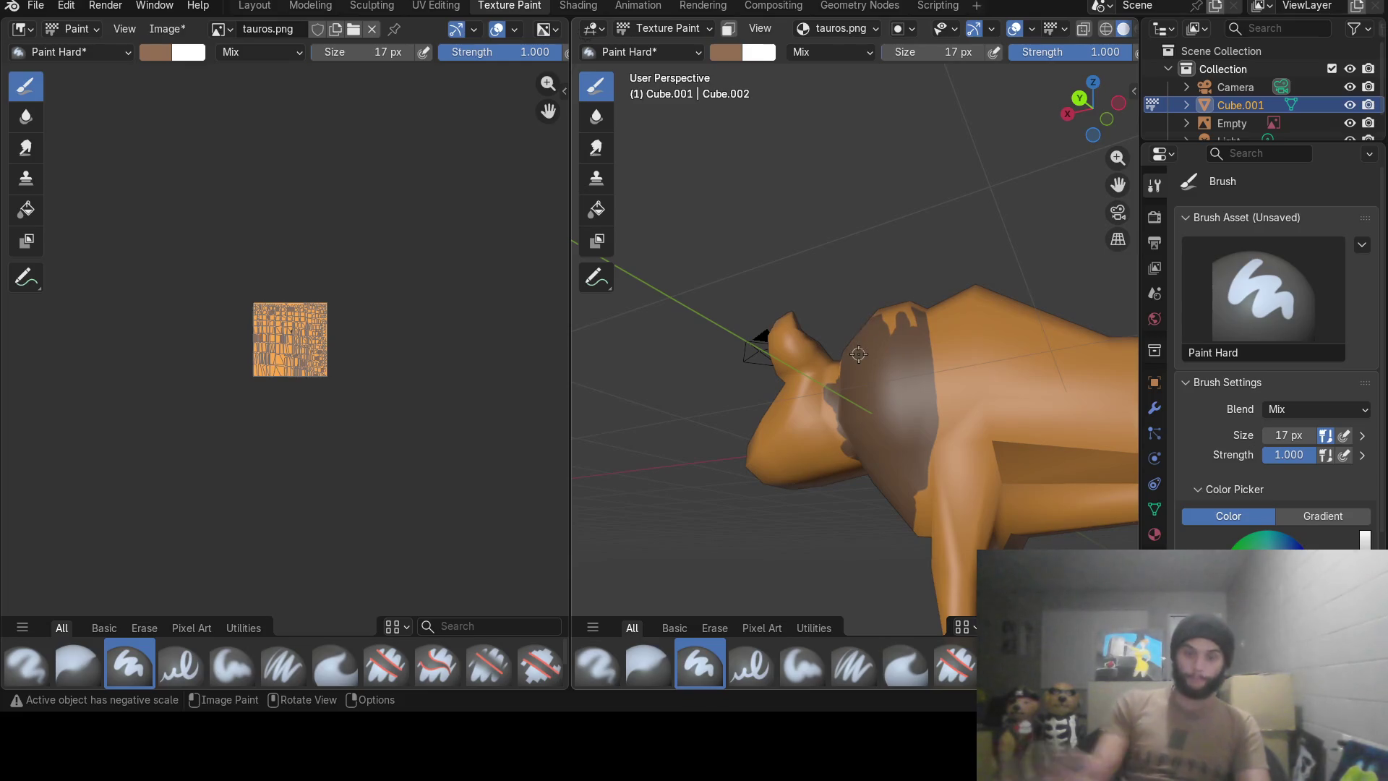
mouse_move(846, 214)
middle_down()
mouse_move(925, 347)
mouse_move(906, 345)
middle_up()
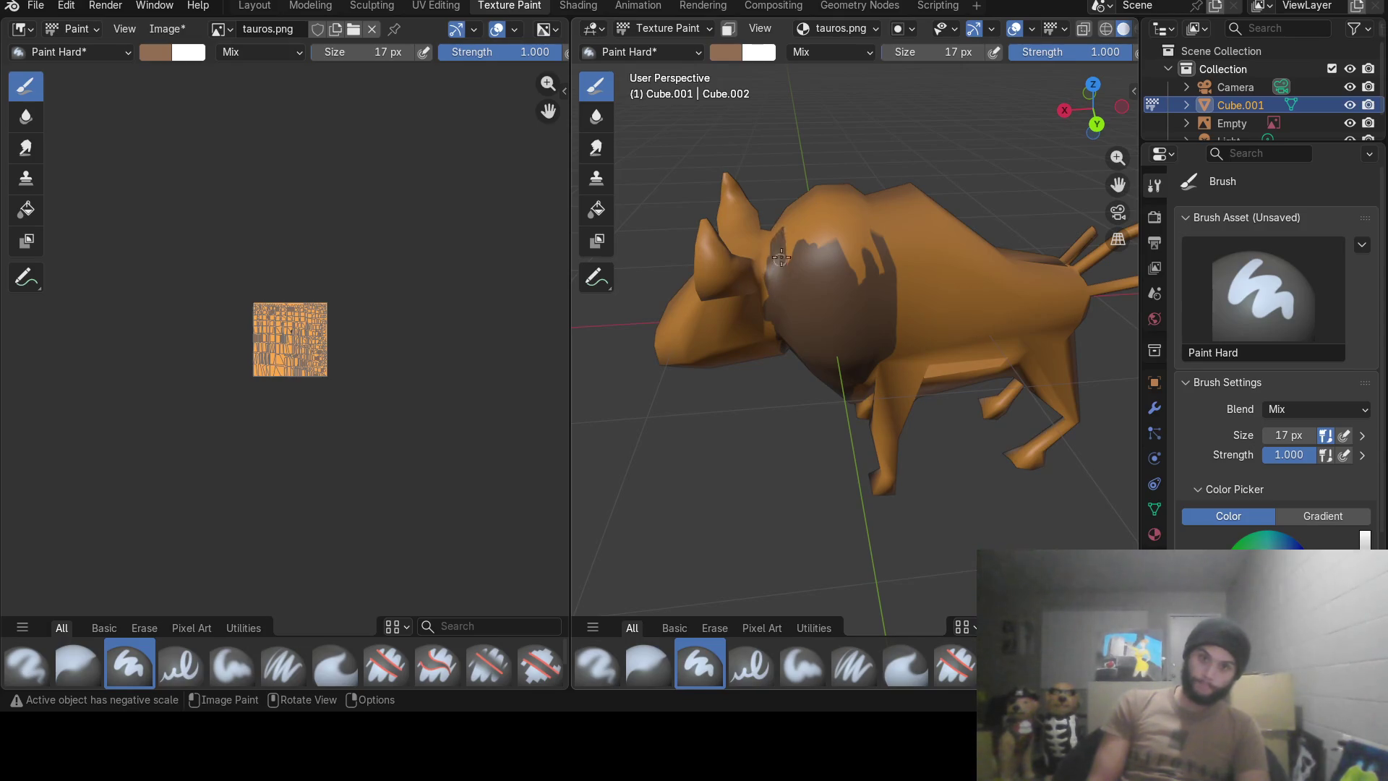
mouse_move(816, 250)
mouse_down()
mouse_move(848, 237)
mouse_move(859, 251)
mouse_up()
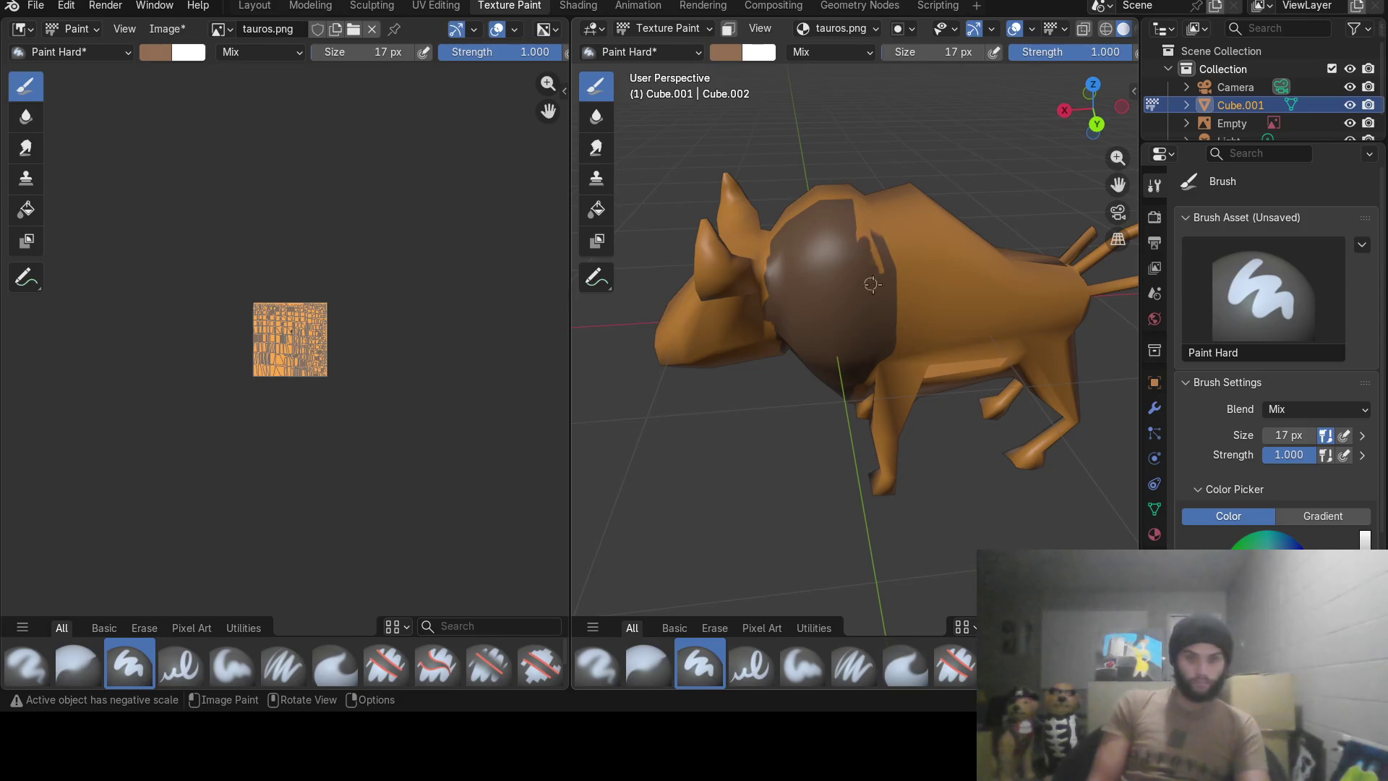
mouse_move(871, 285)
middle_down()
mouse_move(877, 218)
mouse_move(976, 278)
middle_up()
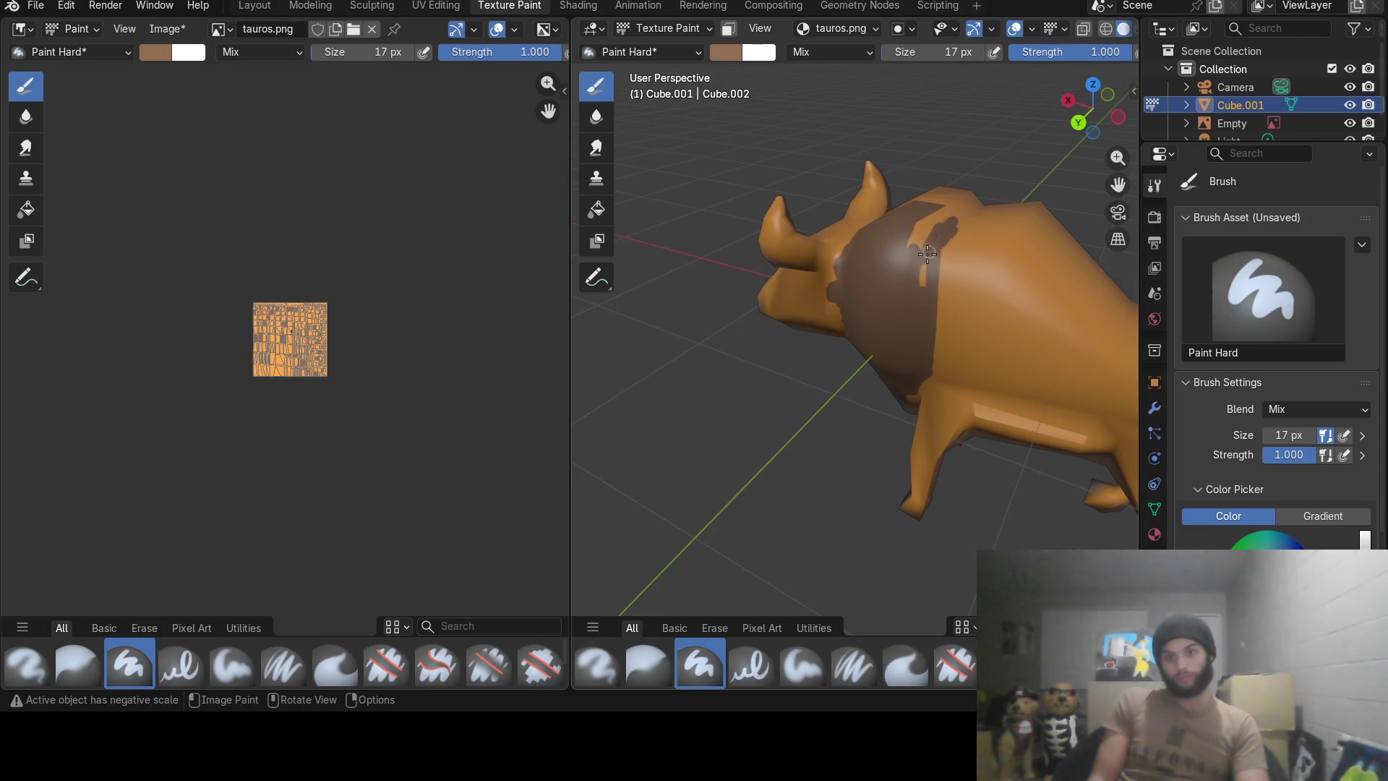
drag(937, 235, 940, 213)
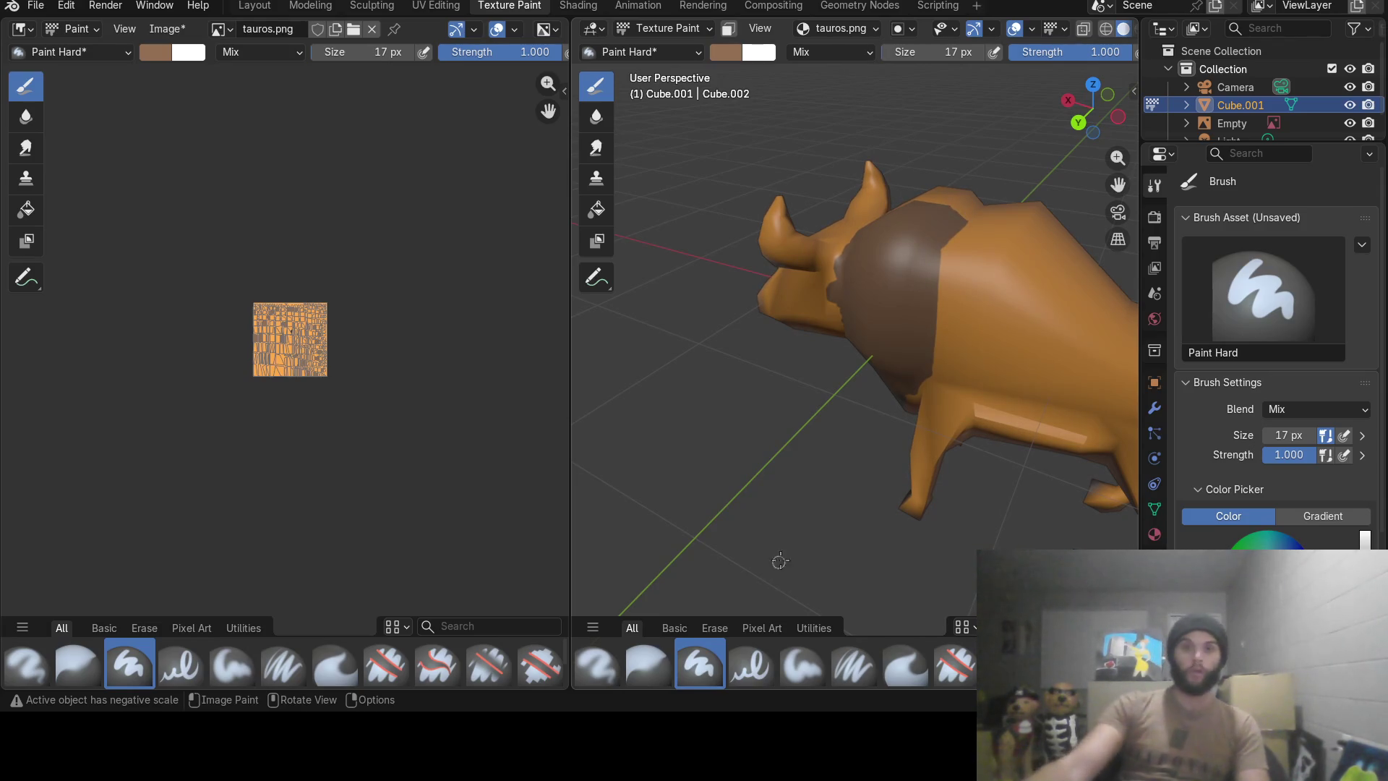
Paint over the light spot on the chest and turn the bull beside the reference.
middle_drag(899, 281, 921, 221)
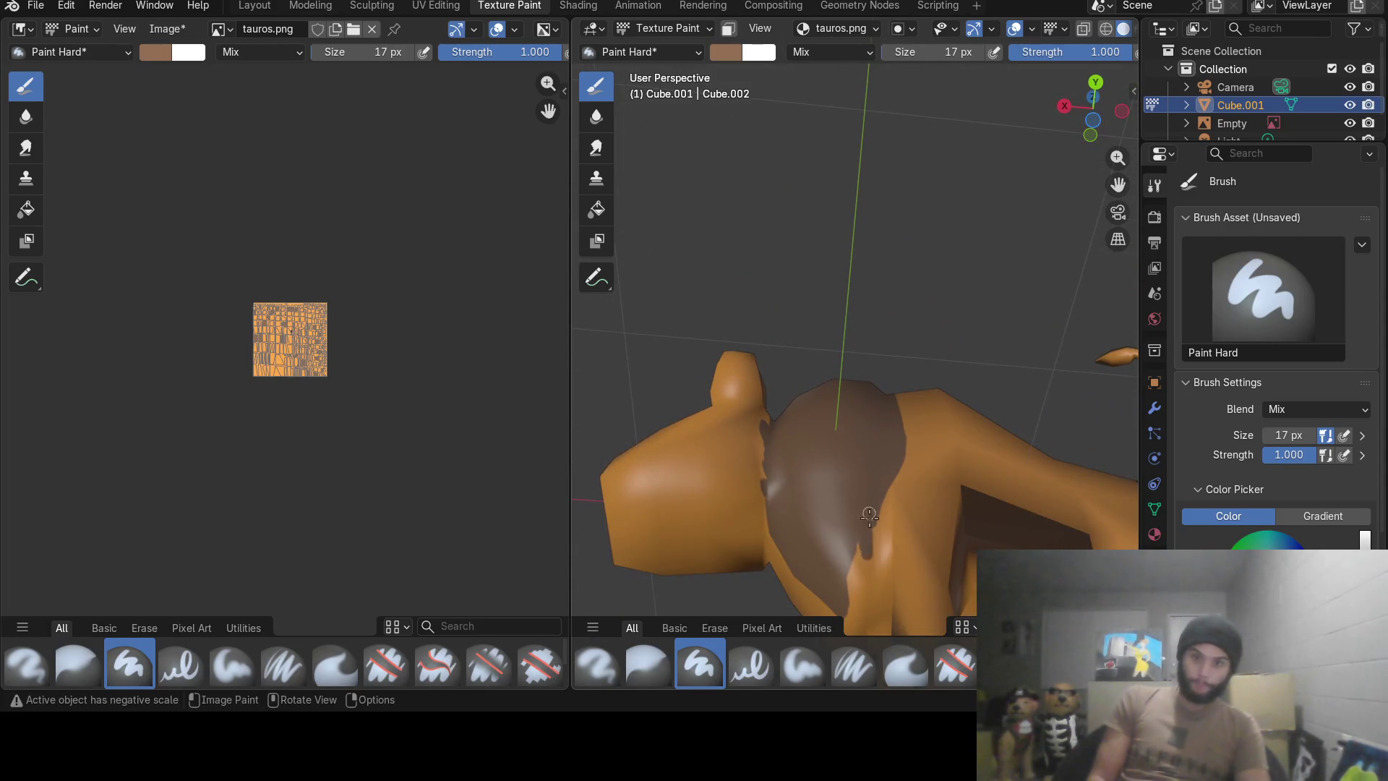
drag(869, 514, 865, 548)
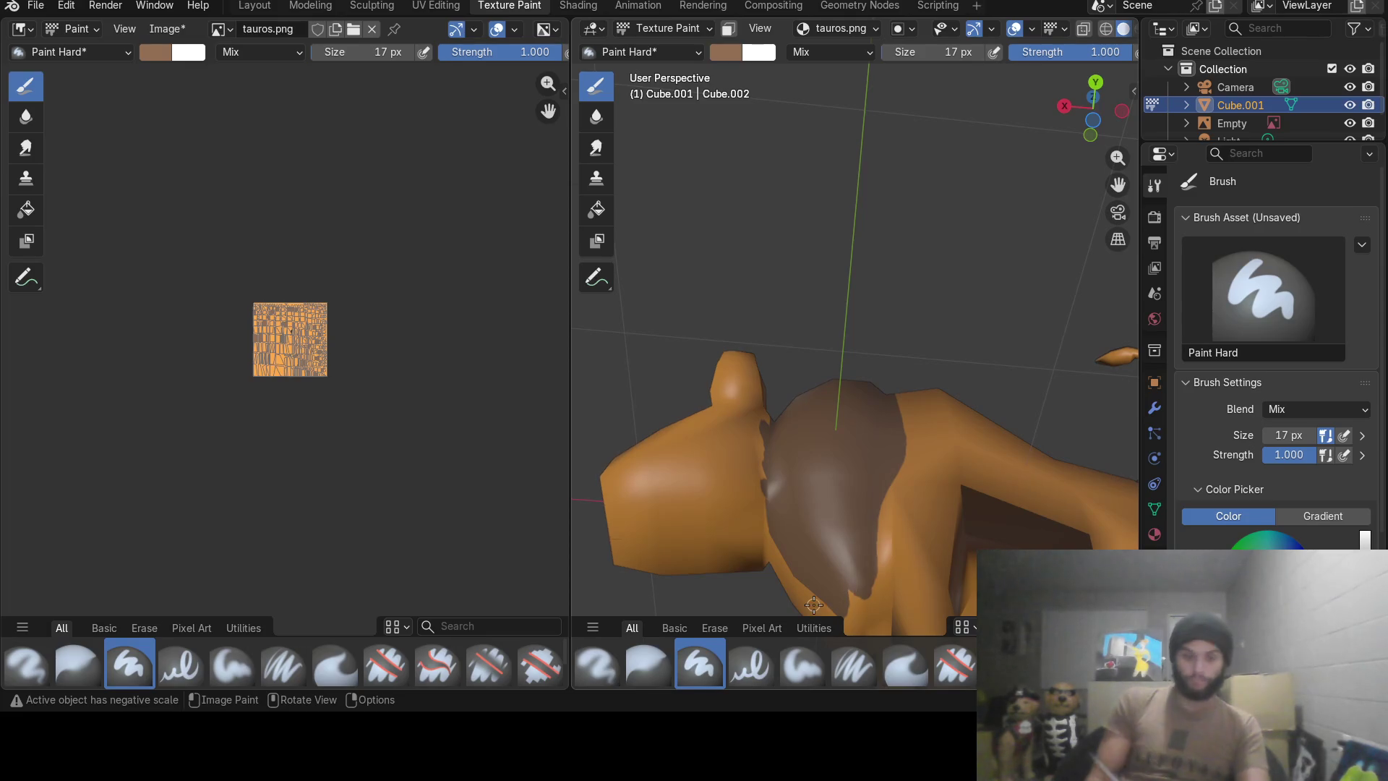
middle_drag(741, 289, 908, 264)
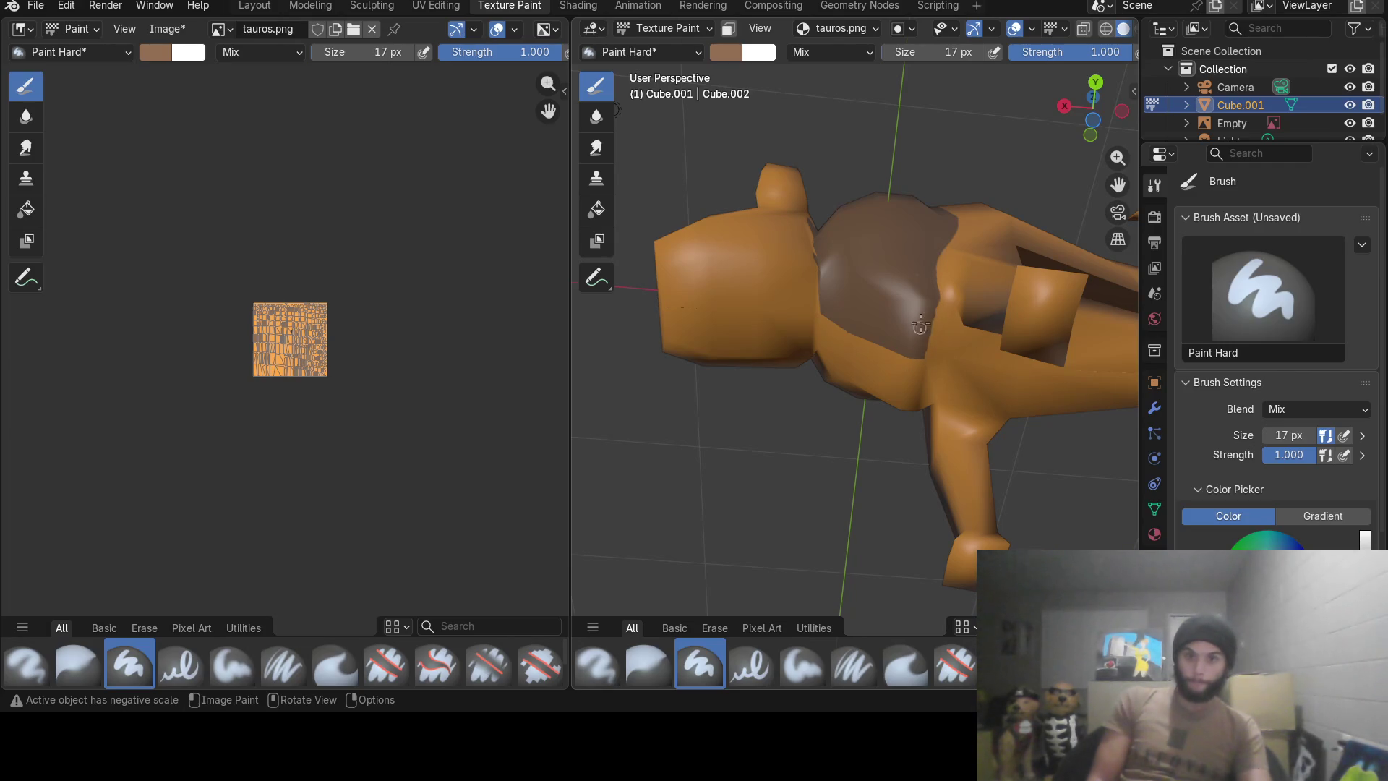
mouse_move(903, 340)
middle_down()
mouse_move(800, 411)
mouse_move(785, 472)
middle_up()
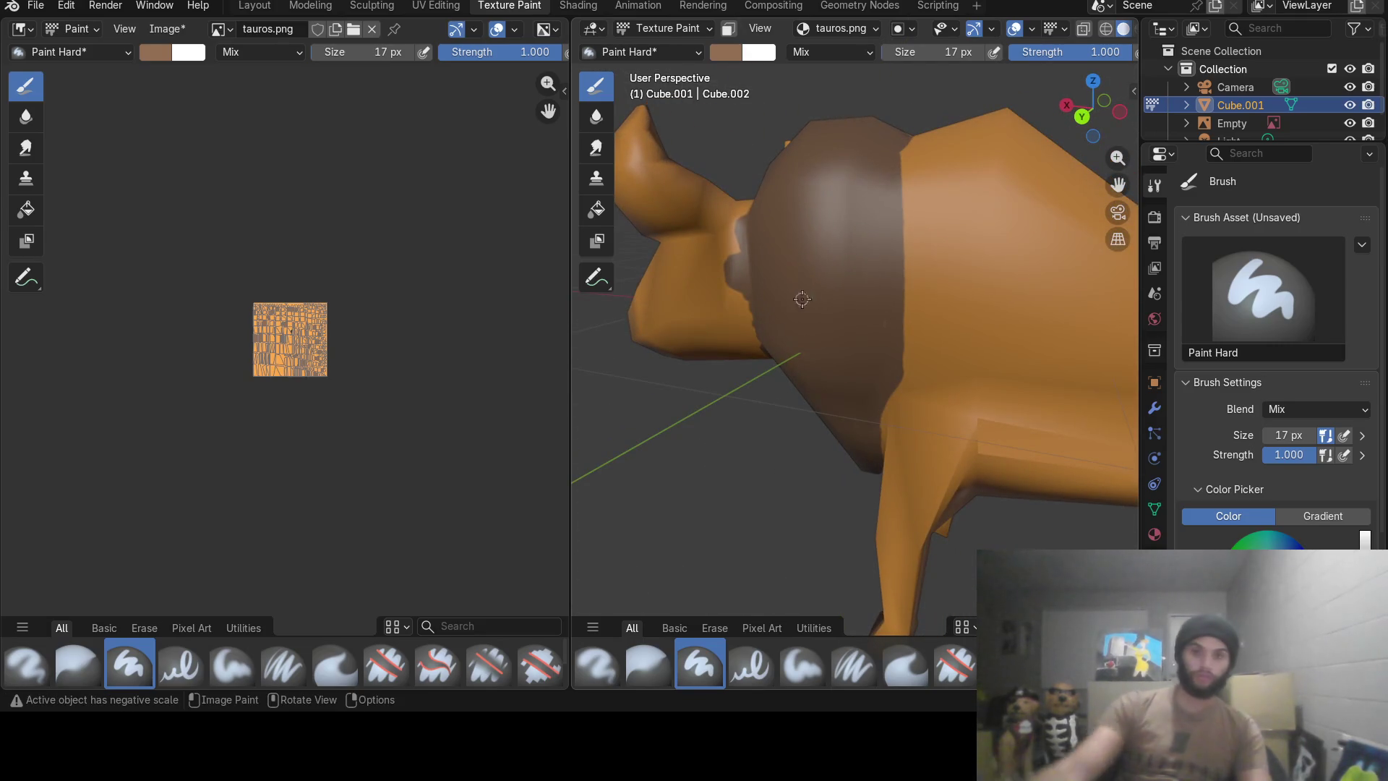
middle_drag(802, 300, 775, 353)
middle_drag(722, 397, 1094, 382)
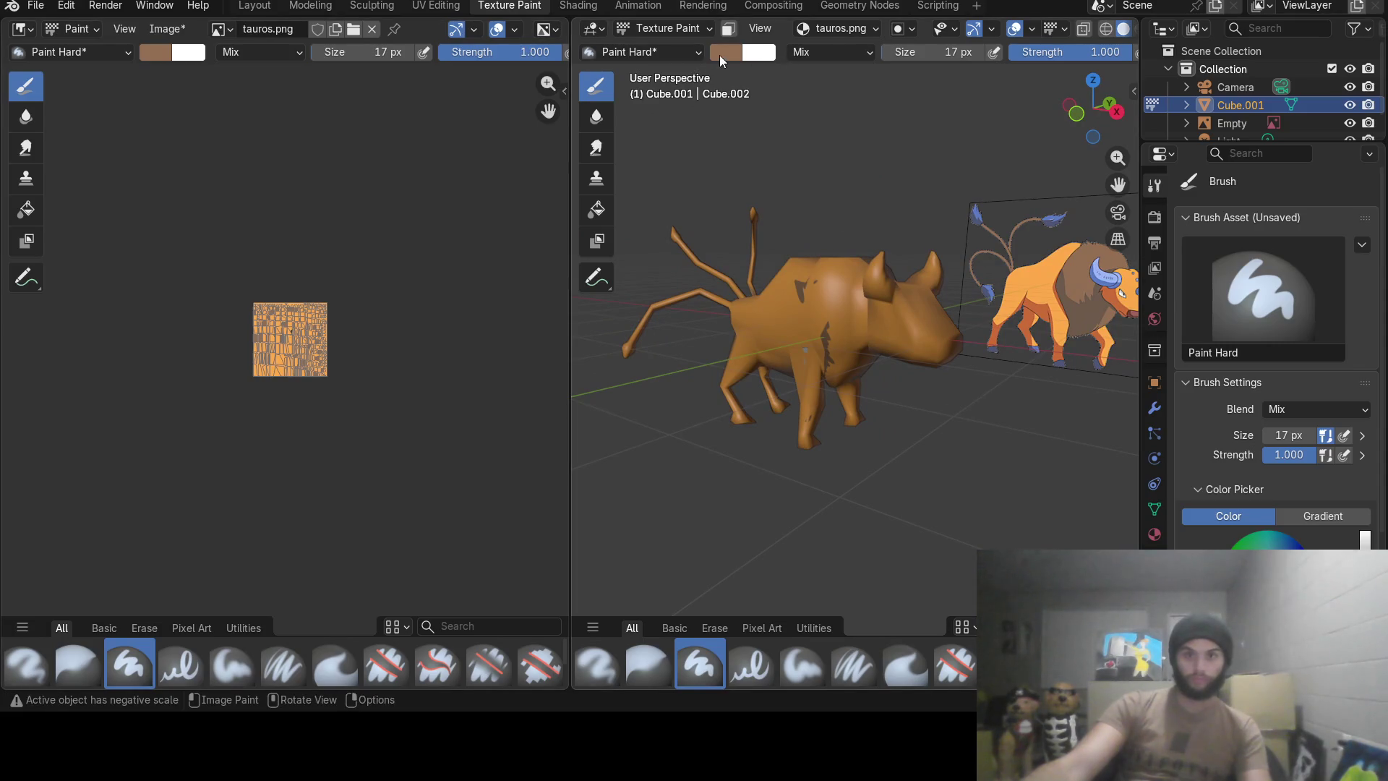
click(724, 52)
click(874, 339)
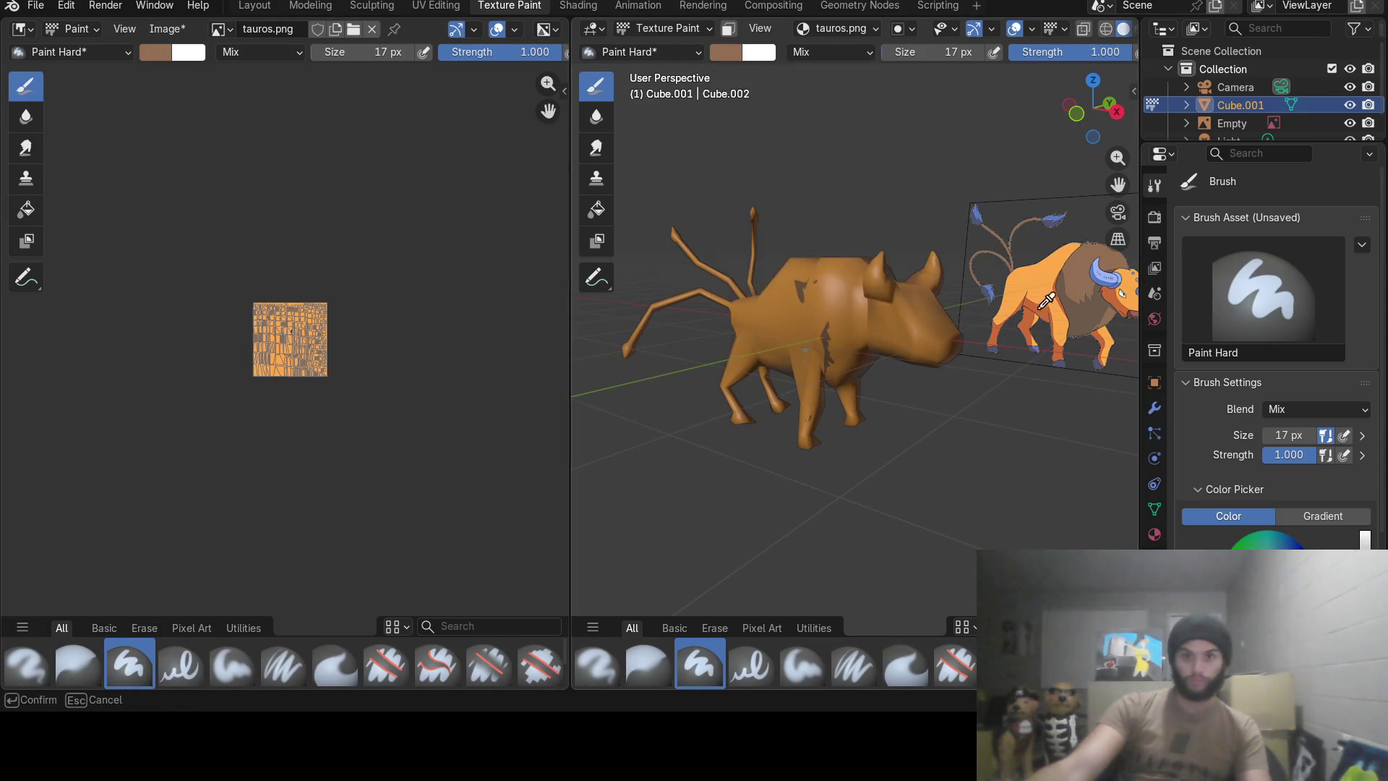
click(1058, 277)
middle_drag(1037, 327, 824, 316)
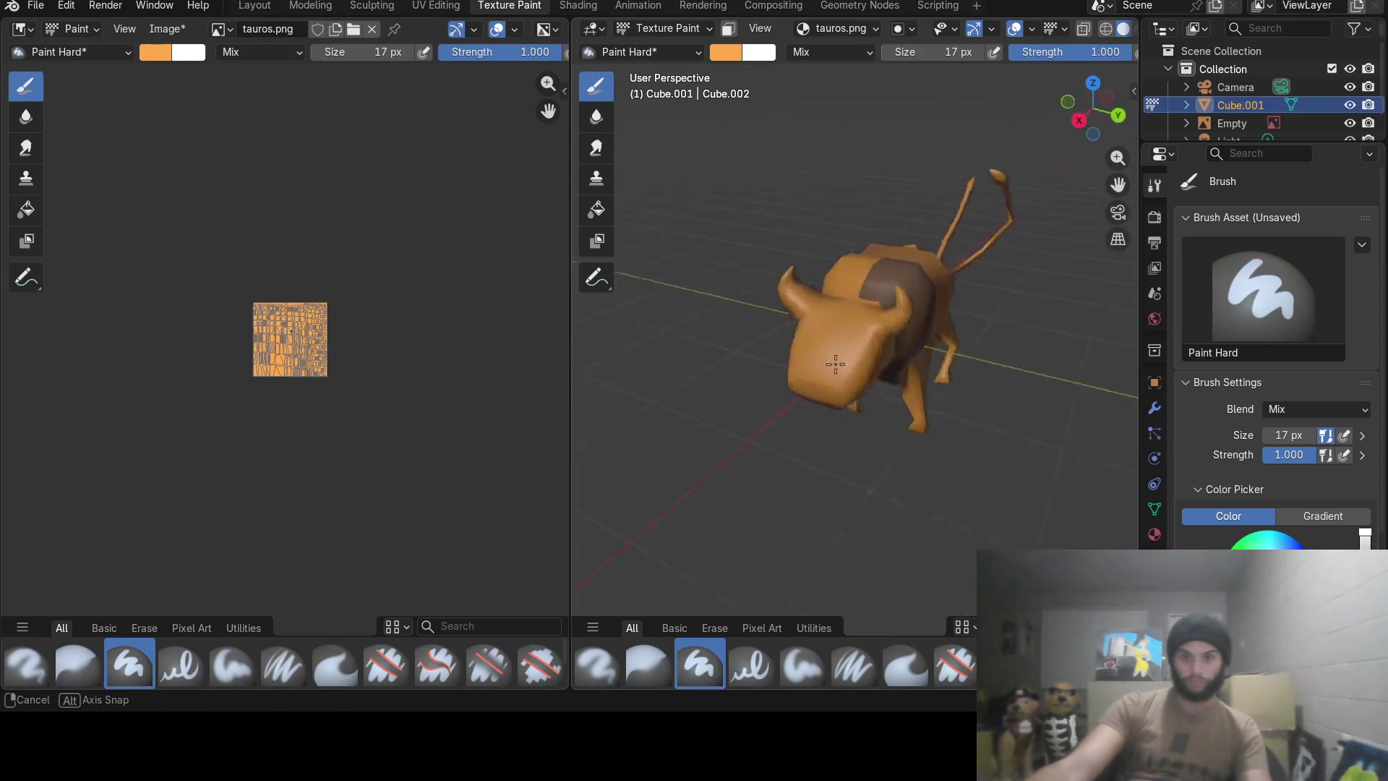
scroll(825, 316, up, 5)
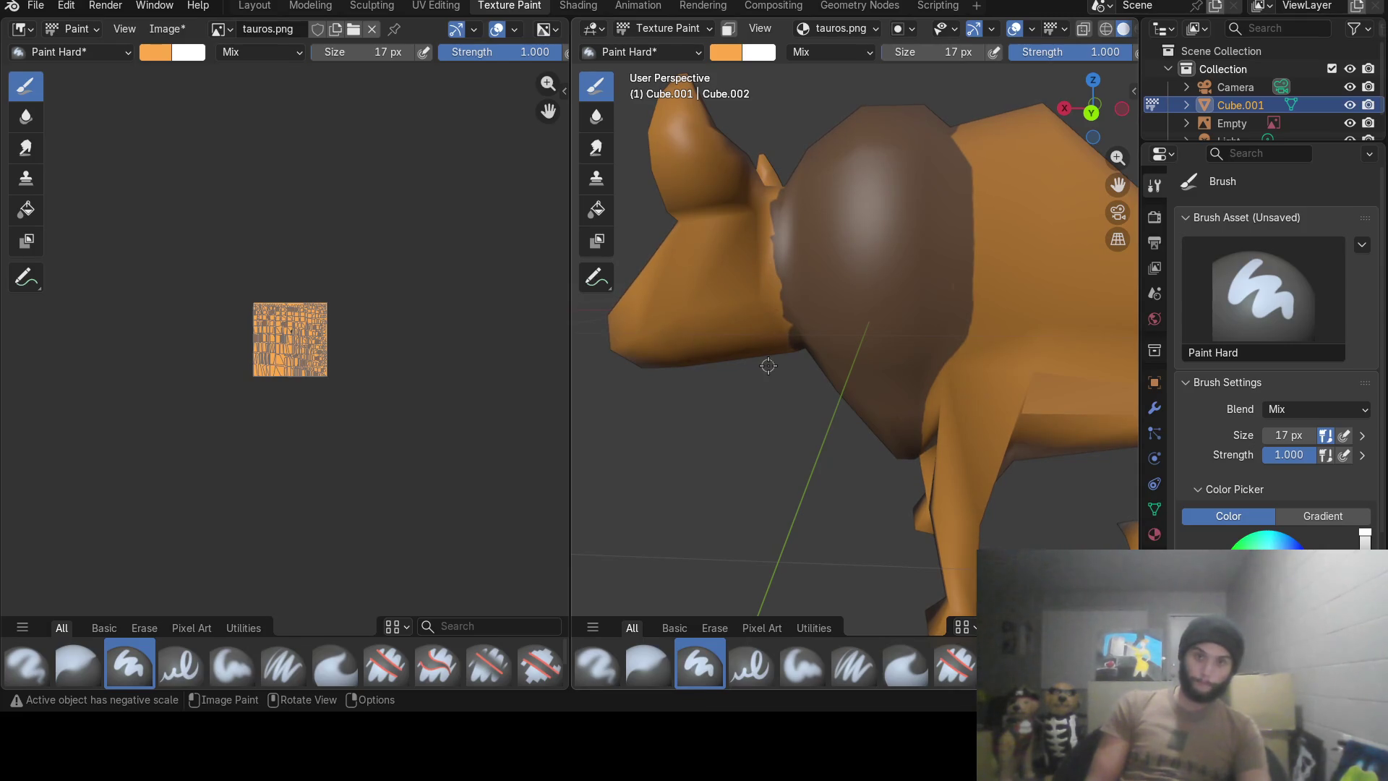
mouse_move(746, 323)
middle_down()
mouse_move(960, 317)
mouse_move(895, 319)
middle_up()
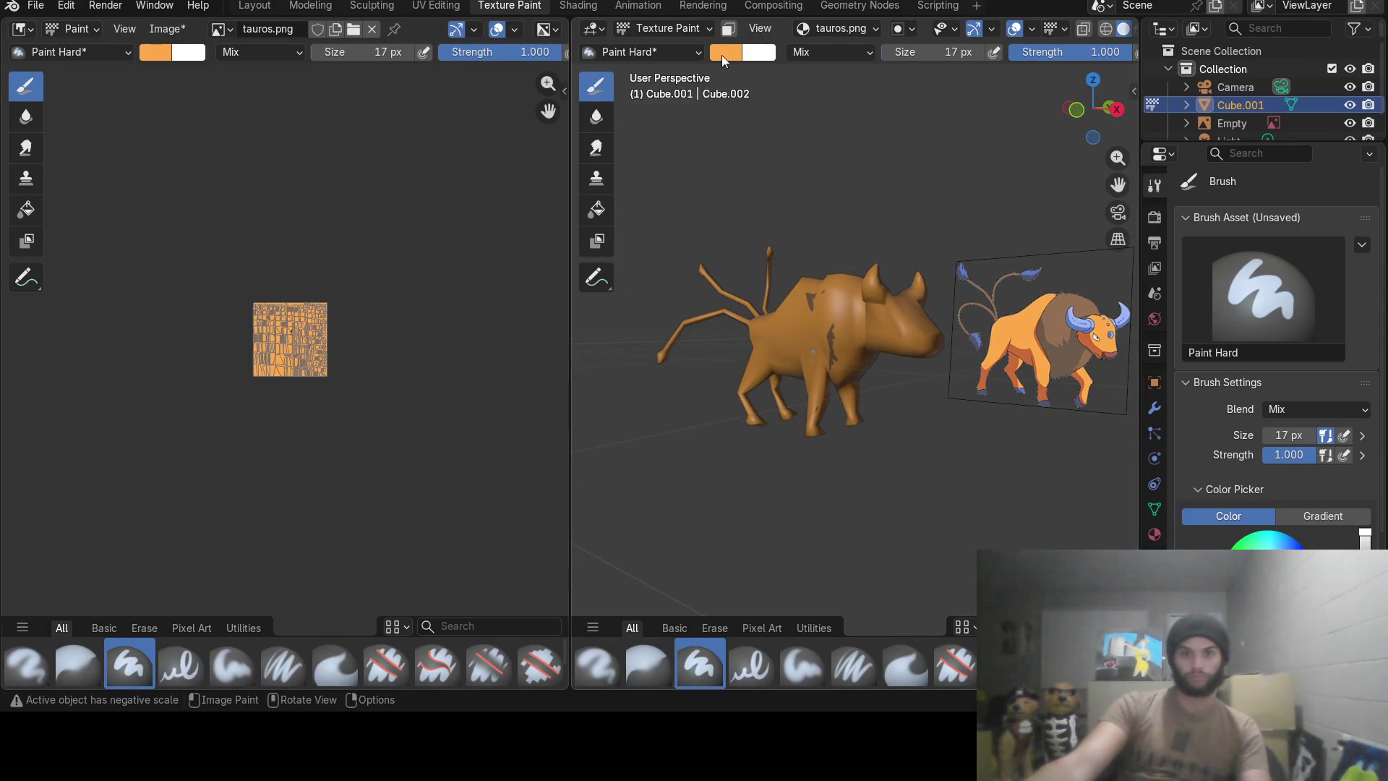
click(722, 55)
click(867, 344)
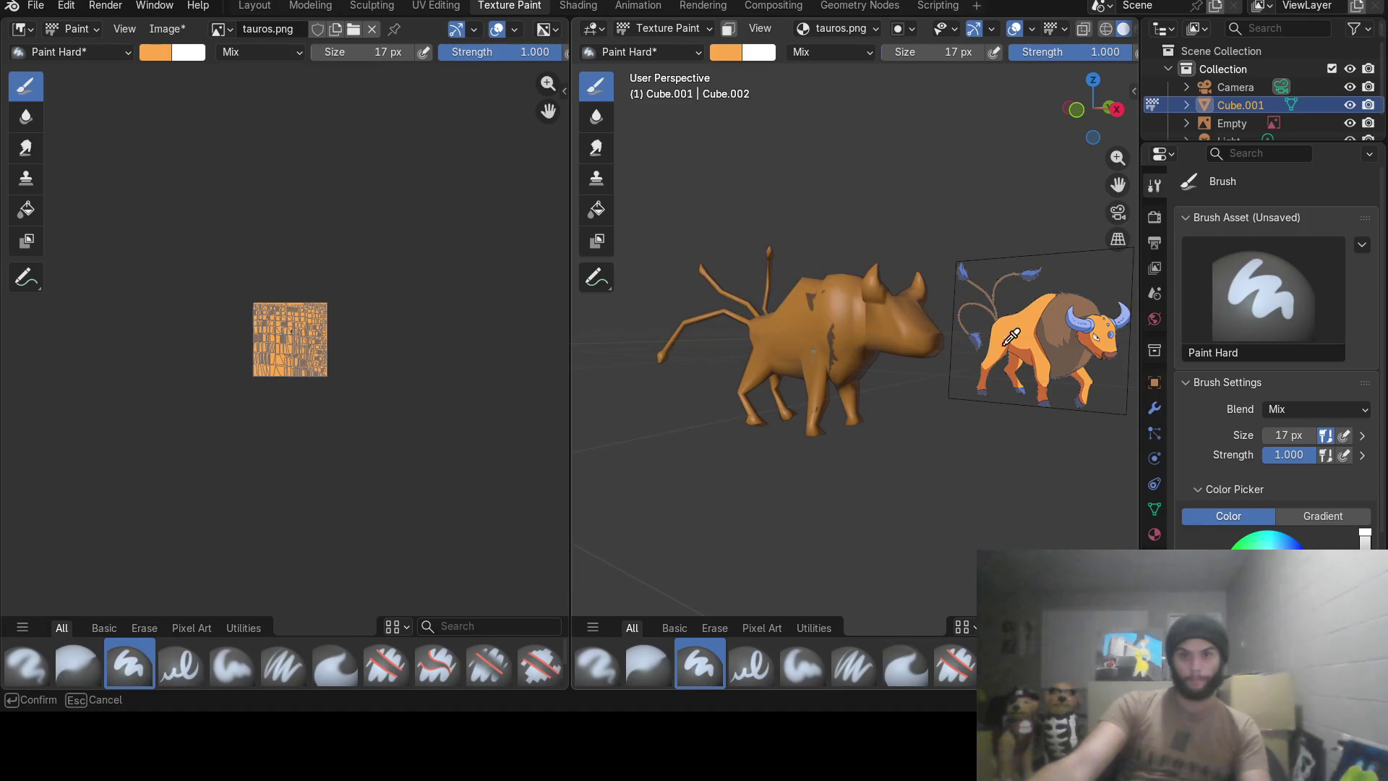
click(1074, 350)
middle_drag(1074, 349, 800, 337)
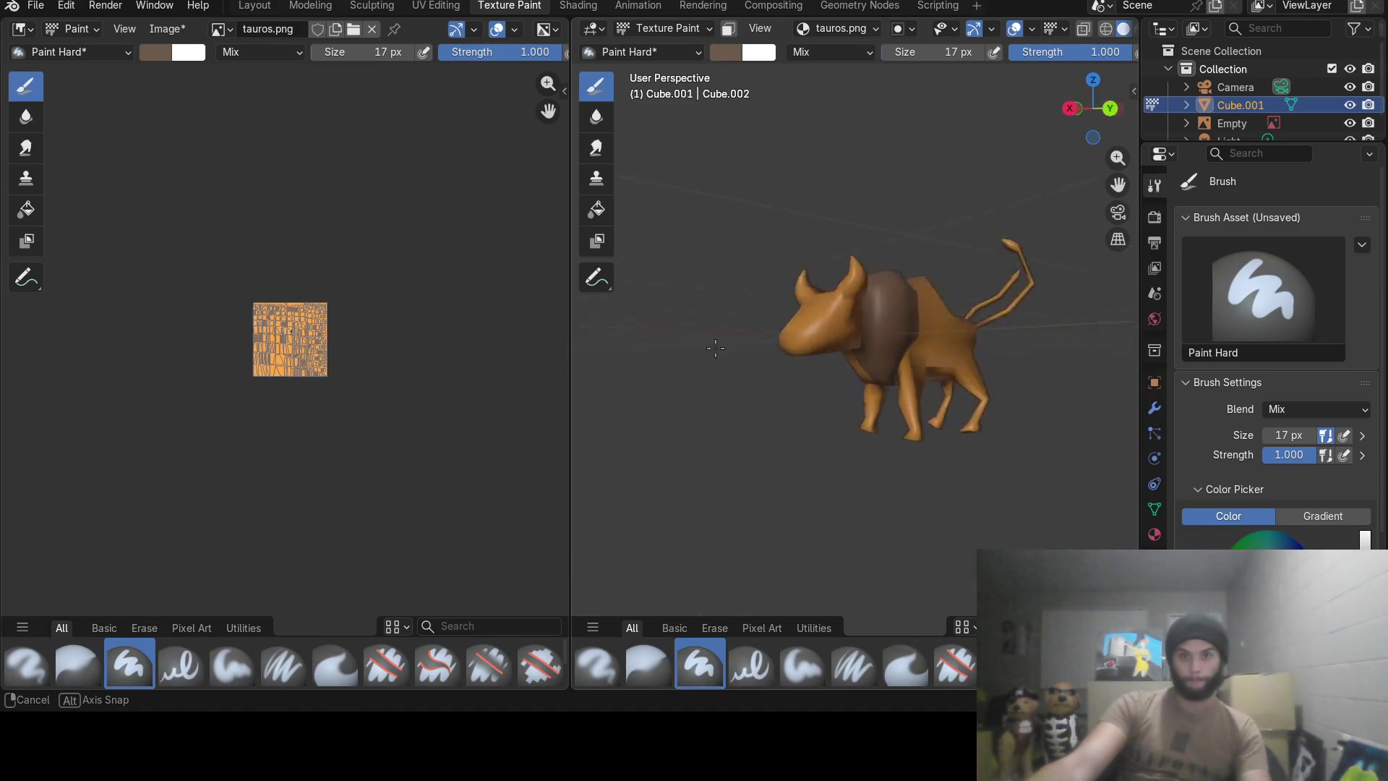
scroll(879, 337, up, 2)
scroll(884, 337, up, 2)
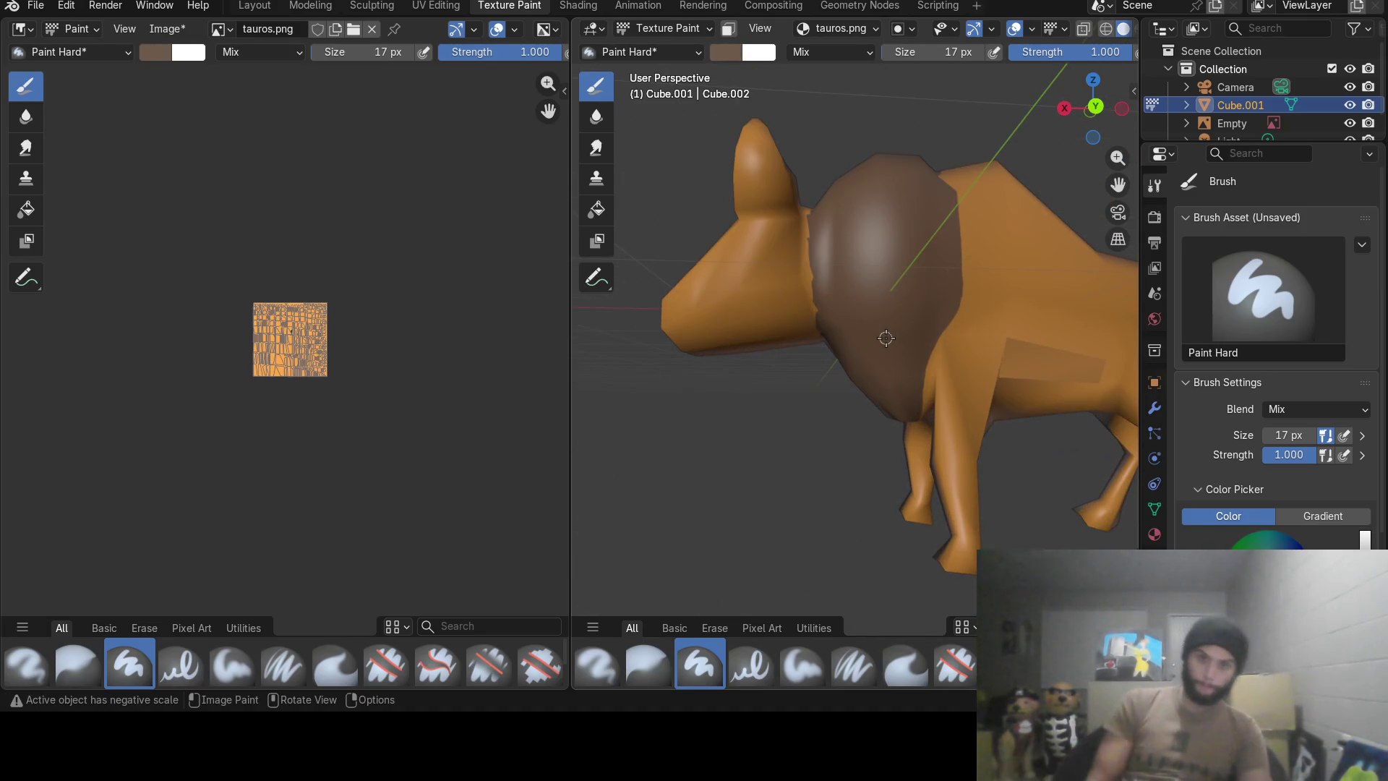
Paint the brown mane over the bull's other shoulder and a few body patches.
middle_drag(887, 339, 930, 319)
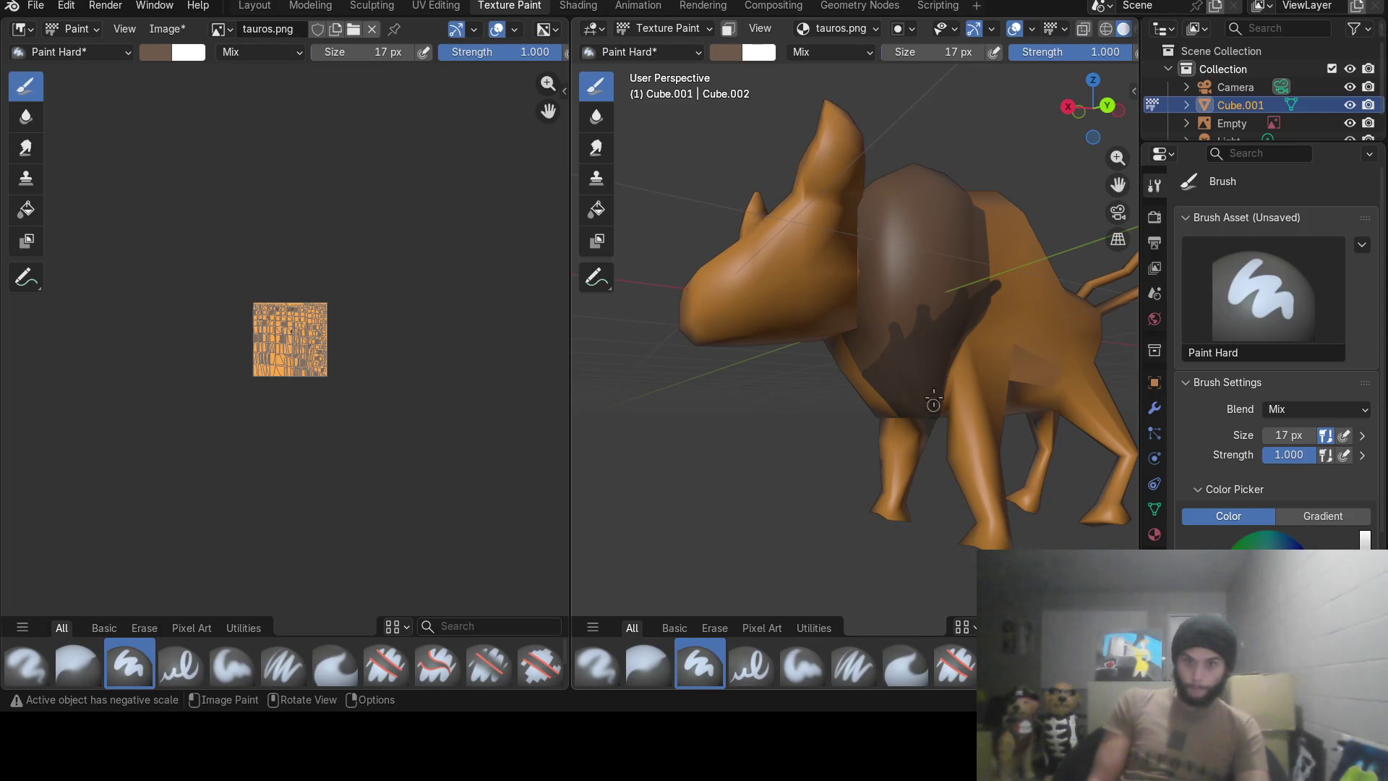
mouse_move(921, 389)
middle_down()
mouse_move(870, 340)
mouse_move(943, 304)
mouse_move(862, 360)
middle_up()
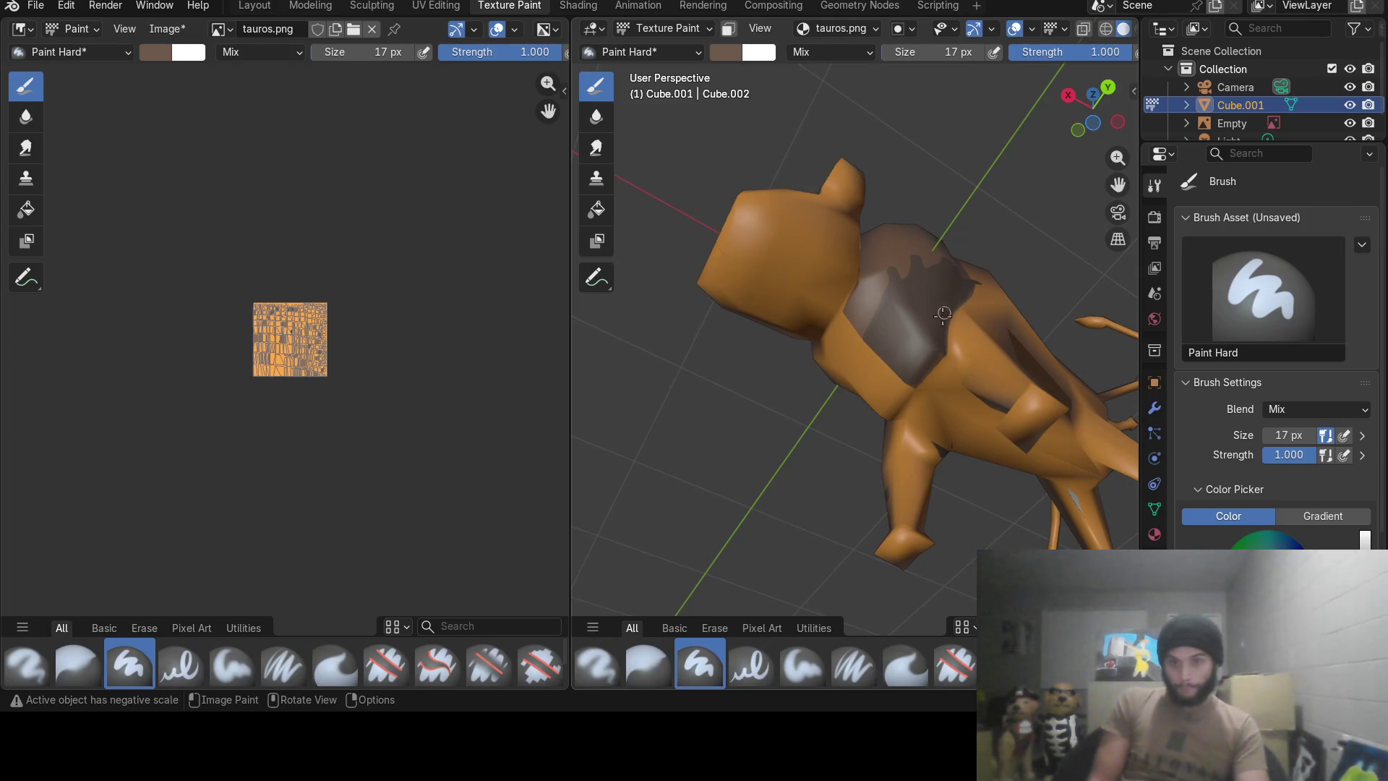
mouse_move(944, 314)
middle_down()
mouse_move(896, 456)
mouse_move(173, 283)
middle_up()
scroll(895, 457, down, 5)
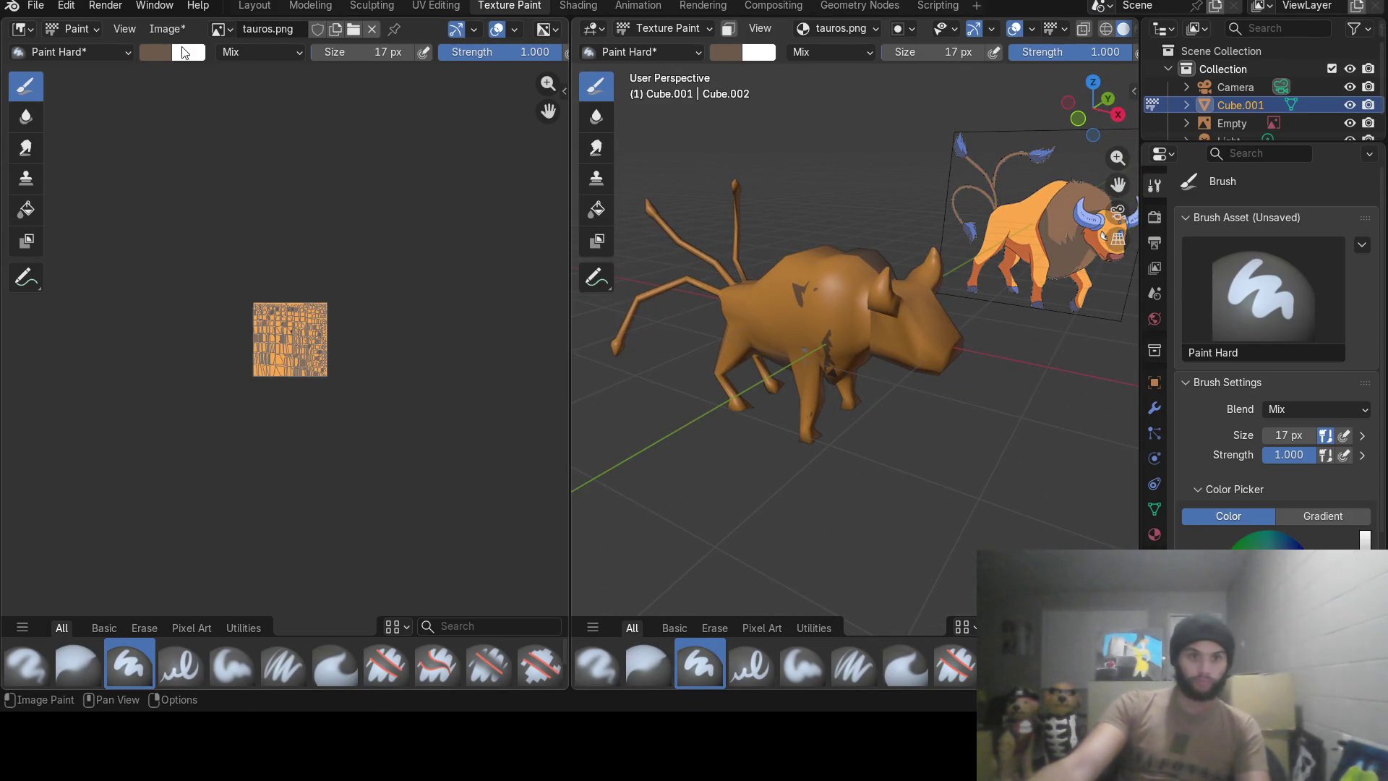
click(713, 50)
Sample the orange body colour from the Tauros reference as the paint colour.
click(870, 340)
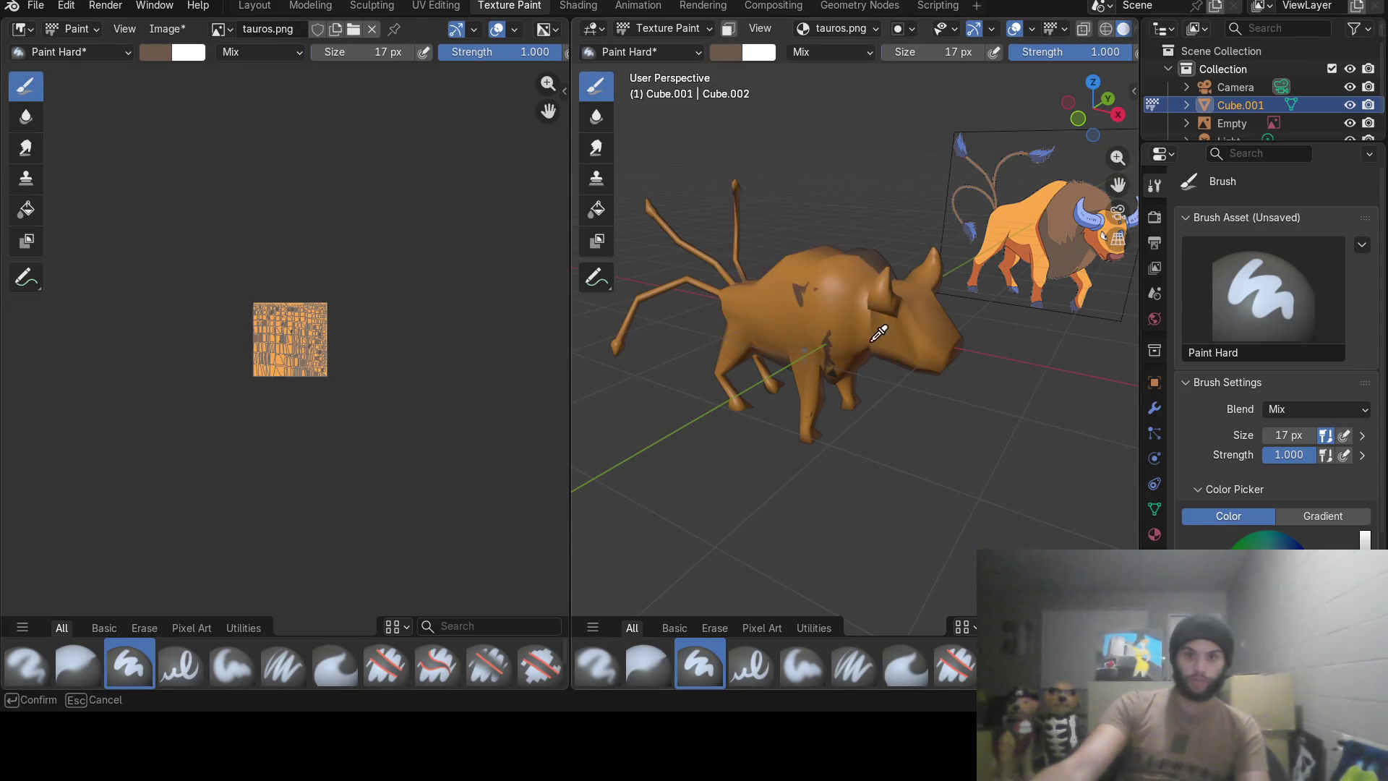
click(1008, 231)
mouse_move(872, 355)
middle_down()
mouse_move(652, 339)
mouse_move(939, 351)
middle_up()
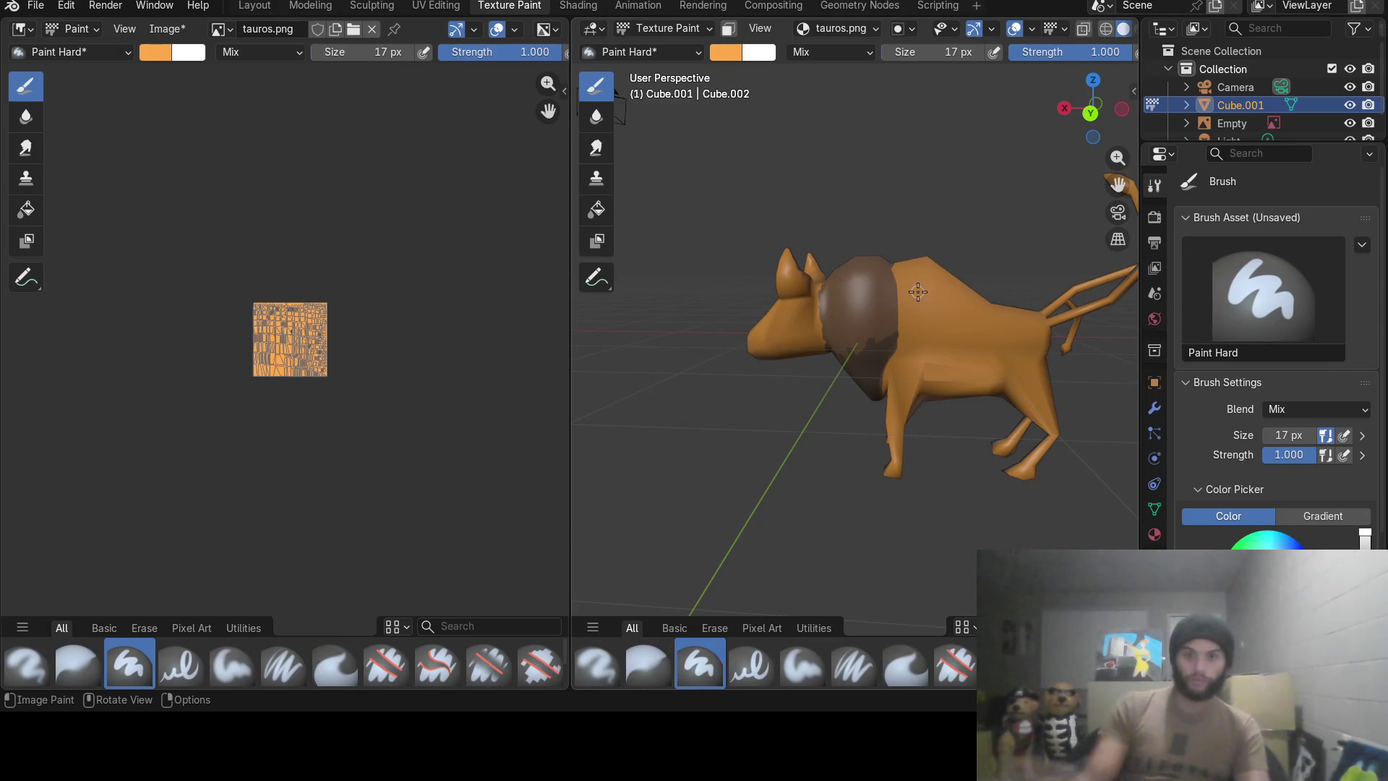
mouse_move(867, 359)
middle_down()
mouse_move(932, 284)
mouse_move(974, 314)
mouse_move(933, 352)
middle_up()
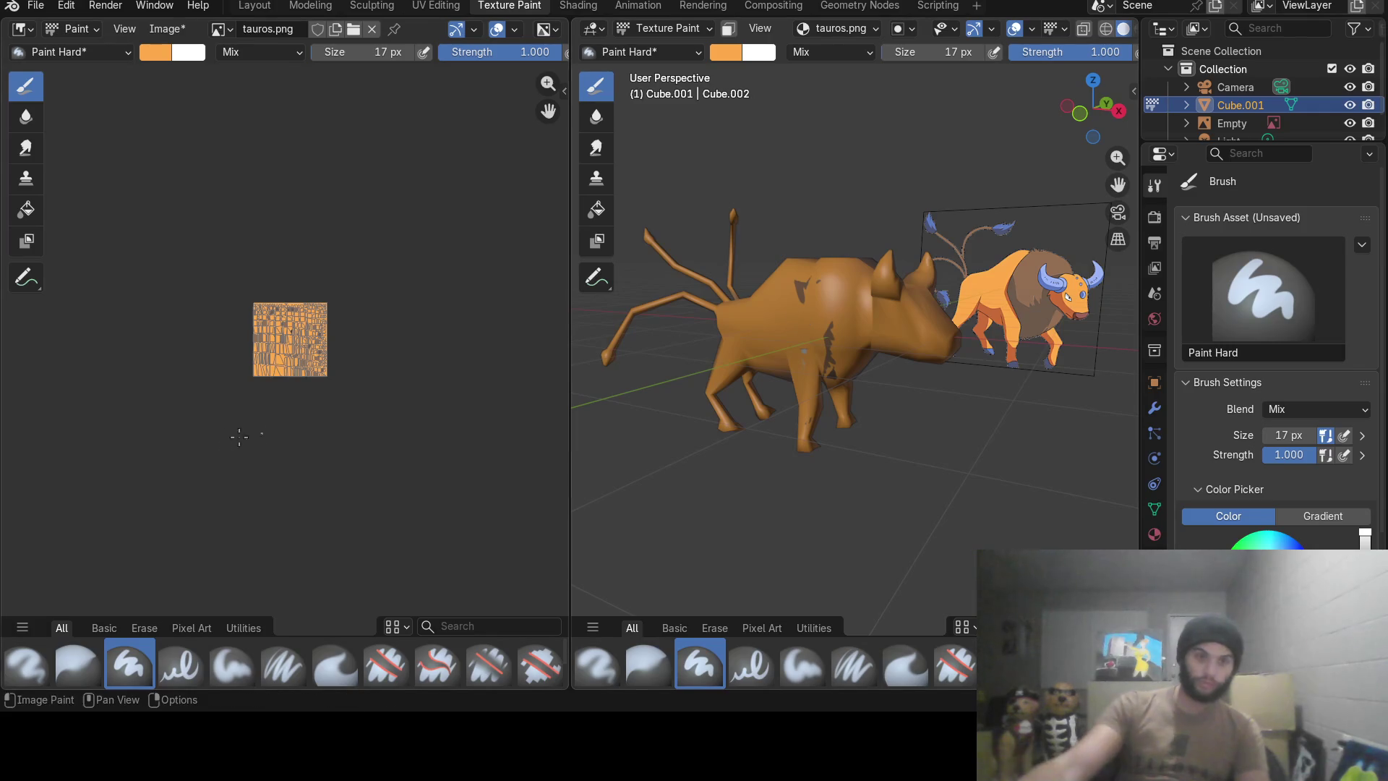
scroll(315, 401, up, 1)
scroll(317, 401, up, 7)
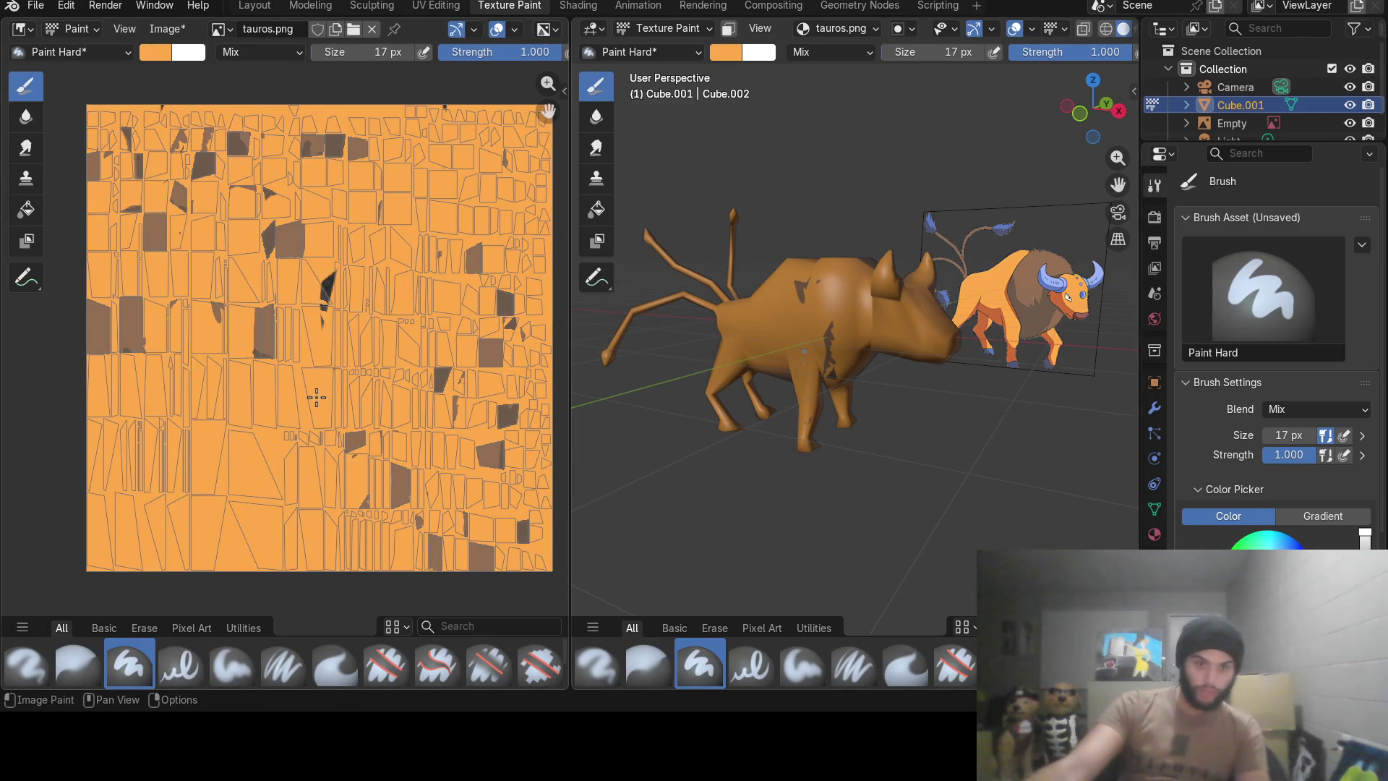
scroll(316, 397, down, 1)
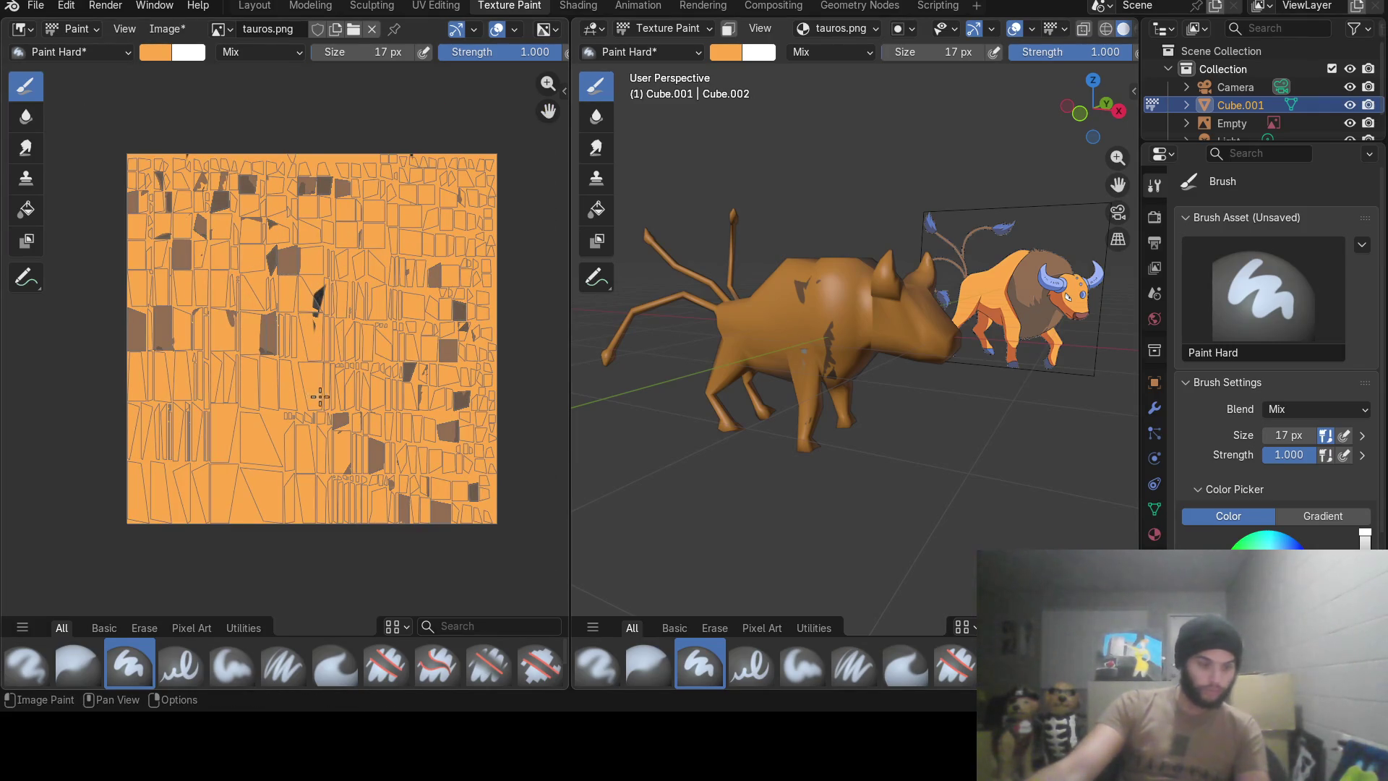
Inspect the bull's legs and underside up close, then bring the whole bull back into view.
mouse_move(898, 345)
middle_down()
mouse_move(577, 304)
mouse_move(971, 360)
middle_up()
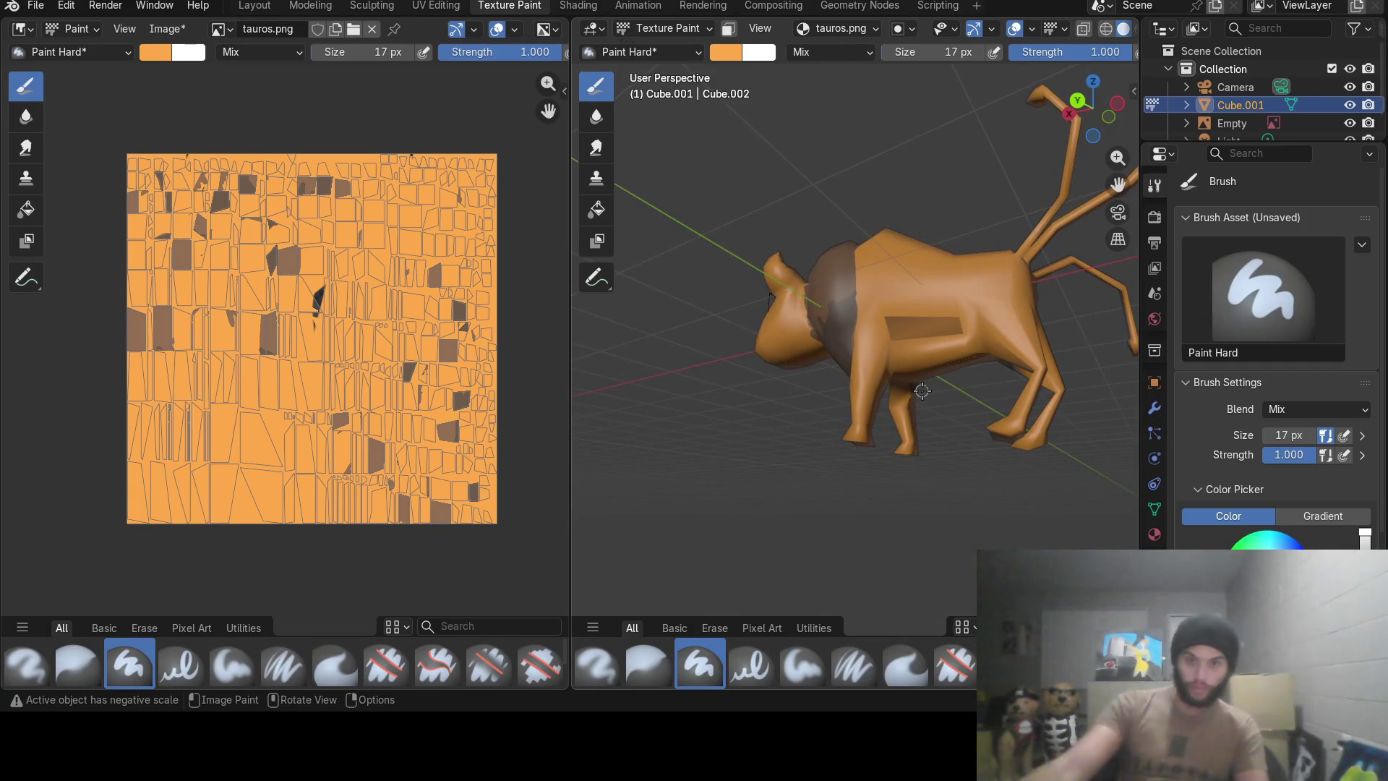
scroll(922, 394, up, 8)
mouse_move(930, 397)
middle_down()
mouse_move(966, 418)
mouse_move(1050, 375)
mouse_move(727, 432)
mouse_move(621, 377)
mouse_move(661, 401)
middle_up()
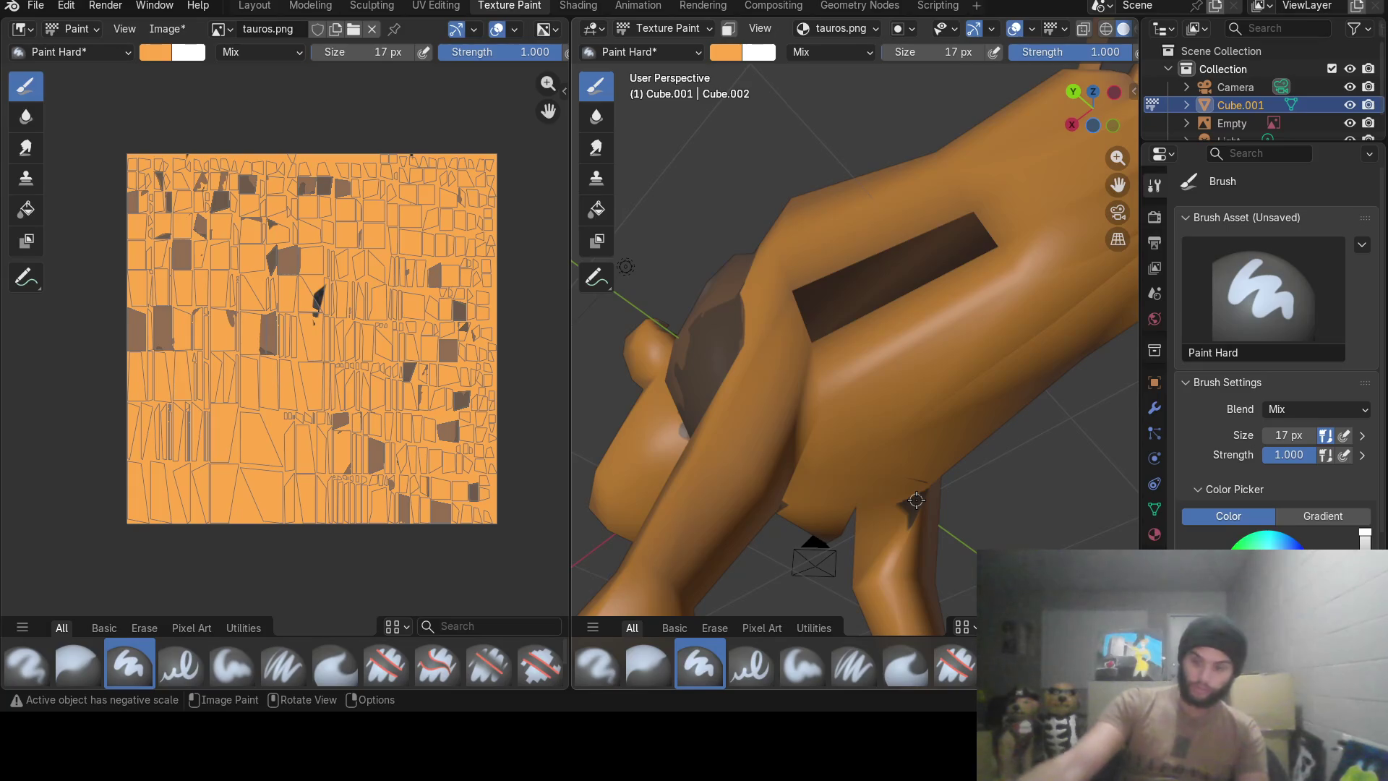
mouse_move(926, 483)
middle_down()
mouse_move(935, 434)
mouse_move(737, 411)
mouse_move(734, 393)
middle_up()
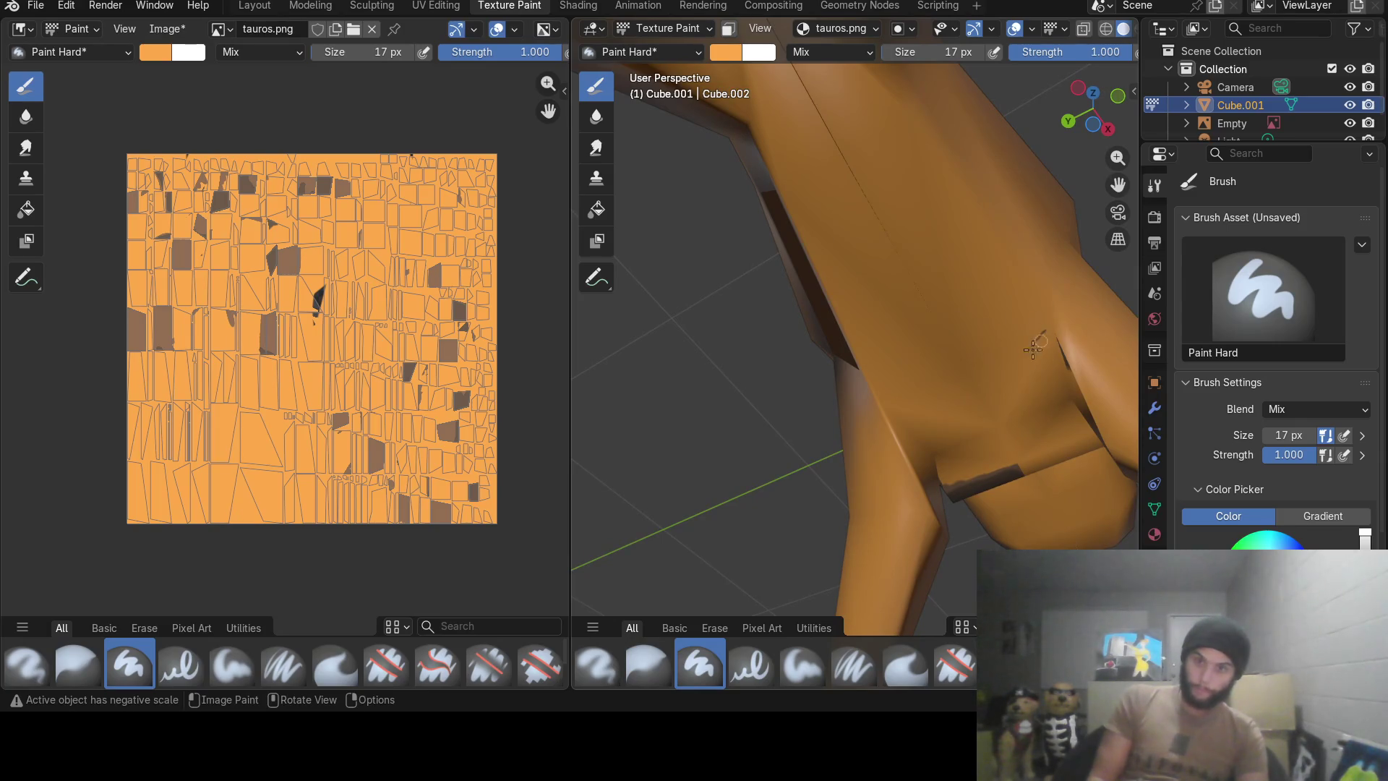
mouse_move(986, 310)
middle_down()
mouse_move(880, 316)
mouse_move(1002, 357)
mouse_move(1043, 409)
middle_up()
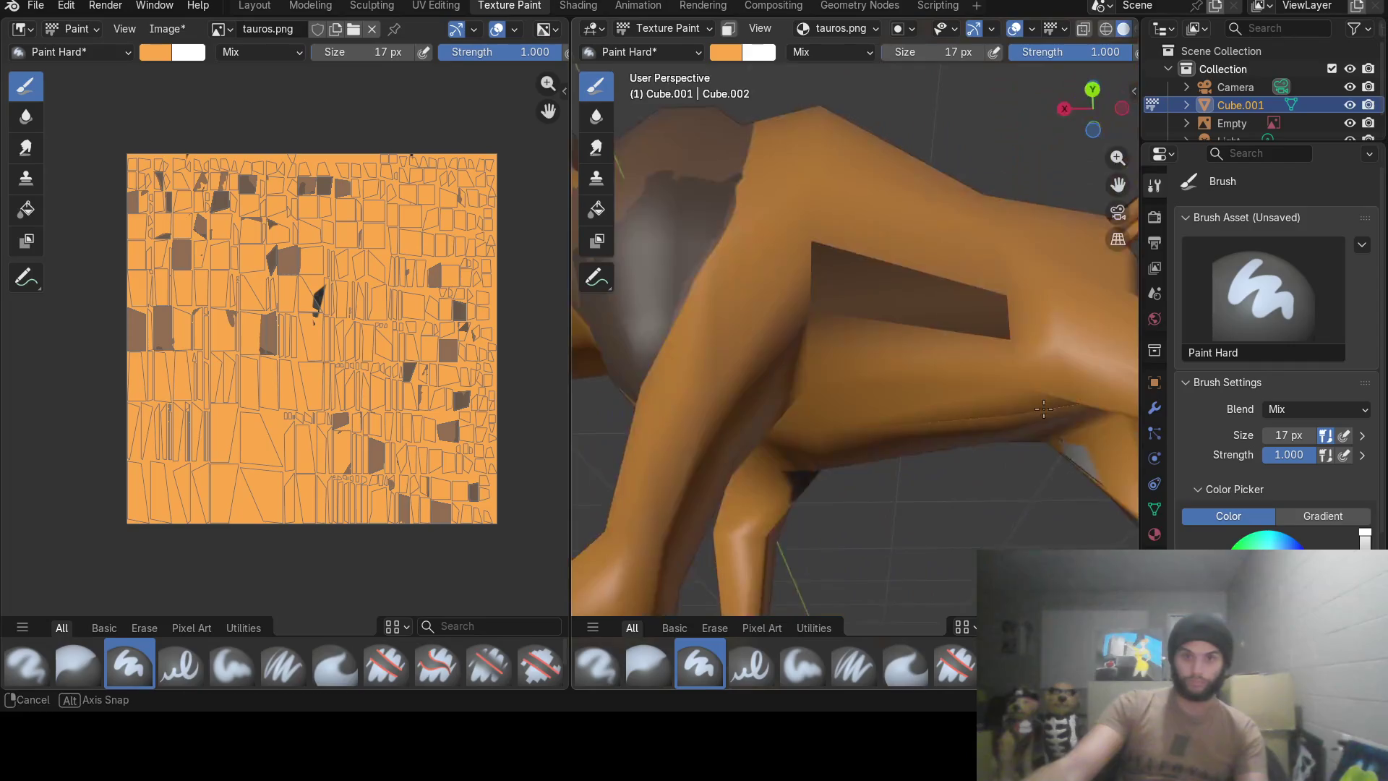
scroll(1044, 409, down, 2)
scroll(1044, 410, down, 2)
scroll(976, 417, down, 2)
mouse_move(922, 424)
middle_down()
mouse_move(883, 427)
mouse_move(901, 413)
mouse_move(880, 402)
mouse_move(888, 386)
middle_up()
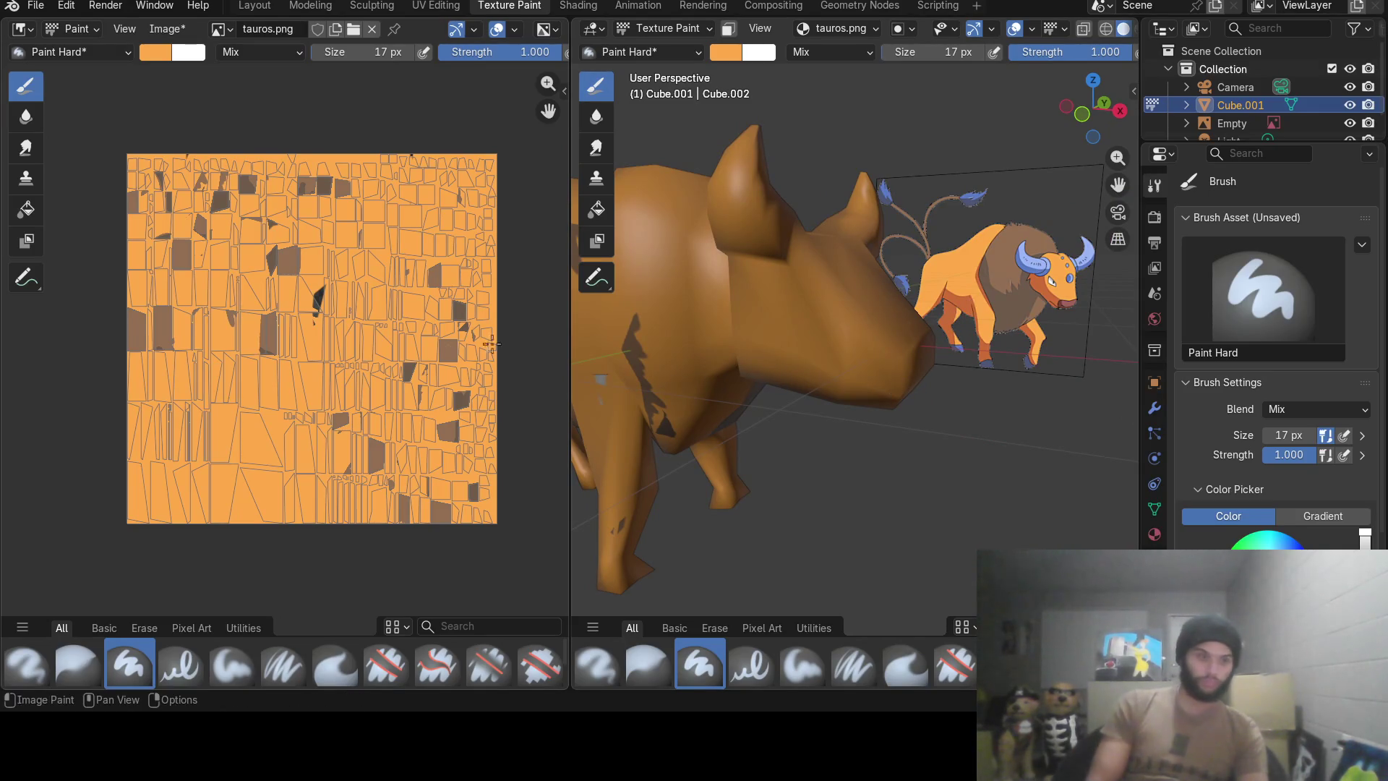
click(727, 53)
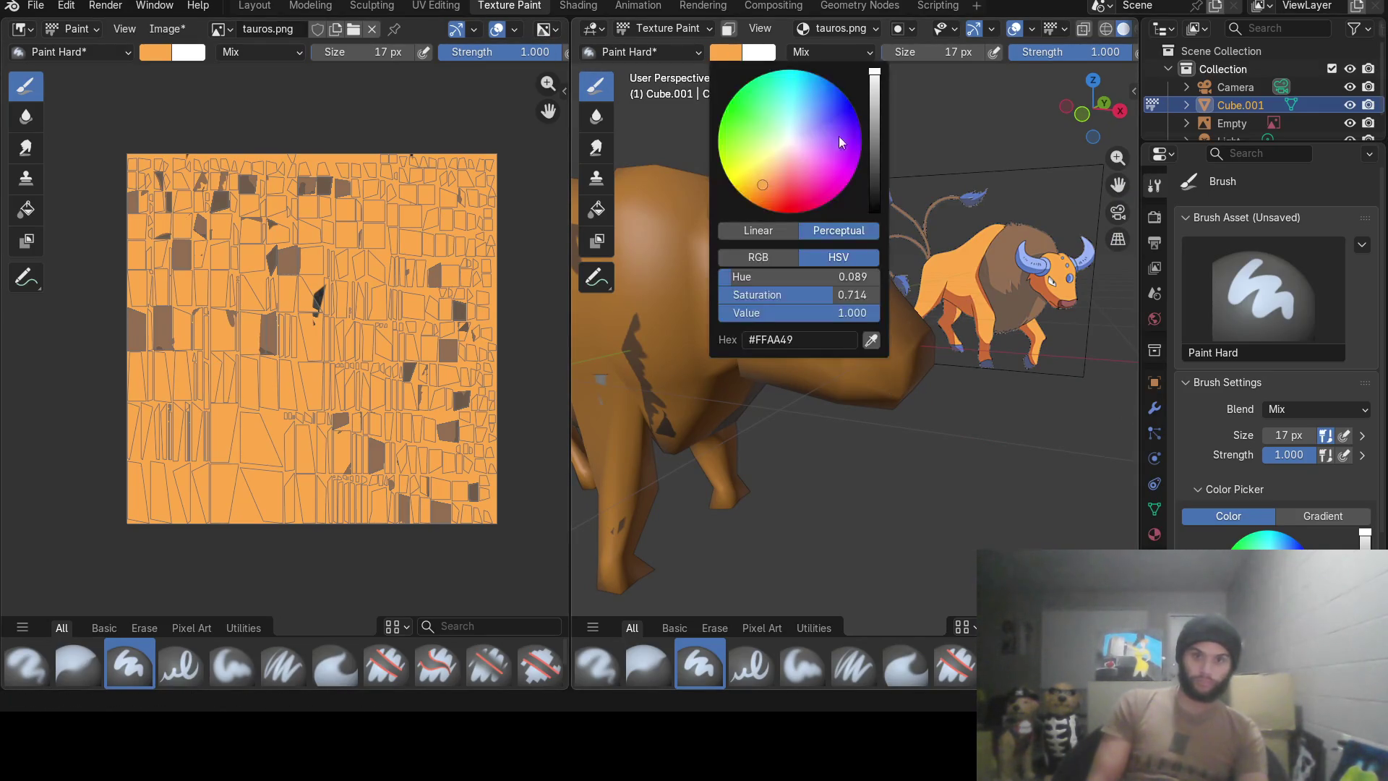
Sample the pale blue of the reference bull's horns as the paint colour.
click(871, 341)
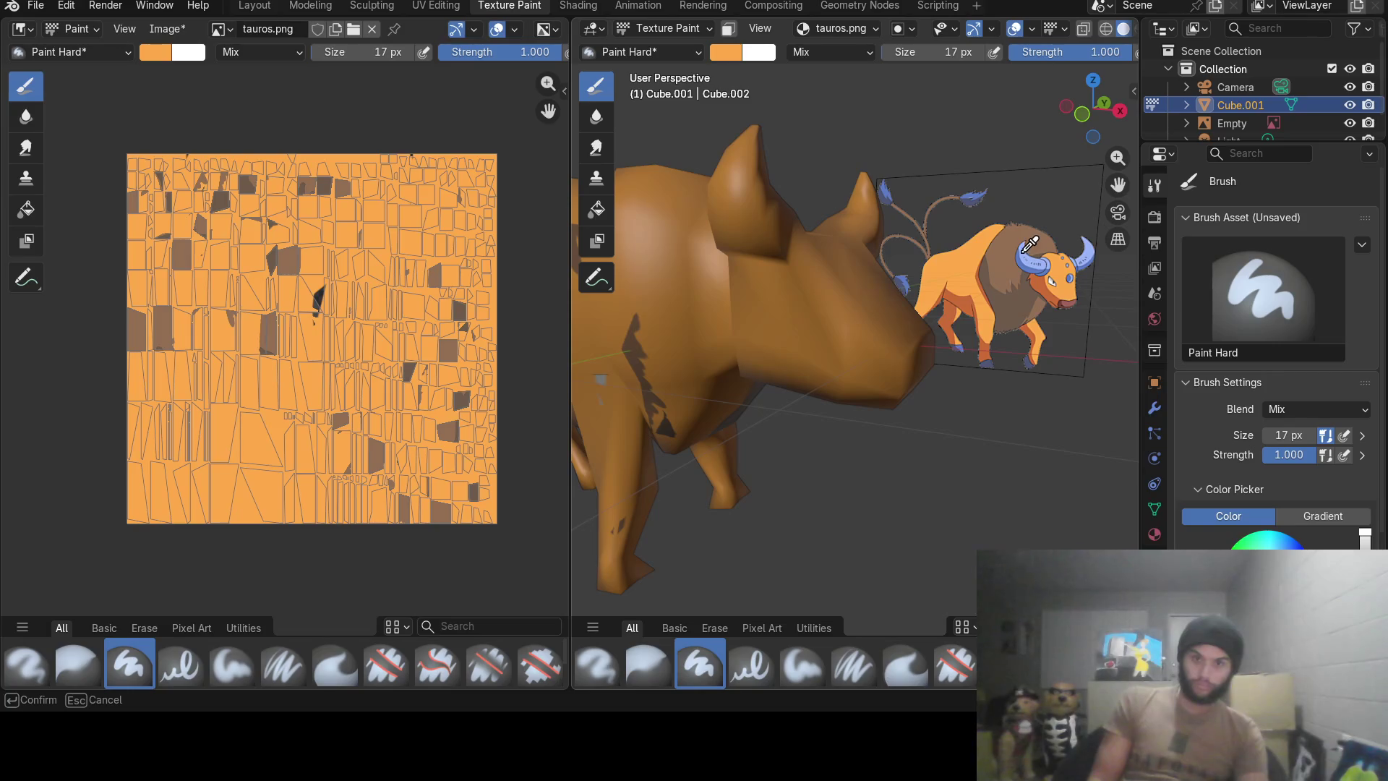
click(1021, 250)
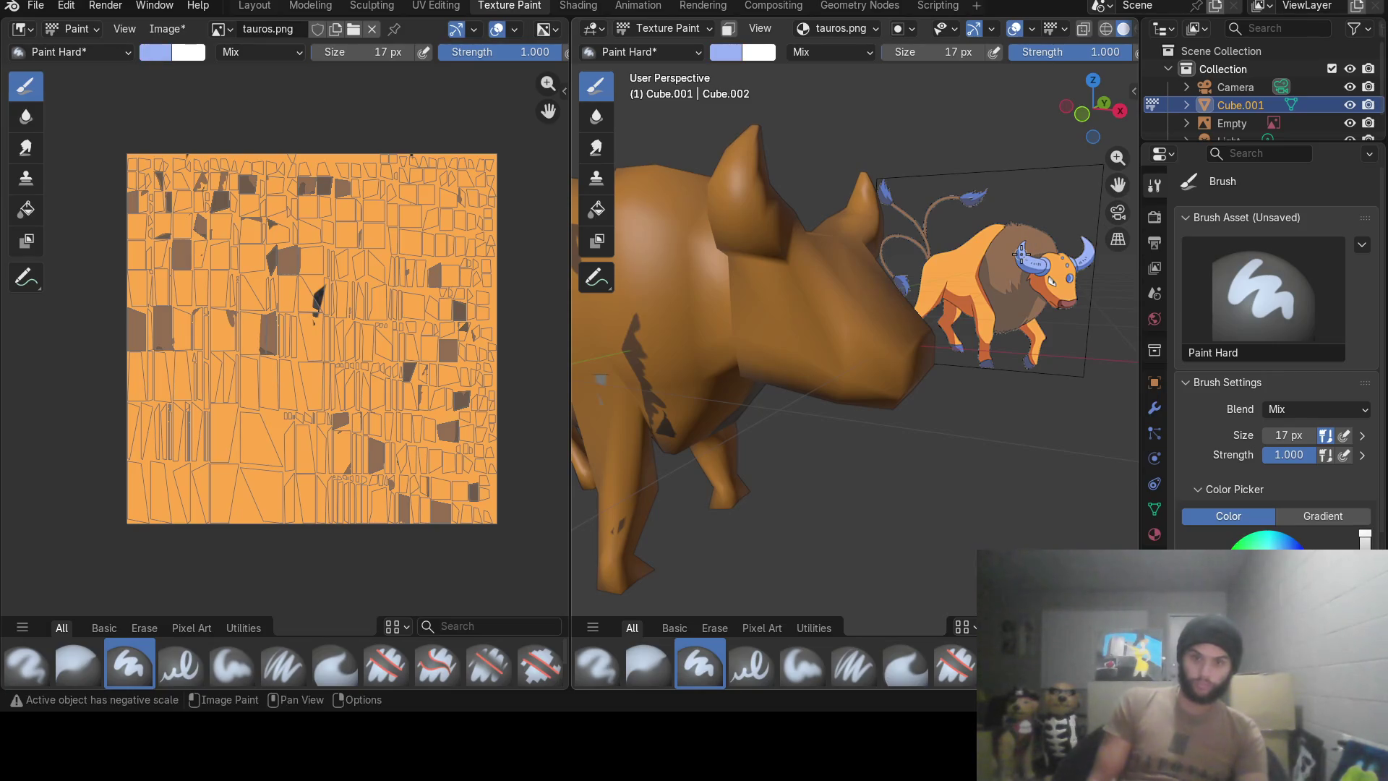
Orbit onto the head and paint a thin blue band around one horn's base.
mouse_move(1021, 251)
middle_down()
mouse_move(861, 312)
mouse_move(925, 381)
mouse_move(951, 373)
mouse_move(886, 378)
middle_up()
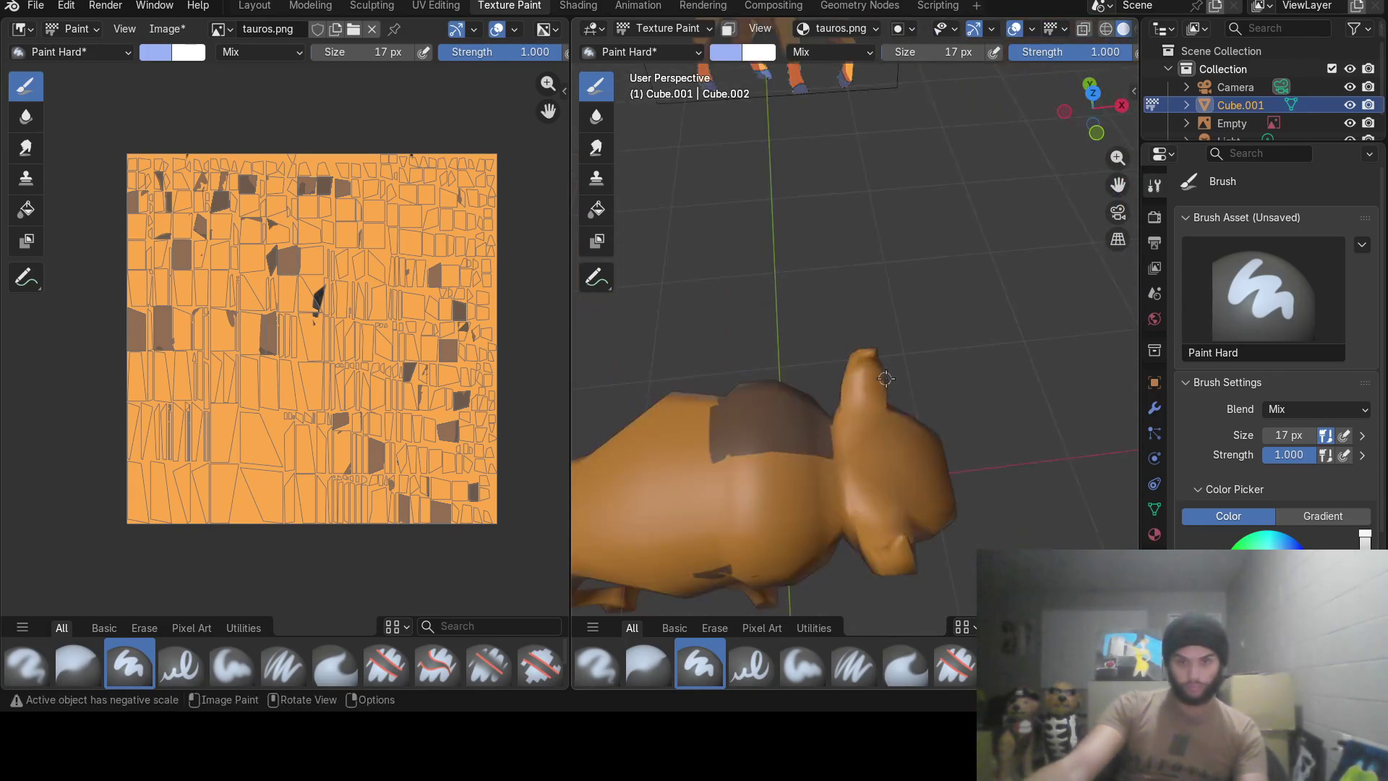
scroll(886, 378, up, 5)
scroll(887, 391, up, 3)
scroll(885, 412, up, 2)
scroll(885, 412, down, 8)
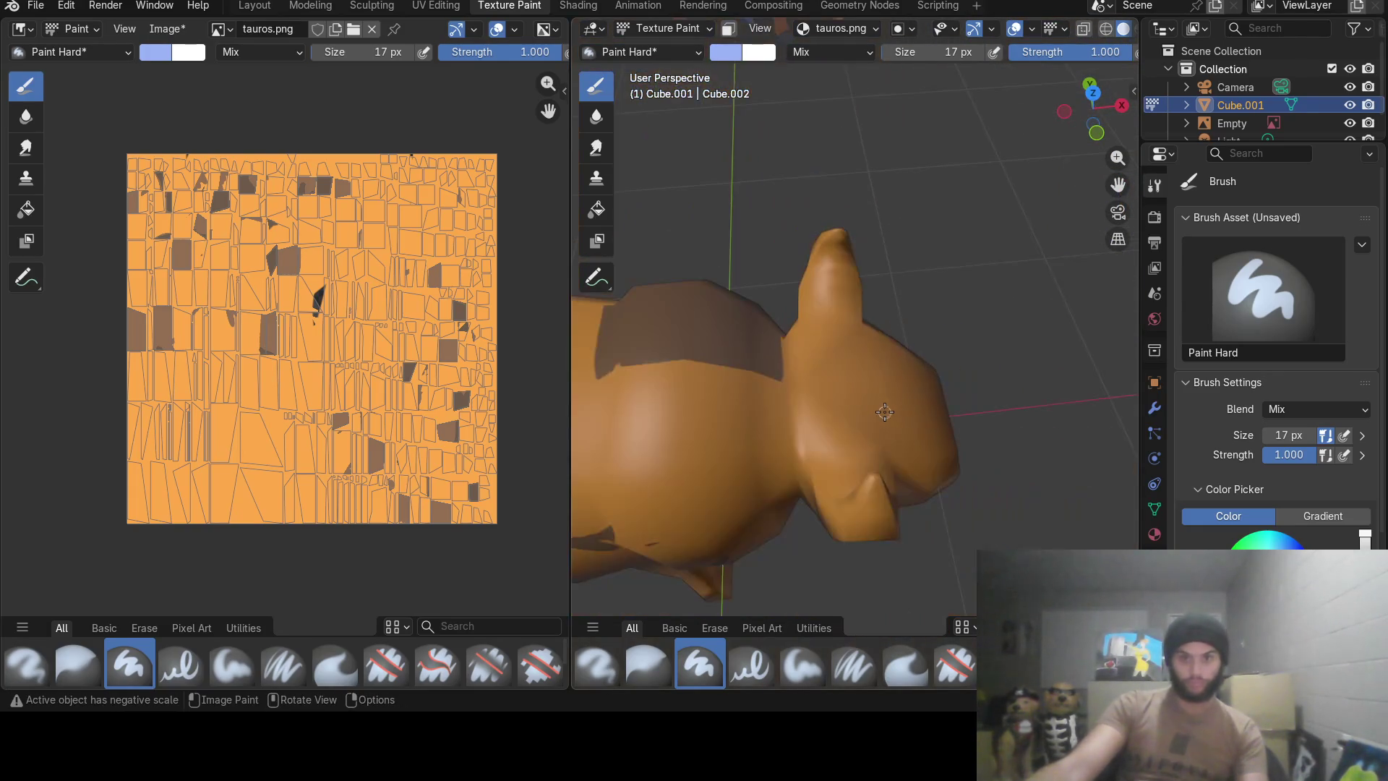
scroll(809, 303, down, 4)
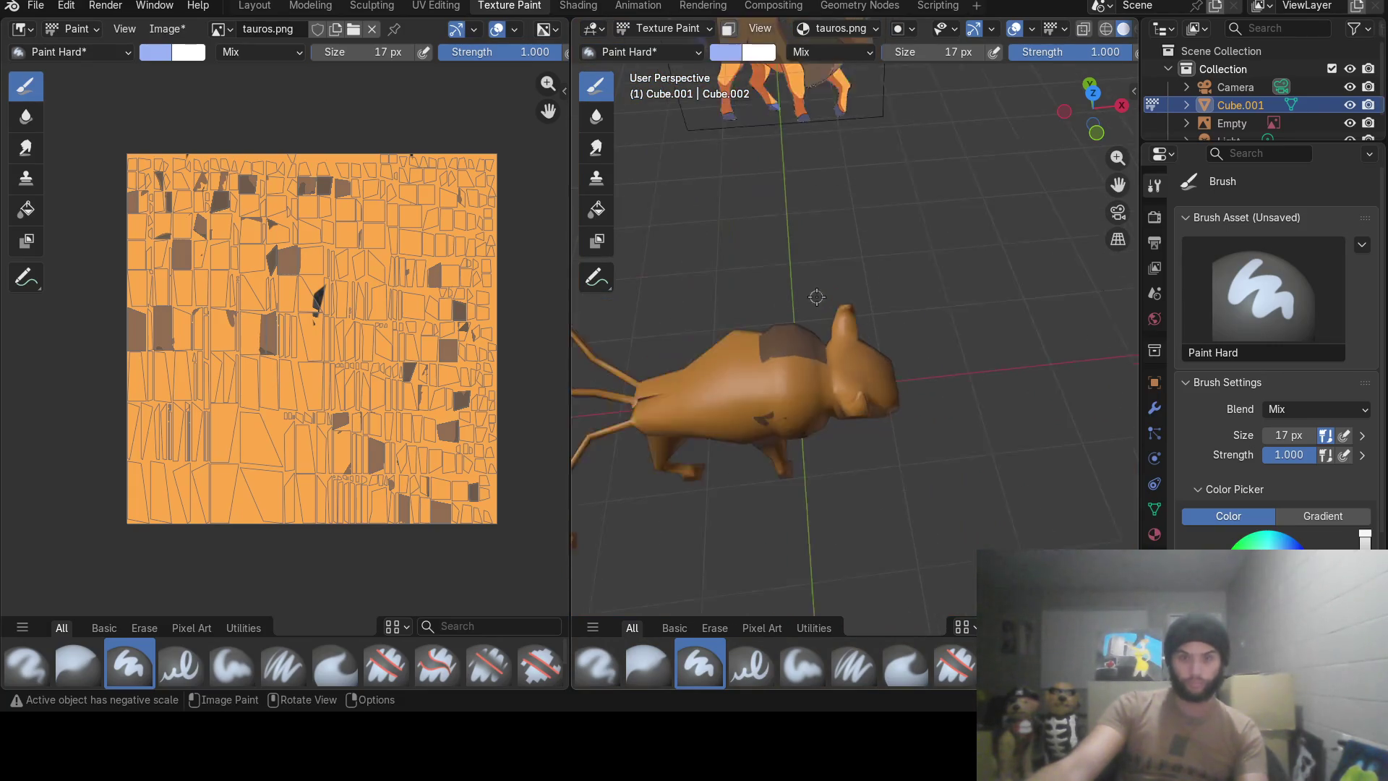
scroll(814, 304, down, 2)
scroll(819, 305, down, 2)
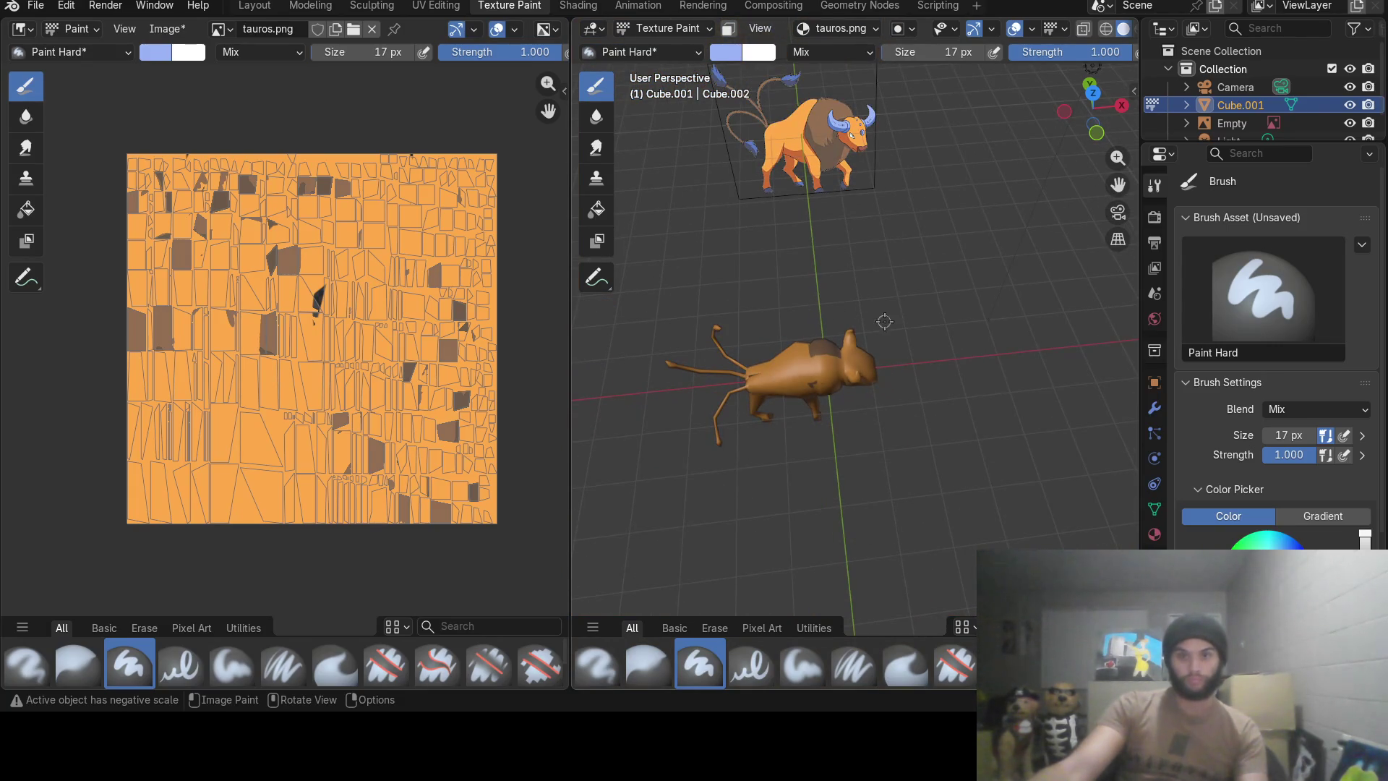
scroll(885, 322, up, 1)
scroll(888, 322, up, 5)
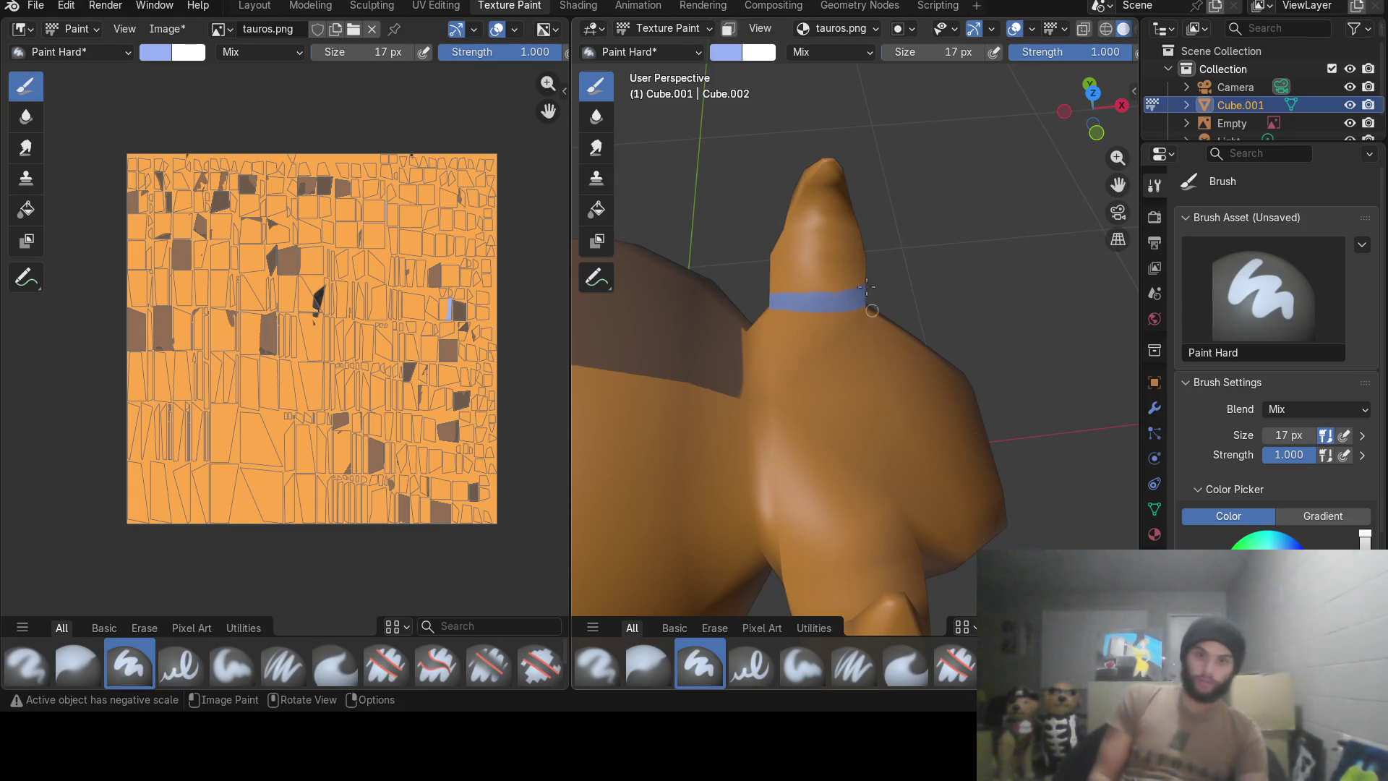
Cover the first horn fully in blue and start the other horn's lower edge.
mouse_move(776, 282)
mouse_down()
mouse_move(837, 280)
mouse_move(849, 238)
mouse_up()
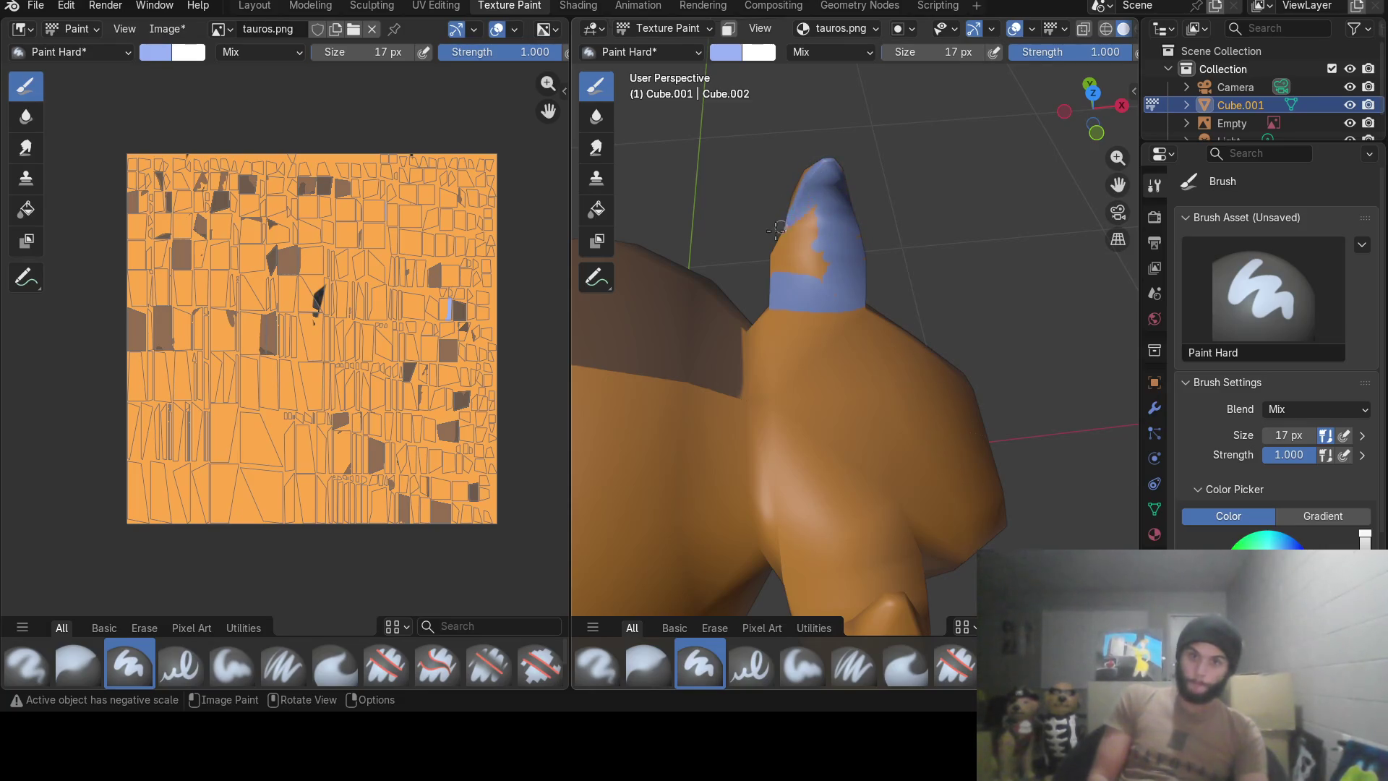
mouse_move(817, 221)
mouse_down()
mouse_move(779, 255)
mouse_move(828, 224)
mouse_up()
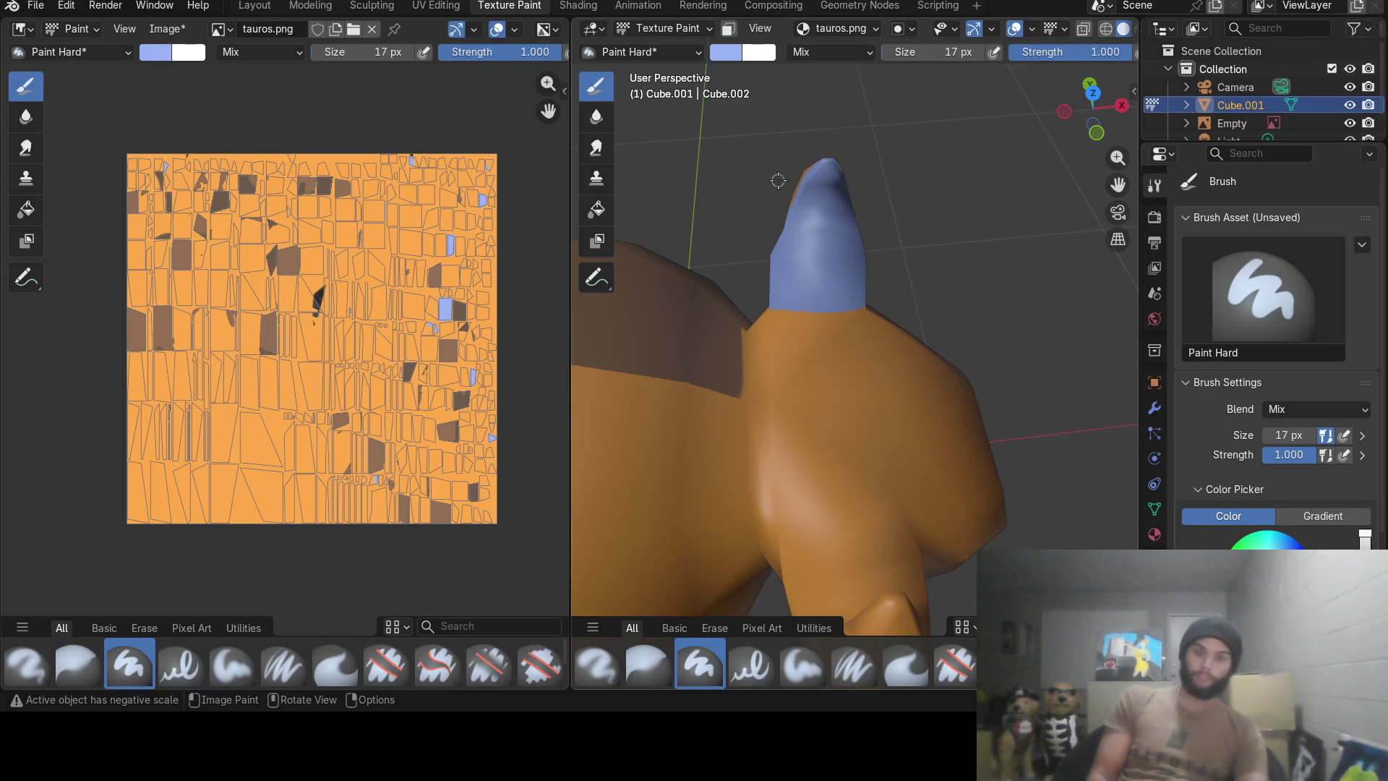
mouse_move(777, 180)
middle_down()
mouse_move(699, 223)
mouse_move(768, 307)
mouse_move(902, 320)
mouse_move(938, 472)
mouse_move(927, 420)
mouse_move(977, 408)
middle_up()
scroll(938, 472, up, 2)
scroll(938, 472, up, 2)
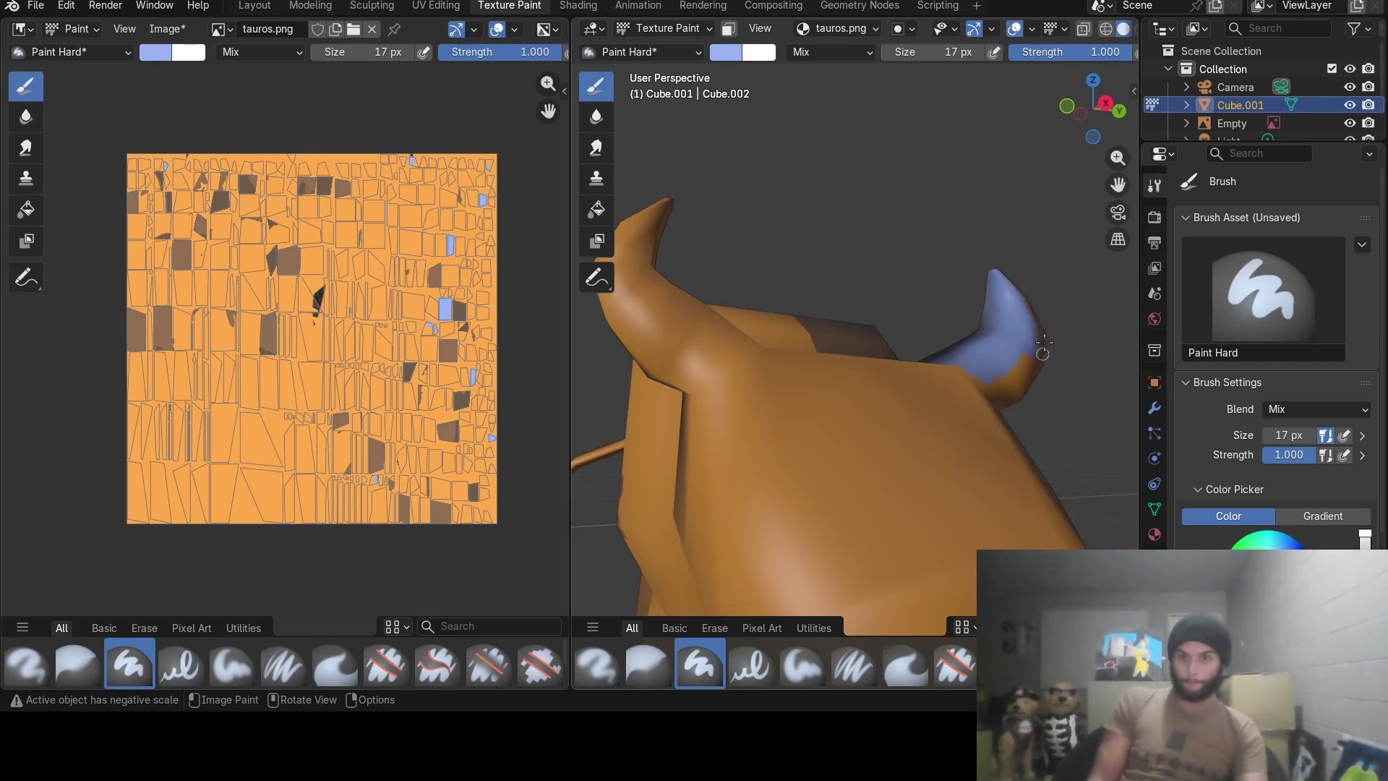
drag(1041, 349, 990, 364)
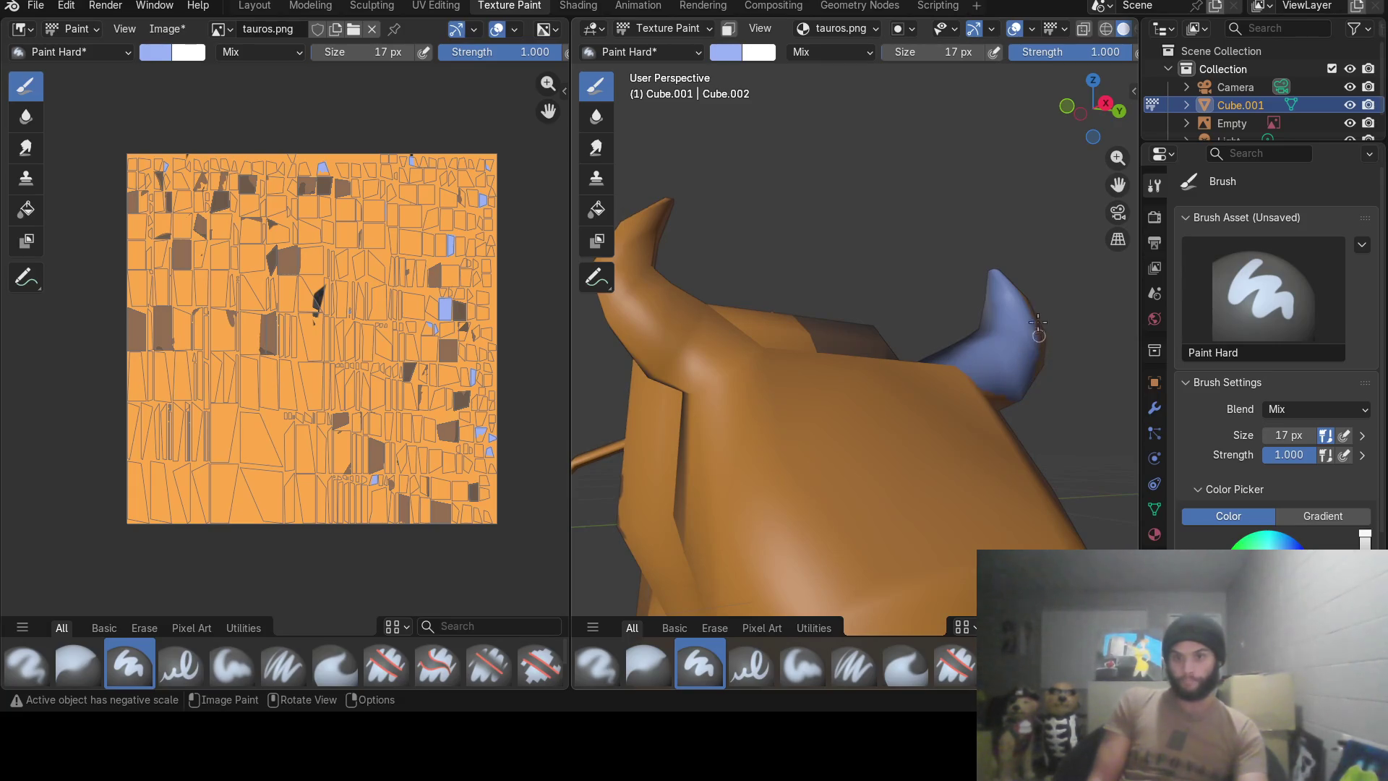
middle_drag(1038, 326, 929, 373)
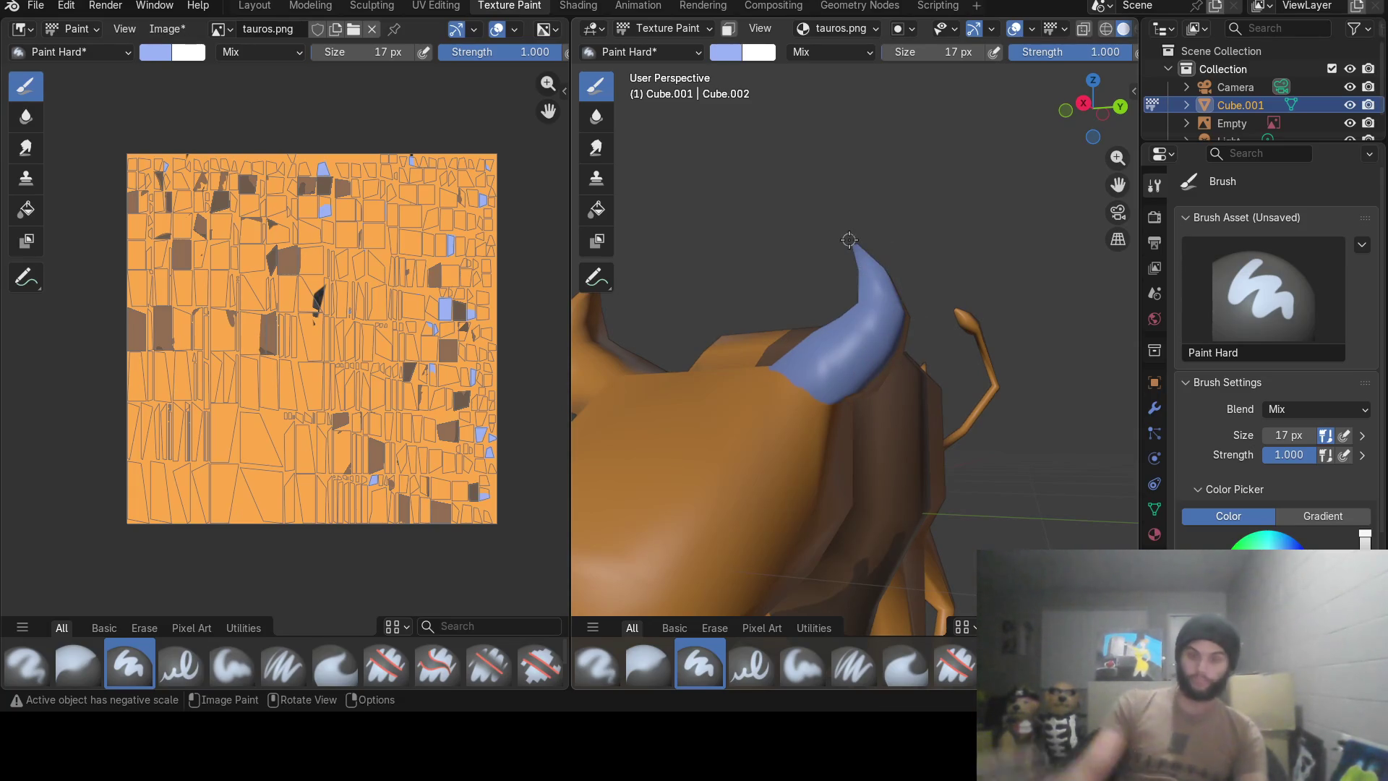
Cover the horn's lower edge and remaining orange area in blue.
middle_drag(850, 240, 710, 323)
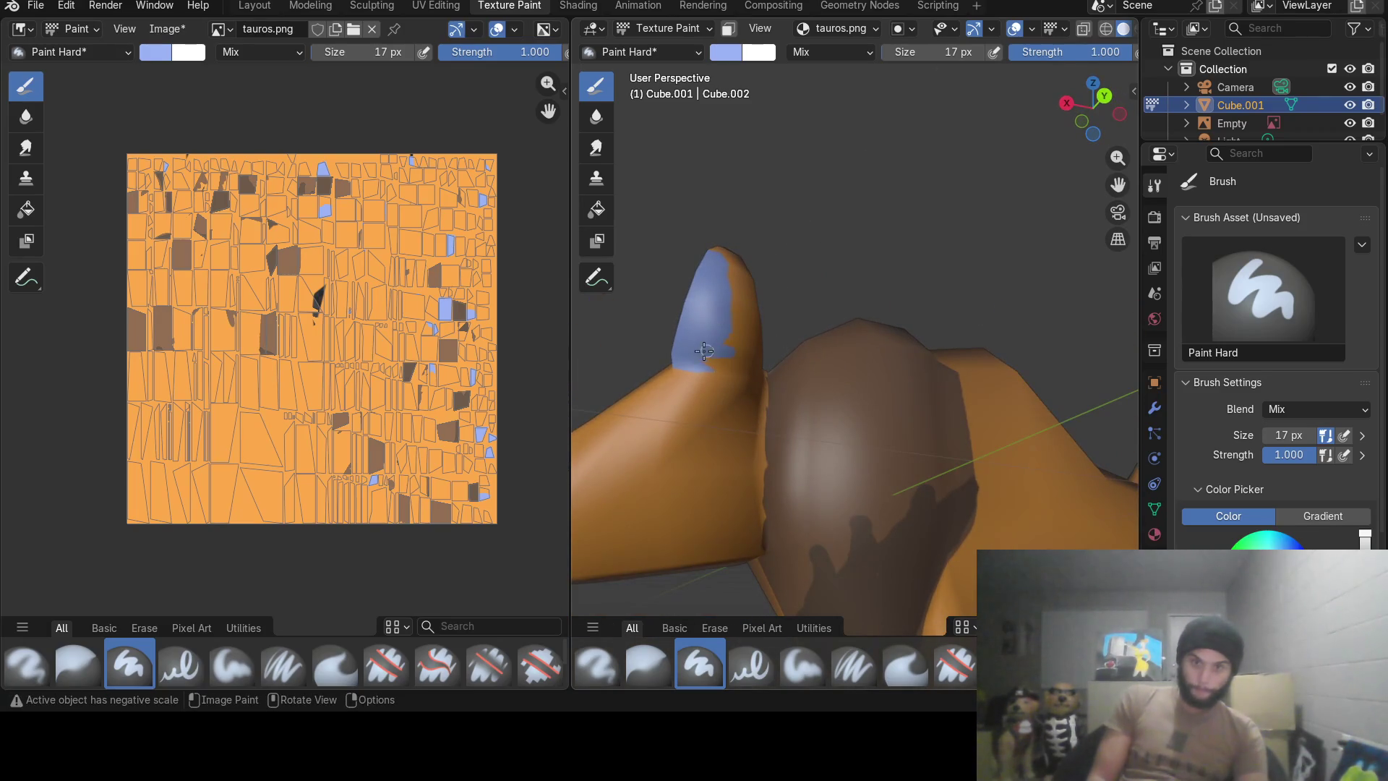
drag(728, 362, 738, 360)
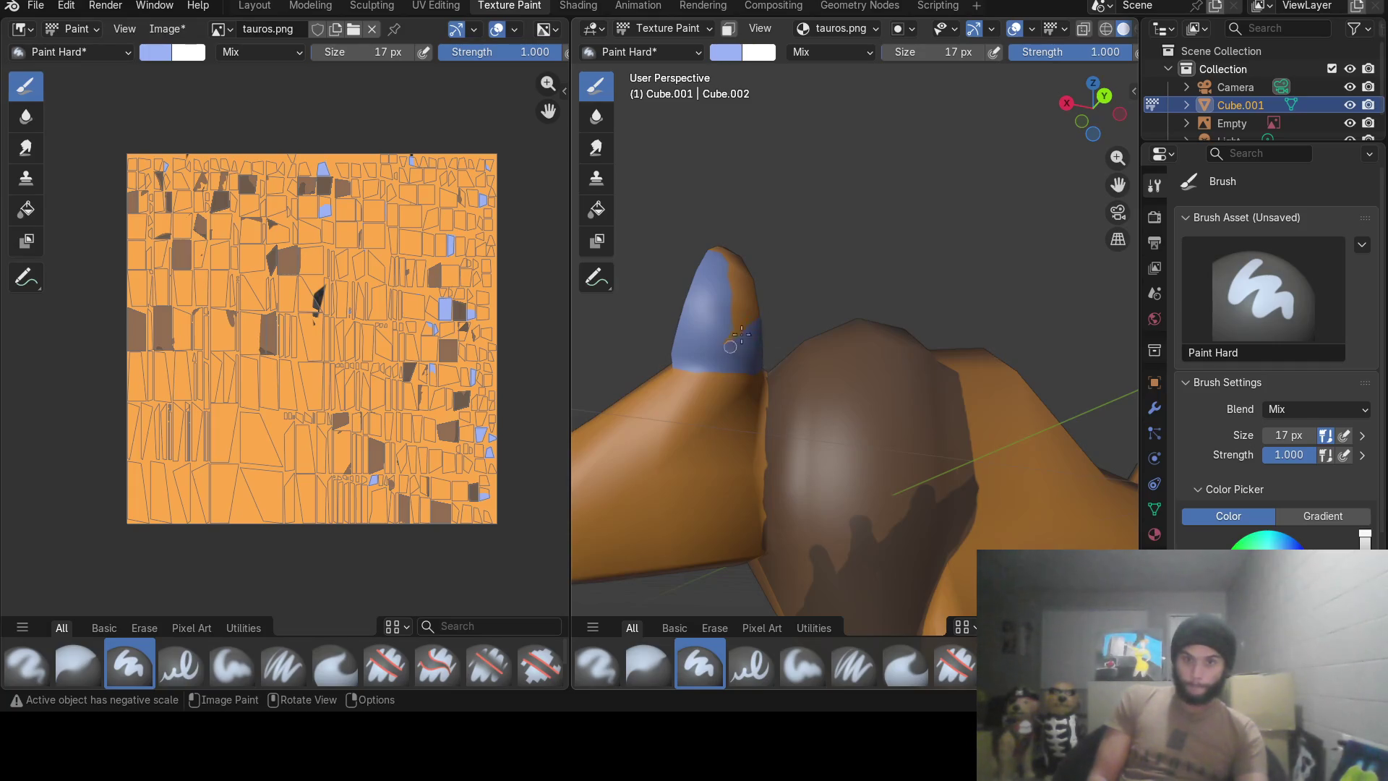
drag(763, 291, 727, 298)
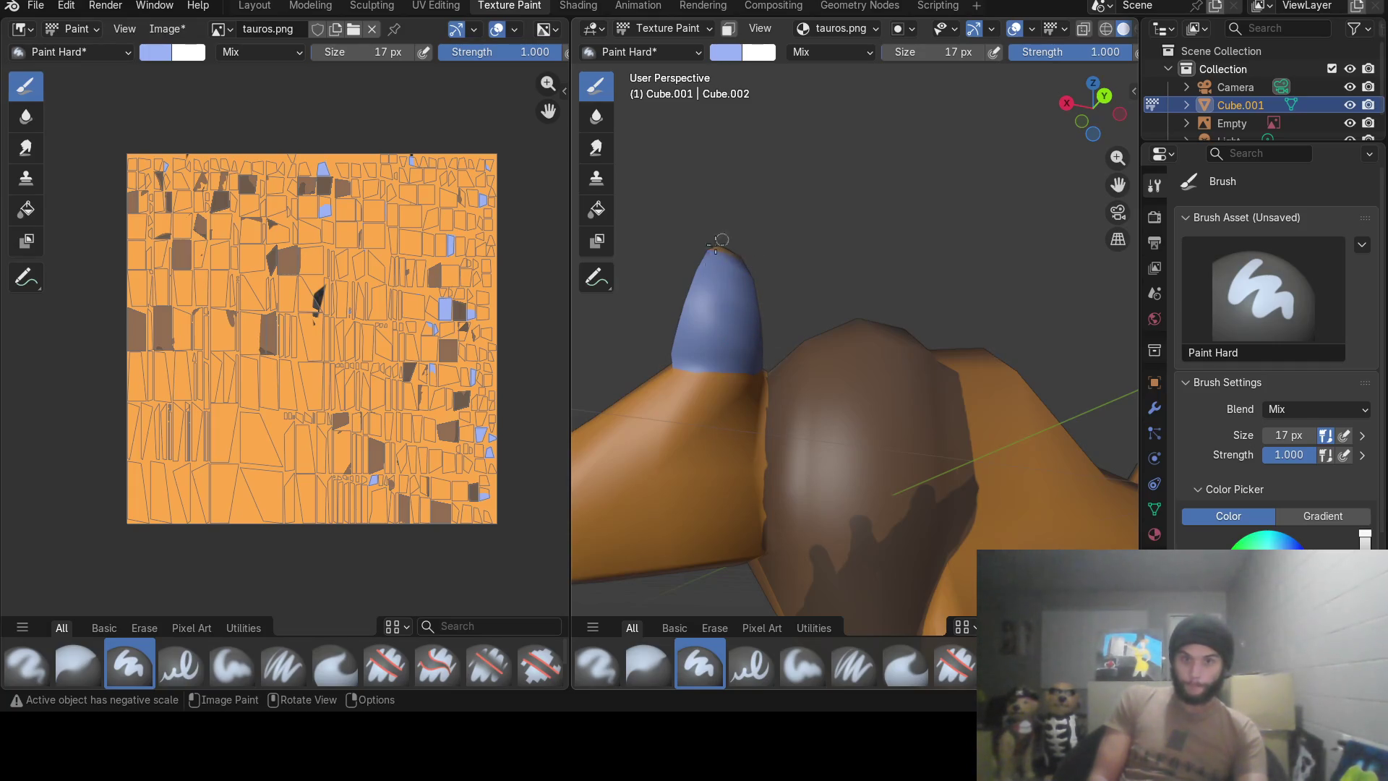
middle_drag(799, 288, 685, 433)
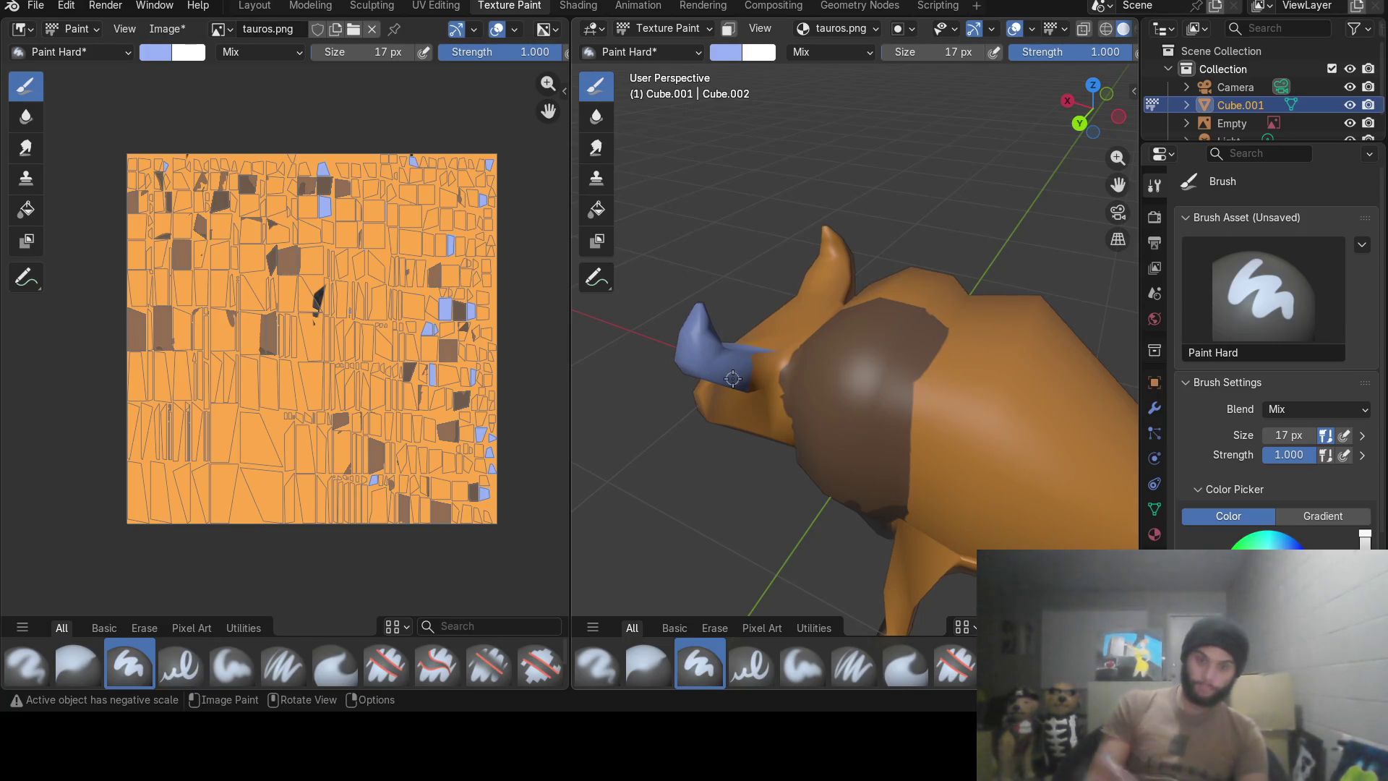
Paint over the leftover orange patch at the horn base, then inspect from other angles.
mouse_move(747, 371)
ctrl+middle_down()
mouse_move(750, 397)
mouse_move(973, 316)
mouse_move(962, 339)
ctrl+middle_up()
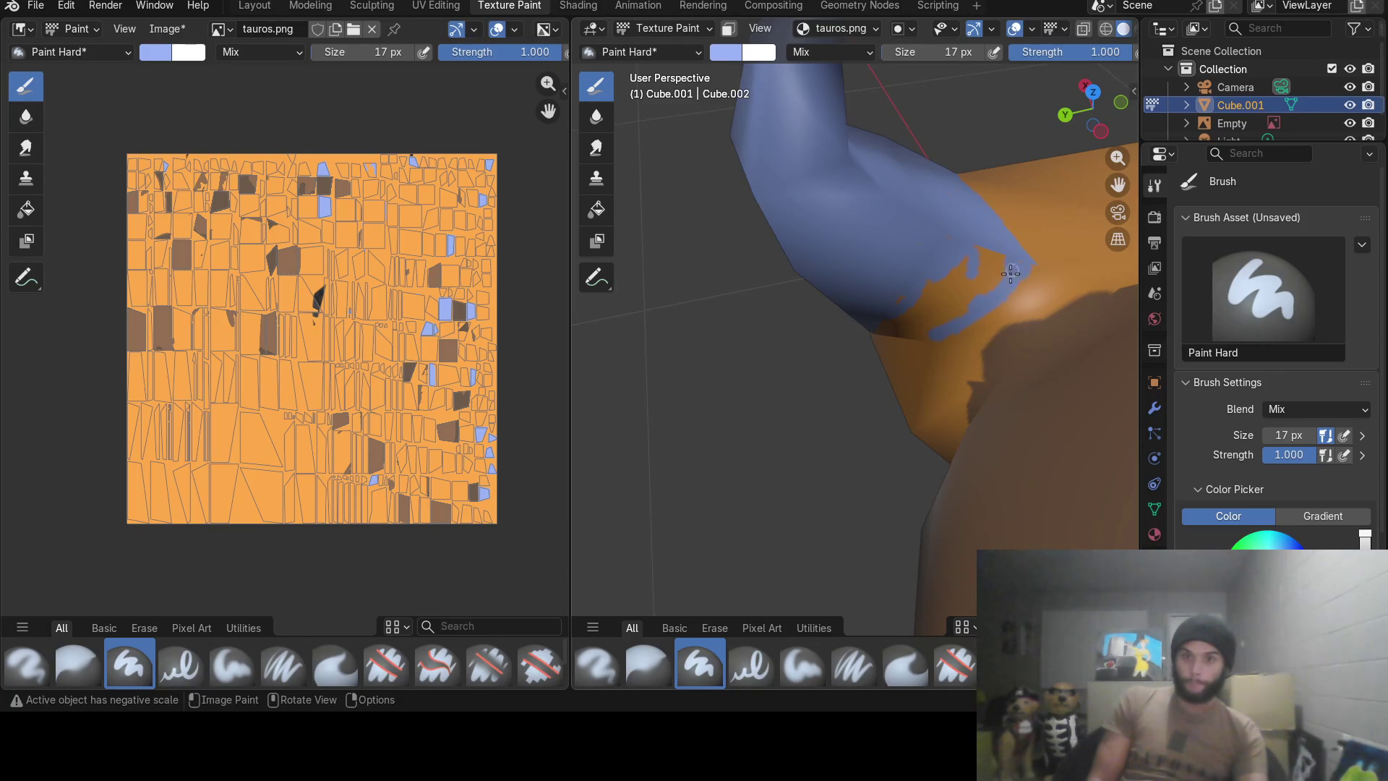
drag(949, 318, 993, 252)
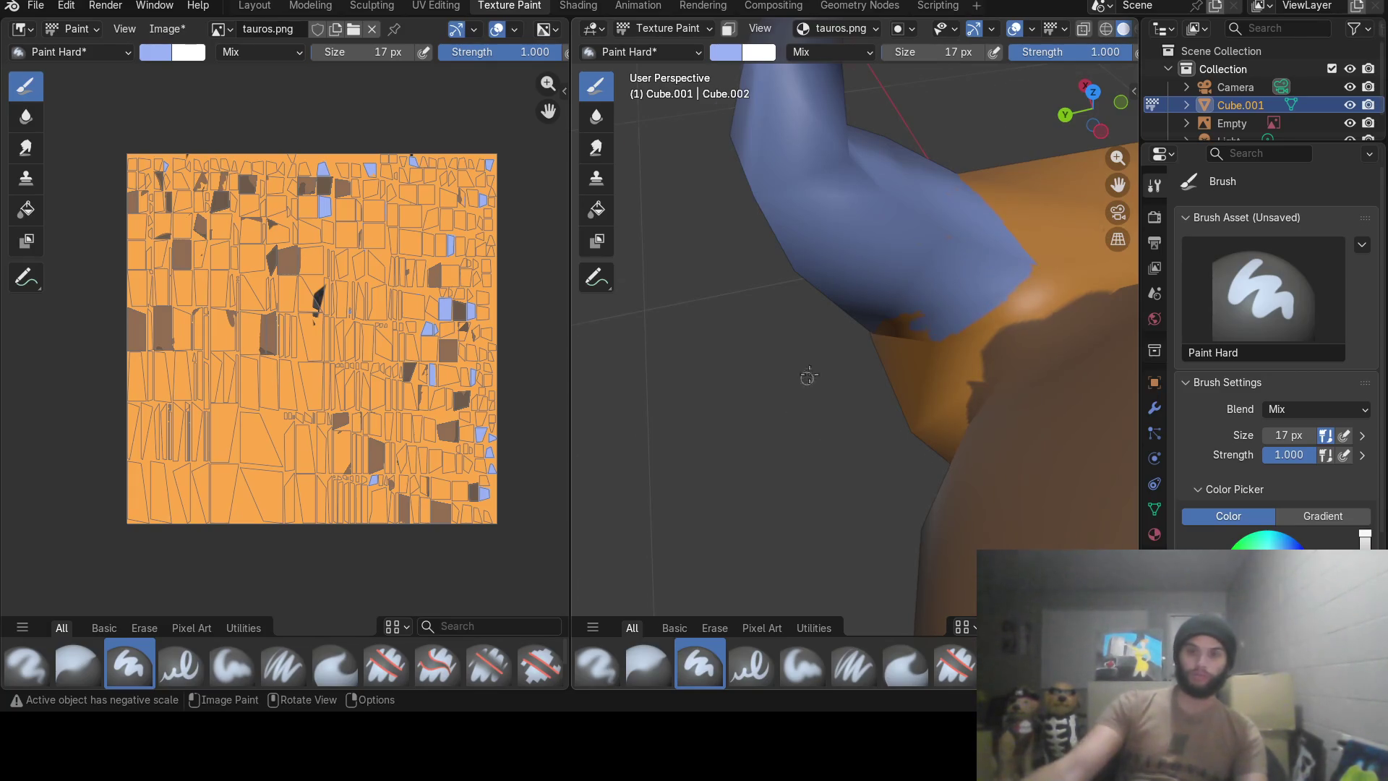
mouse_move(808, 376)
middle_down()
mouse_move(965, 213)
mouse_move(847, 347)
middle_up()
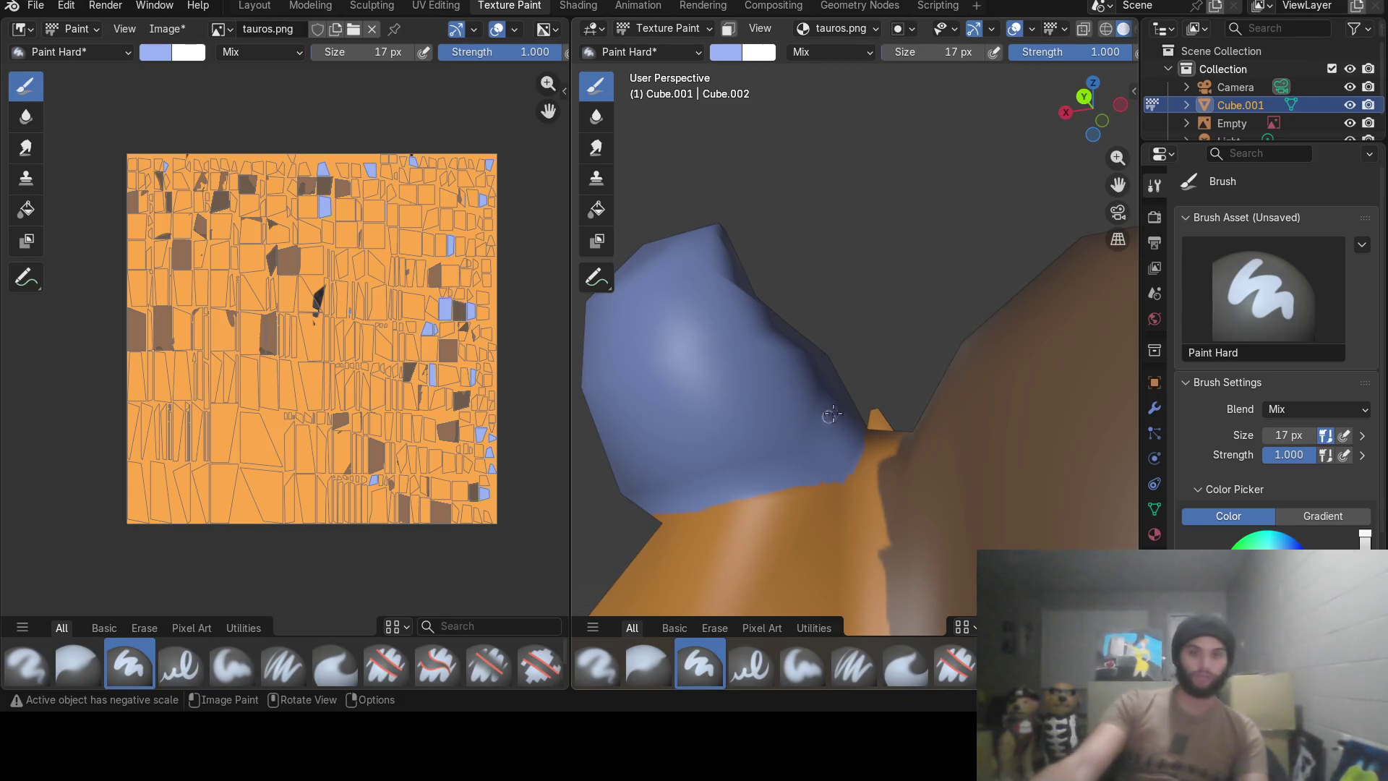
mouse_move(812, 481)
middle_down()
mouse_move(824, 421)
mouse_move(820, 470)
mouse_move(963, 461)
mouse_move(967, 494)
mouse_move(819, 471)
mouse_move(905, 436)
mouse_move(699, 368)
middle_up()
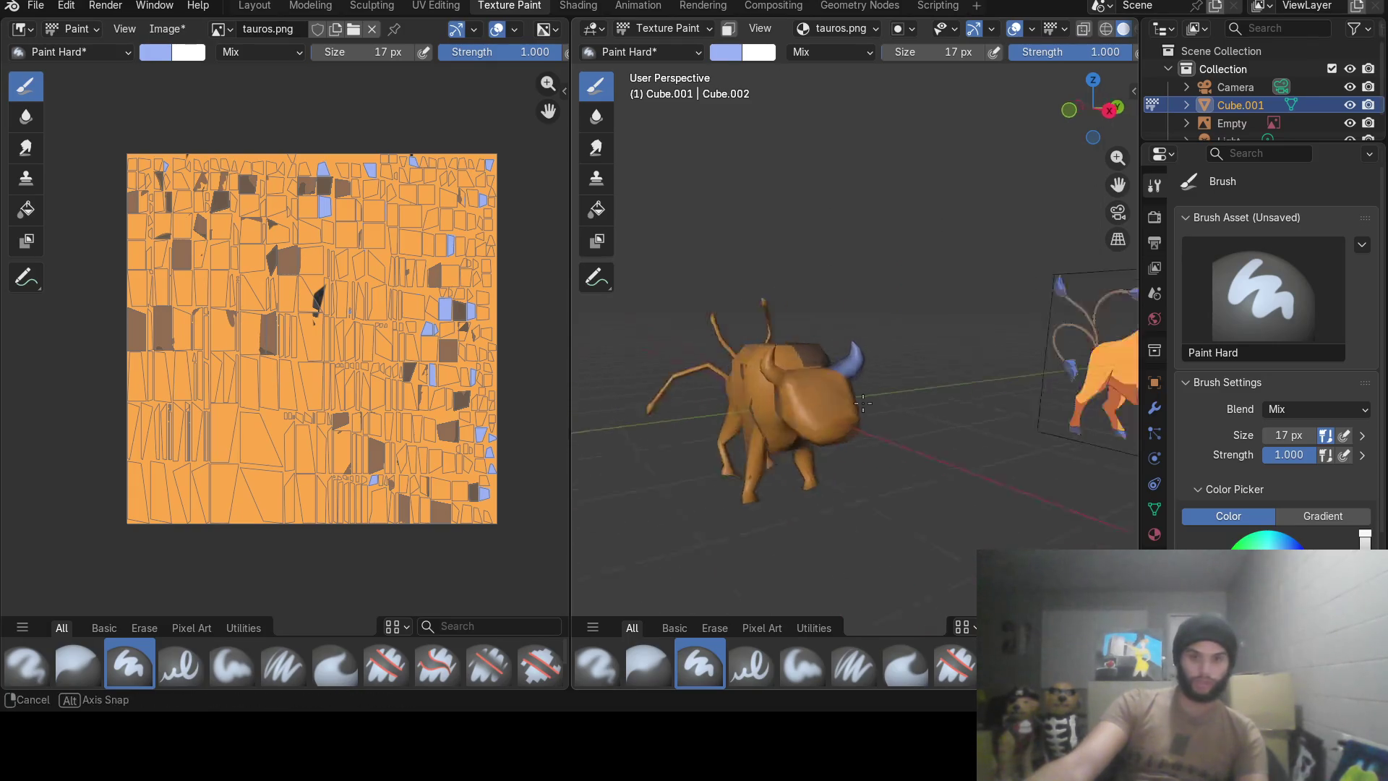
Orbit around the bull to a front view of the head and bring up the brush colour picker.
mouse_move(699, 369)
middle_down()
mouse_move(893, 409)
mouse_move(687, 365)
middle_up()
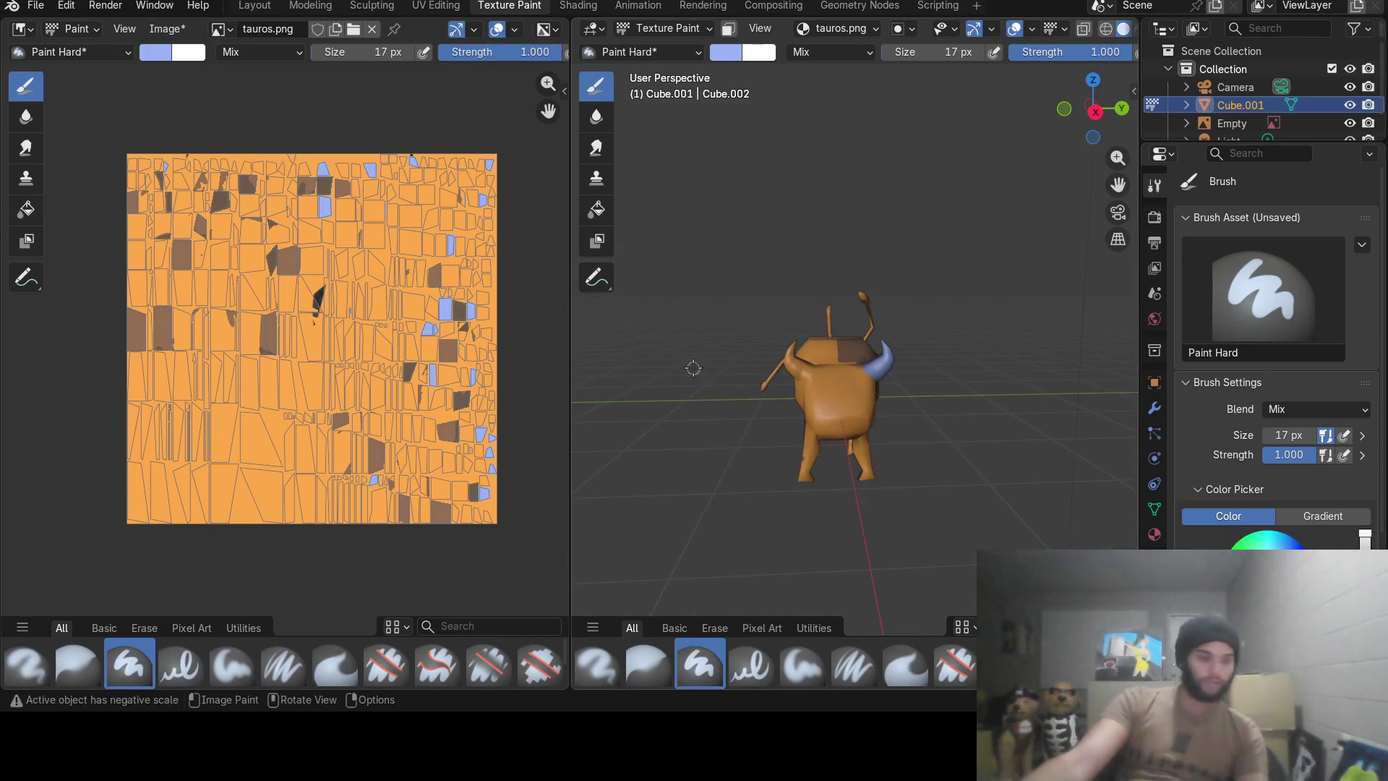
middle_drag(910, 414, 1025, 404)
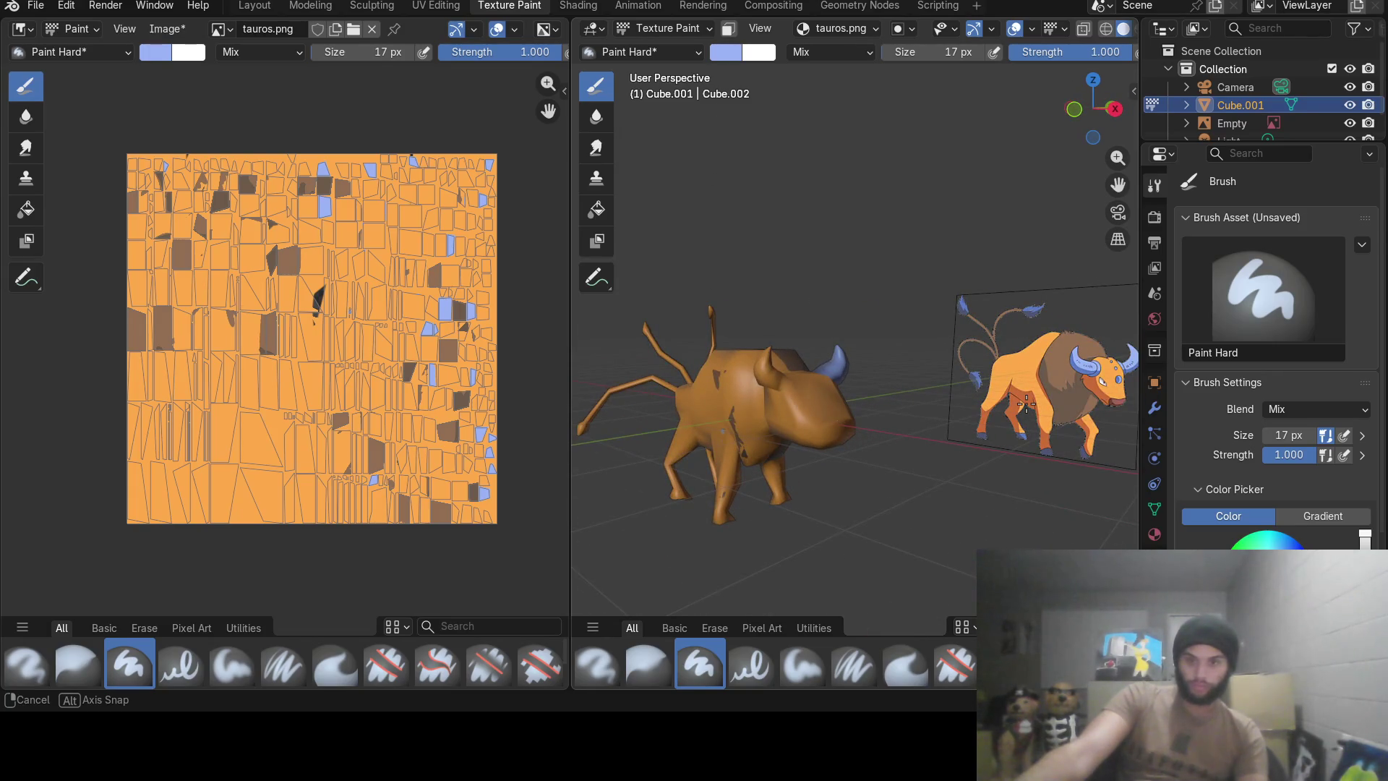
middle_drag(1025, 405, 869, 424)
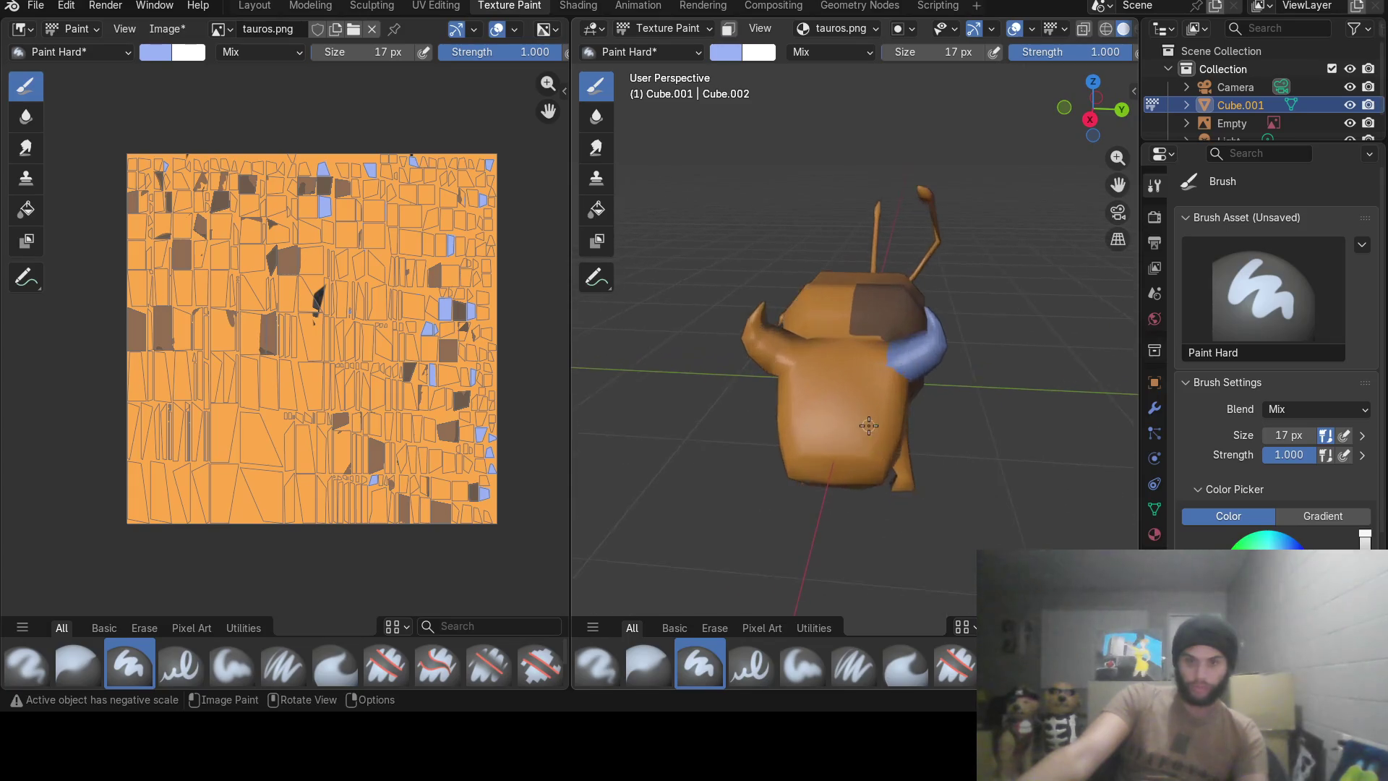
scroll(870, 424, up, 2)
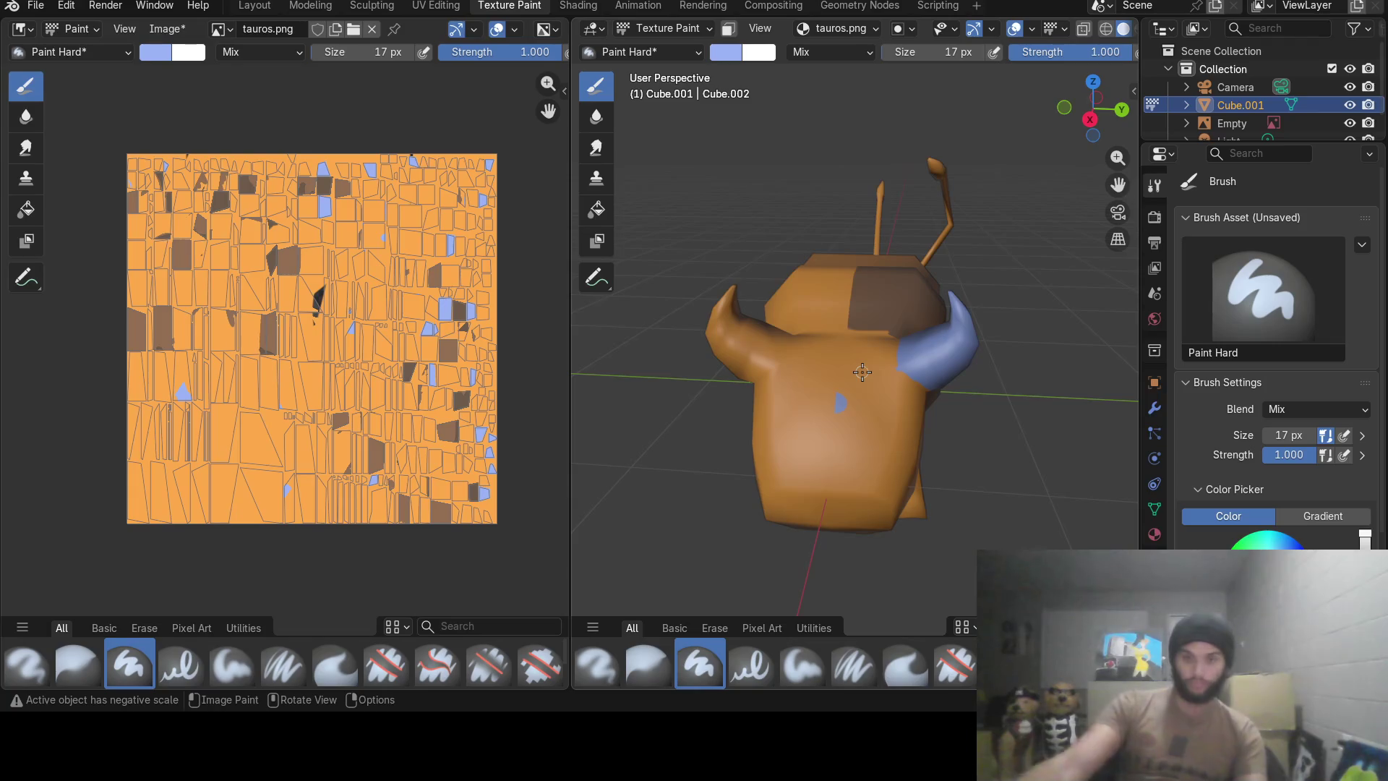
scroll(873, 387, up, 2)
scroll(855, 388, up, 2)
scroll(855, 388, up, 2)
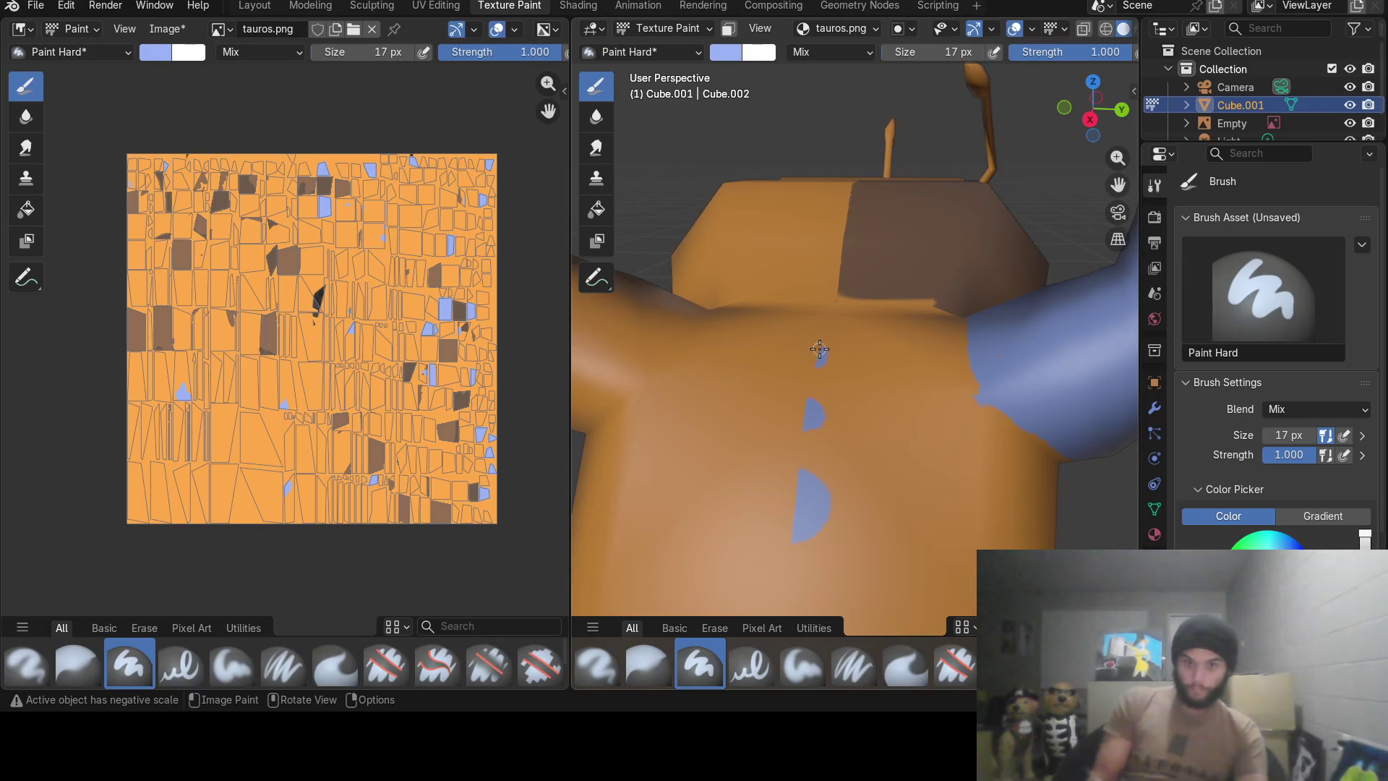
mouse_move(900, 437)
middle_down()
mouse_move(895, 418)
mouse_move(897, 497)
mouse_move(981, 468)
middle_up()
scroll(894, 418, down, 3)
scroll(895, 417, down, 3)
click(723, 54)
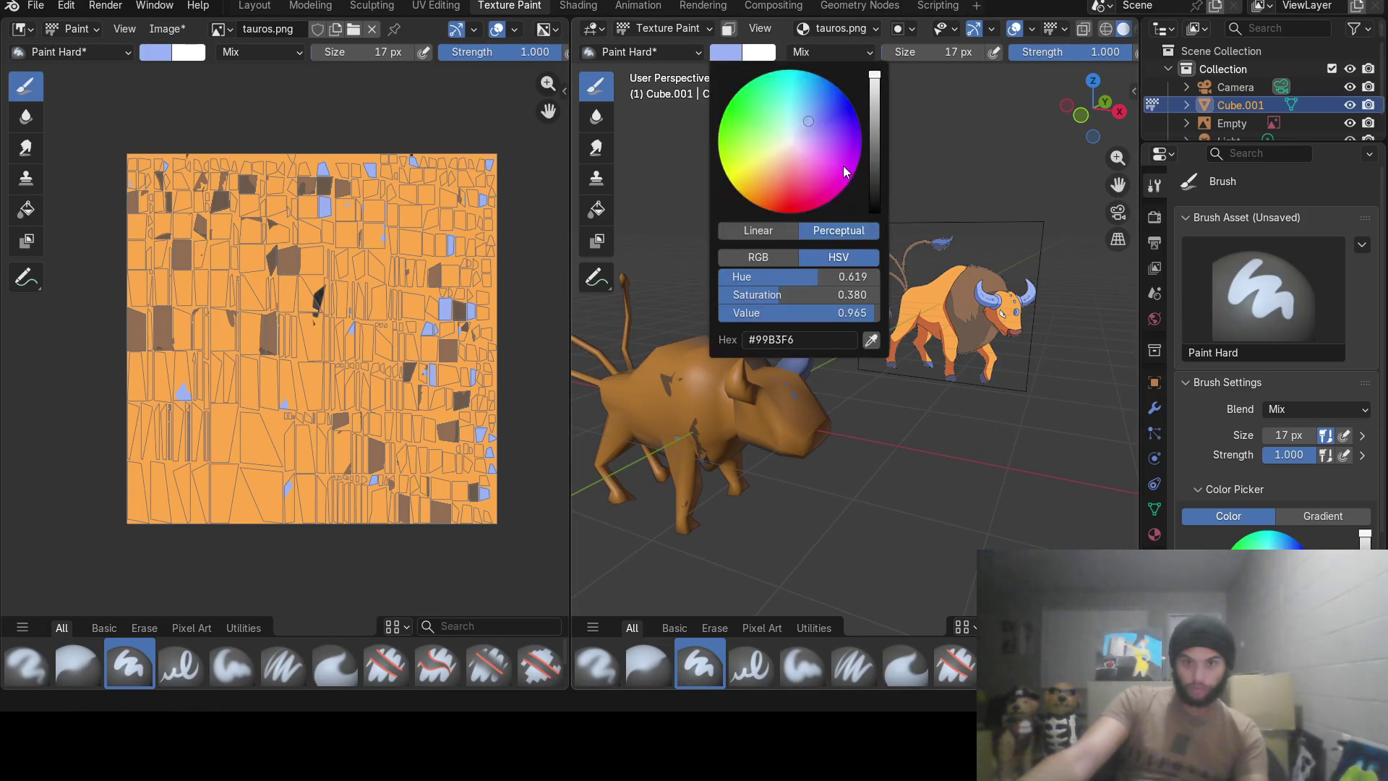
Set the brush colour to near-white at full brightness.
drag(875, 87, 869, 86)
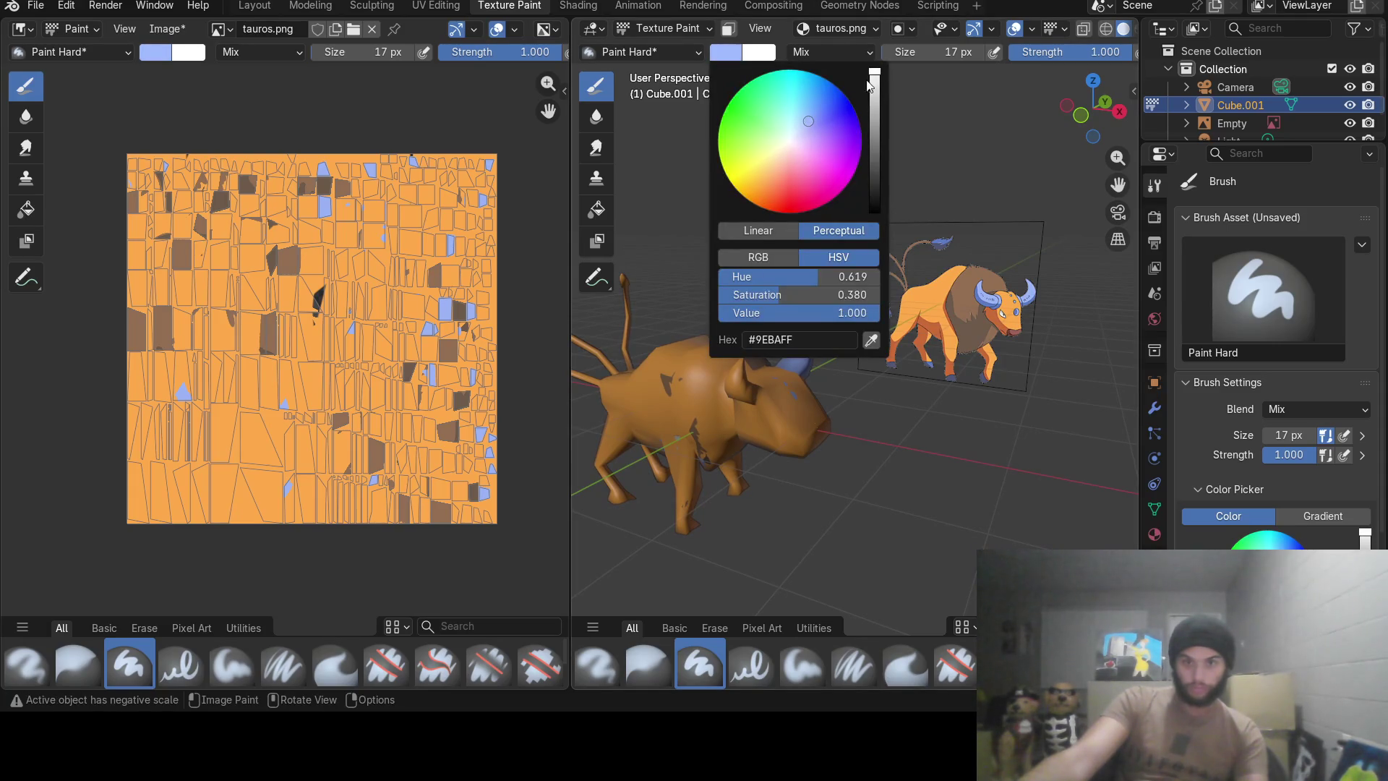
click(790, 143)
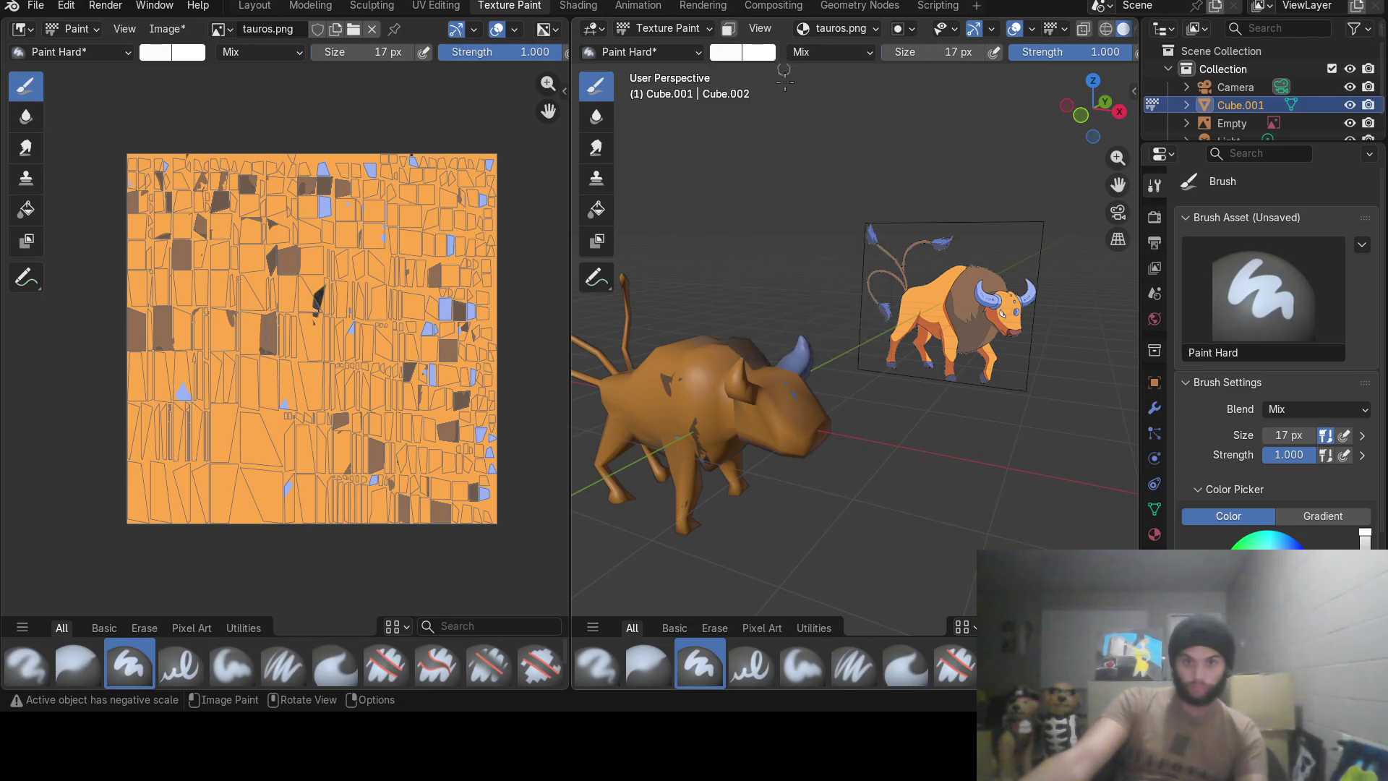
mouse_move(848, 376)
middle_down()
mouse_move(869, 431)
mouse_move(827, 401)
mouse_move(932, 398)
mouse_move(757, 406)
middle_up()
scroll(869, 431, up, 2)
scroll(817, 401, up, 1)
scroll(822, 406, up, 2)
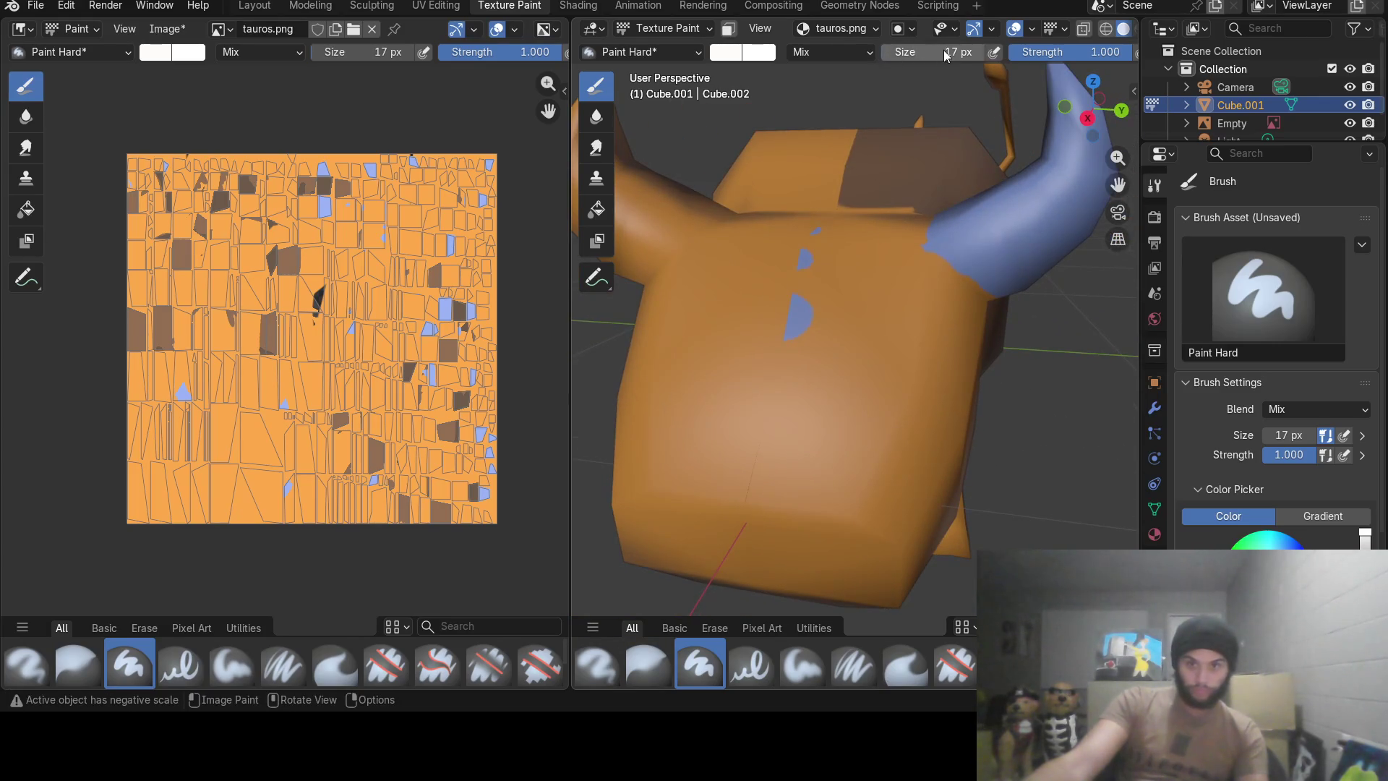
drag(890, 54, 857, 54)
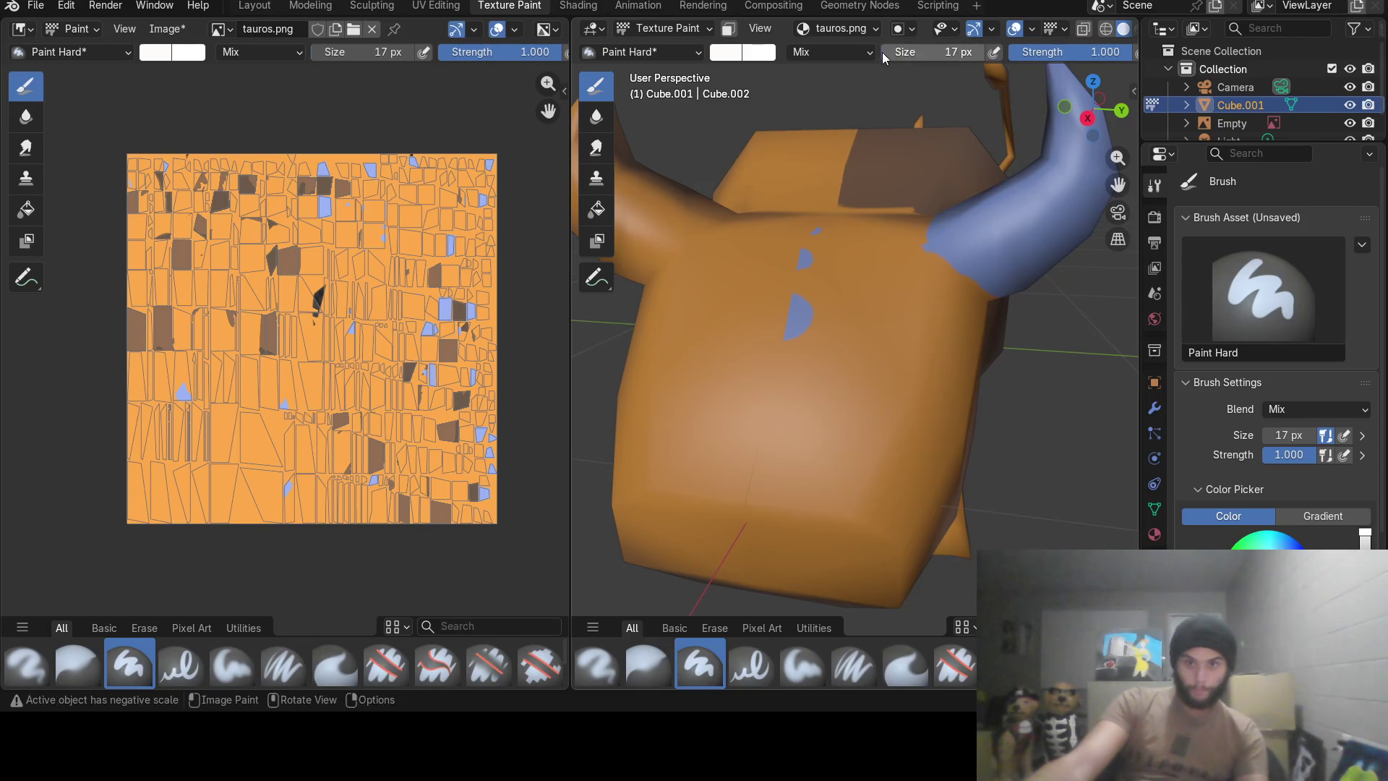
scroll(880, 412, up, 2)
scroll(879, 412, up, 1)
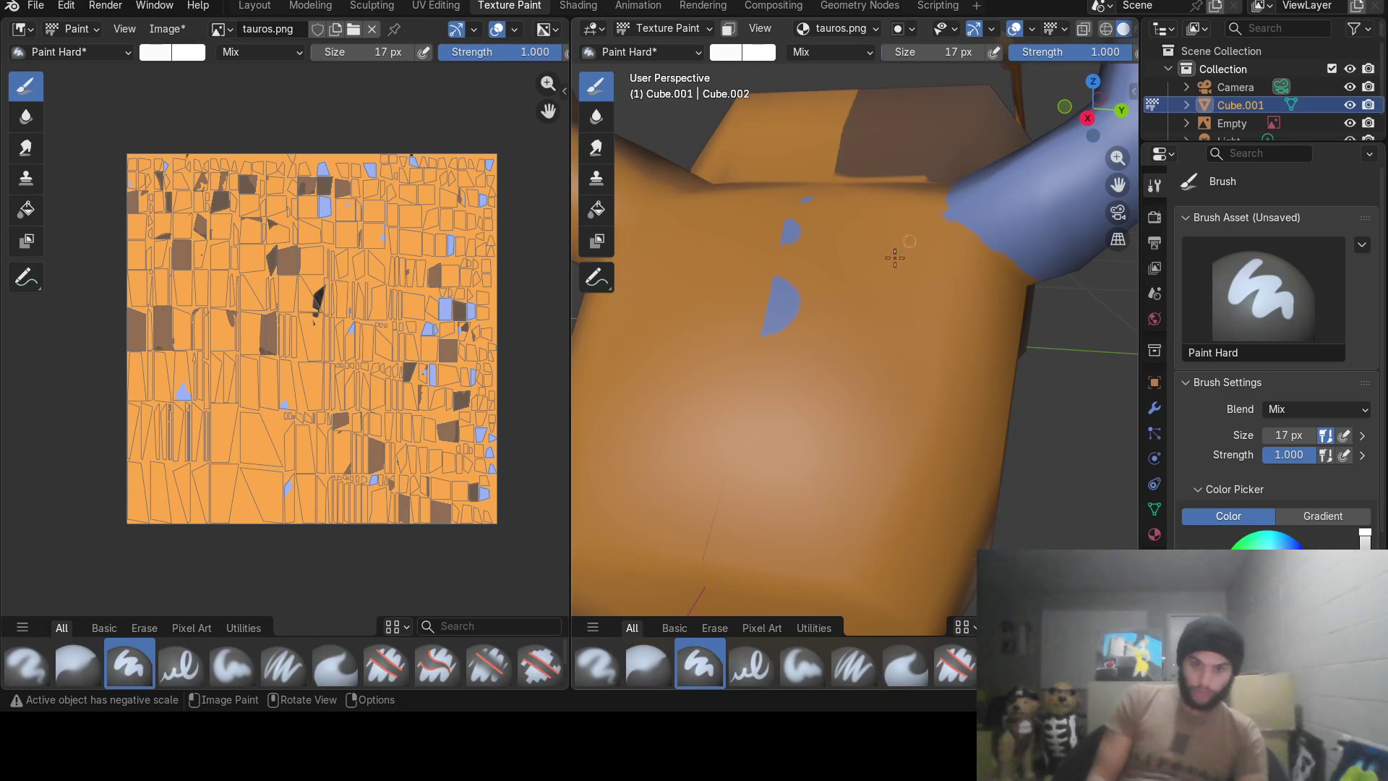
Outline and fill a whitish four-sided patch on the front of the bull's head.
drag(823, 400, 880, 350)
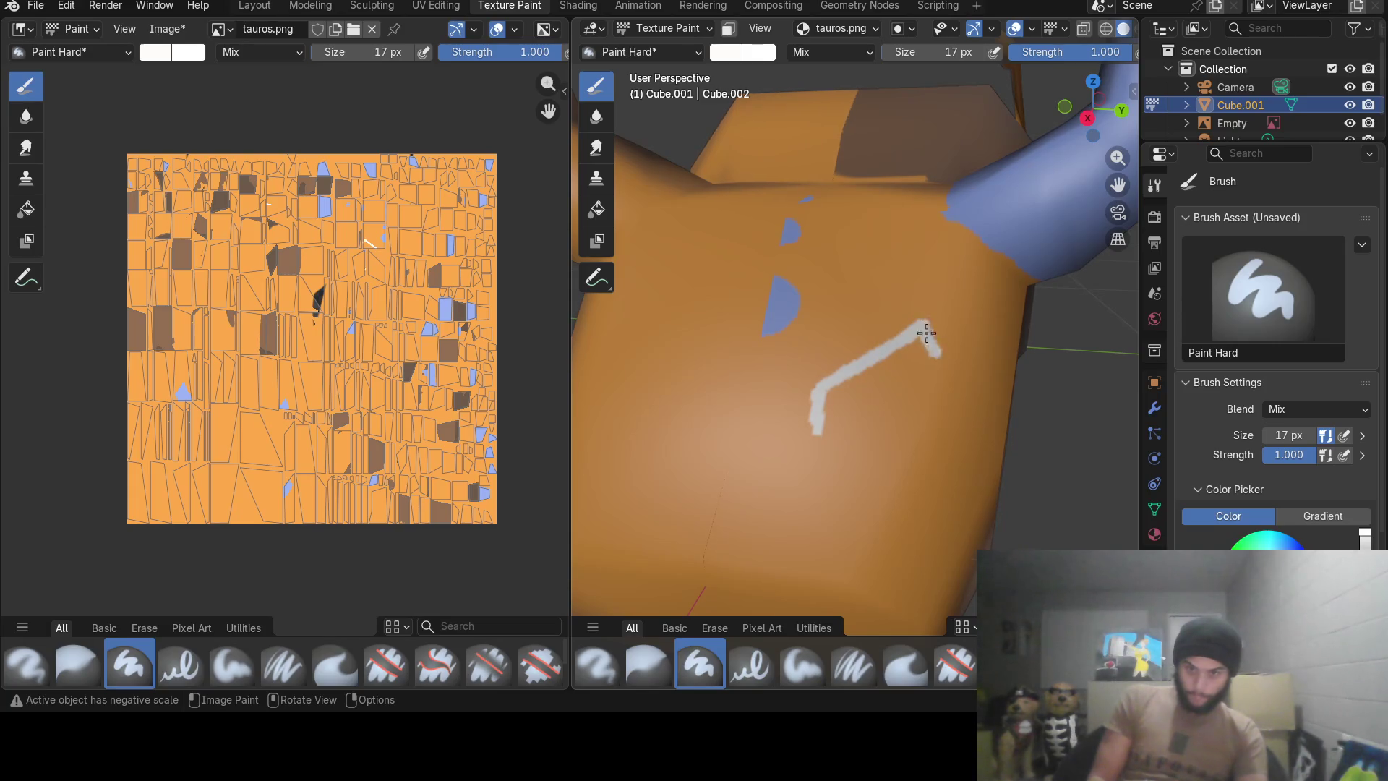
mouse_move(925, 322)
mouse_down()
mouse_move(919, 406)
mouse_move(825, 430)
mouse_move(922, 407)
mouse_move(886, 416)
mouse_up()
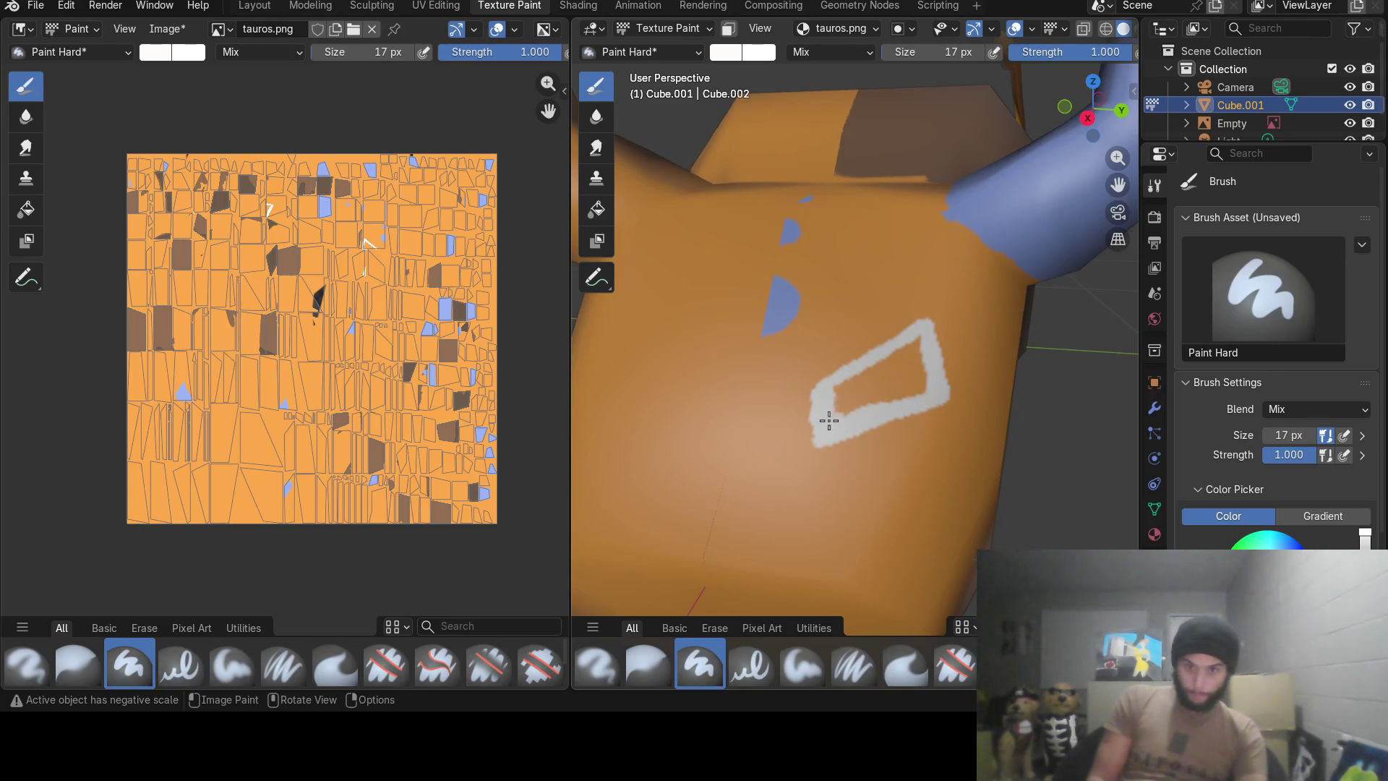
mouse_move(830, 421)
mouse_down()
mouse_move(843, 391)
mouse_move(894, 402)
mouse_move(914, 351)
mouse_move(846, 394)
mouse_move(885, 364)
mouse_move(863, 392)
mouse_up()
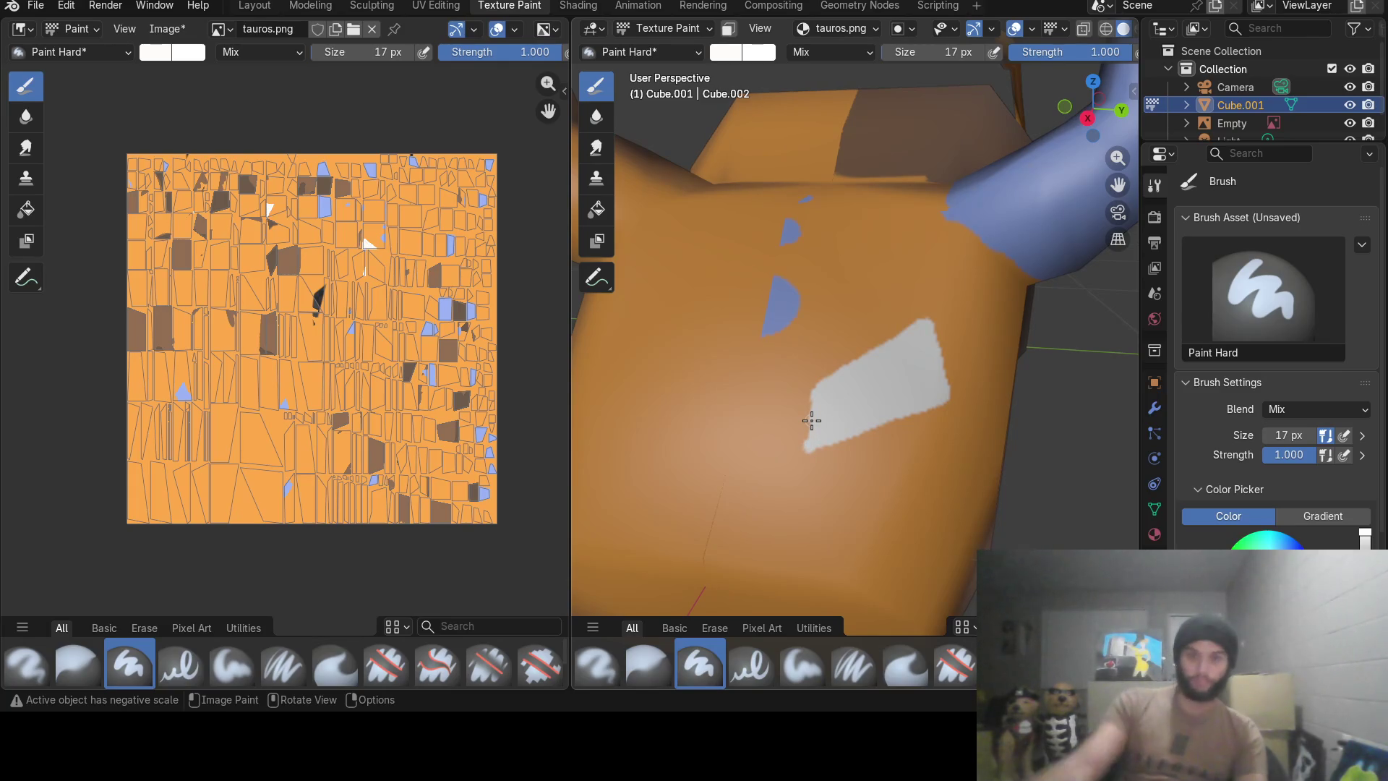
scroll(818, 410, down, 5)
scroll(760, 453, down, 2)
middle_drag(760, 453, 952, 427)
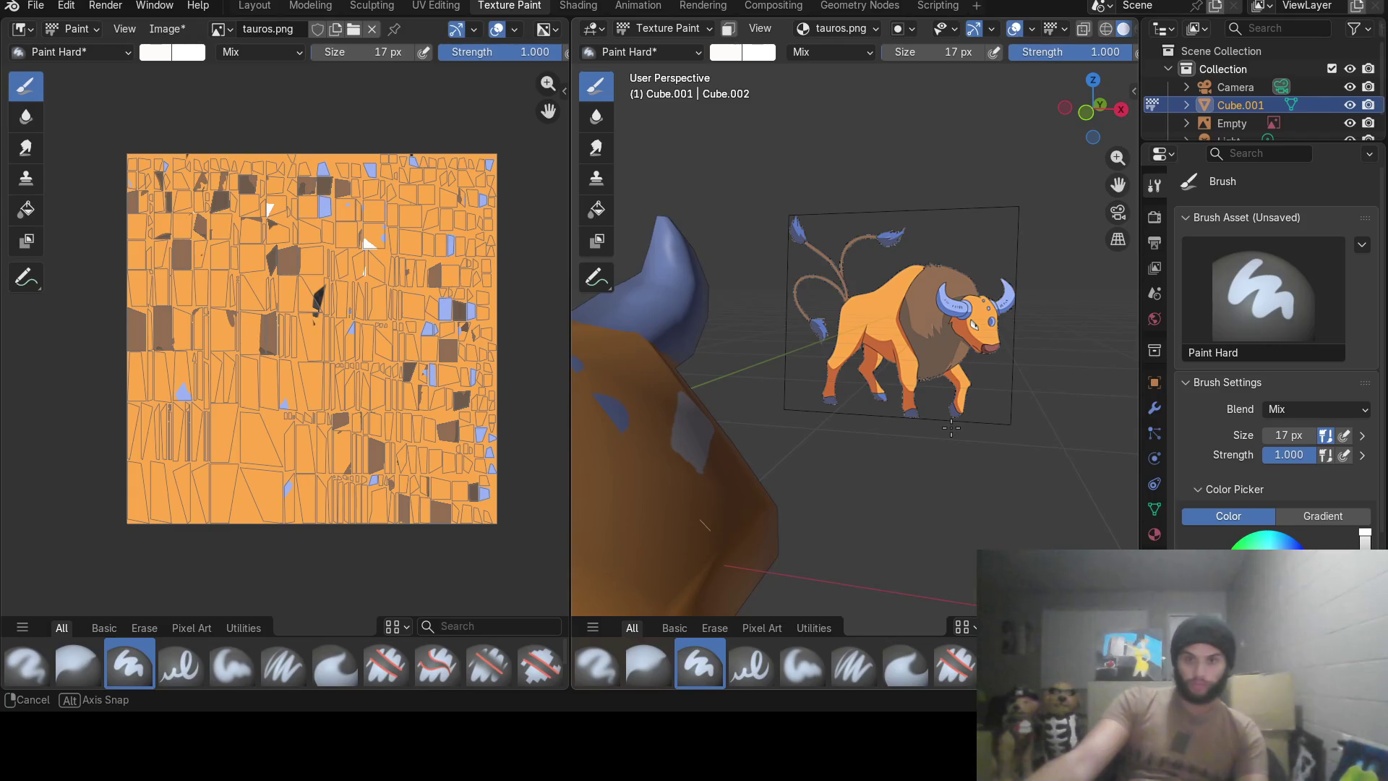
middle_drag(950, 426, 694, 434)
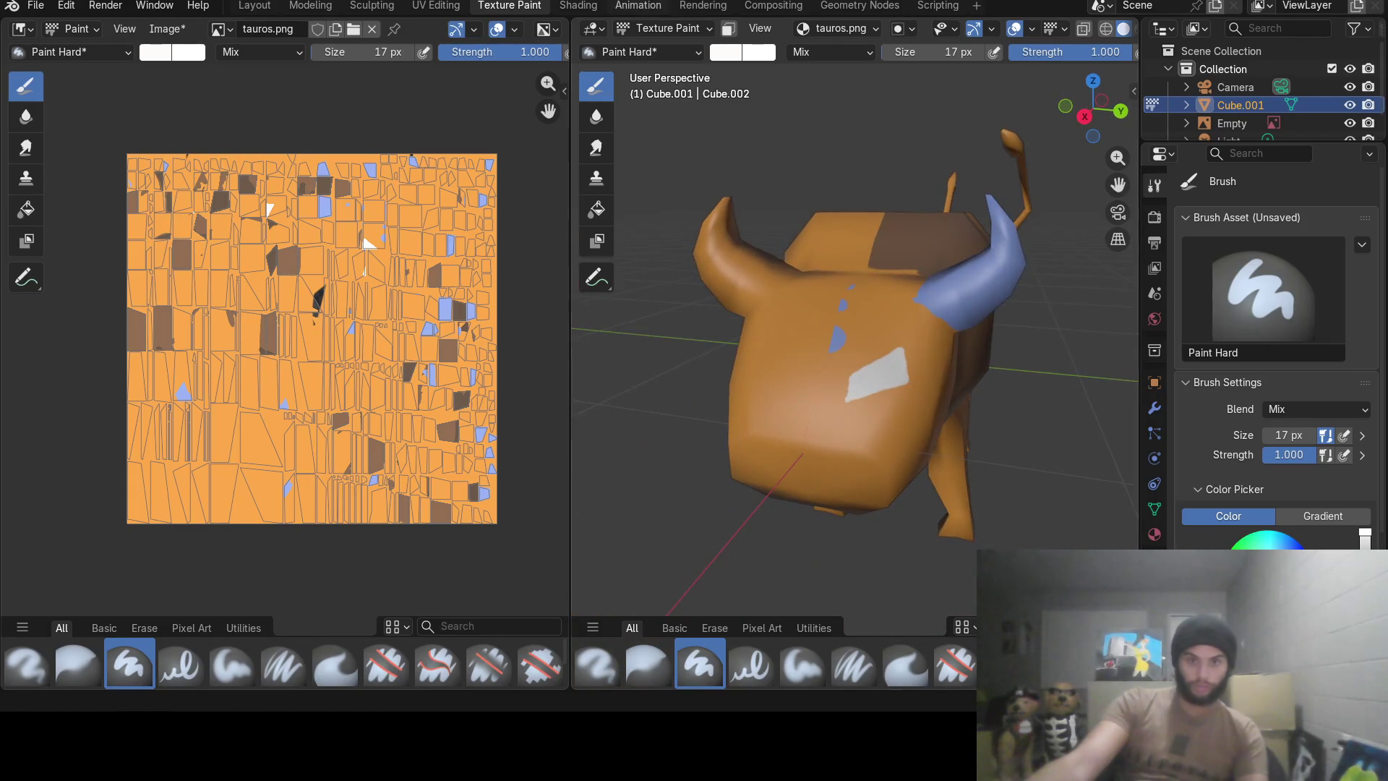
Darken the brush to light grey and shade part of the white face patch.
click(727, 52)
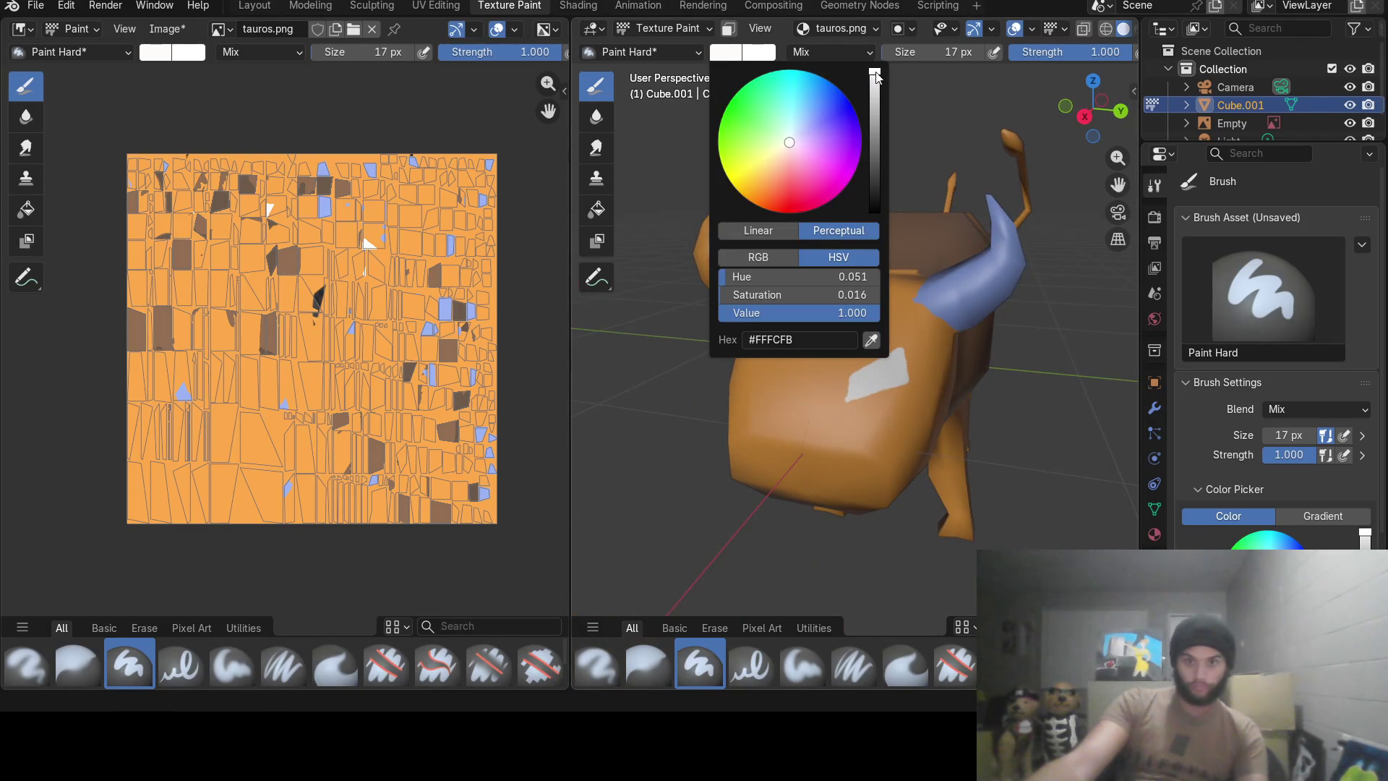
drag(876, 76, 875, 86)
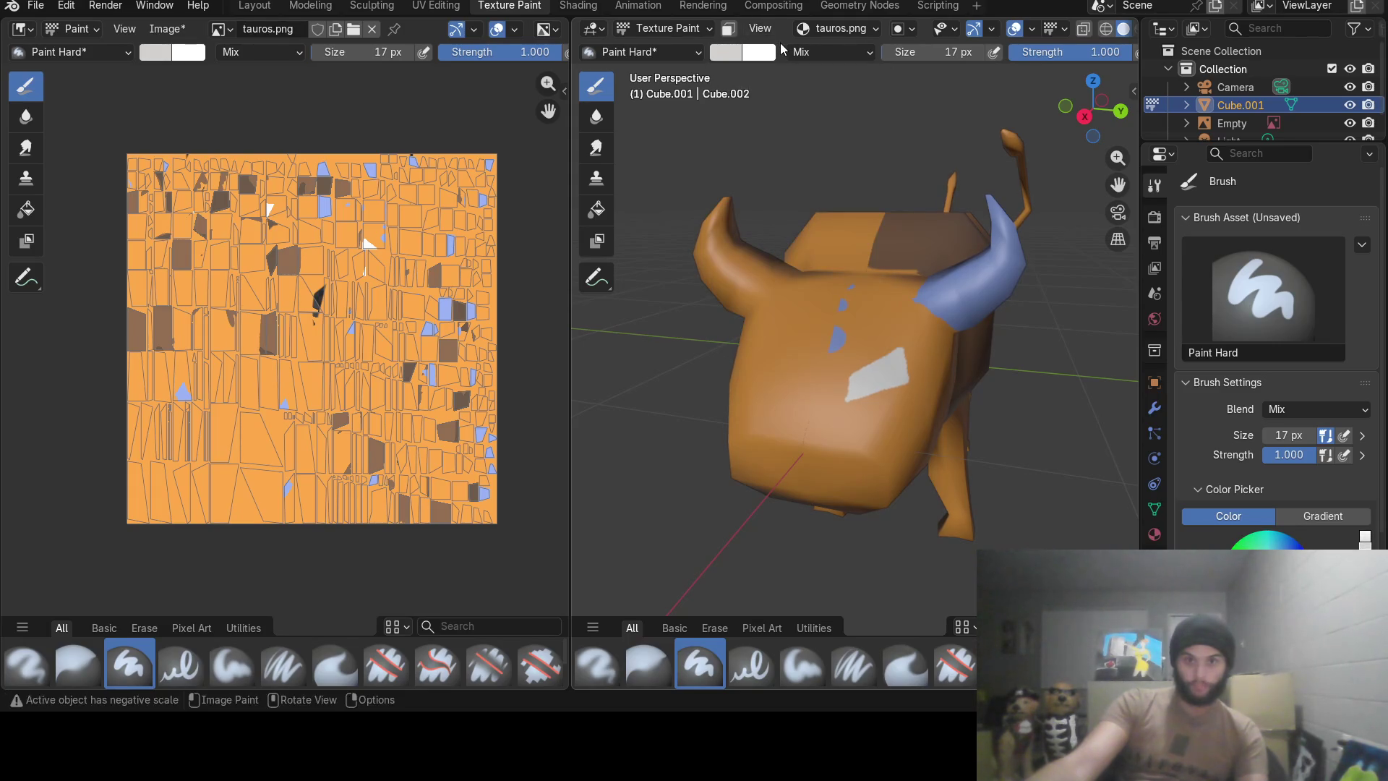
mouse_move(781, 67)
middle_down()
mouse_move(951, 355)
mouse_move(915, 344)
middle_up()
scroll(914, 344, up, 2)
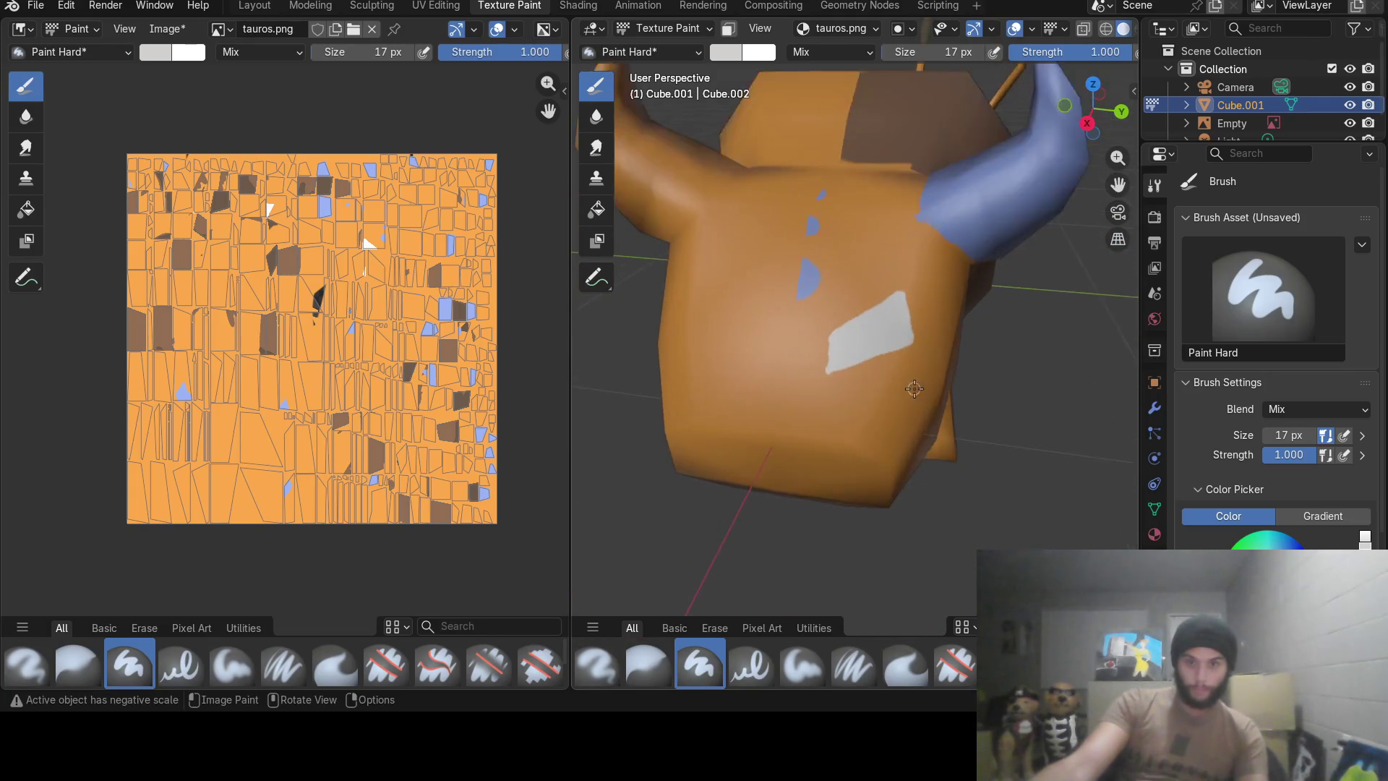
scroll(915, 343, up, 2)
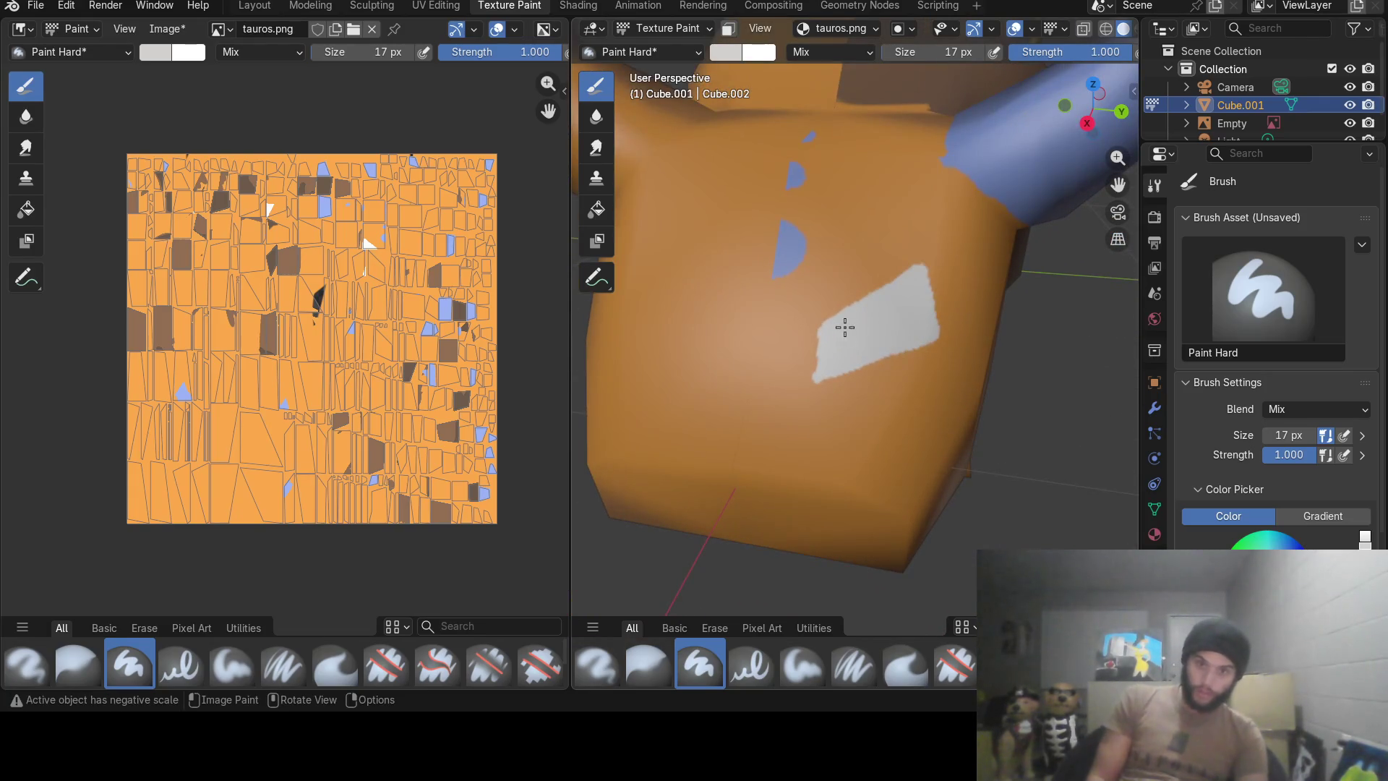
mouse_move(846, 315)
mouse_down()
mouse_move(883, 293)
mouse_move(845, 328)
mouse_up()
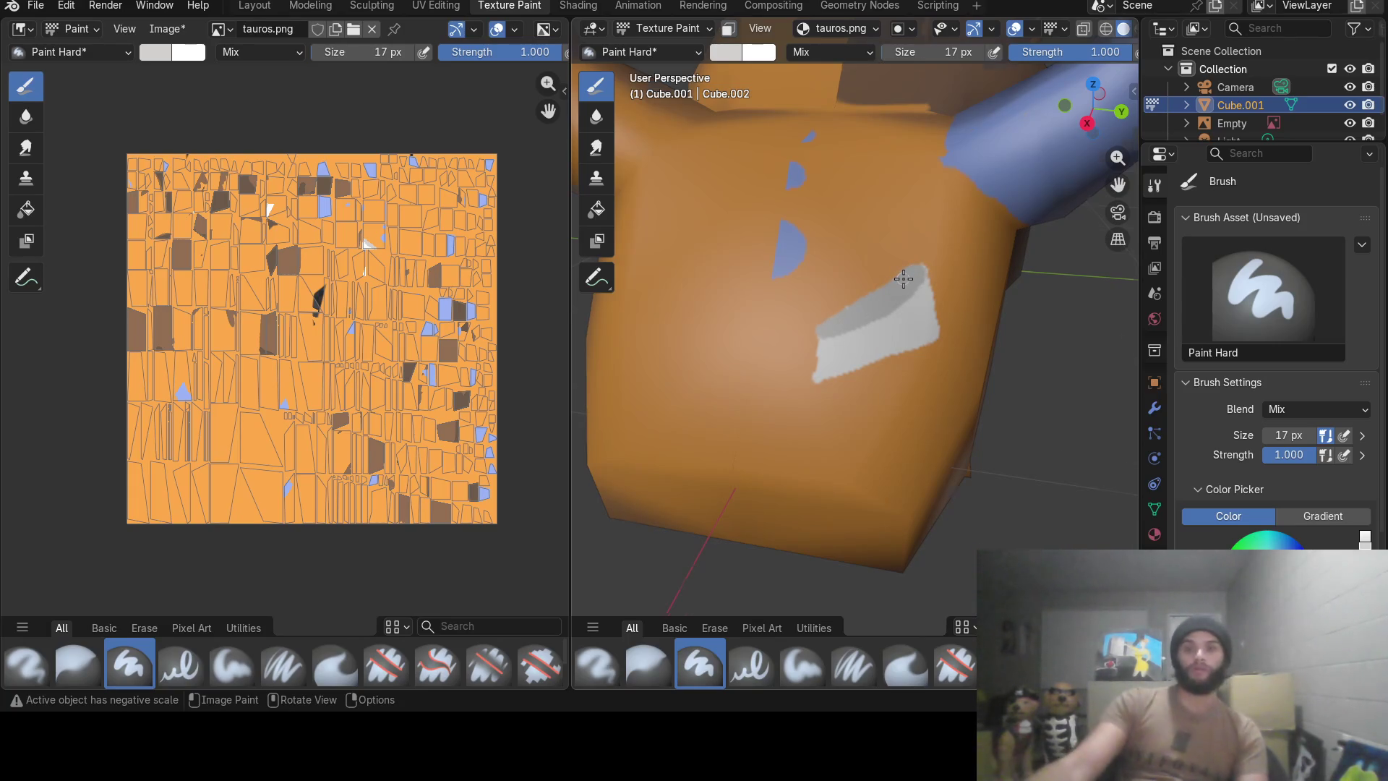
scroll(642, 423, down, 5)
Set the brush colour to black.
mouse_move(642, 423)
middle_down()
mouse_move(1017, 348)
mouse_move(828, 394)
middle_up()
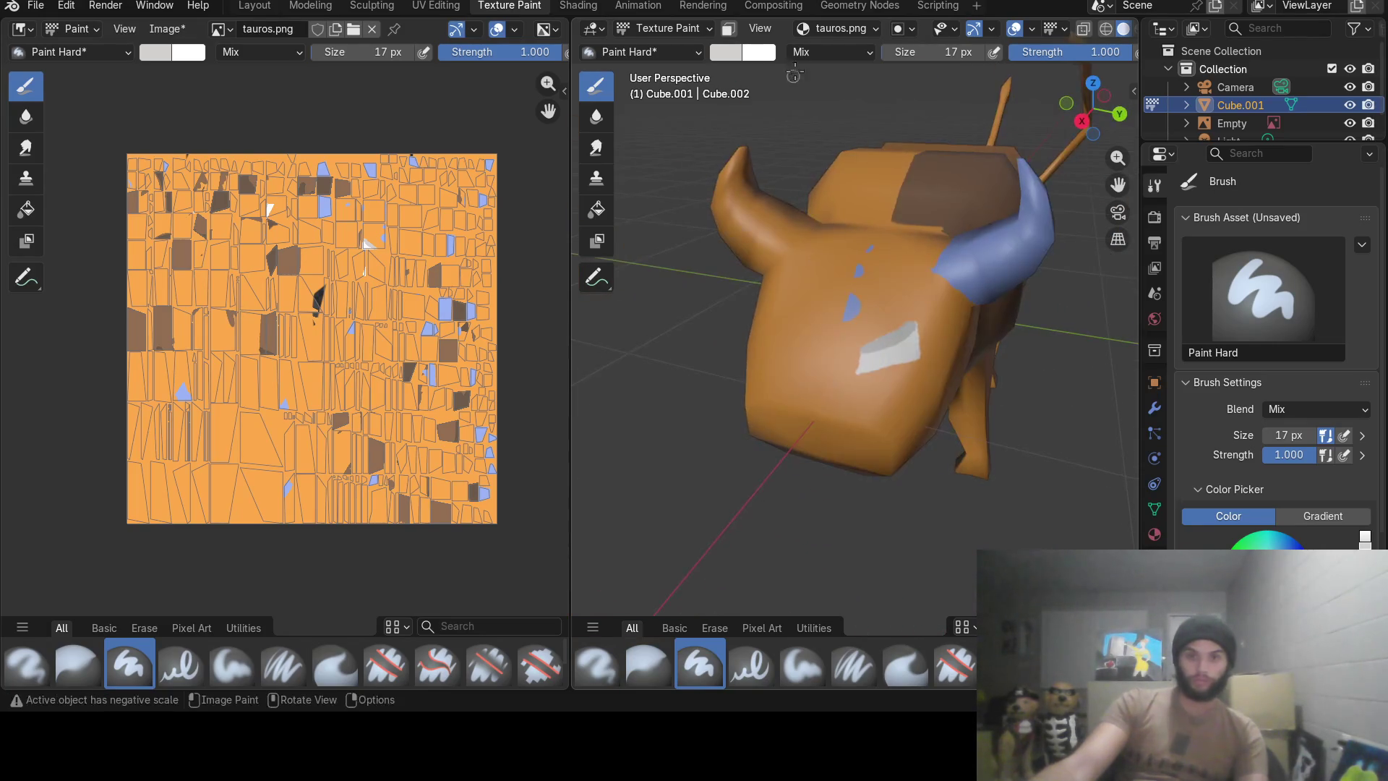
click(725, 51)
drag(872, 147, 875, 214)
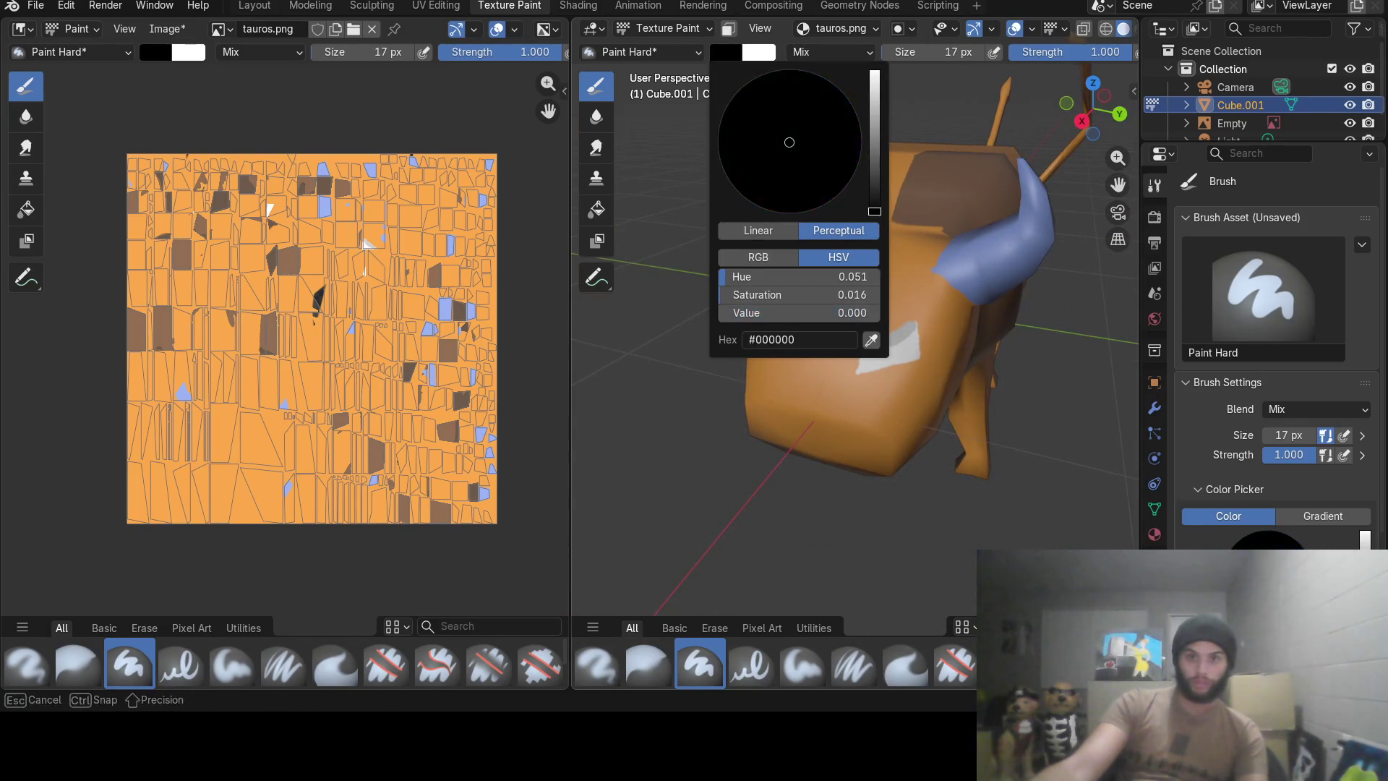
scroll(848, 273, up, 3)
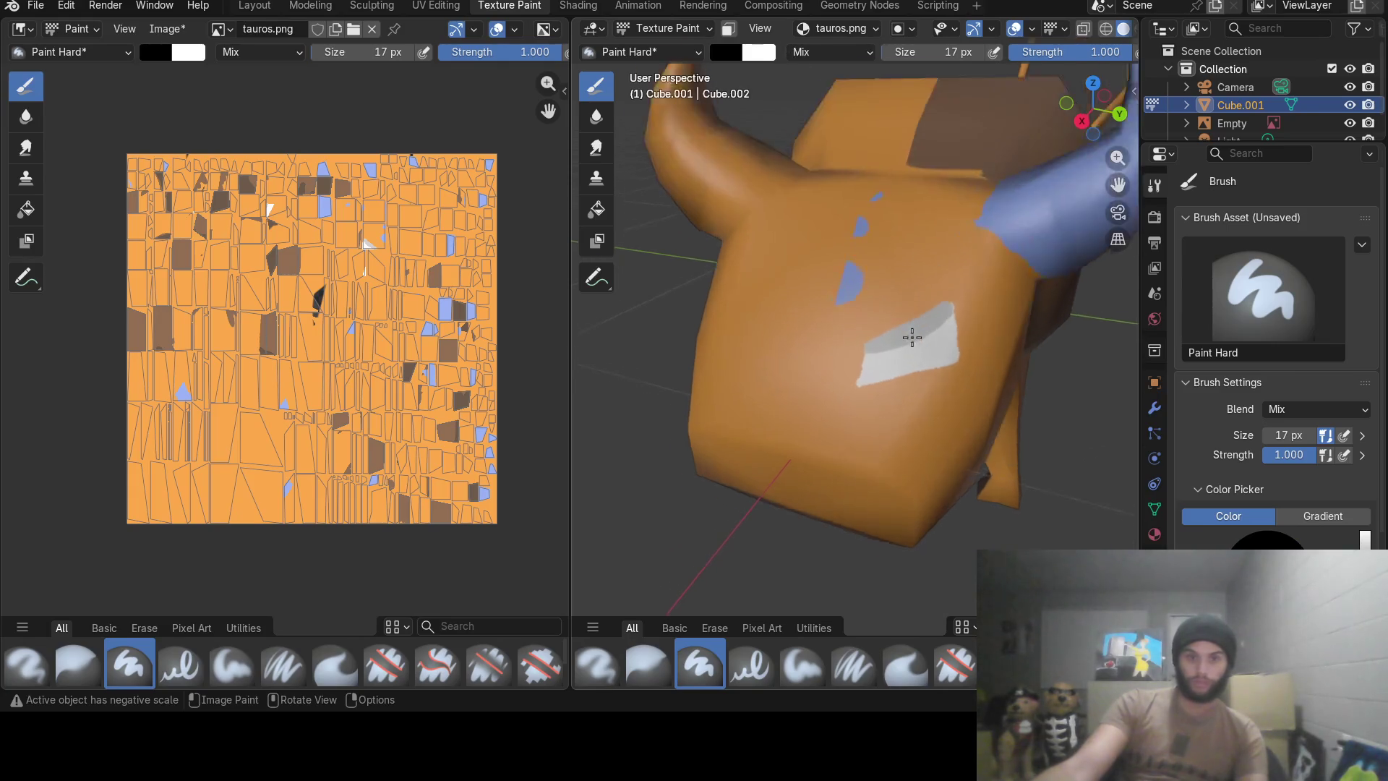
scroll(905, 329, up, 2)
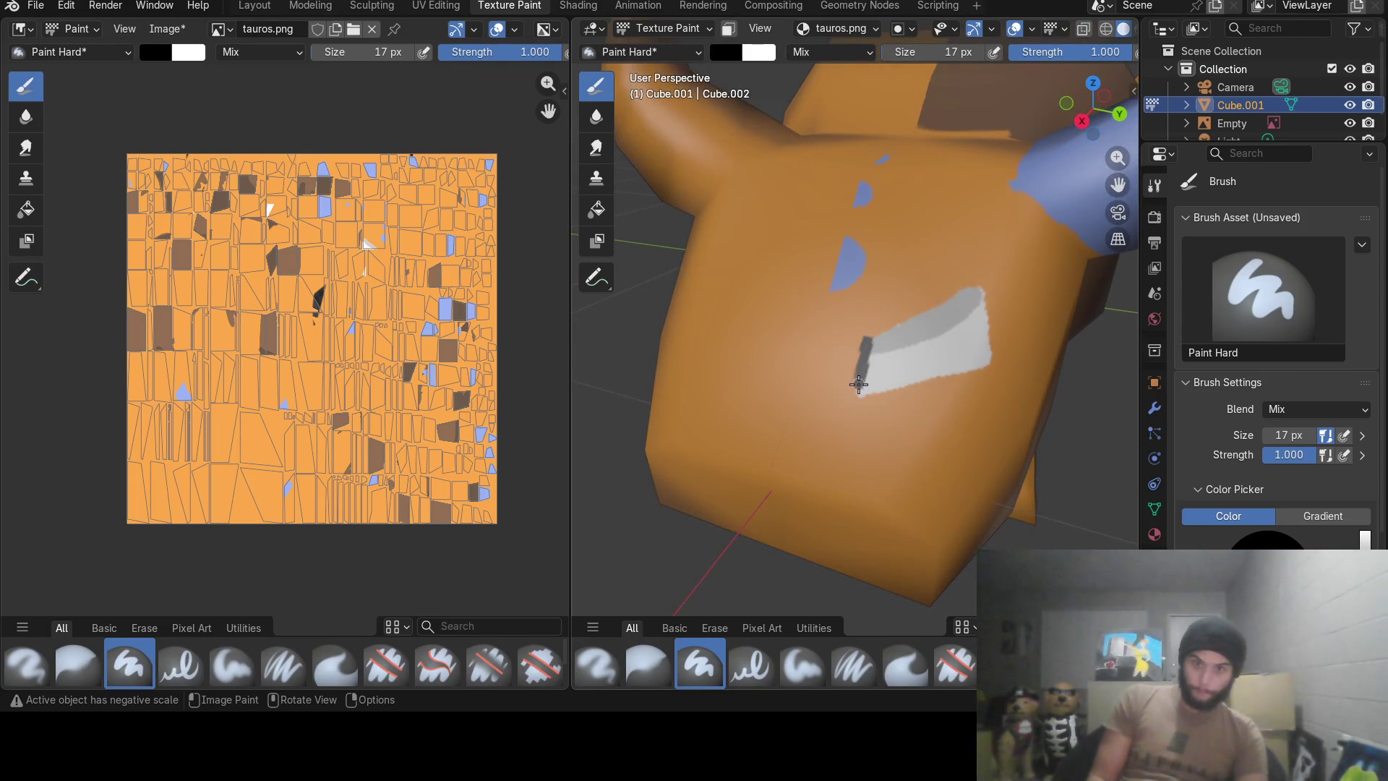
Stroke black along the bottom and top edges of the white patch to form an eye.
mouse_move(861, 397)
mouse_down()
mouse_move(969, 370)
mouse_move(986, 303)
mouse_up()
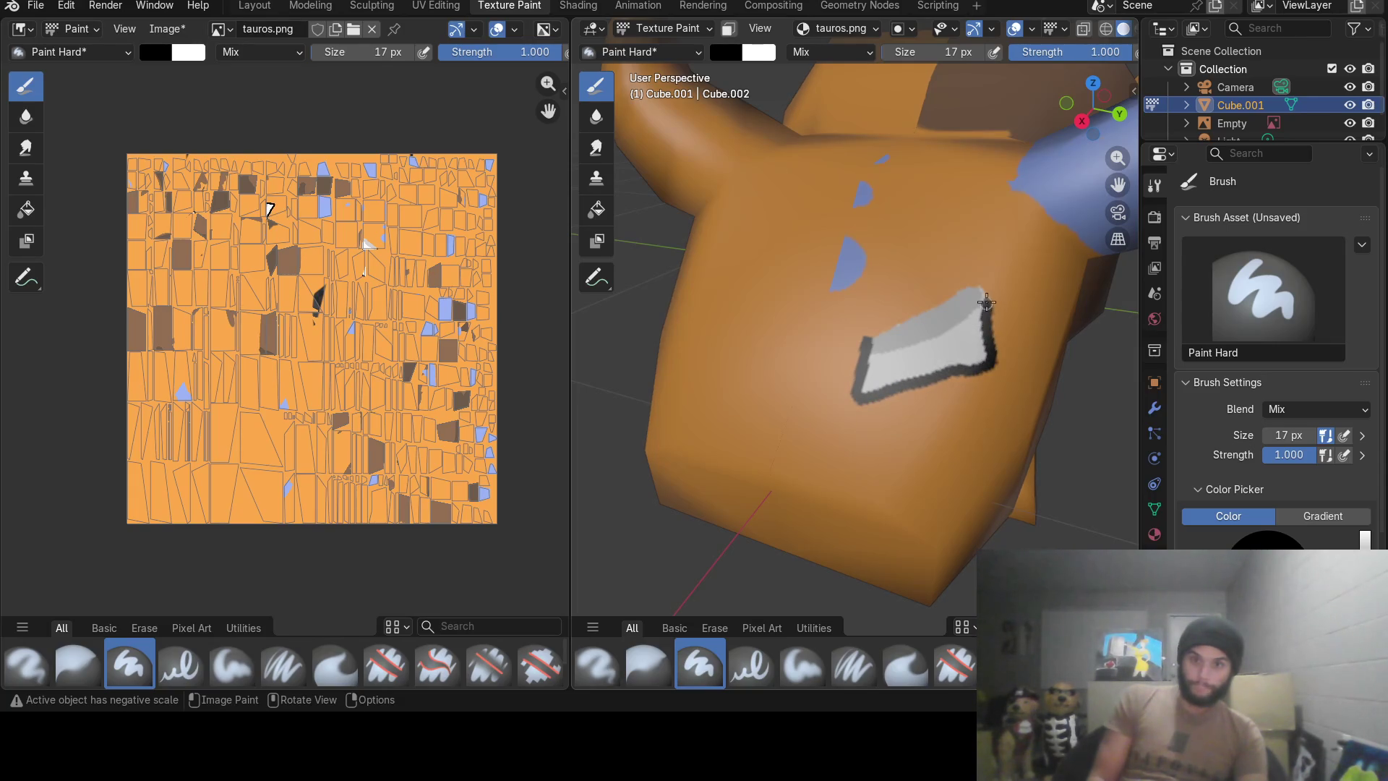
drag(869, 334, 968, 295)
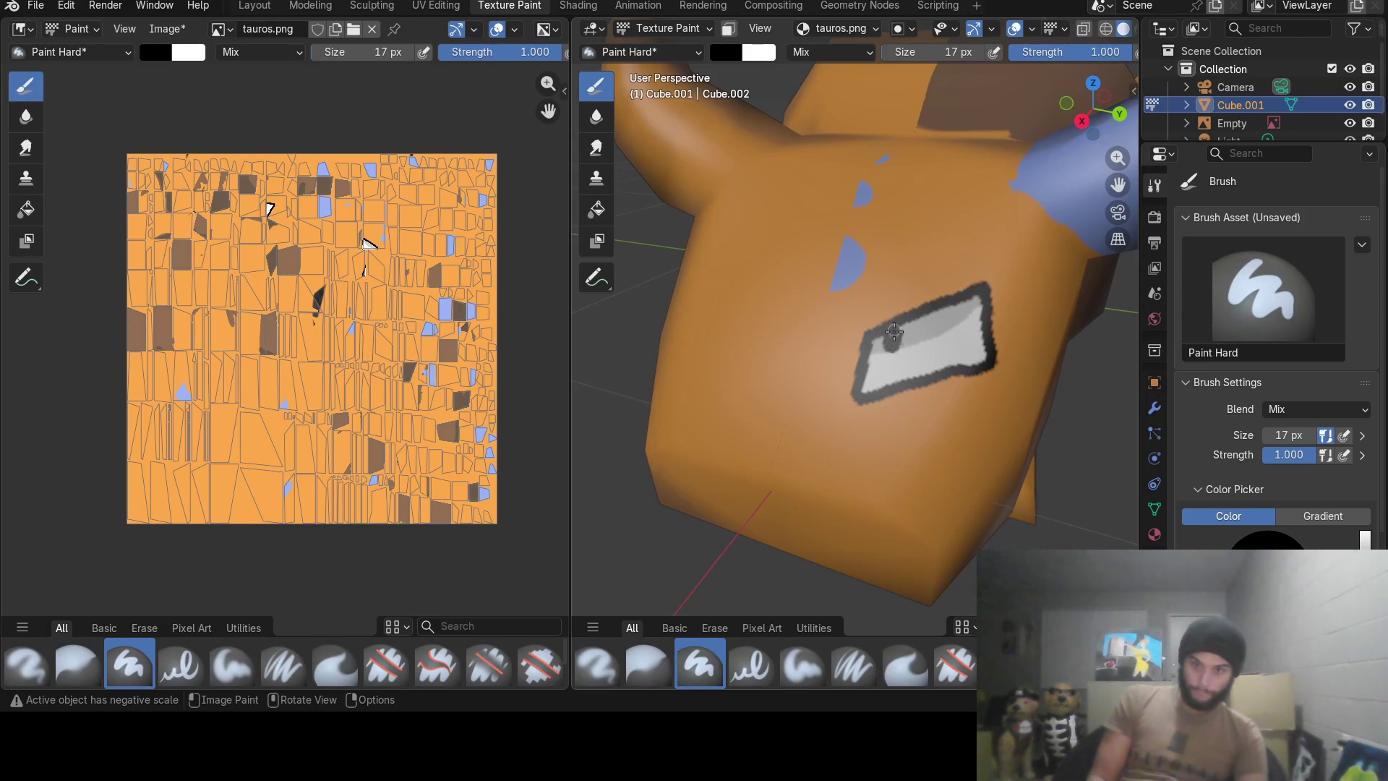
mouse_move(889, 338)
middle_down()
mouse_move(923, 398)
mouse_move(995, 356)
mouse_move(1088, 348)
middle_up()
scroll(911, 371, down, 5)
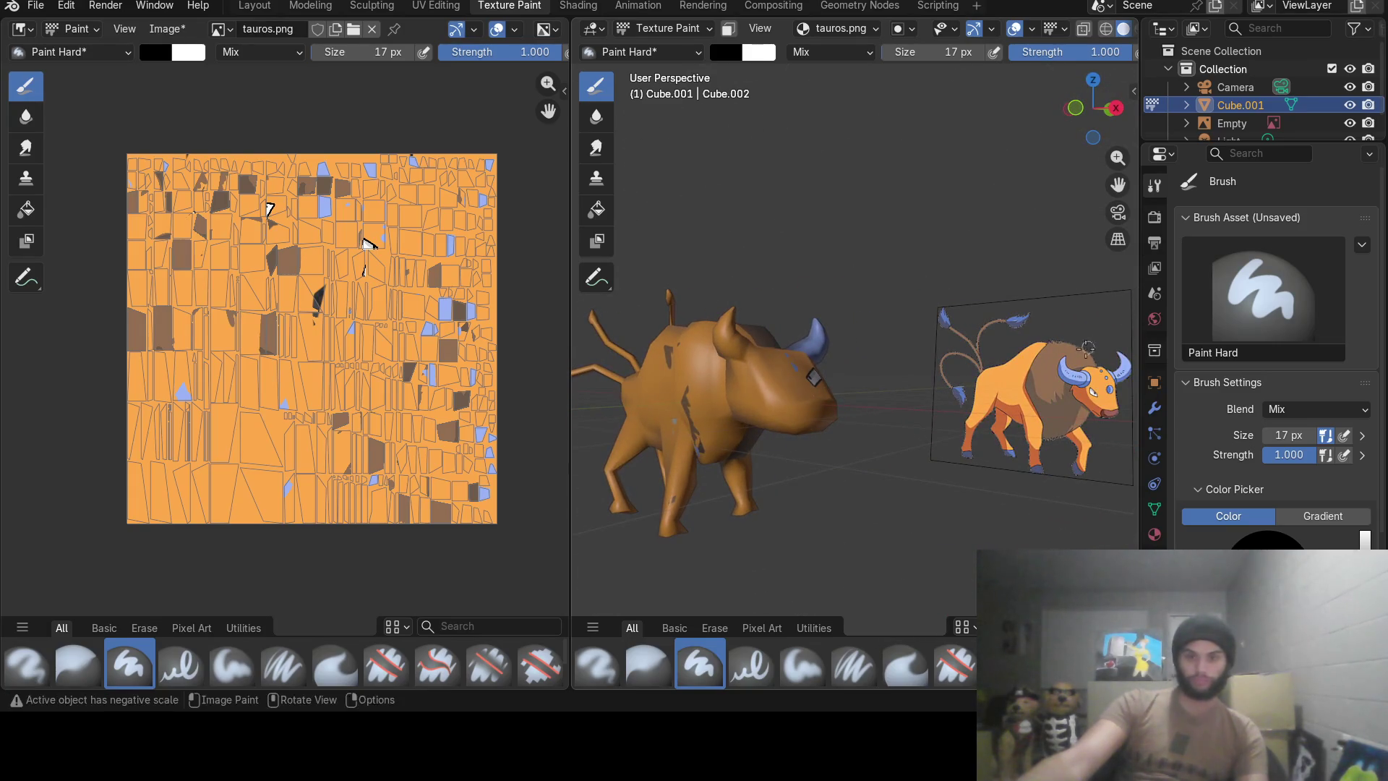
mouse_move(808, 426)
middle_down()
mouse_move(803, 465)
mouse_move(720, 463)
mouse_move(833, 402)
mouse_move(840, 425)
middle_up()
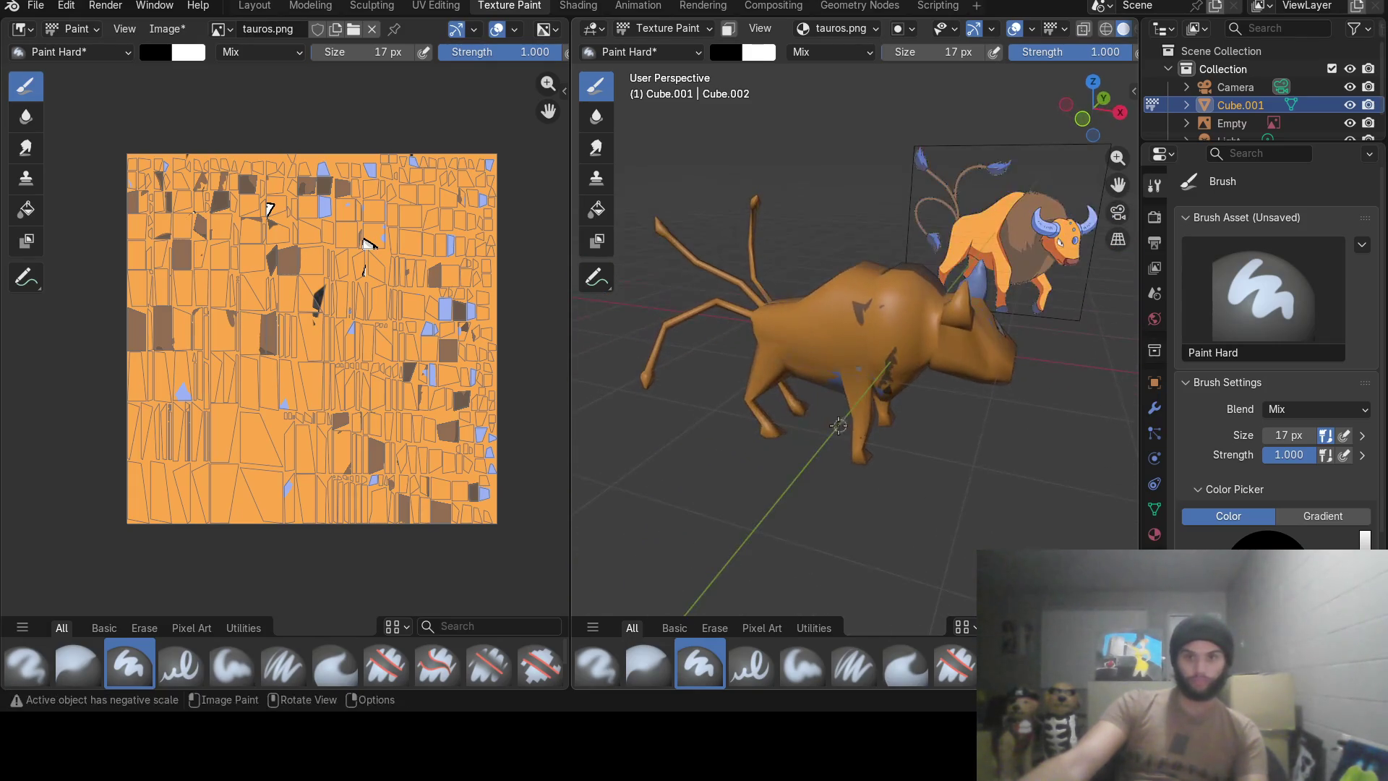
Sample brown from the reference image and darken the first tail strand.
click(728, 54)
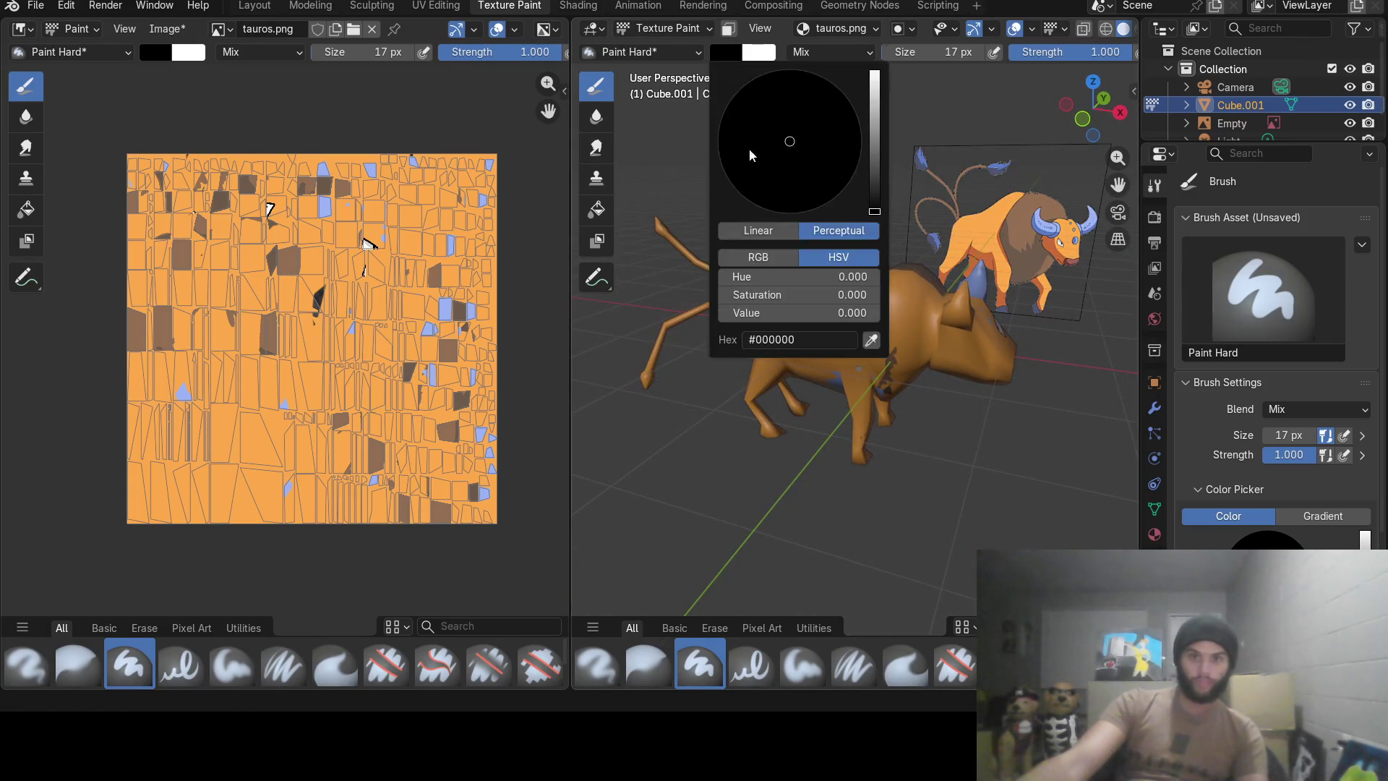
click(870, 343)
click(1026, 224)
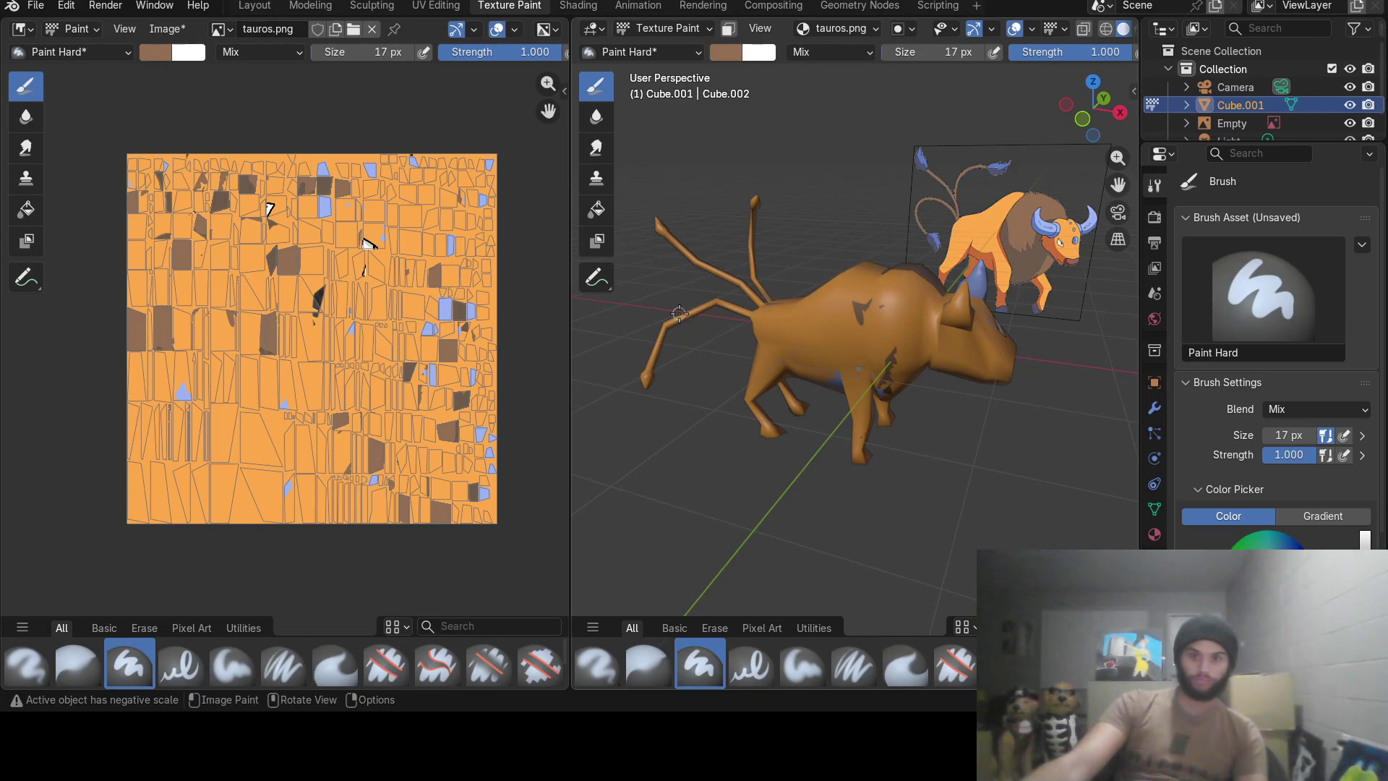
scroll(679, 314, up, 2)
scroll(679, 315, up, 2)
mouse_move(783, 329)
middle_down()
mouse_move(766, 346)
mouse_move(762, 287)
middle_up()
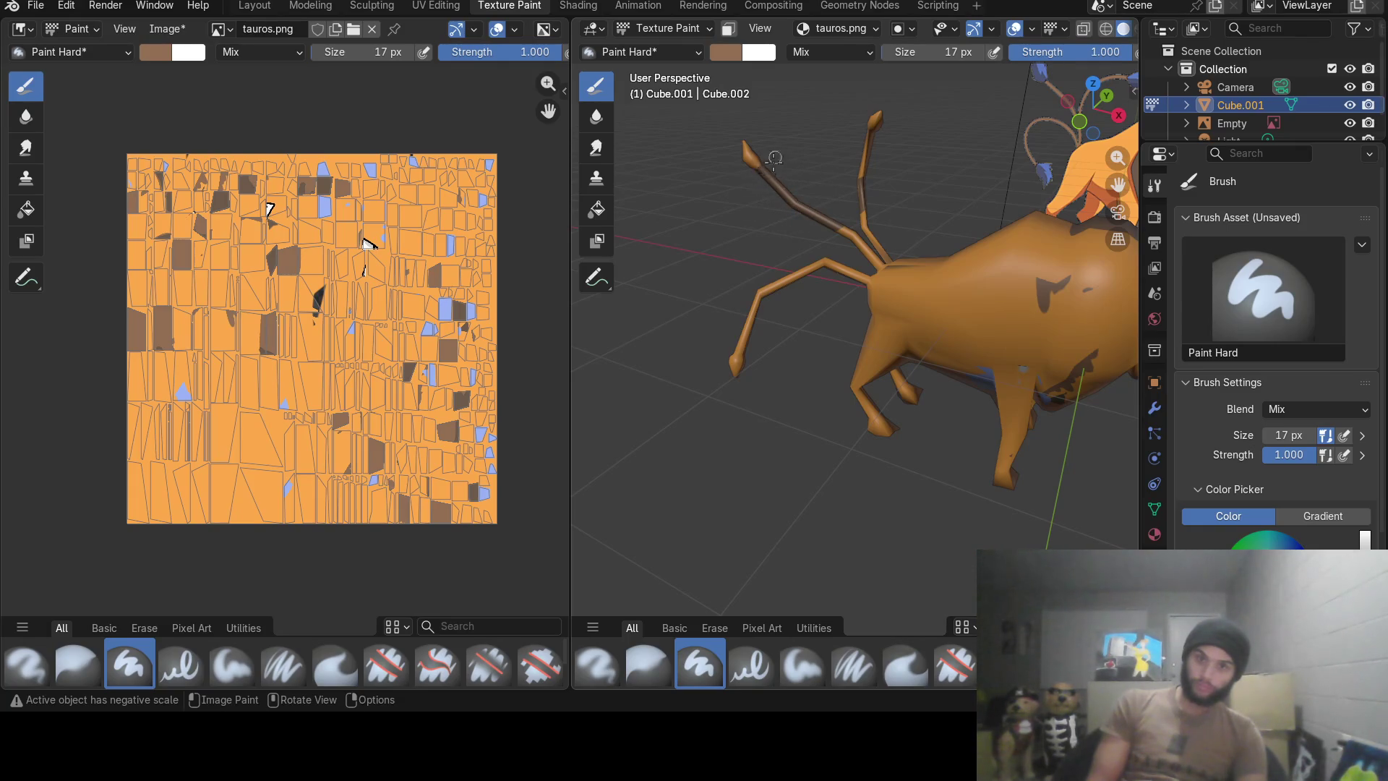
drag(862, 193, 830, 245)
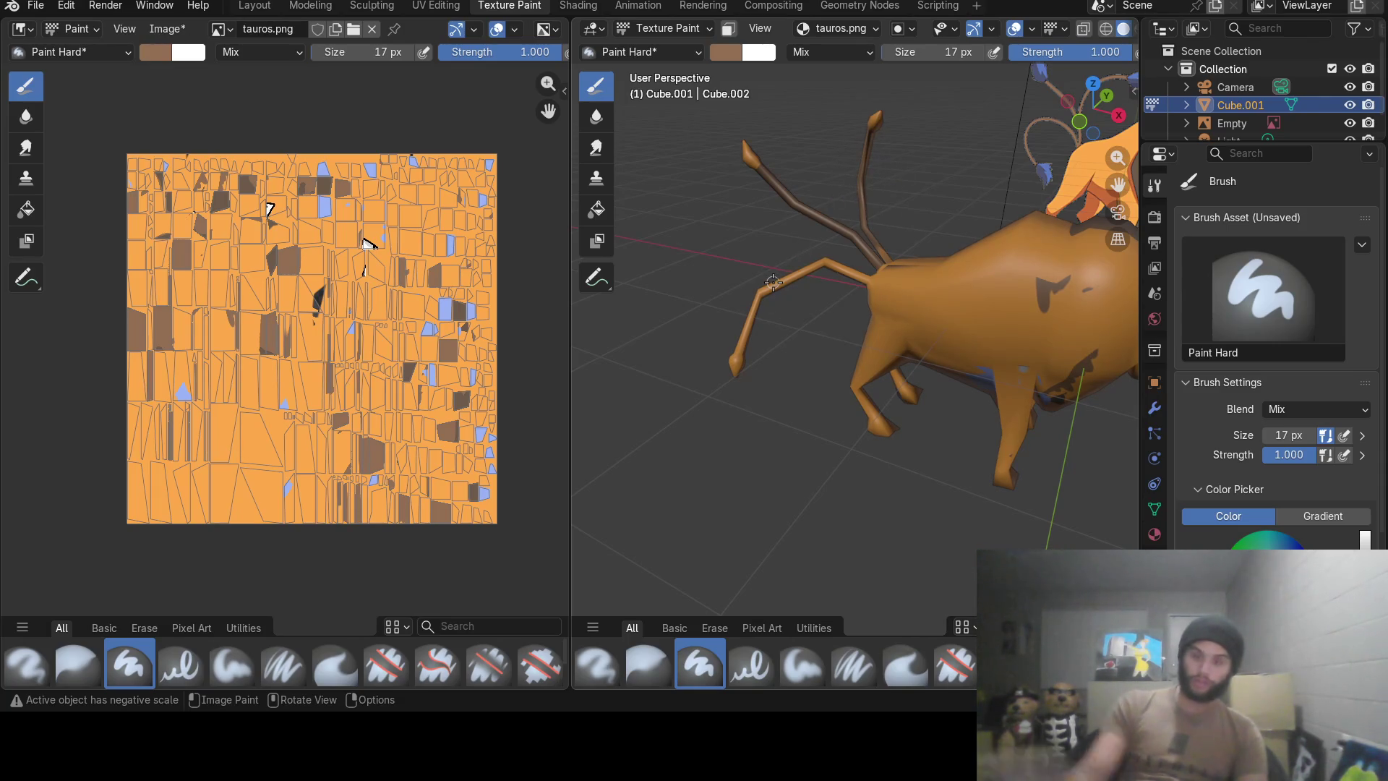
mouse_move(746, 295)
middle_down()
mouse_move(762, 449)
mouse_move(810, 410)
middle_up()
scroll(758, 433, up, 3)
scroll(770, 440, down, 4)
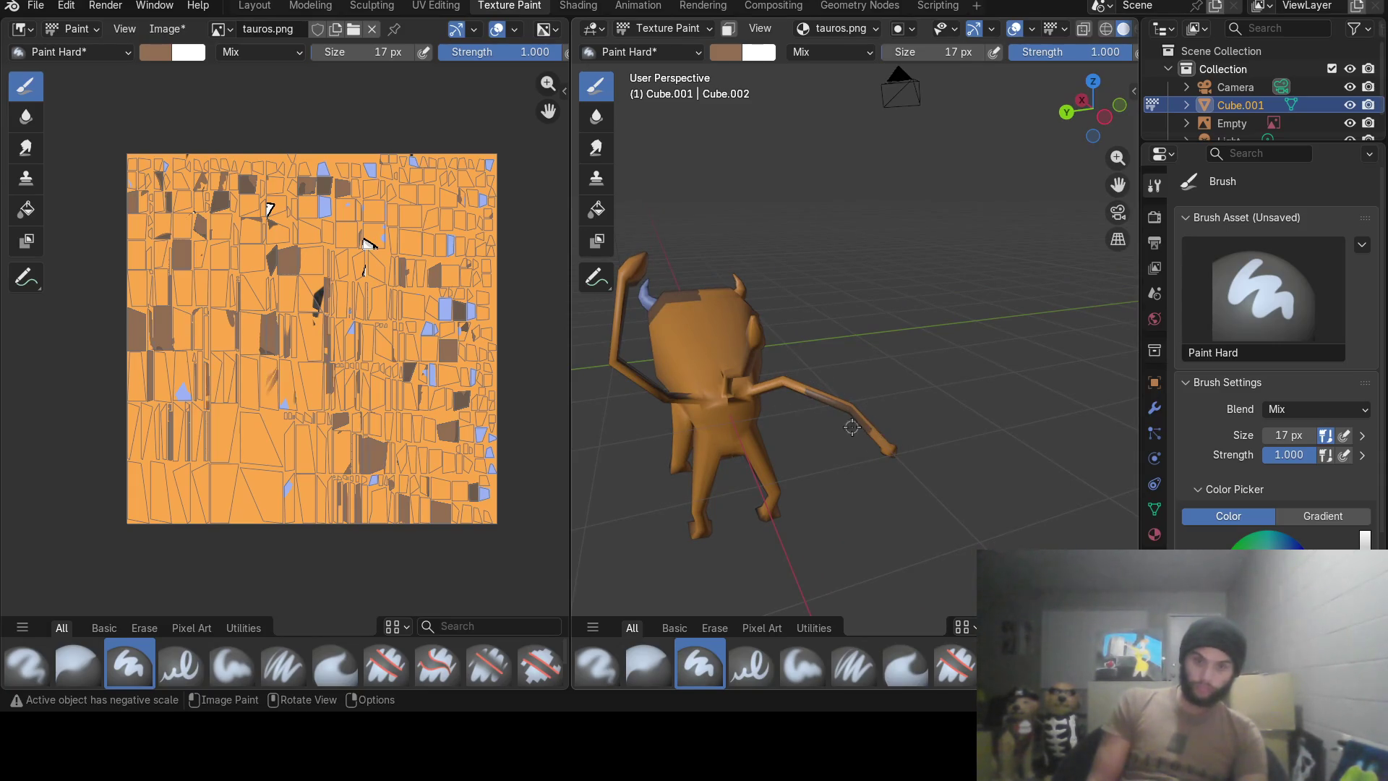
Paint dark brown up the tail and down to the bull's rear.
mouse_move(806, 336)
middle_down()
mouse_move(819, 351)
mouse_move(966, 257)
mouse_move(1009, 307)
middle_up()
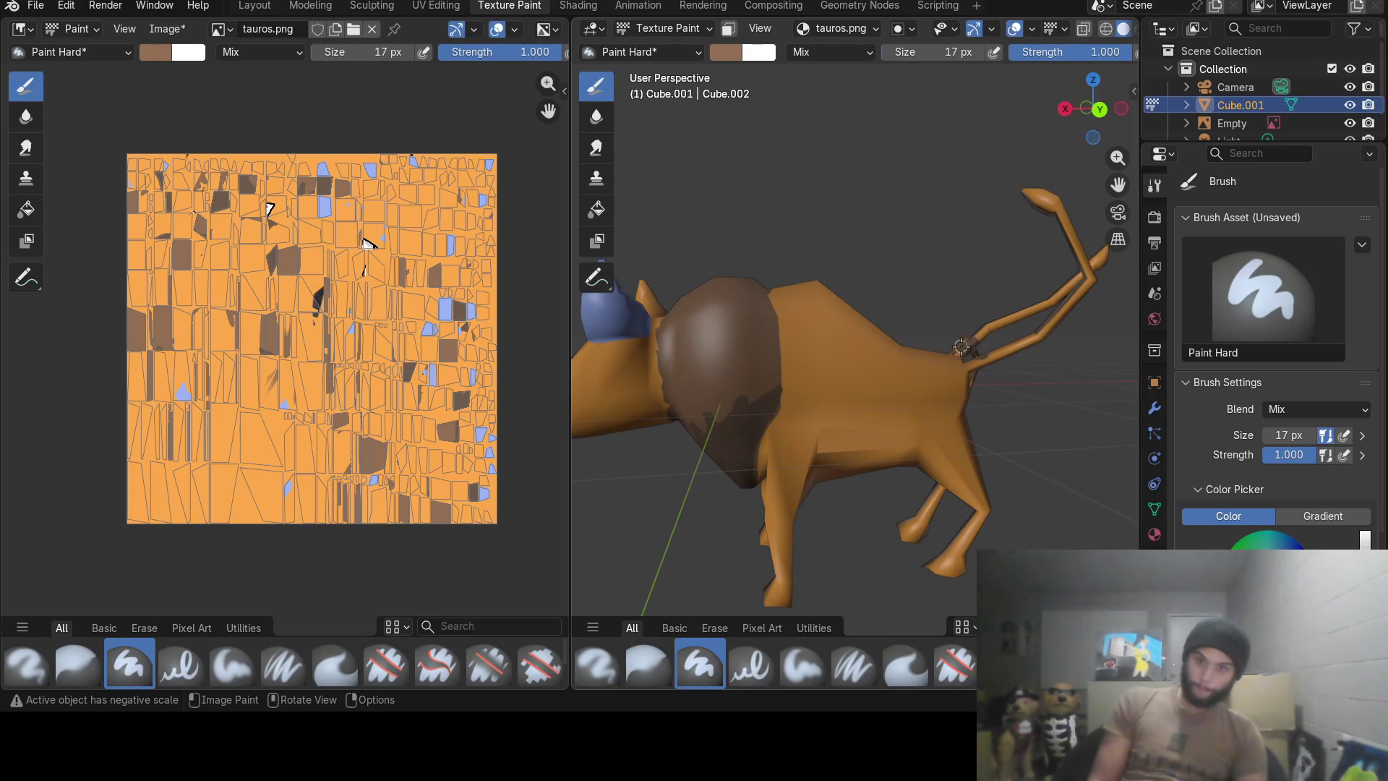
drag(997, 335, 1083, 284)
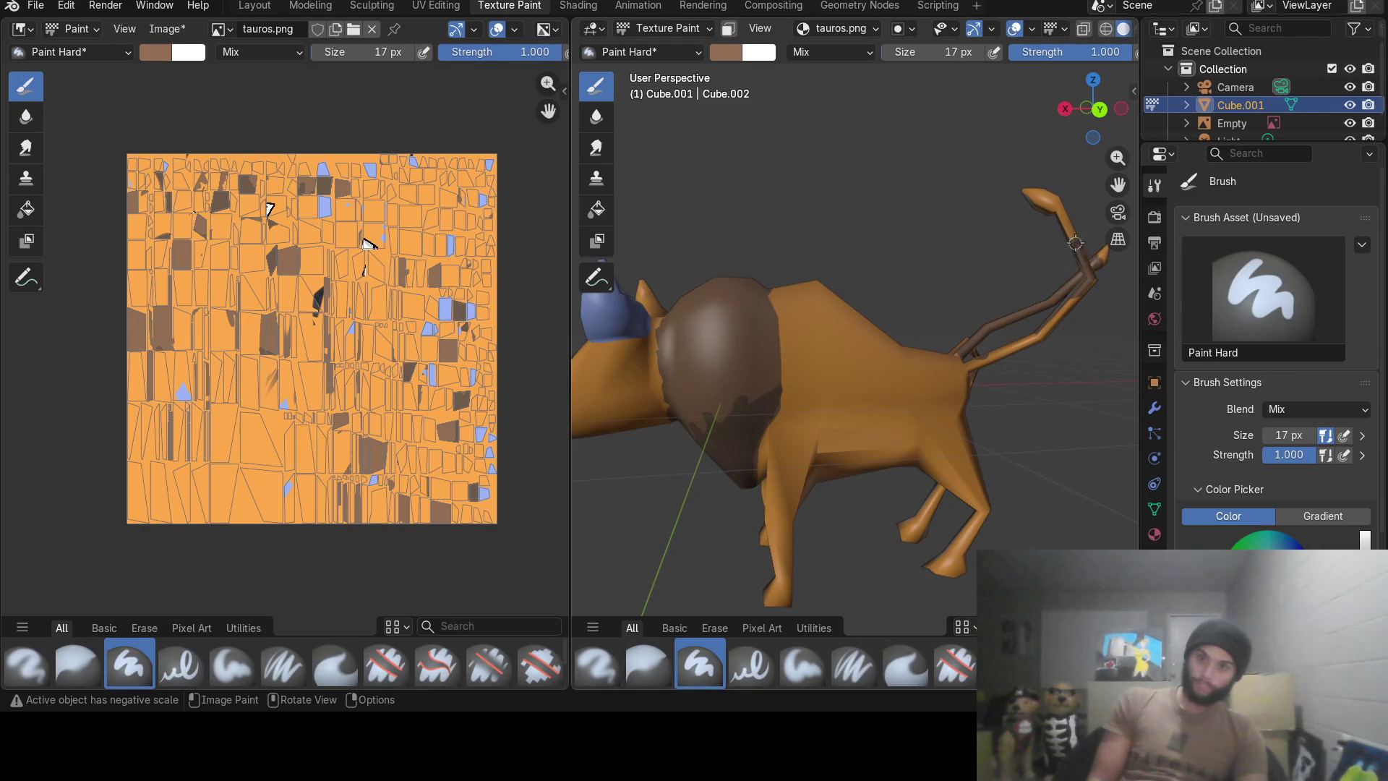
drag(1061, 222, 989, 367)
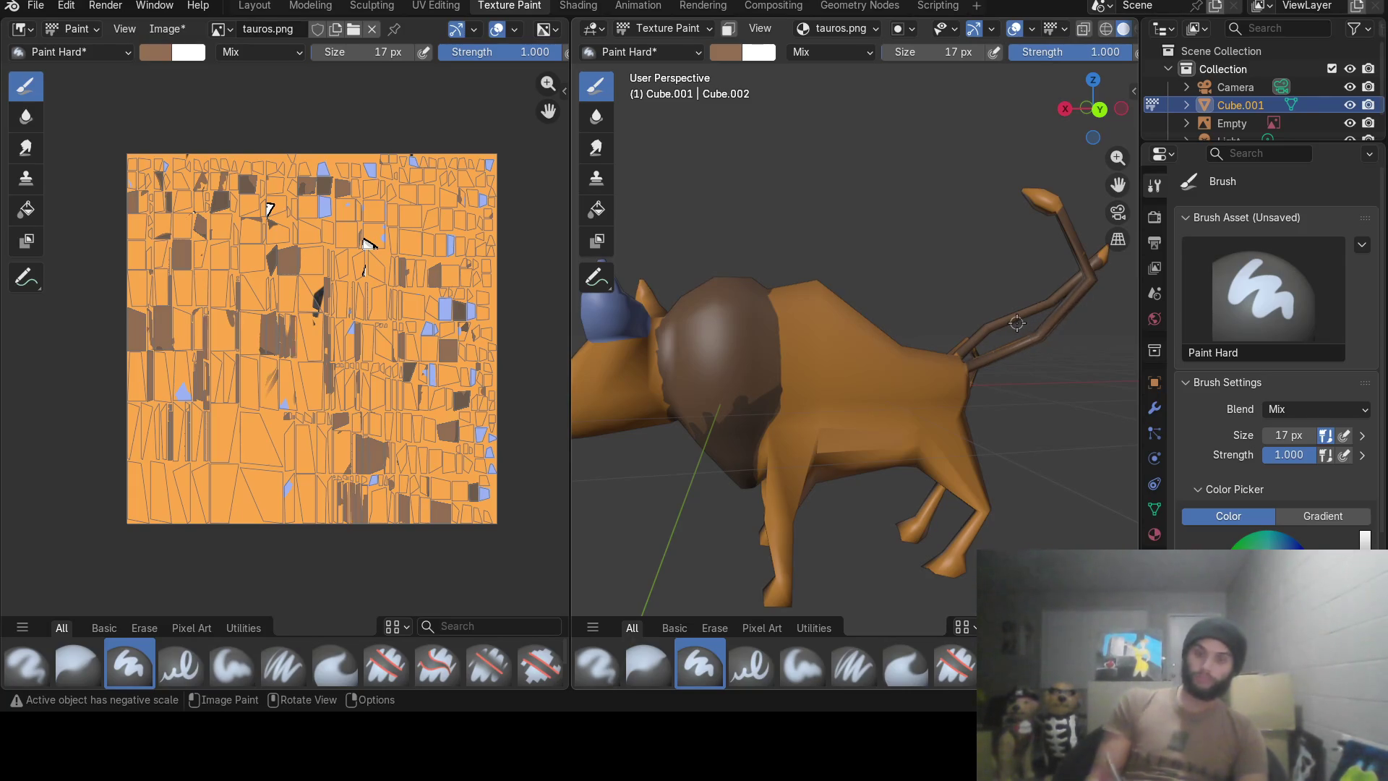
mouse_move(923, 351)
middle_down()
mouse_move(1078, 477)
mouse_move(1013, 475)
middle_up()
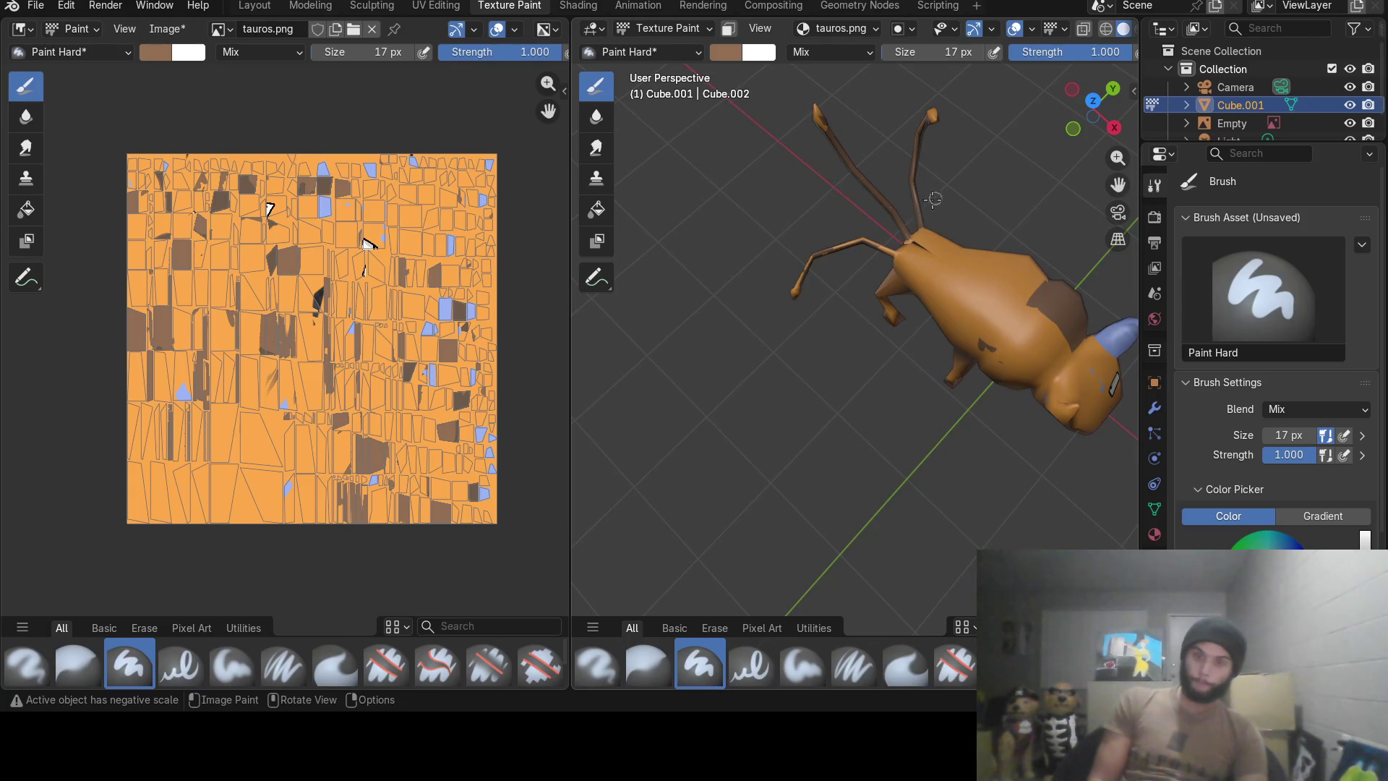
middle_drag(923, 176, 862, 179)
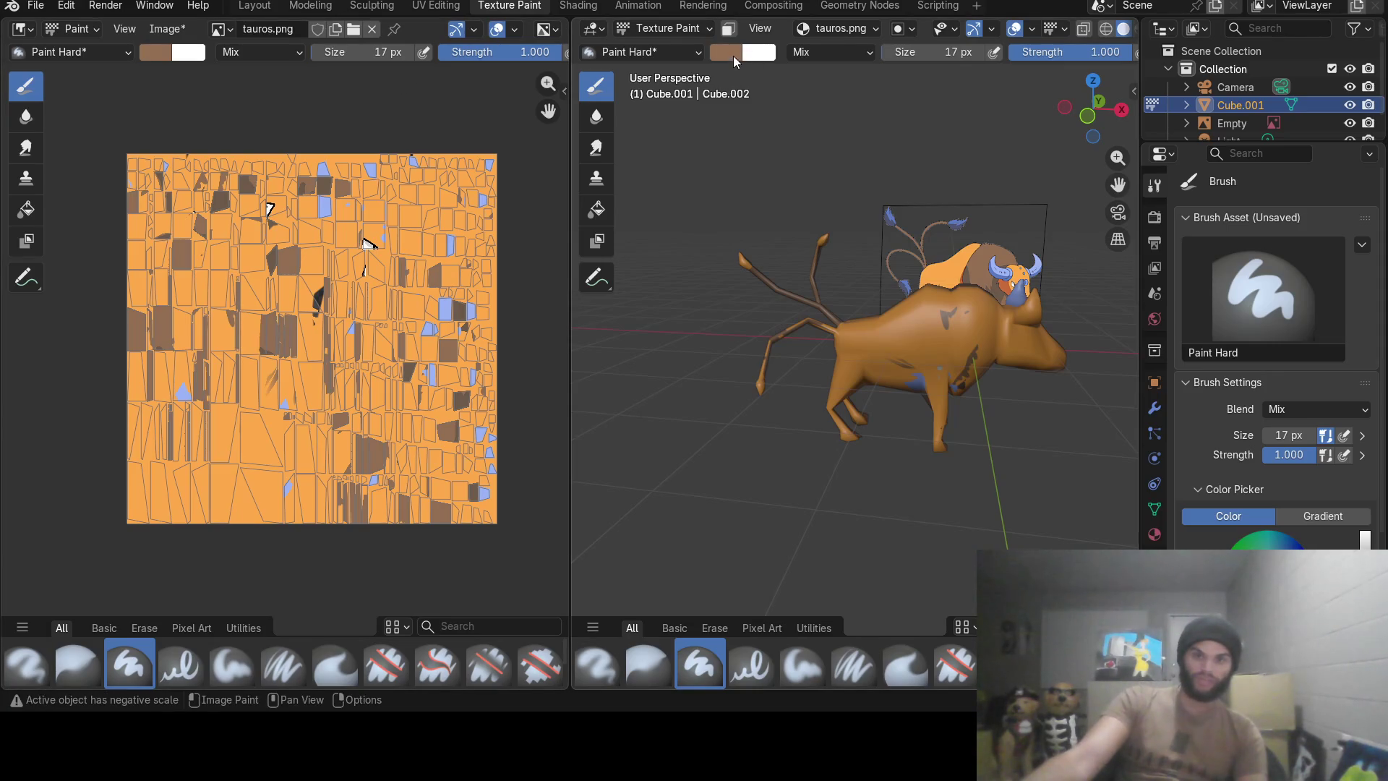
Sample blue from the reference feather and dab it onto two tail-strand tips.
click(733, 55)
click(867, 341)
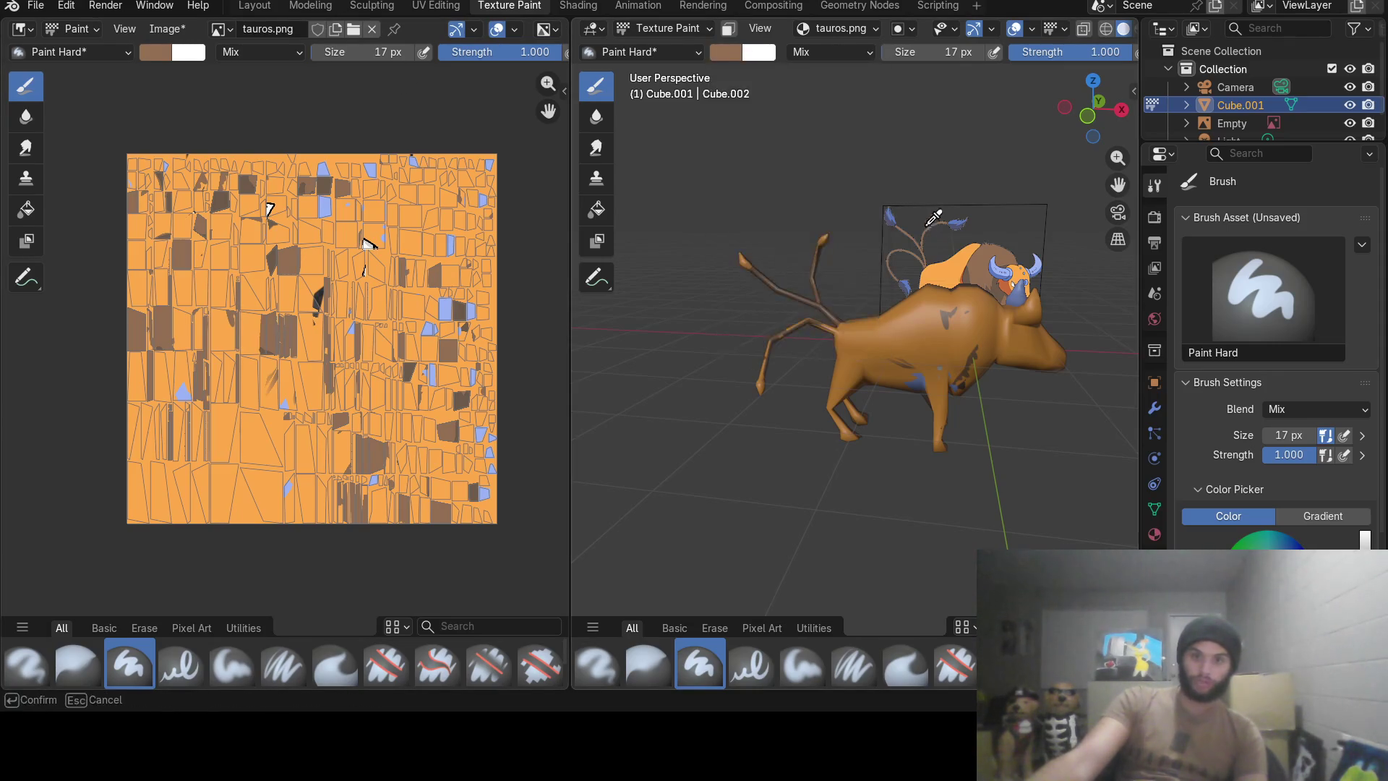
click(893, 209)
scroll(689, 252, up, 4)
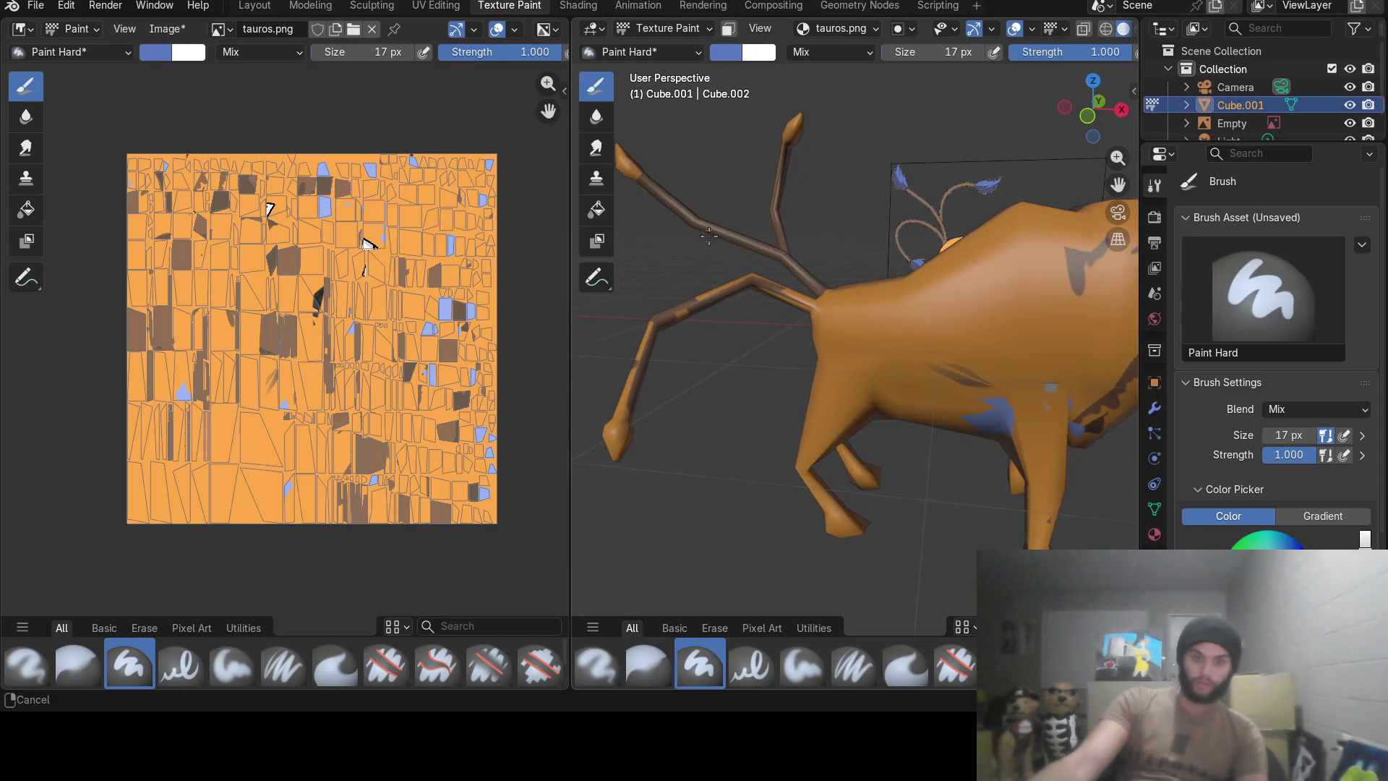
middle_drag(708, 235, 823, 287)
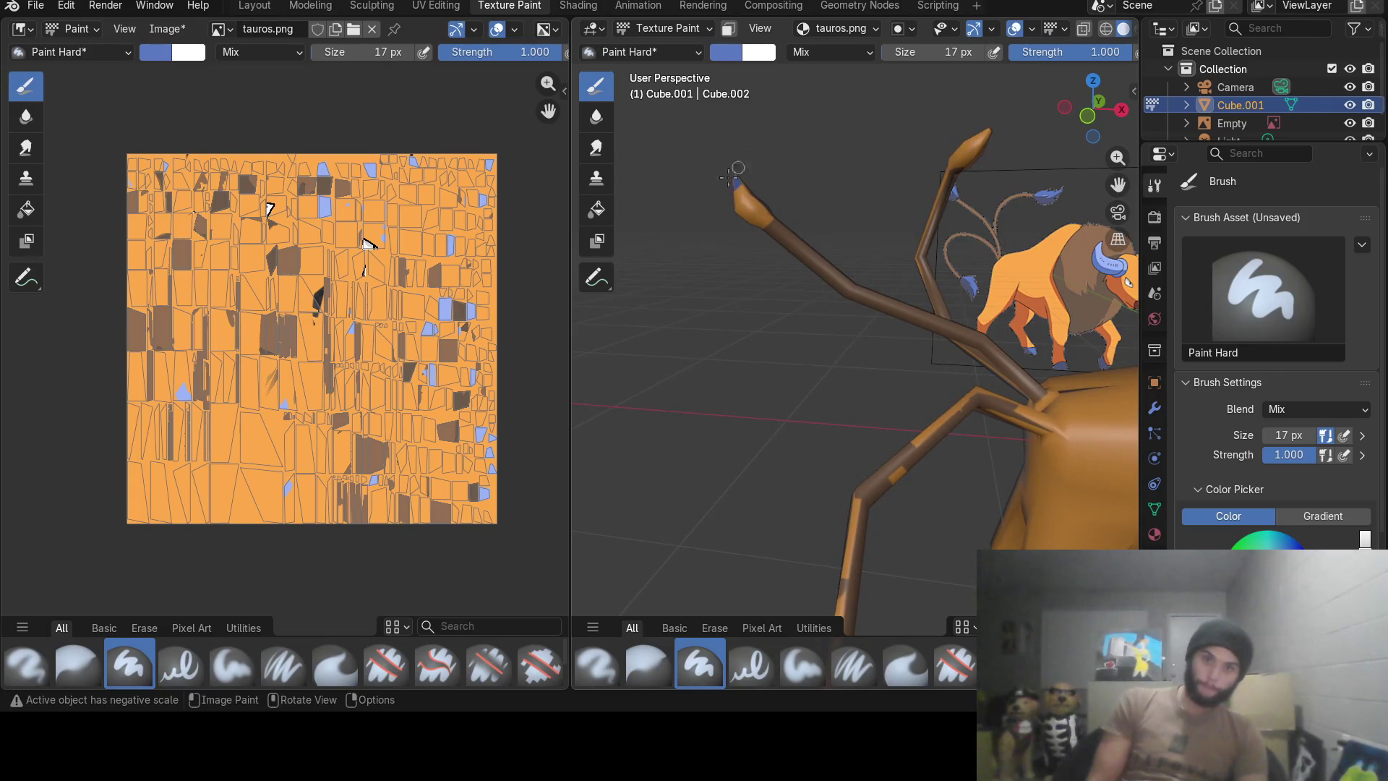
drag(739, 198, 762, 187)
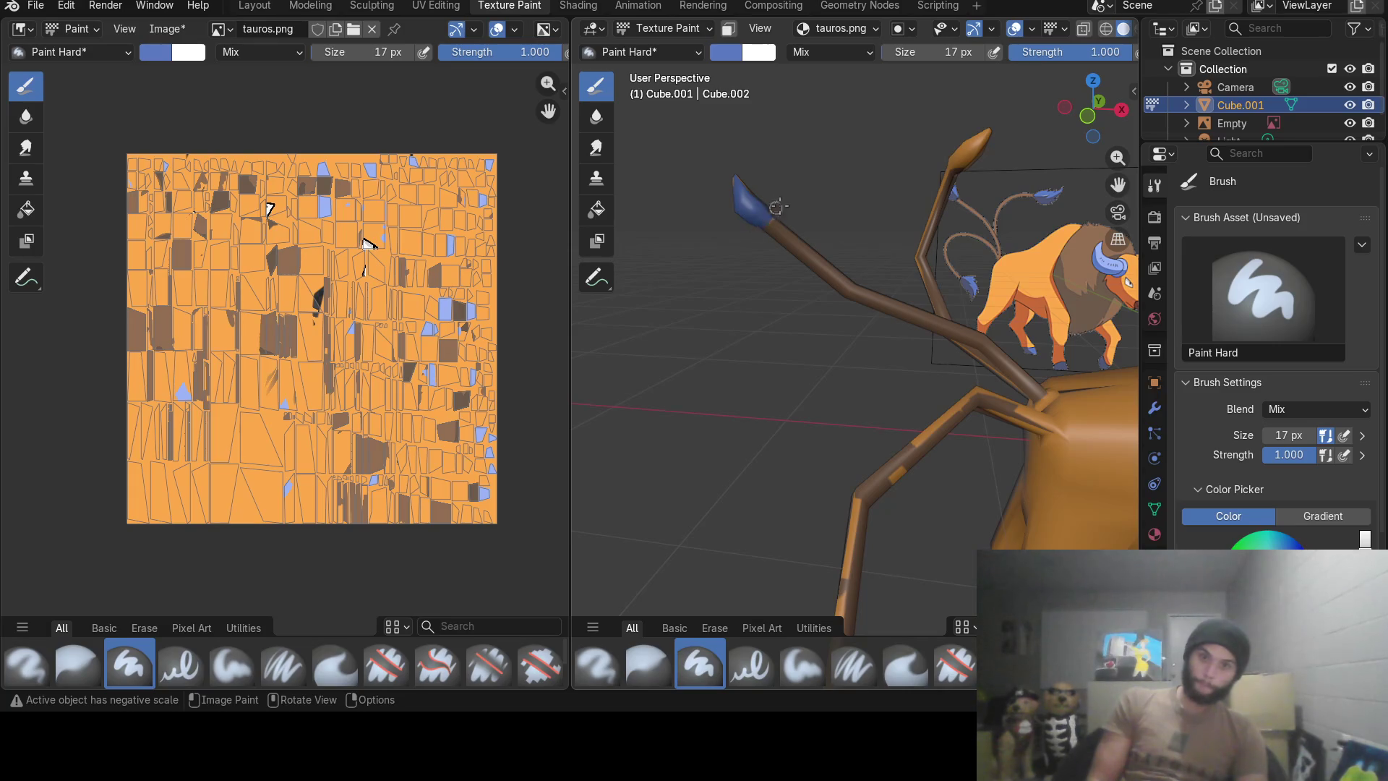
drag(957, 149, 996, 129)
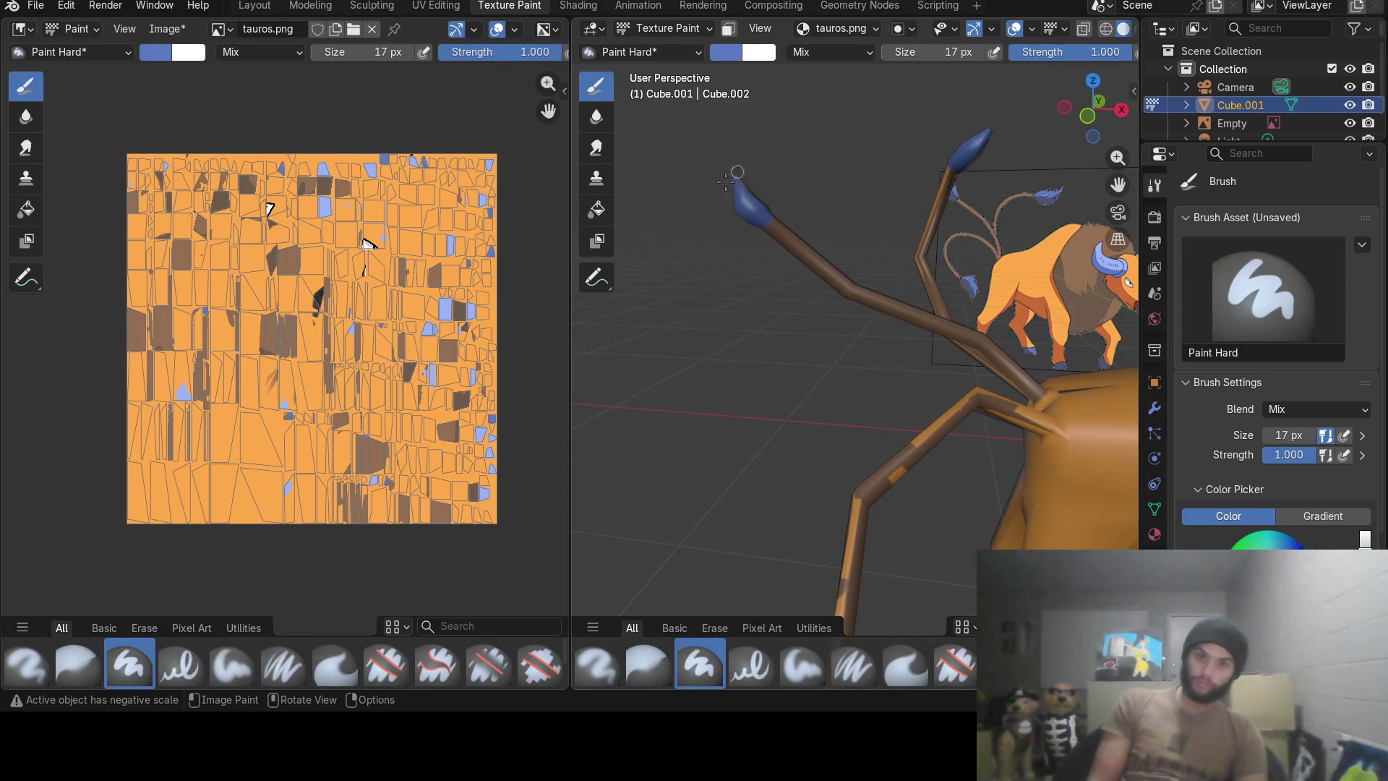
Cover a whole strand tip in blue and add a blue band near another tip.
mouse_move(745, 284)
middle_down()
mouse_move(756, 273)
mouse_move(824, 326)
middle_up()
scroll(322, 359, down, 3)
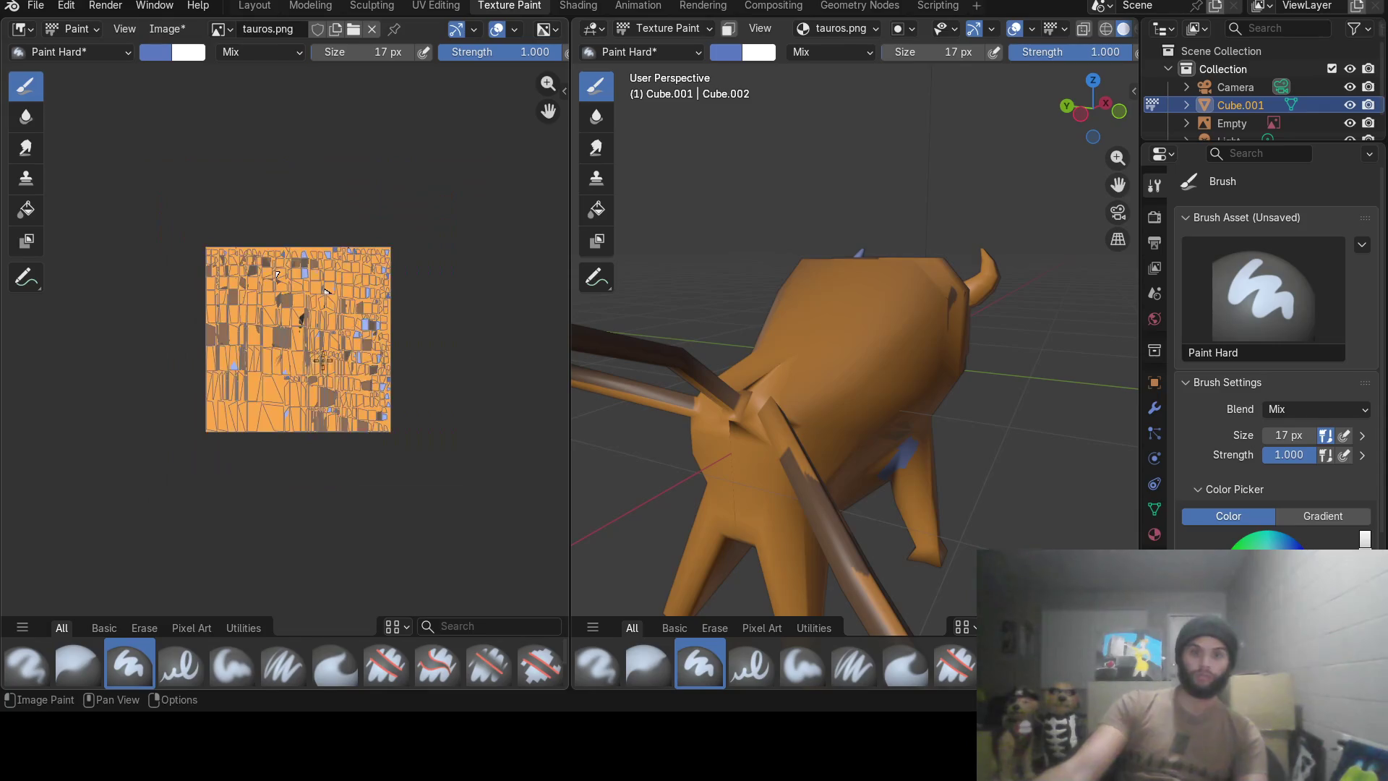
scroll(322, 360, up, 3)
scroll(321, 360, up, 1)
mouse_move(853, 314)
middle_down()
mouse_move(769, 361)
mouse_move(900, 366)
middle_up()
scroll(900, 366, up, 4)
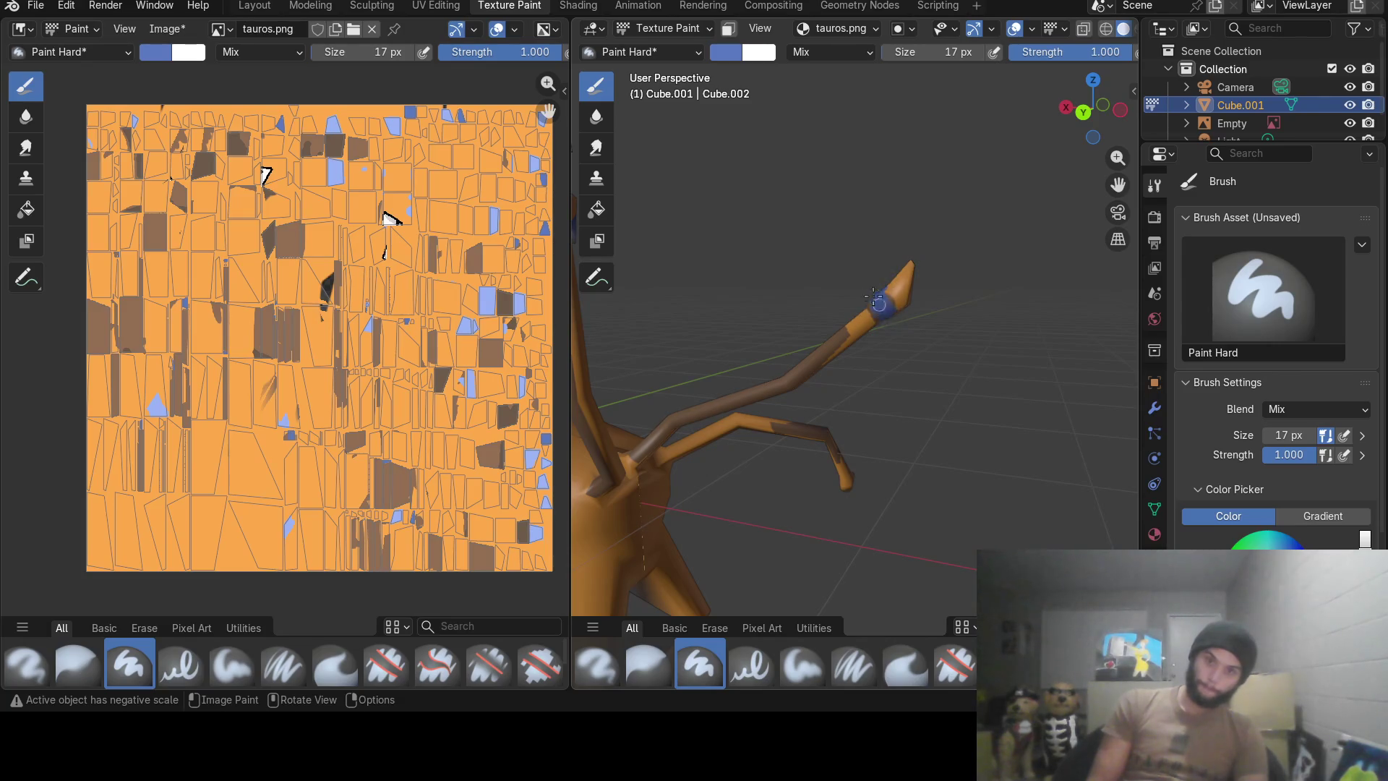
drag(896, 314, 914, 251)
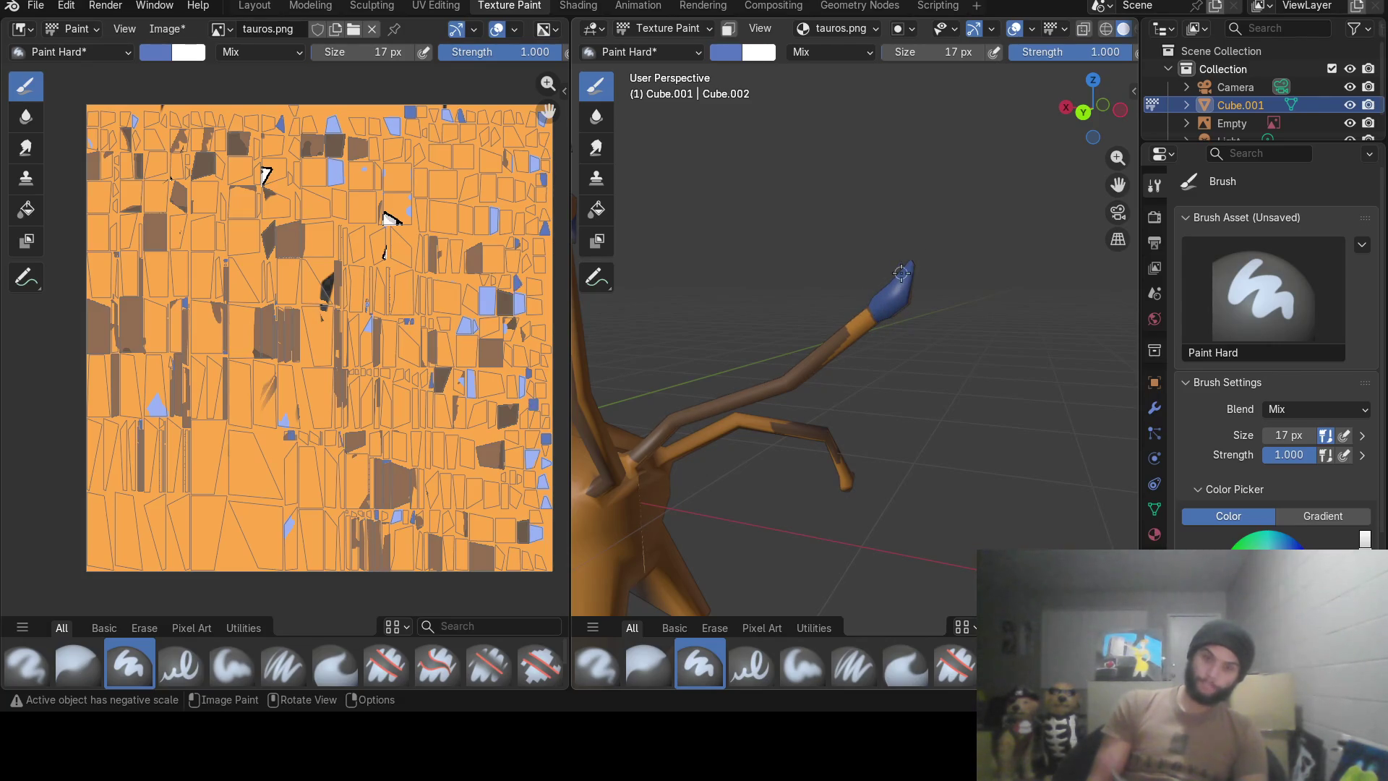
scroll(825, 139, down, 5)
mouse_move(826, 139)
middle_down()
mouse_move(915, 325)
mouse_move(915, 365)
middle_up()
scroll(883, 284, up, 2)
scroll(913, 291, up, 4)
scroll(914, 291, down, 3)
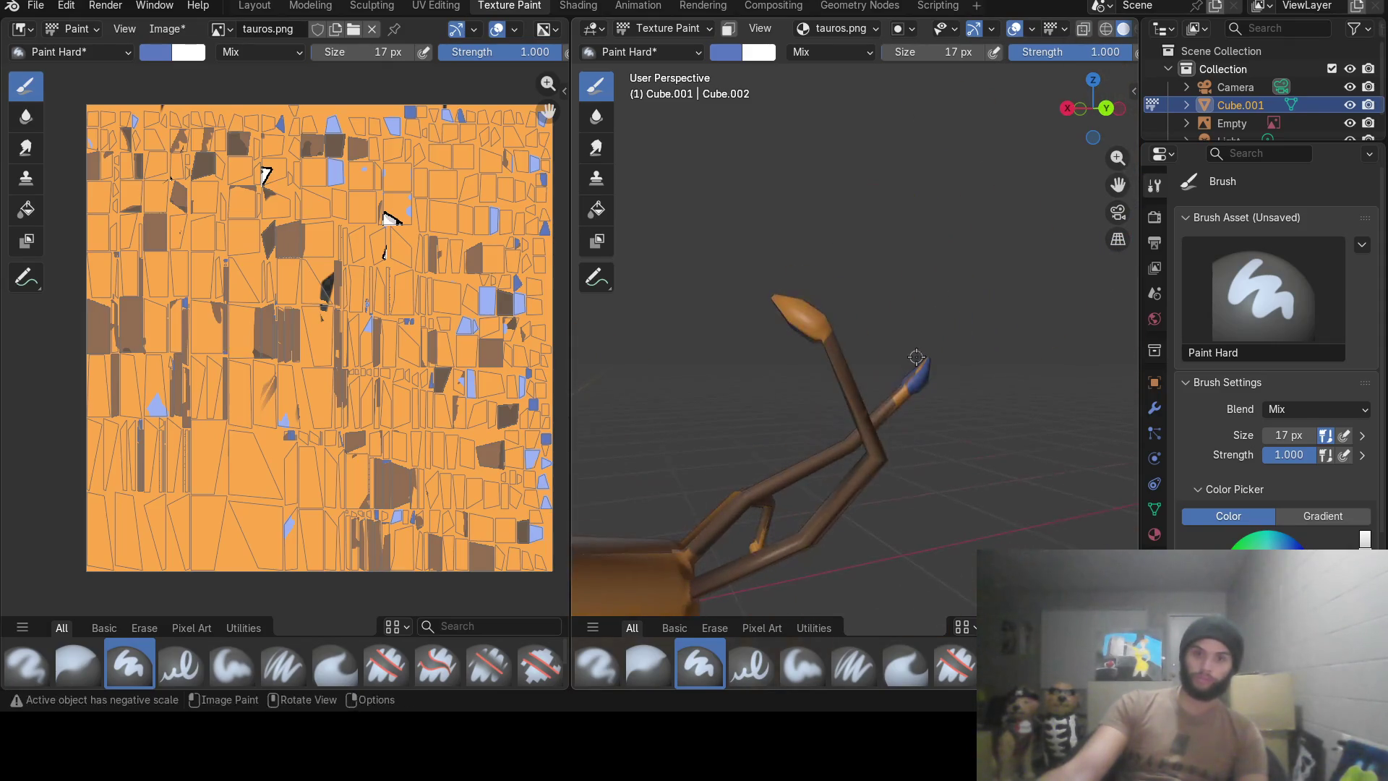
scroll(917, 358, up, 1)
mouse_move(828, 313)
mouse_down()
mouse_move(800, 339)
mouse_move(778, 306)
mouse_up()
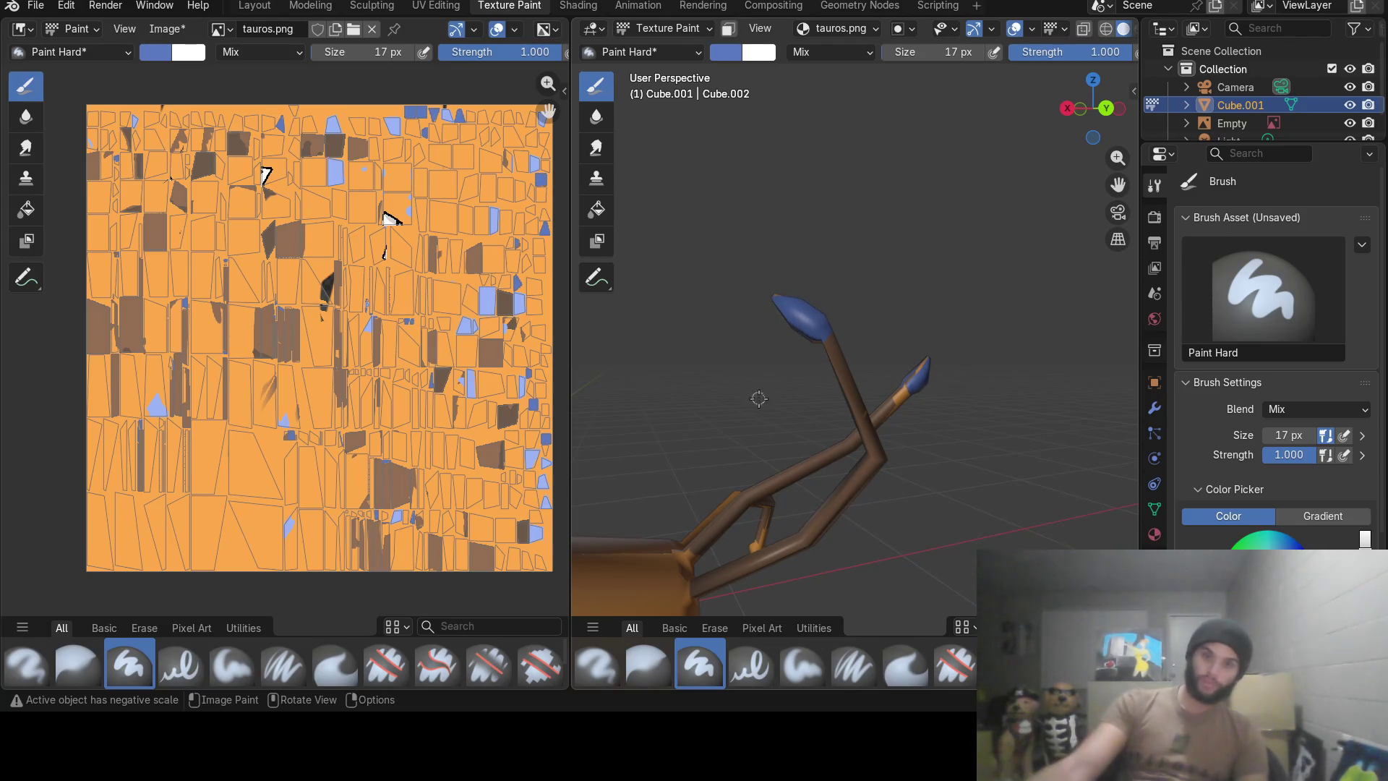
mouse_move(745, 300)
middle_down()
mouse_move(952, 387)
mouse_move(899, 499)
mouse_move(767, 510)
middle_up()
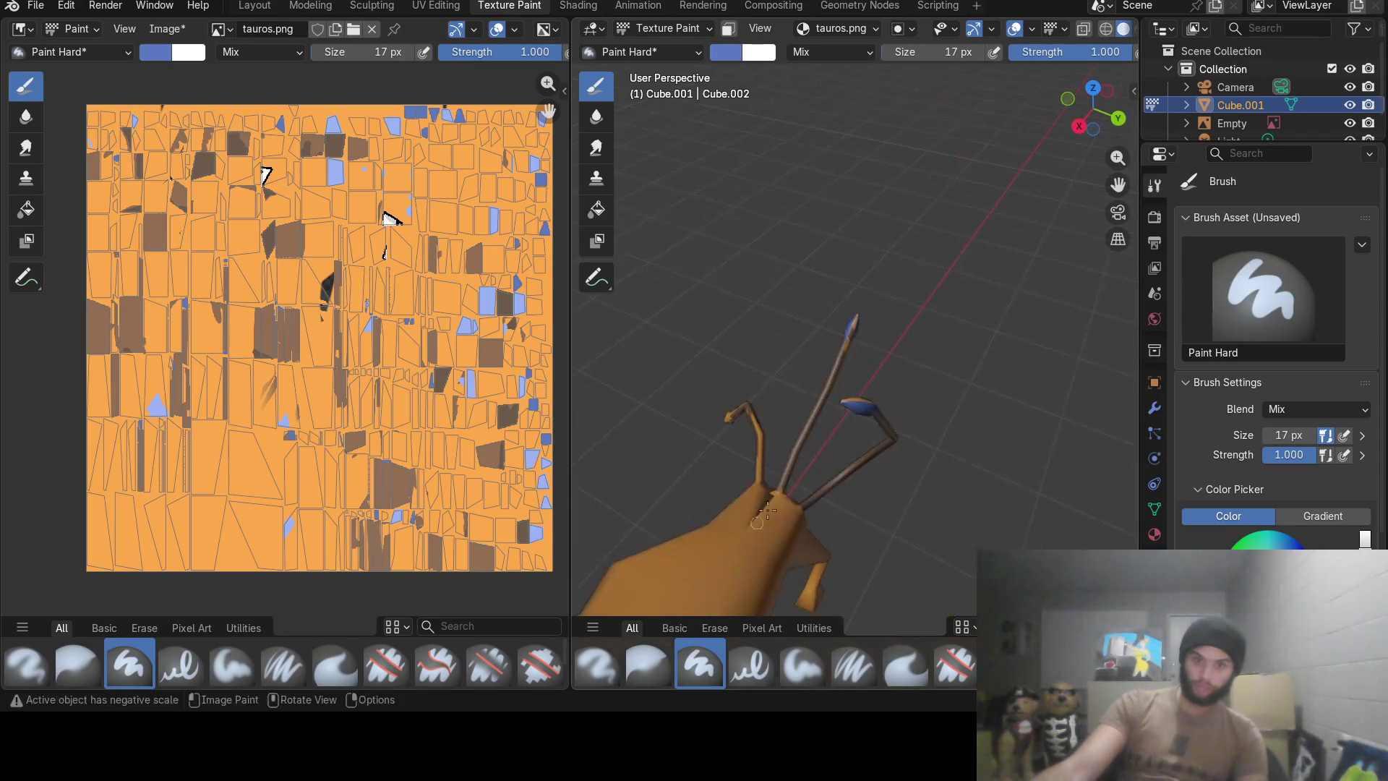
scroll(876, 336, up, 3)
scroll(881, 326, up, 2)
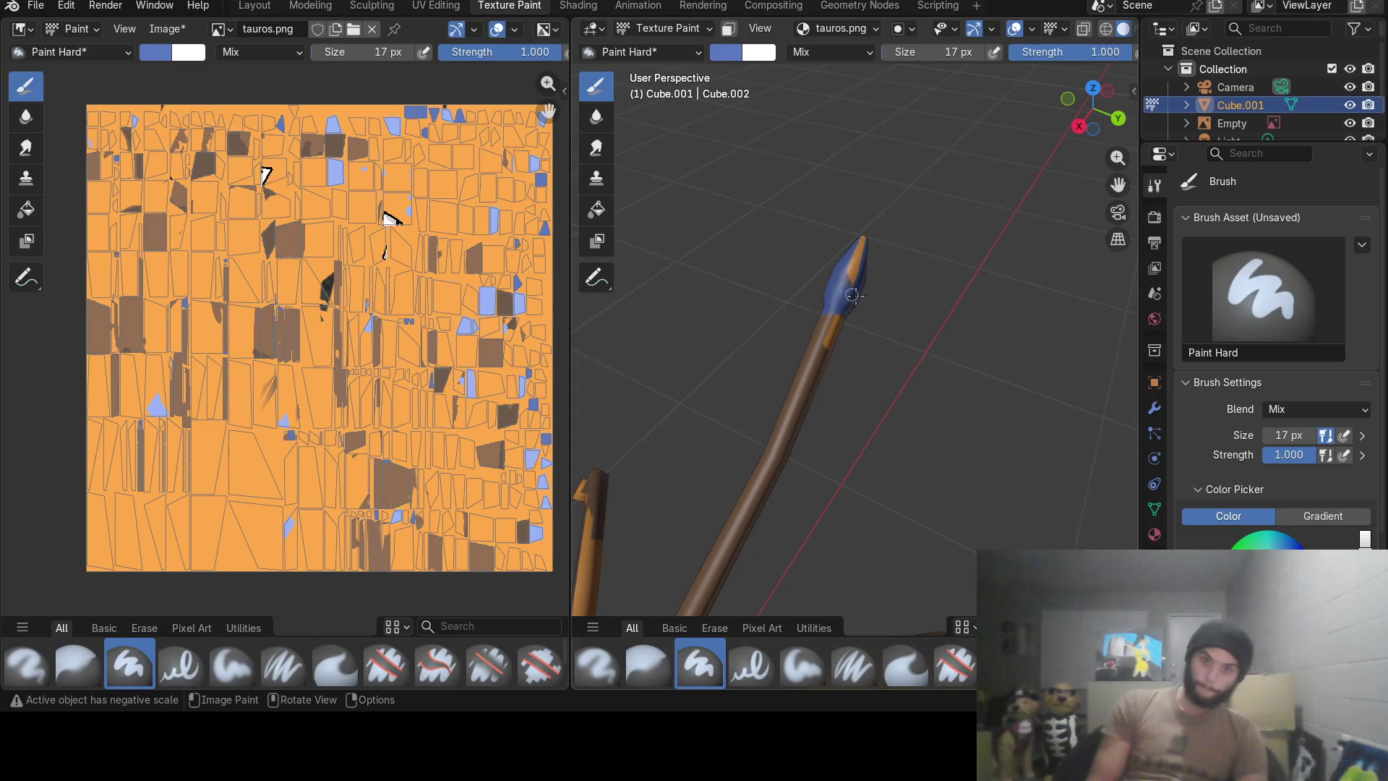
Paint over the orange streaks on the strand tip and spread blue further up it.
drag(853, 294, 855, 251)
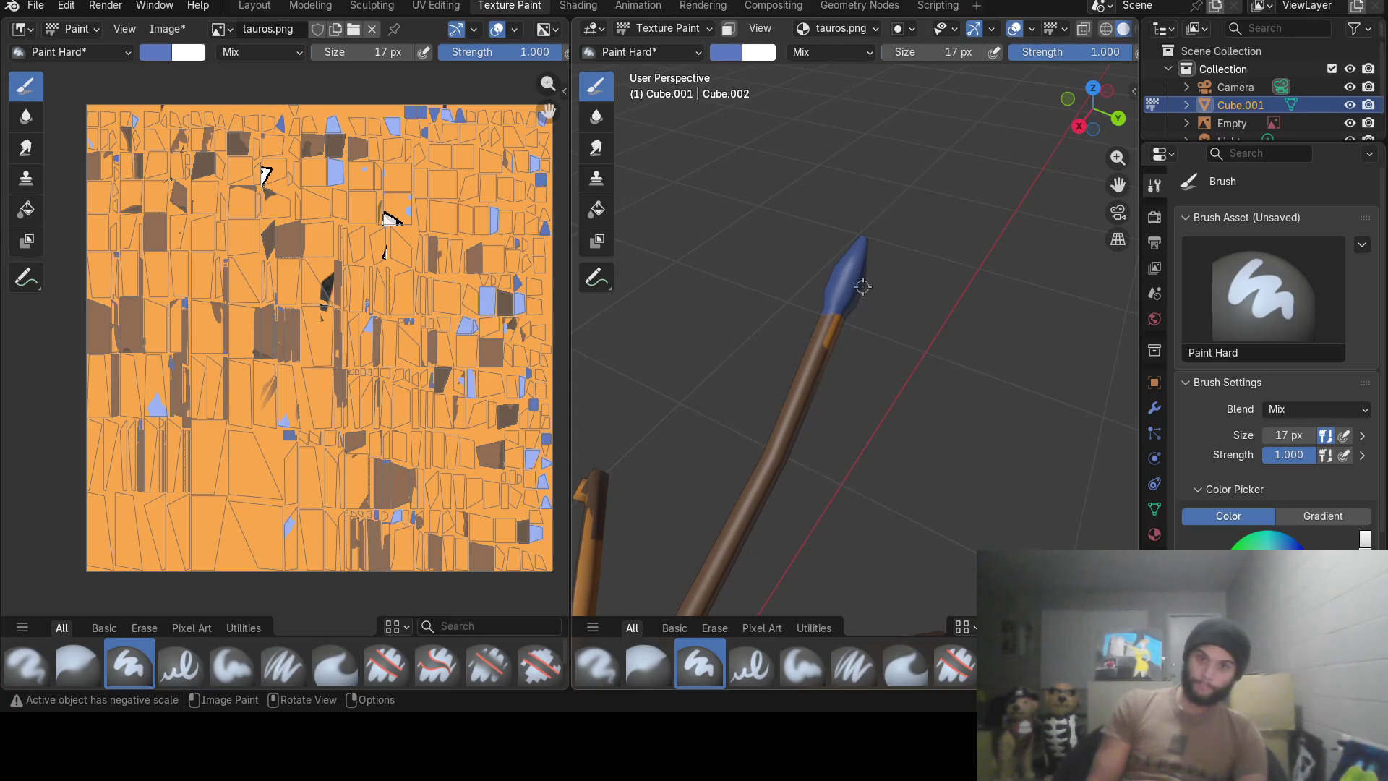
mouse_move(911, 258)
middle_down()
mouse_move(1069, 441)
mouse_move(880, 446)
middle_up()
scroll(1068, 441, down, 4)
scroll(1068, 441, down, 4)
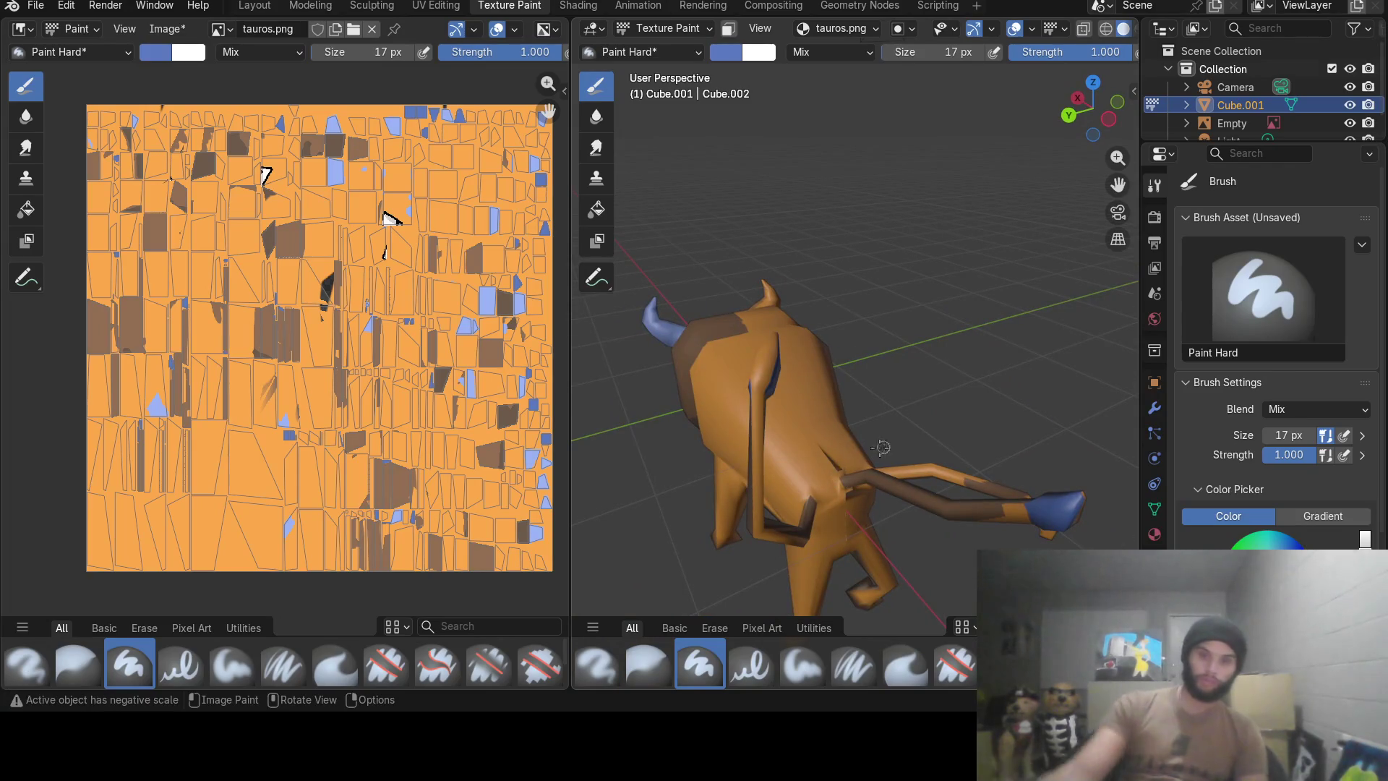
scroll(881, 447, up, 5)
scroll(912, 374, down, 5)
mouse_move(912, 374)
middle_down()
mouse_move(828, 441)
mouse_move(881, 394)
mouse_move(810, 360)
middle_up()
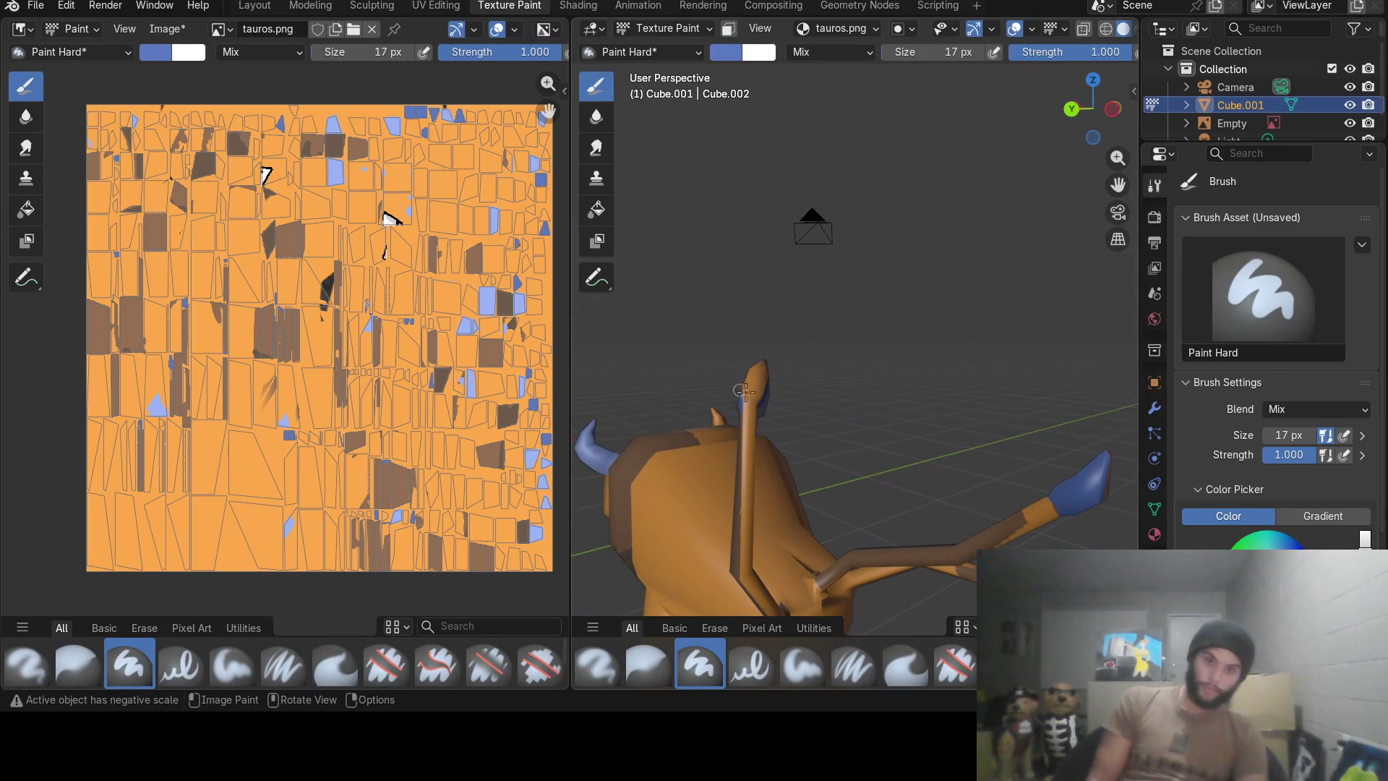
drag(742, 395, 746, 388)
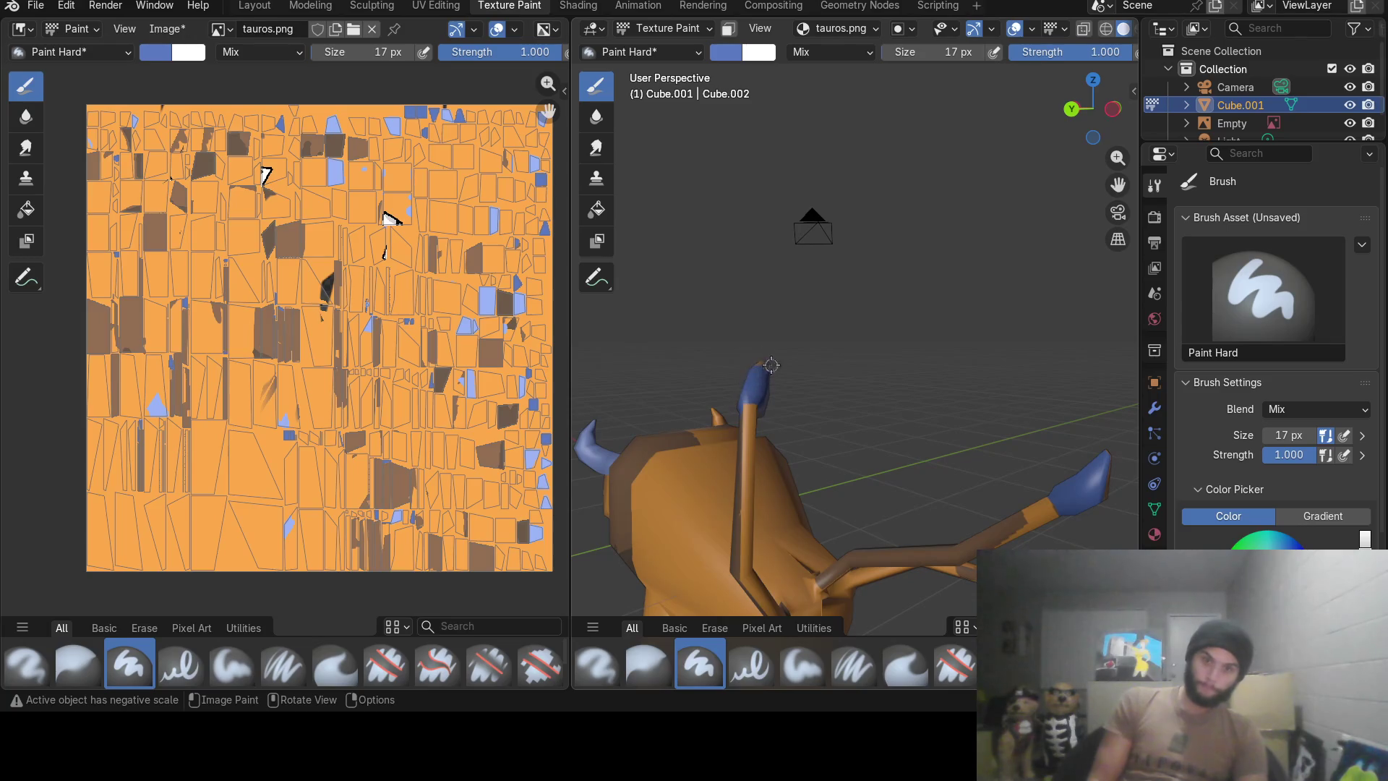
middle_drag(761, 360, 883, 431)
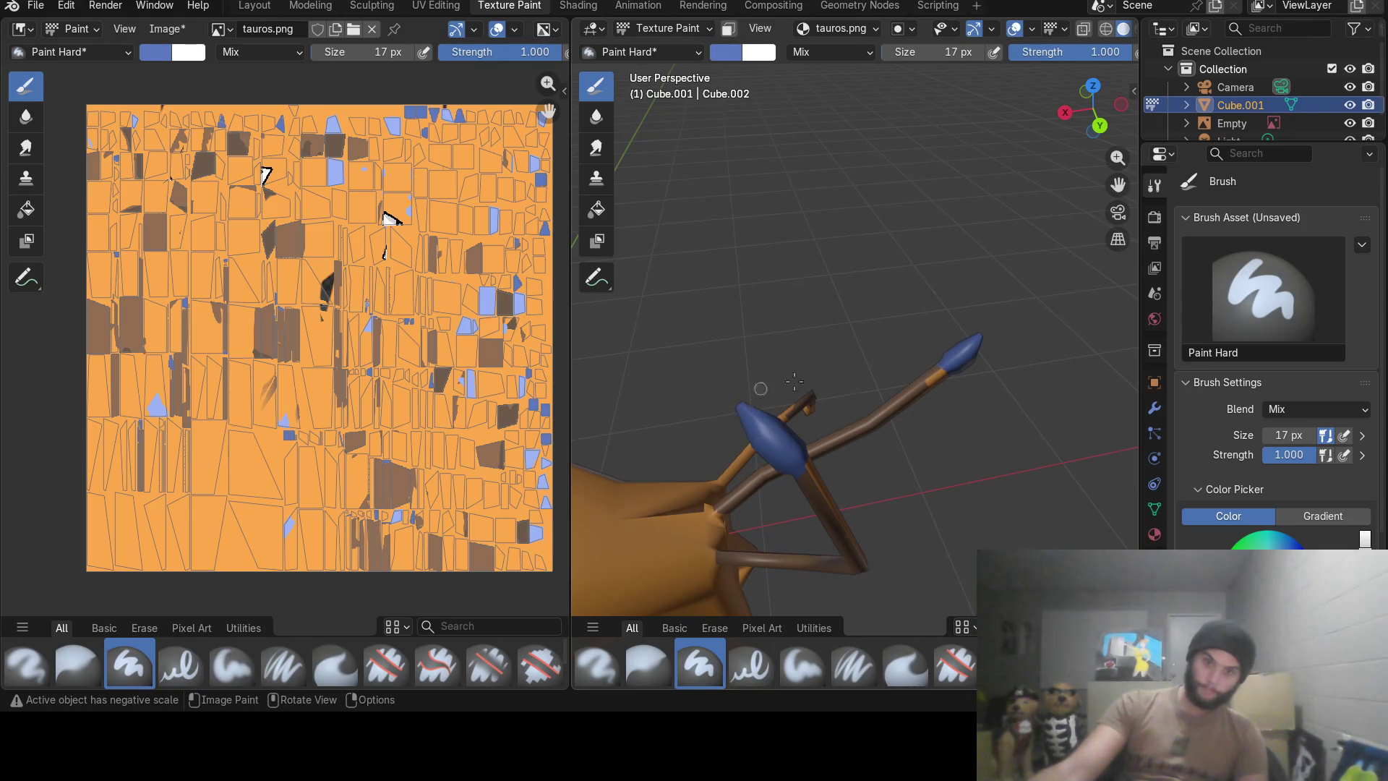
Cover the tail tip's remaining orange stripe fully in blue.
middle_drag(976, 356, 826, 319)
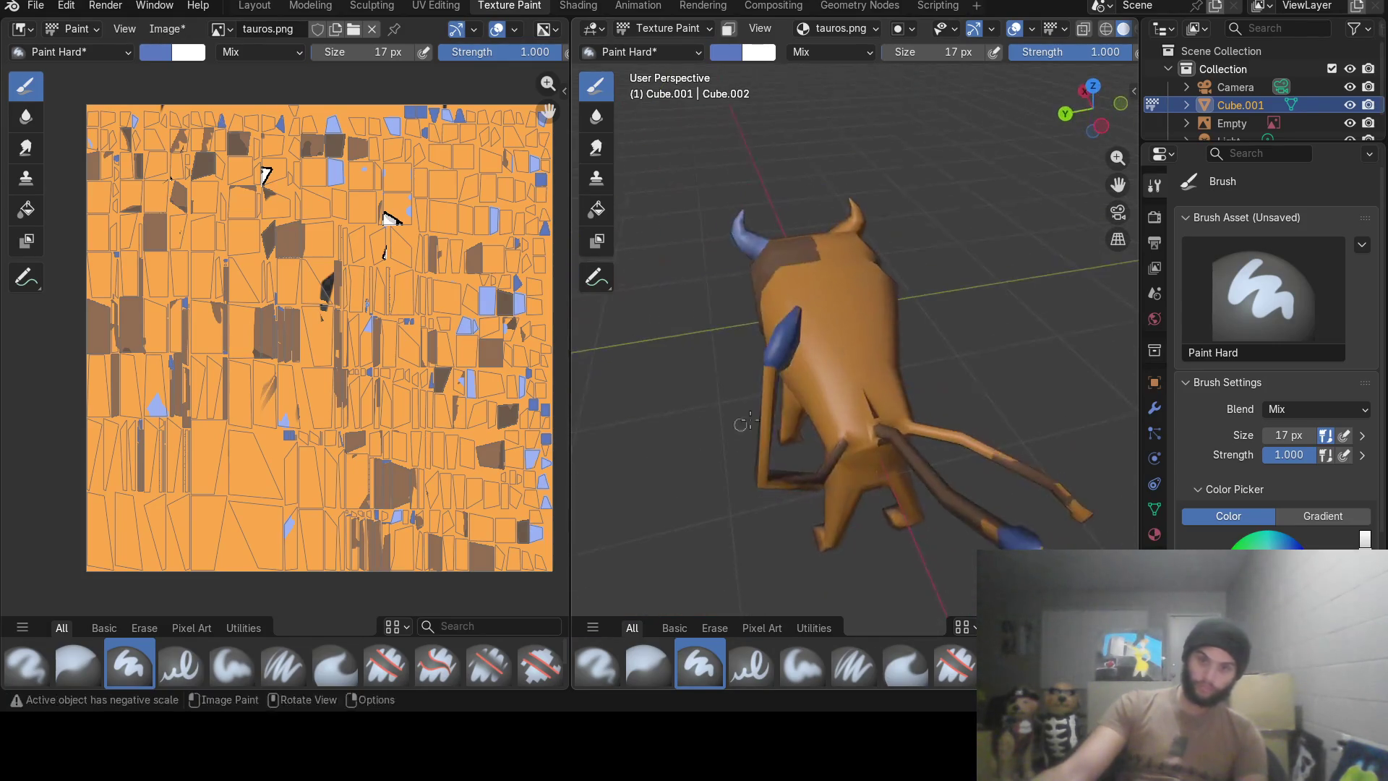
scroll(825, 319, up, 3)
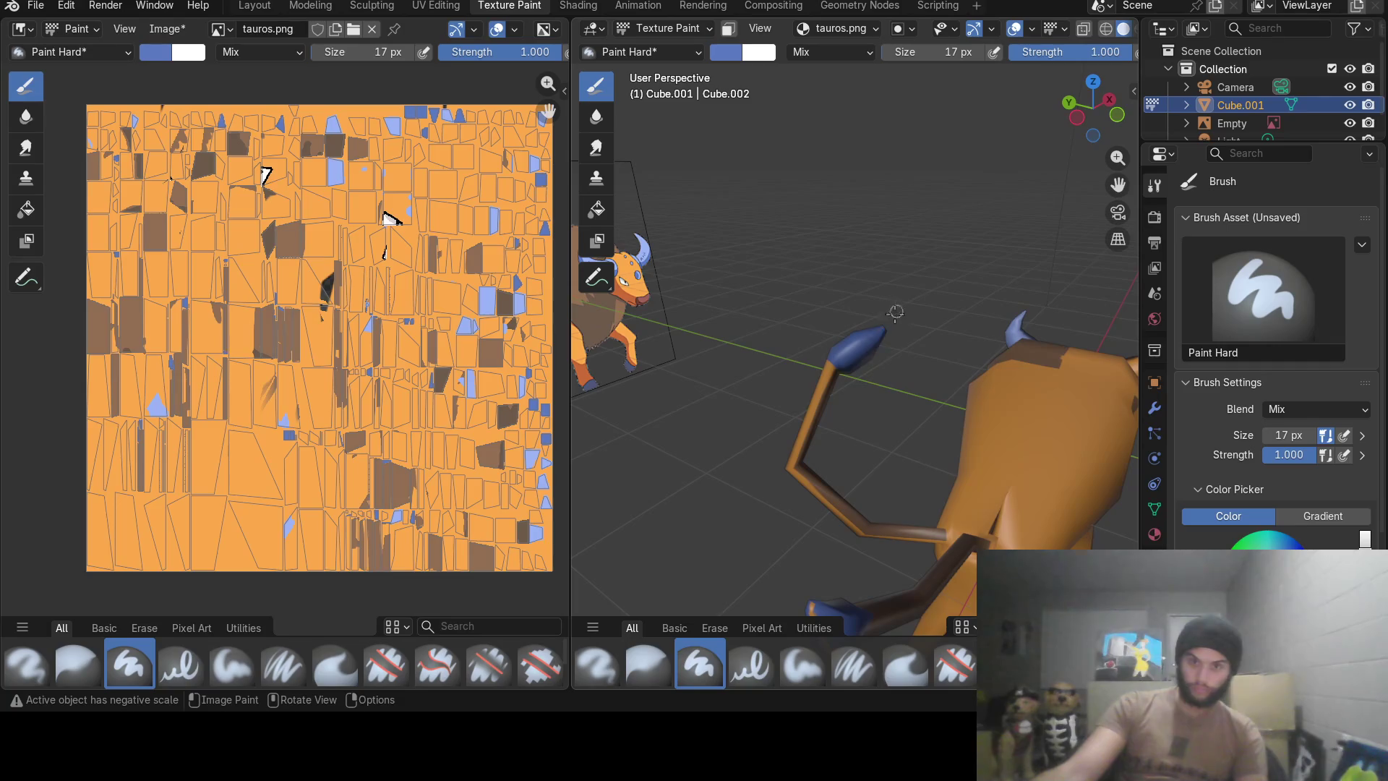
scroll(863, 349, down, 3)
middle_drag(864, 349, 806, 319)
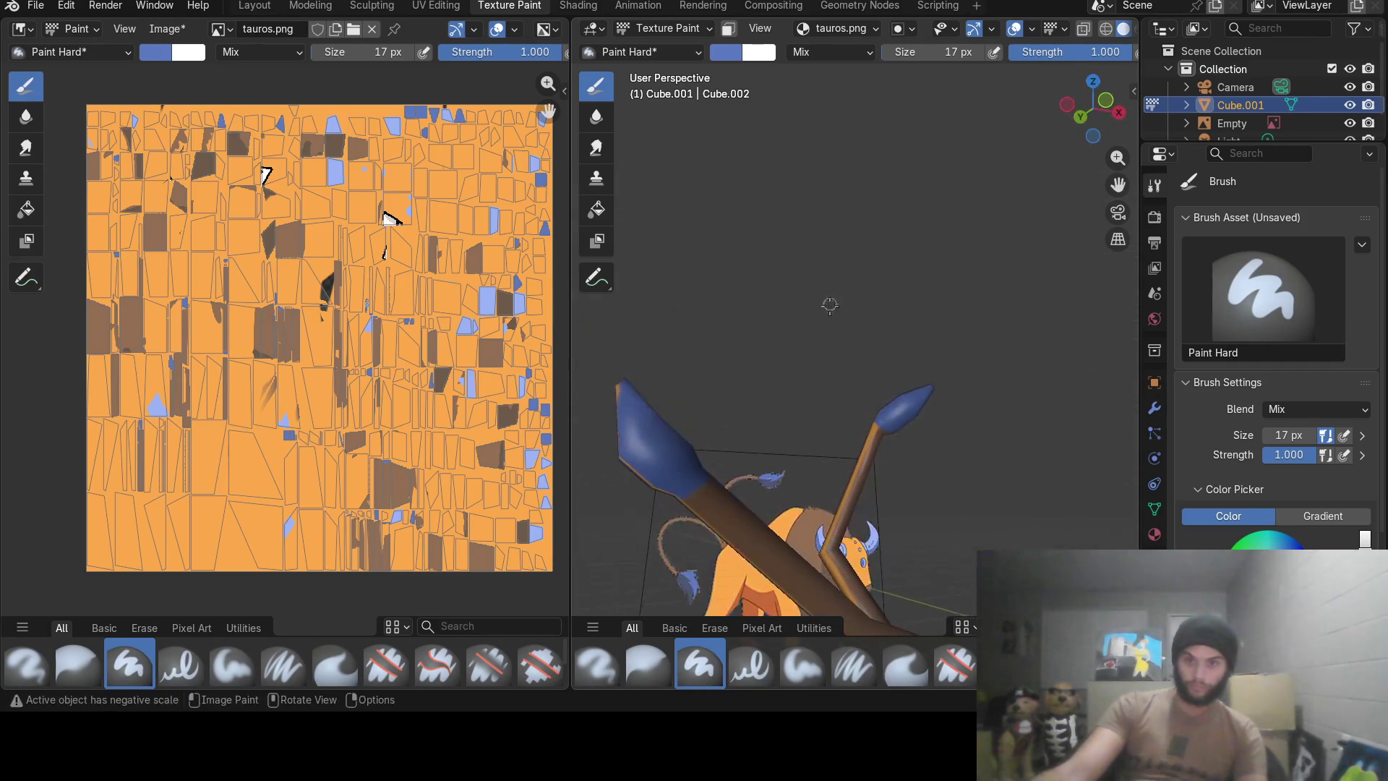
scroll(805, 320, up, 3)
scroll(807, 320, up, 2)
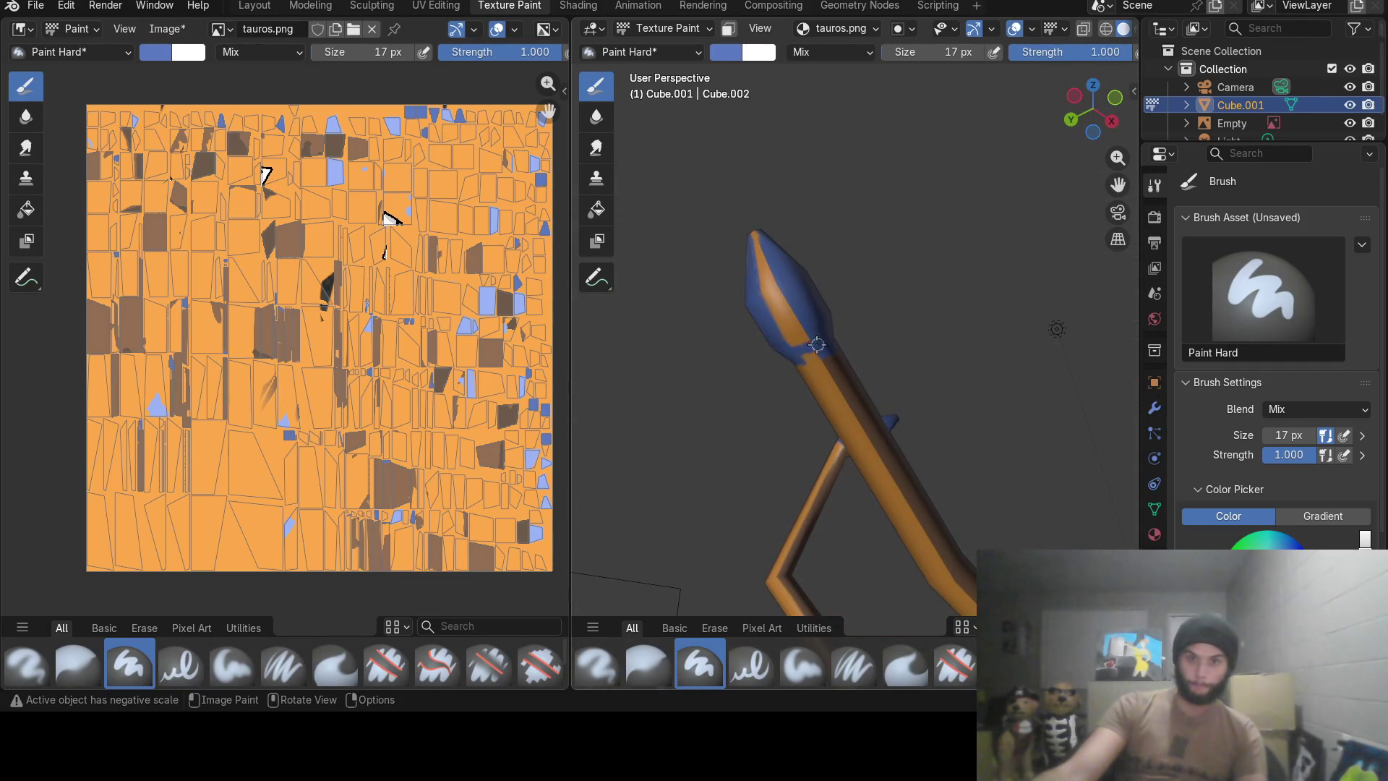
drag(806, 351, 824, 322)
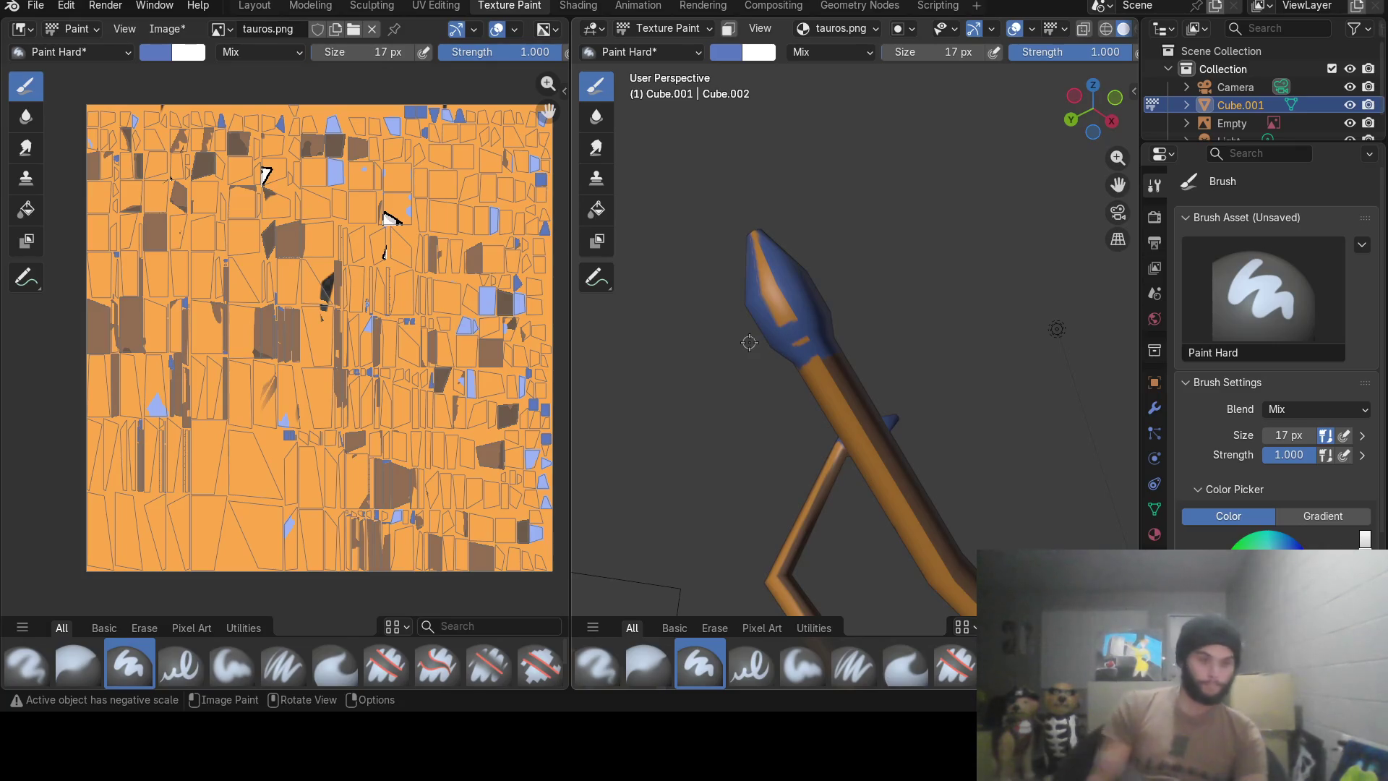
drag(813, 332, 736, 229)
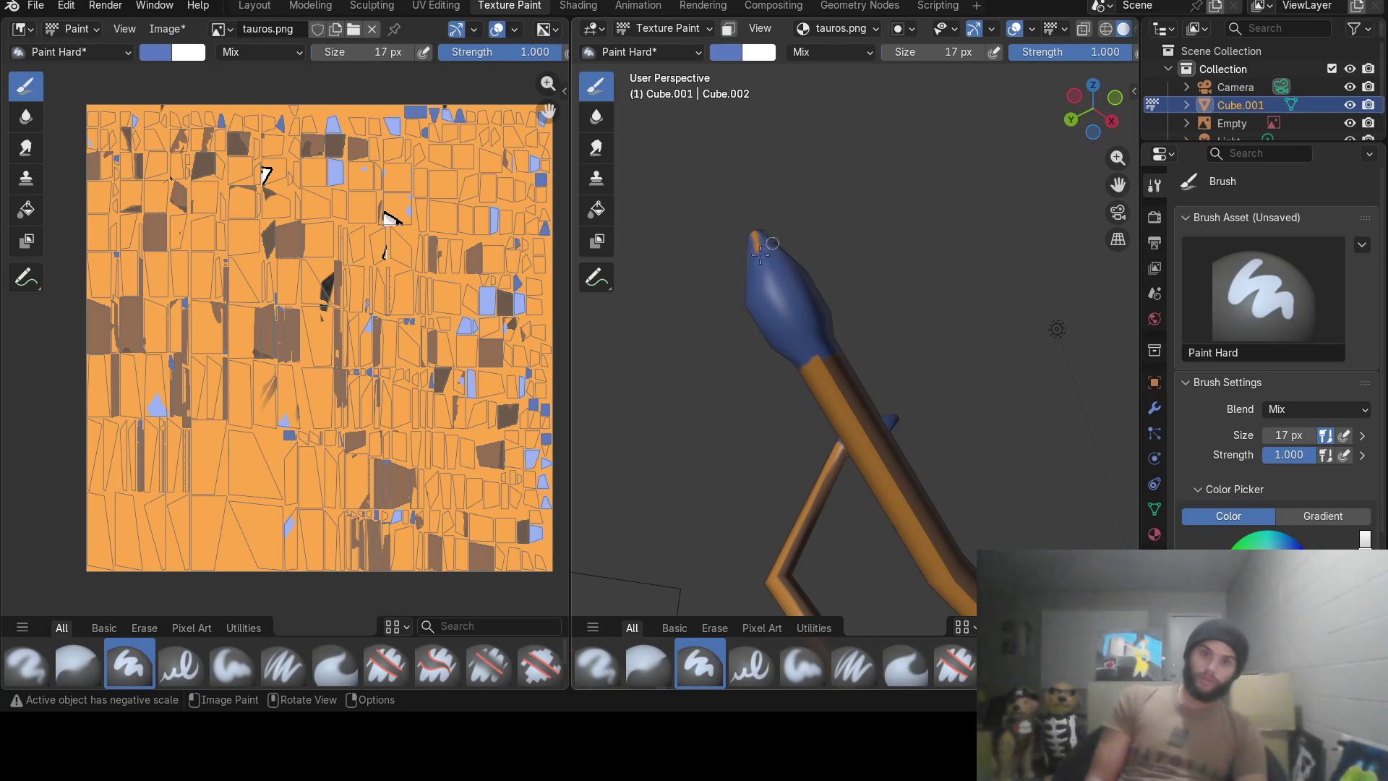
mouse_move(735, 228)
middle_down()
mouse_move(1023, 411)
mouse_move(690, 459)
middle_up()
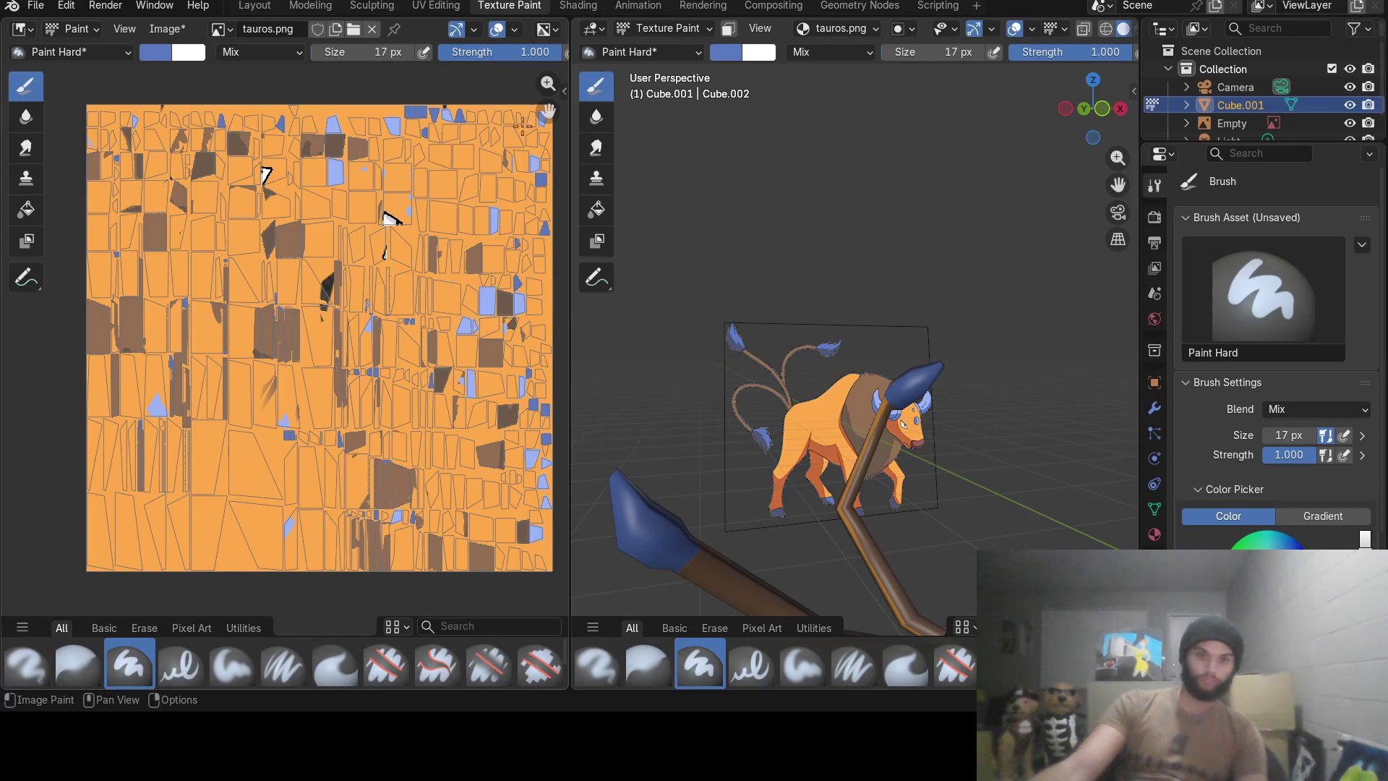
click(727, 52)
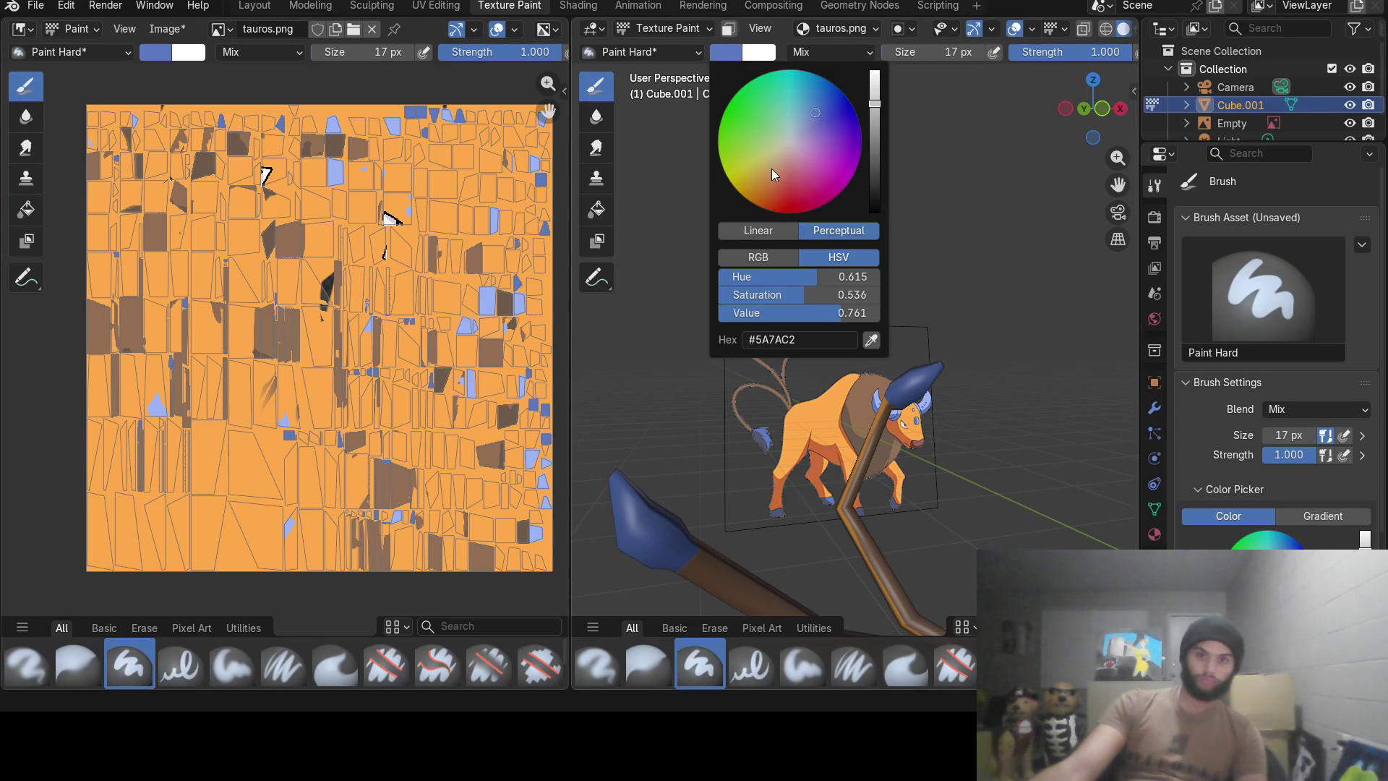
Pick a brown brush colour and paint the first staff shaft dark brown.
click(872, 340)
click(872, 391)
mouse_move(873, 393)
middle_down()
mouse_move(911, 397)
mouse_move(1133, 309)
middle_up()
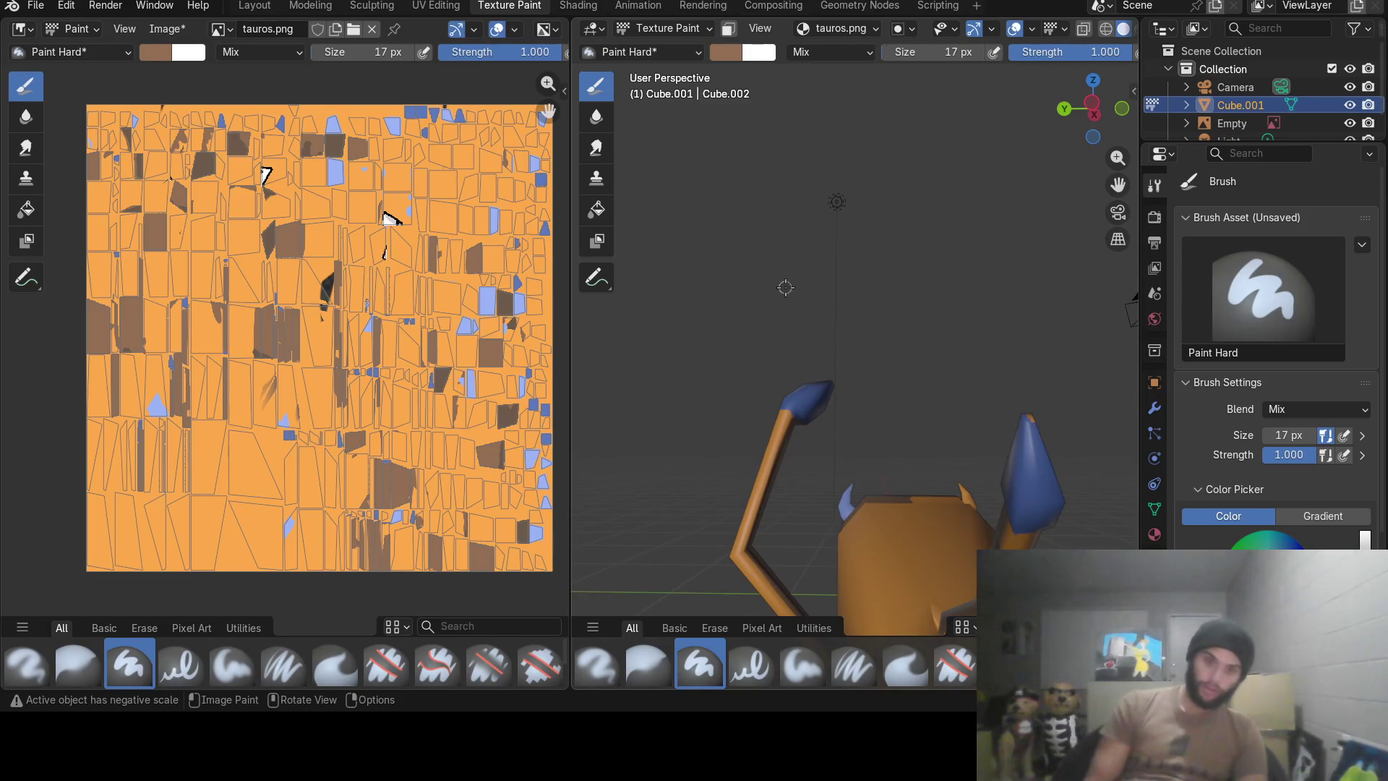
mouse_move(737, 563)
mouse_down()
mouse_move(760, 463)
mouse_move(786, 426)
mouse_up()
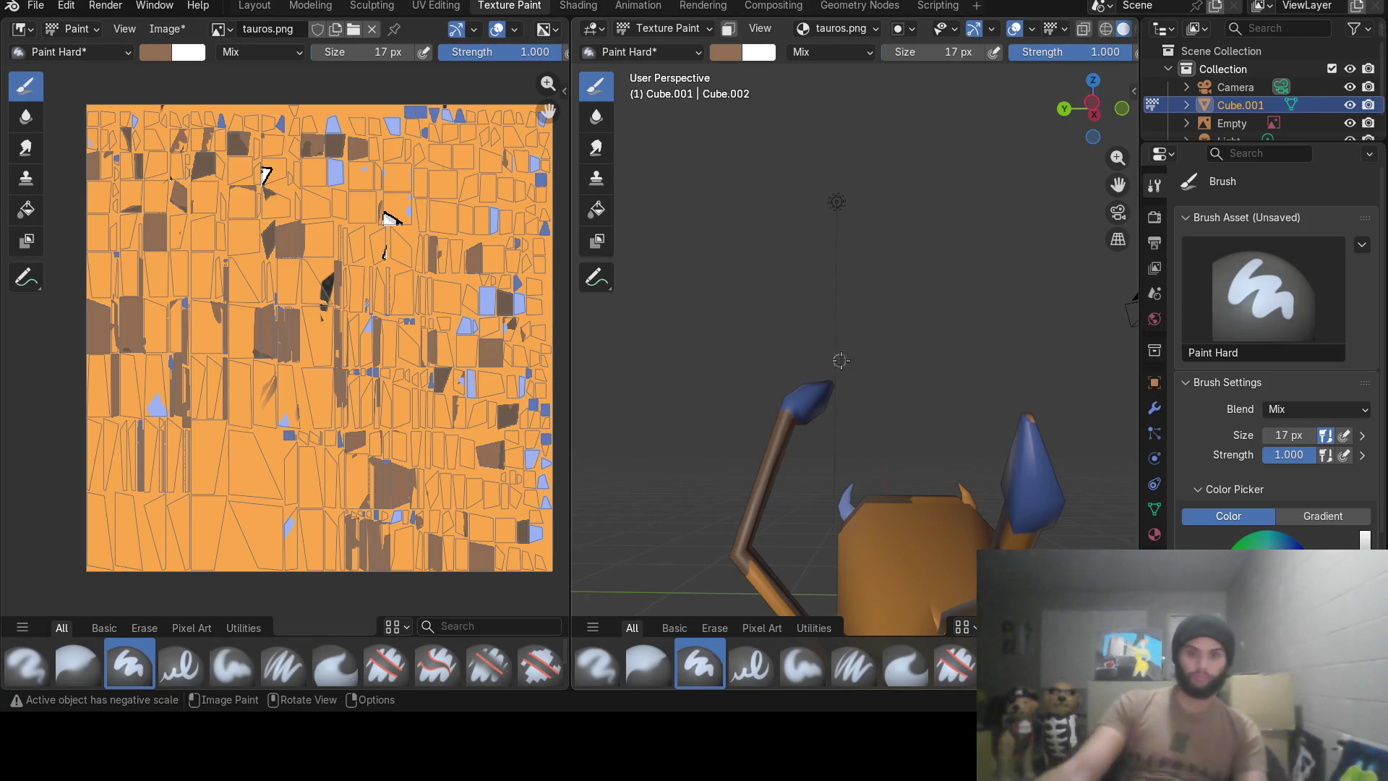
mouse_move(785, 294)
middle_down()
mouse_move(742, 434)
mouse_move(912, 370)
middle_up()
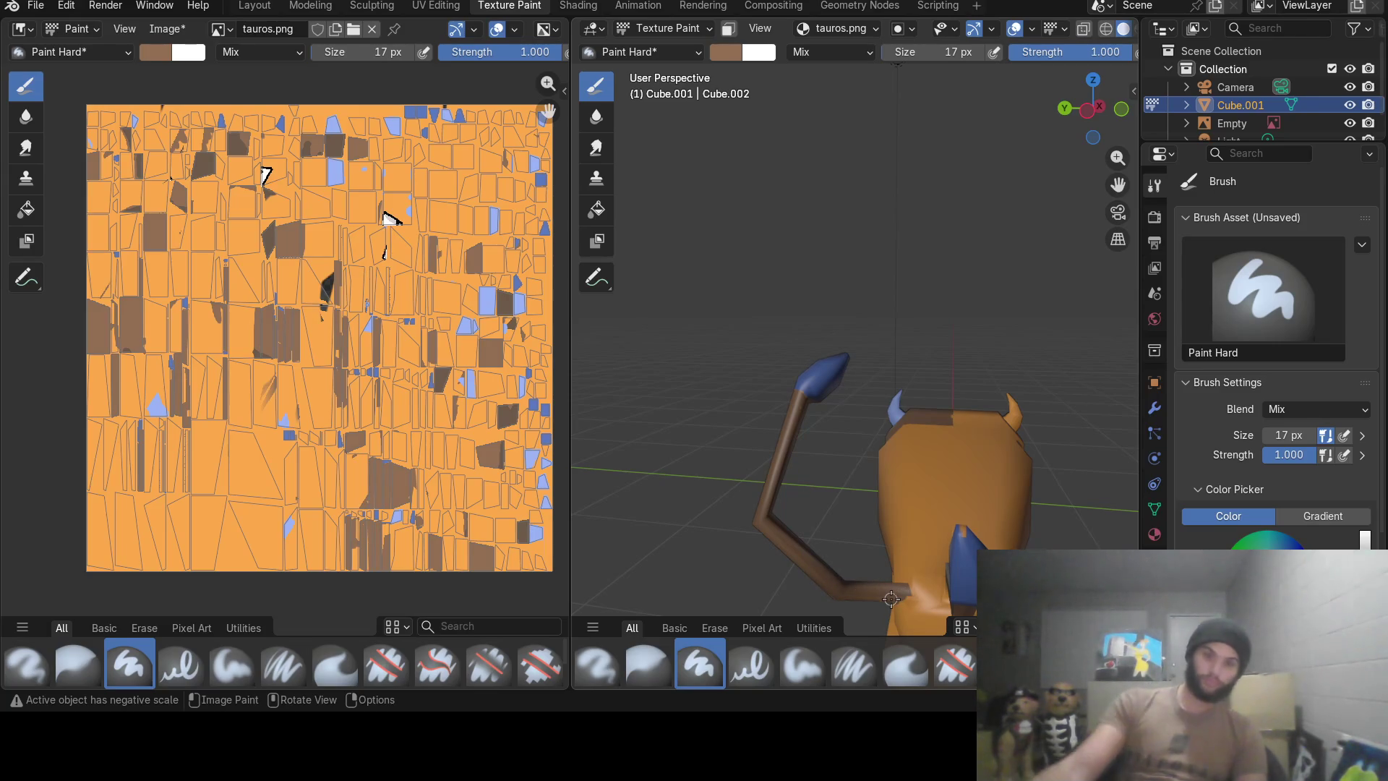
mouse_move(892, 597)
middle_down()
mouse_move(929, 479)
mouse_move(926, 560)
mouse_move(889, 548)
mouse_move(851, 563)
middle_up()
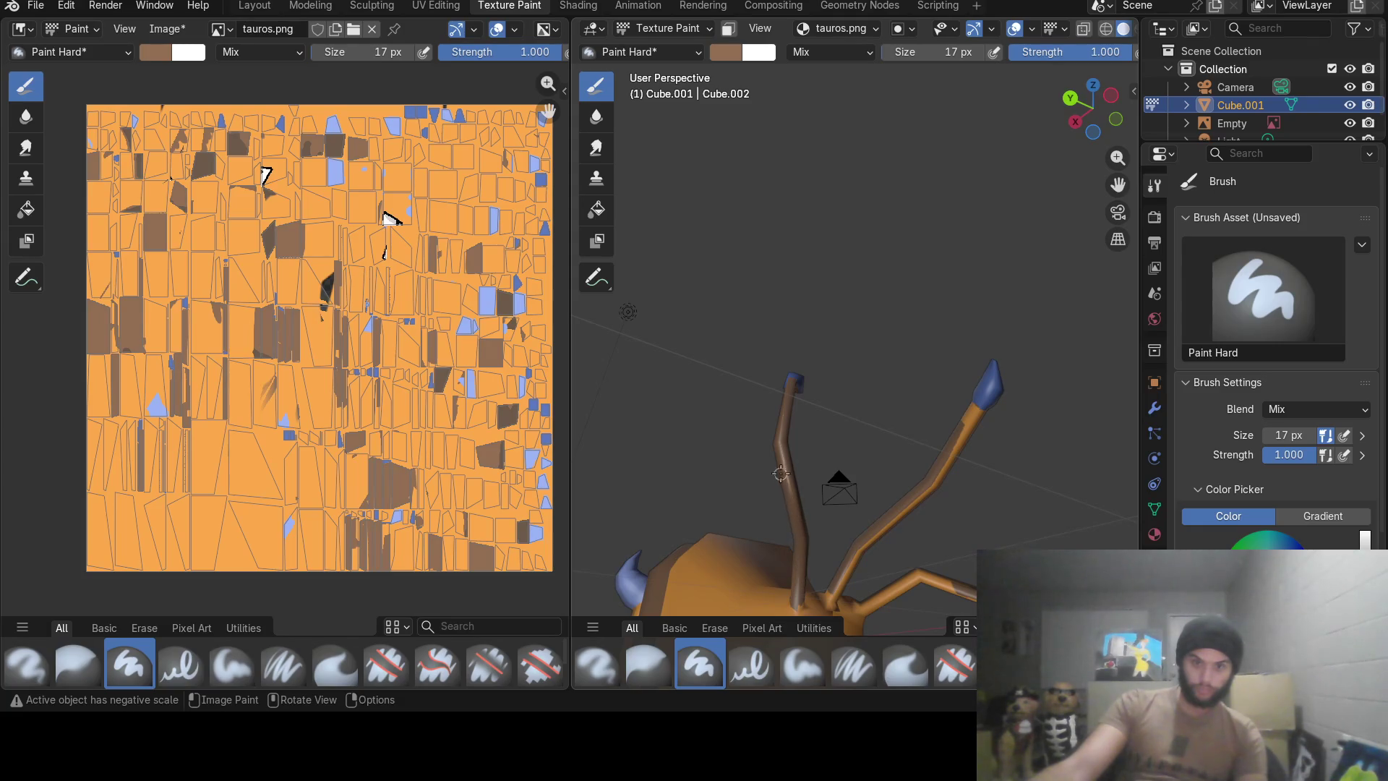
Paint the rest of the shafts brown up to their blue tips, then start sampling a new colour.
drag(796, 498, 800, 491)
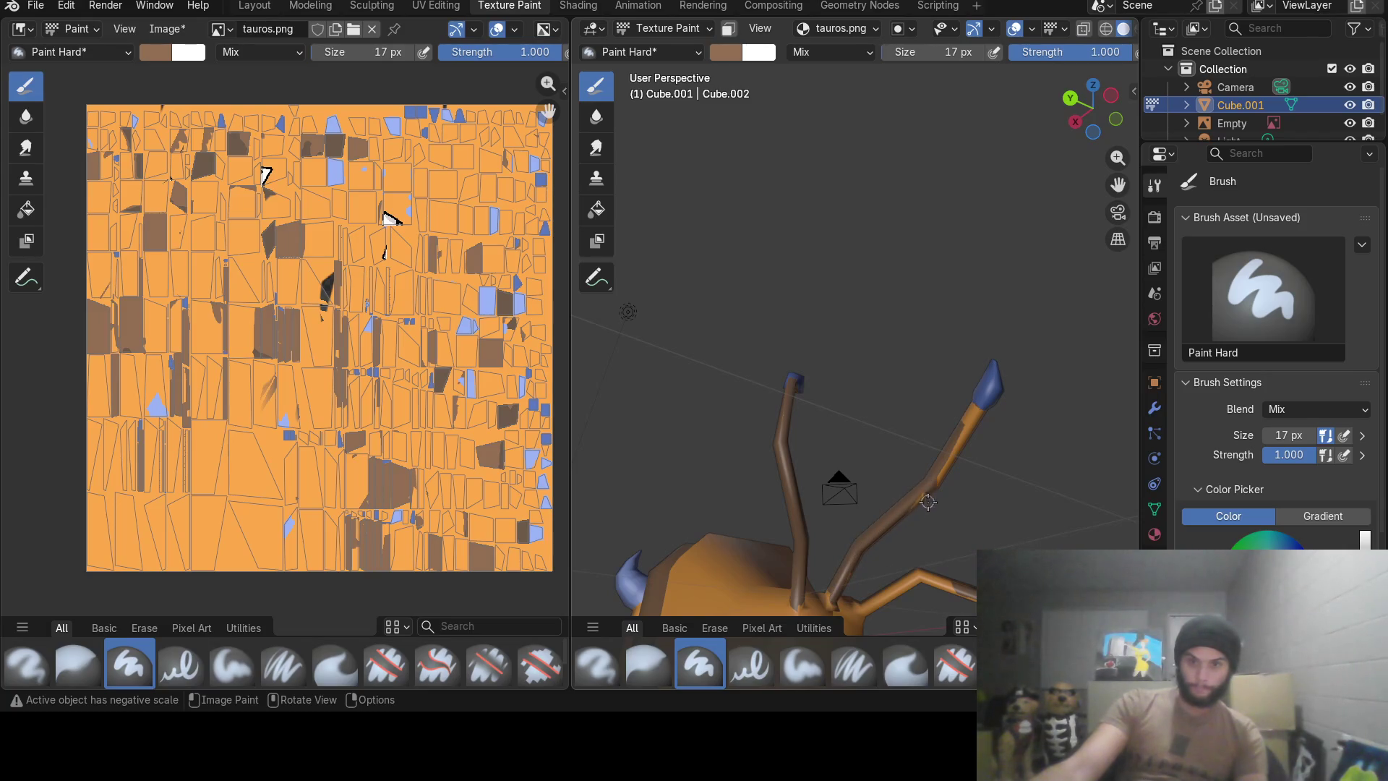
drag(946, 479, 915, 516)
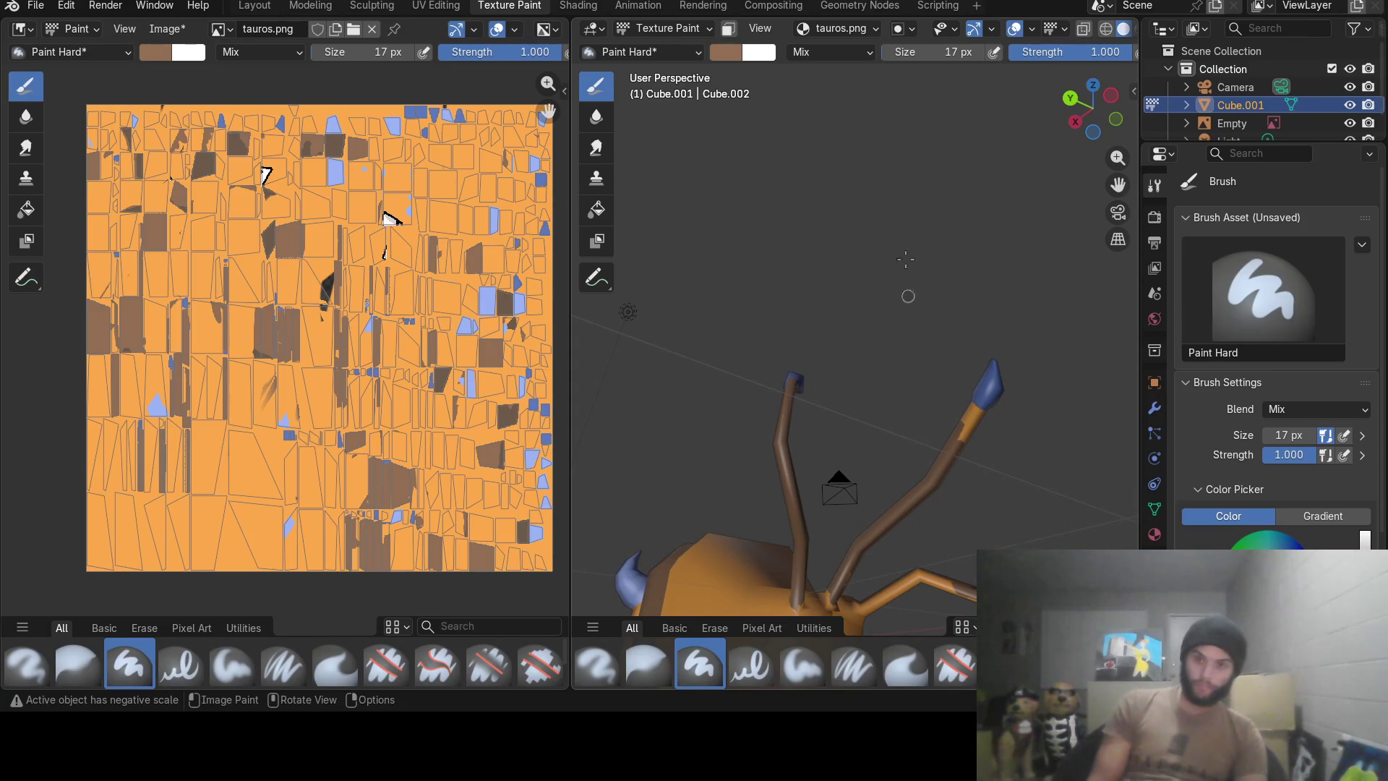
drag(966, 441, 978, 429)
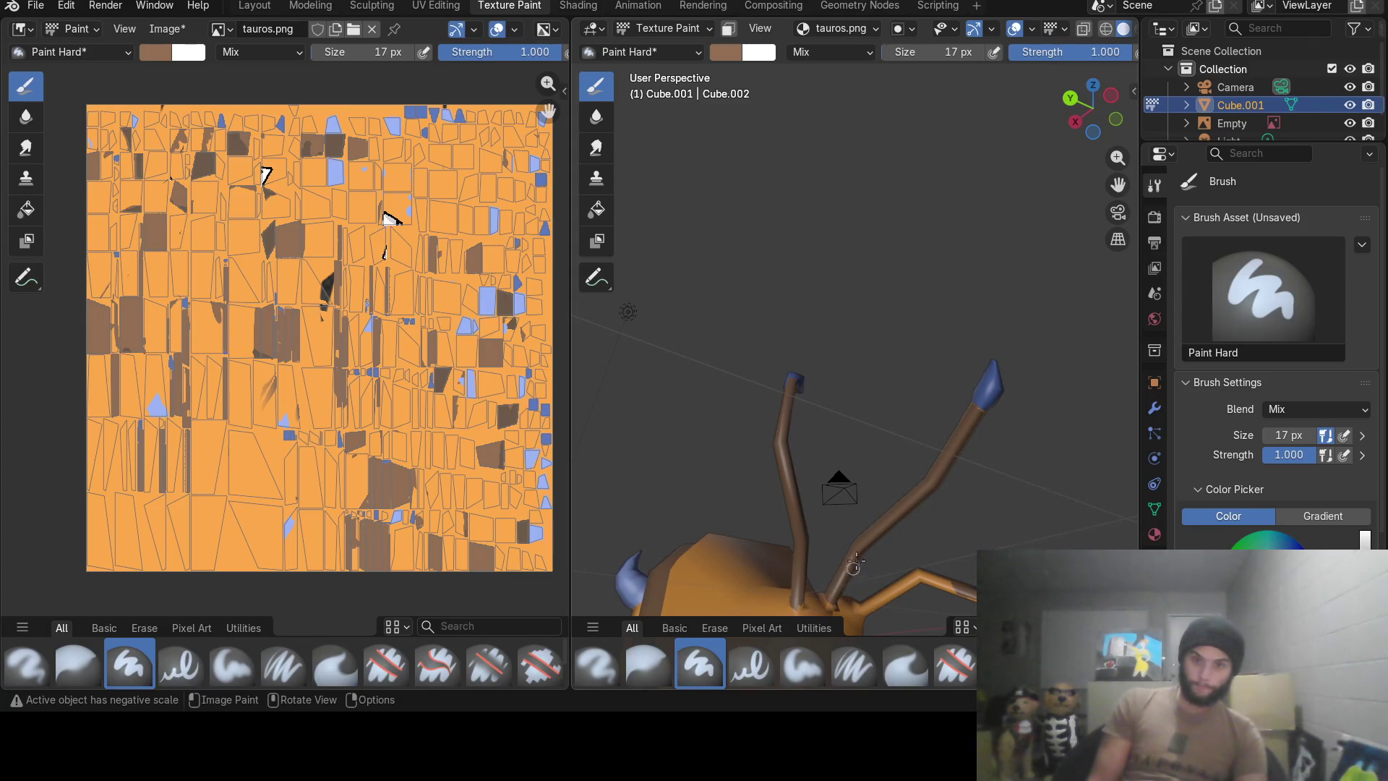
mouse_move(854, 567)
middle_down()
mouse_move(803, 542)
mouse_move(800, 455)
middle_up()
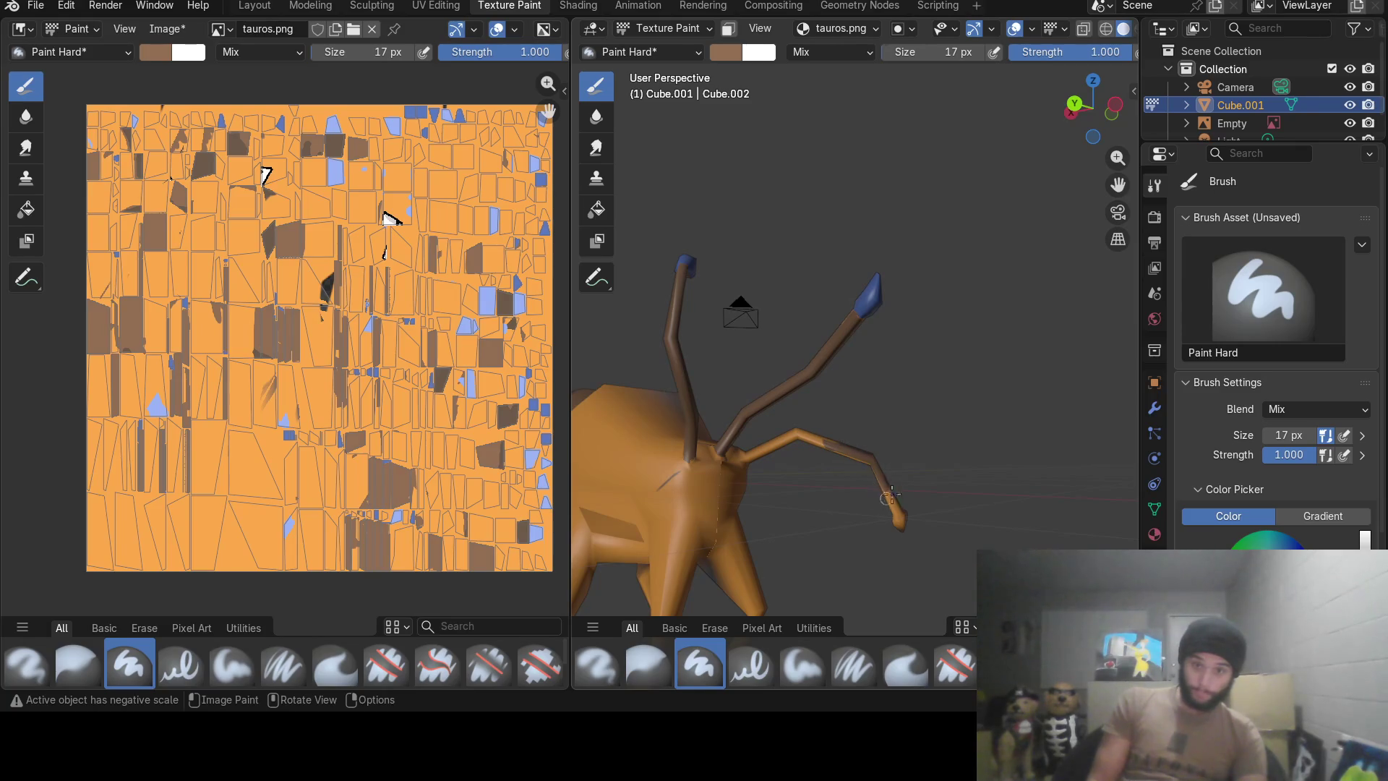
mouse_move(889, 497)
middle_down()
mouse_move(679, 417)
mouse_move(969, 284)
middle_up()
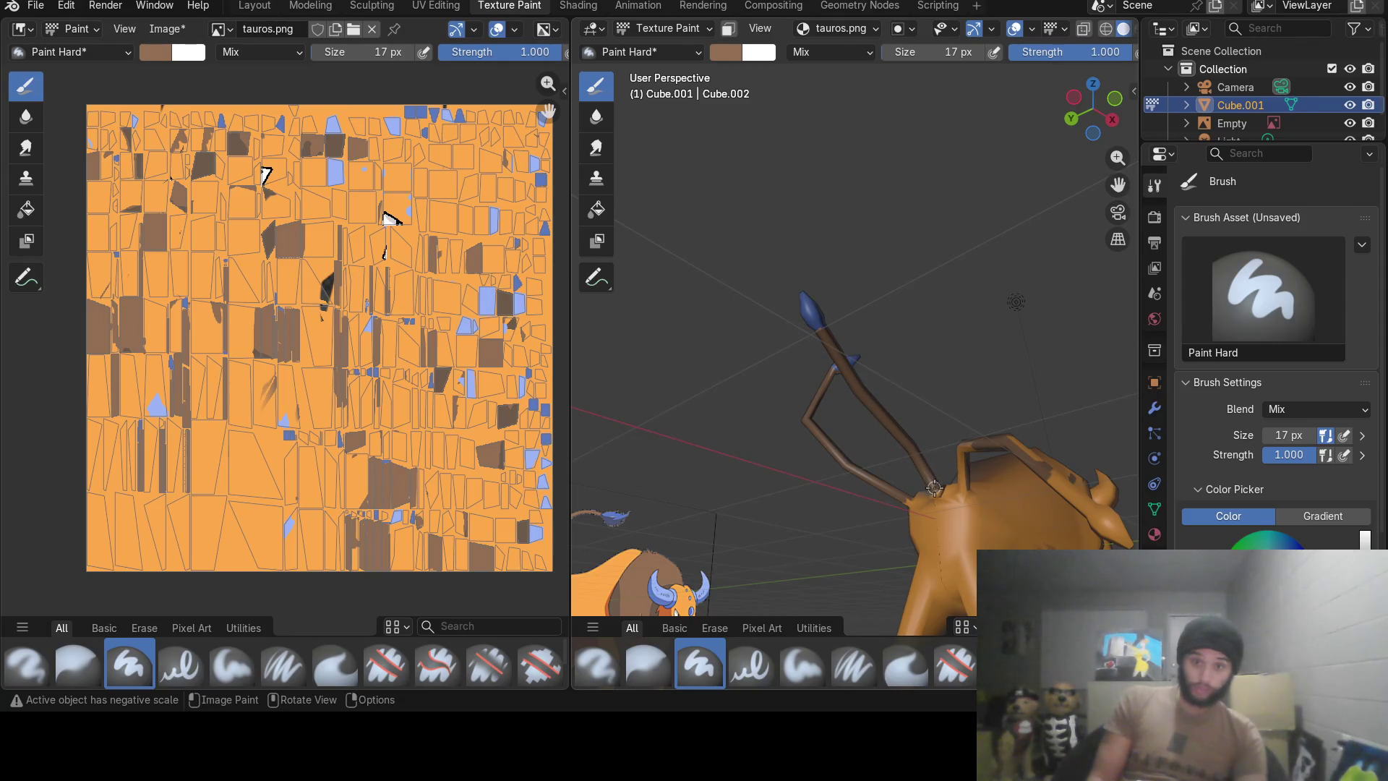
mouse_move(934, 487)
middle_down()
mouse_move(901, 459)
mouse_move(873, 460)
mouse_move(942, 469)
mouse_move(875, 348)
middle_up()
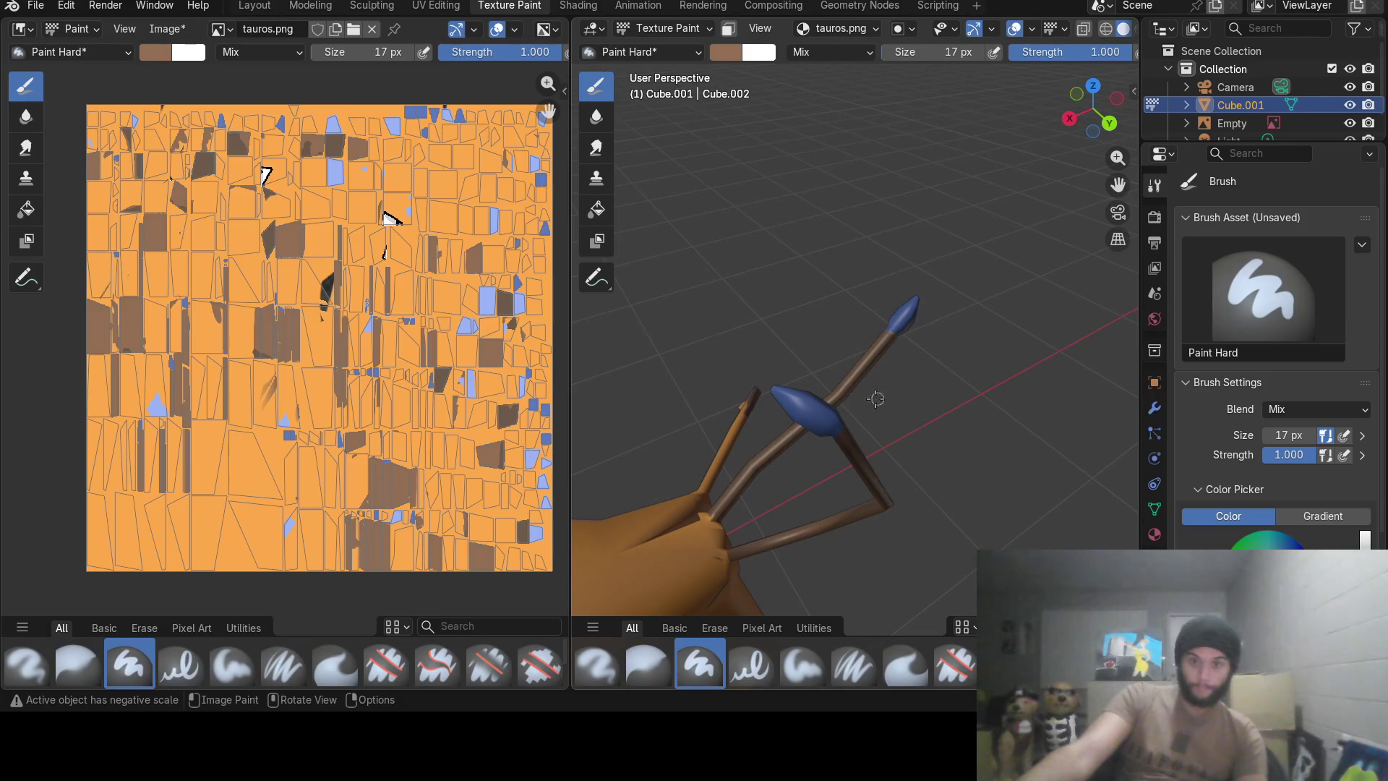
scroll(876, 399, down, 3)
mouse_move(877, 399)
middle_down()
mouse_move(914, 438)
mouse_move(955, 435)
mouse_move(895, 469)
mouse_move(918, 466)
mouse_move(867, 432)
middle_up()
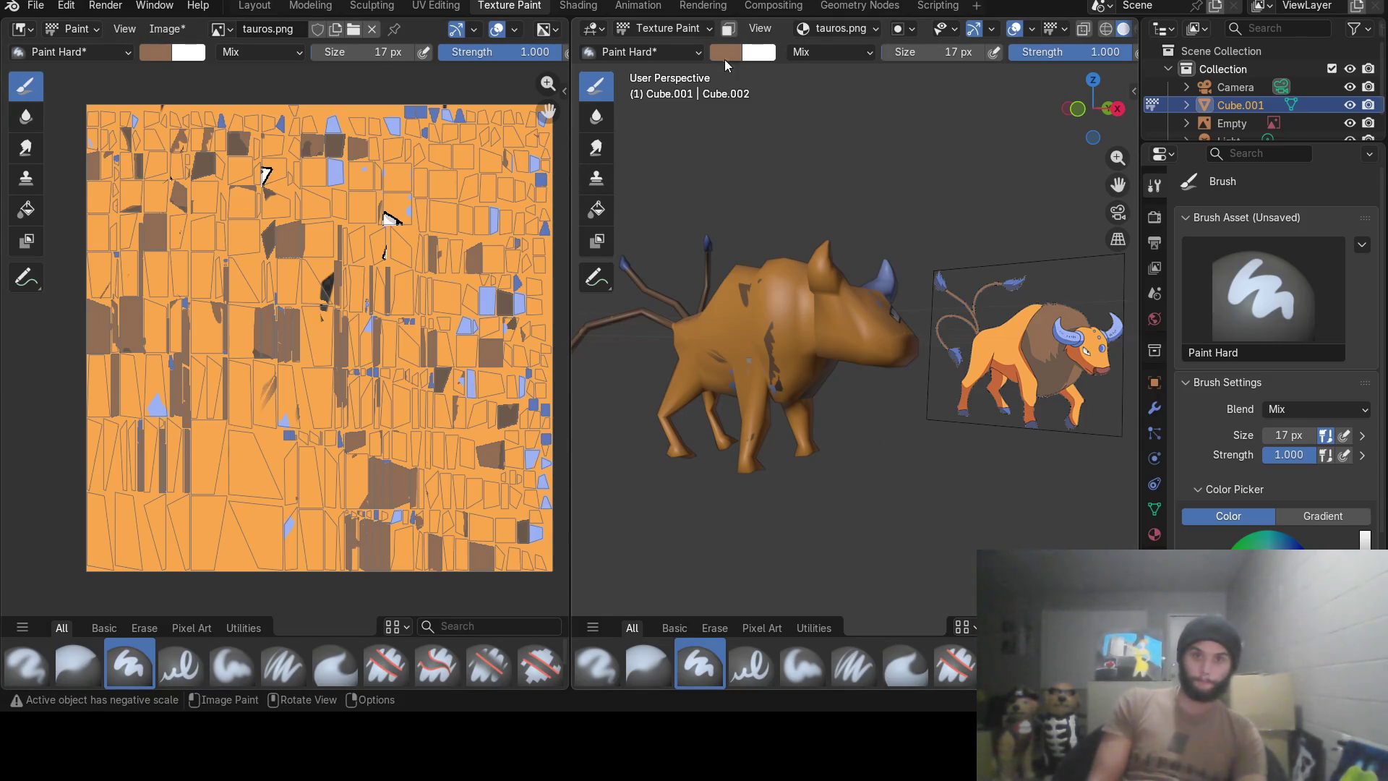
click(725, 53)
click(868, 340)
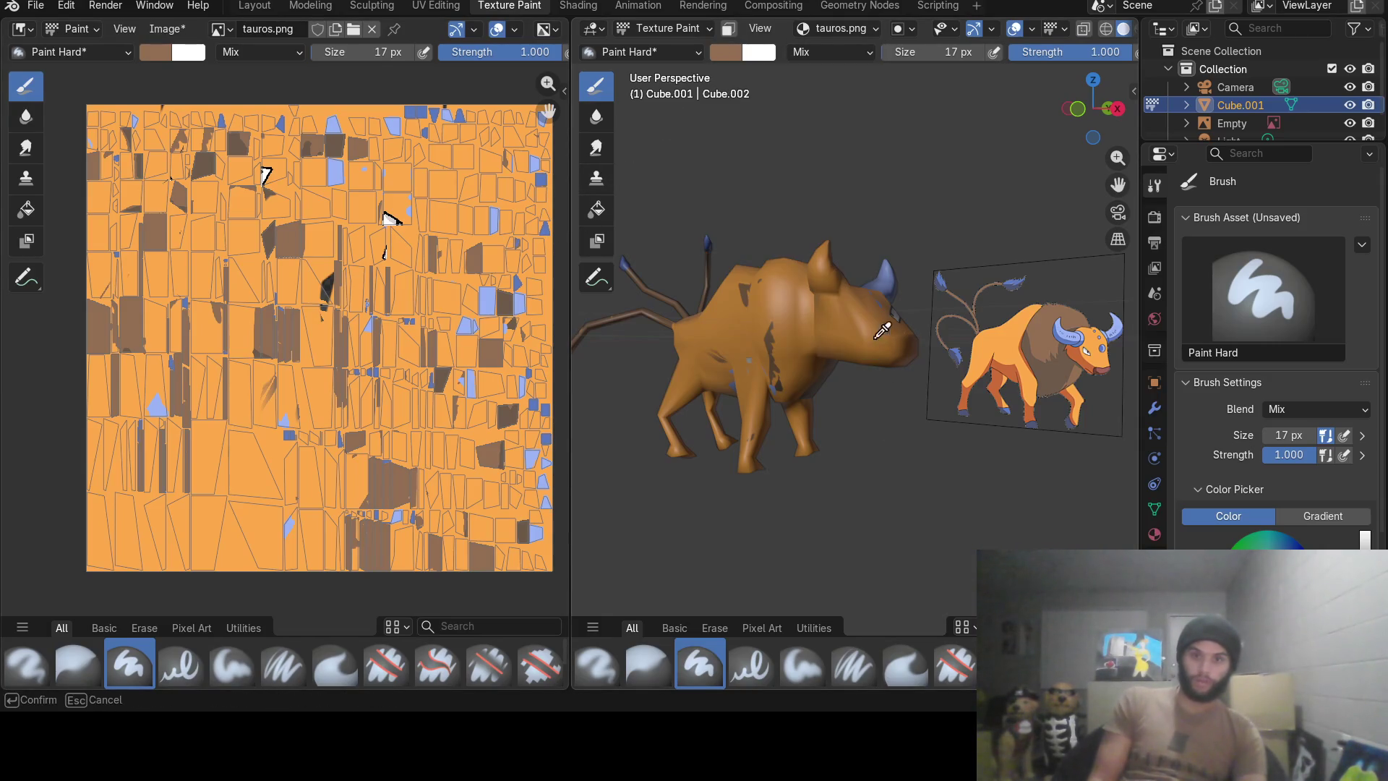
Sample the blue hoof colour from the reference and paint the hoof blue.
click(940, 279)
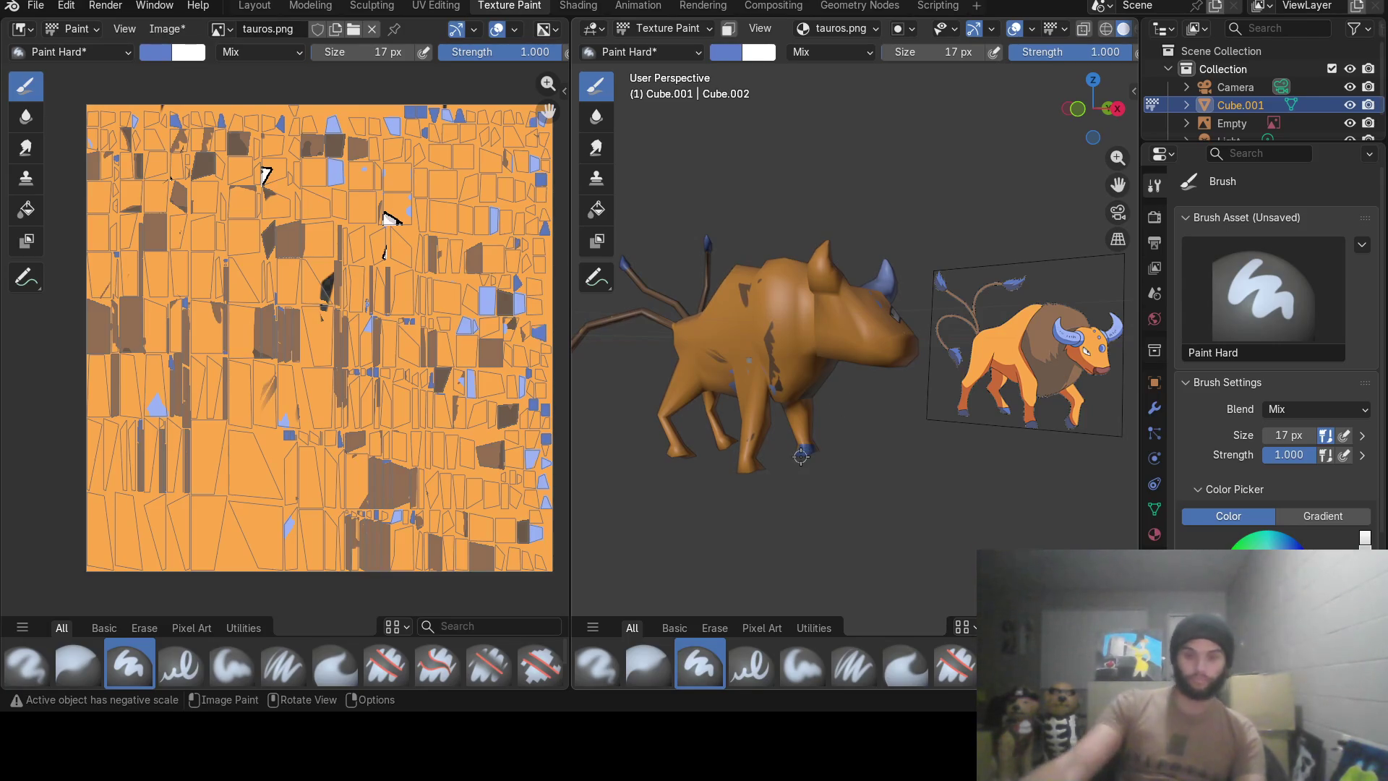
scroll(802, 450, up, 5)
mouse_move(813, 532)
middle_down()
mouse_move(765, 373)
mouse_move(706, 390)
mouse_move(957, 345)
mouse_move(810, 252)
middle_up()
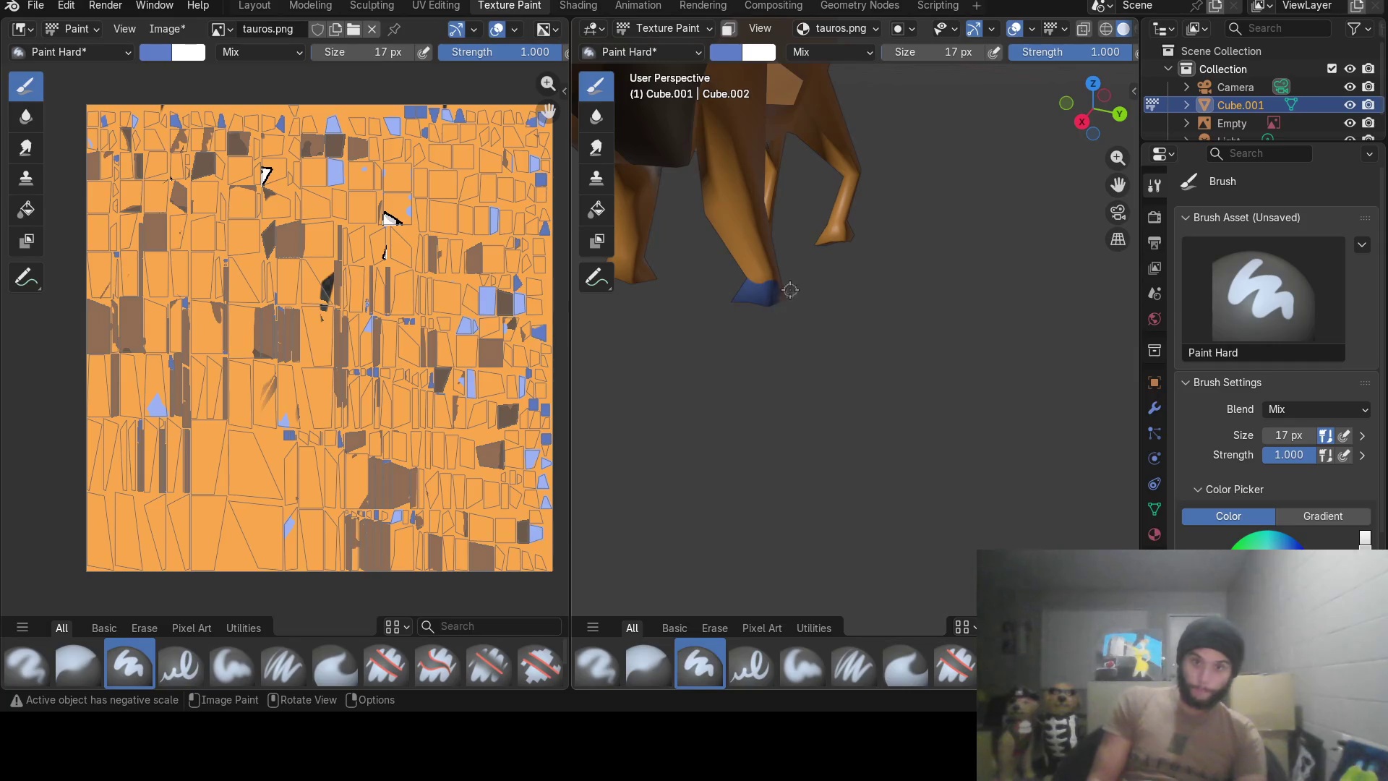
mouse_move(784, 295)
middle_down()
mouse_move(933, 297)
mouse_move(767, 224)
mouse_move(863, 363)
middle_up()
scroll(767, 224, up, 2)
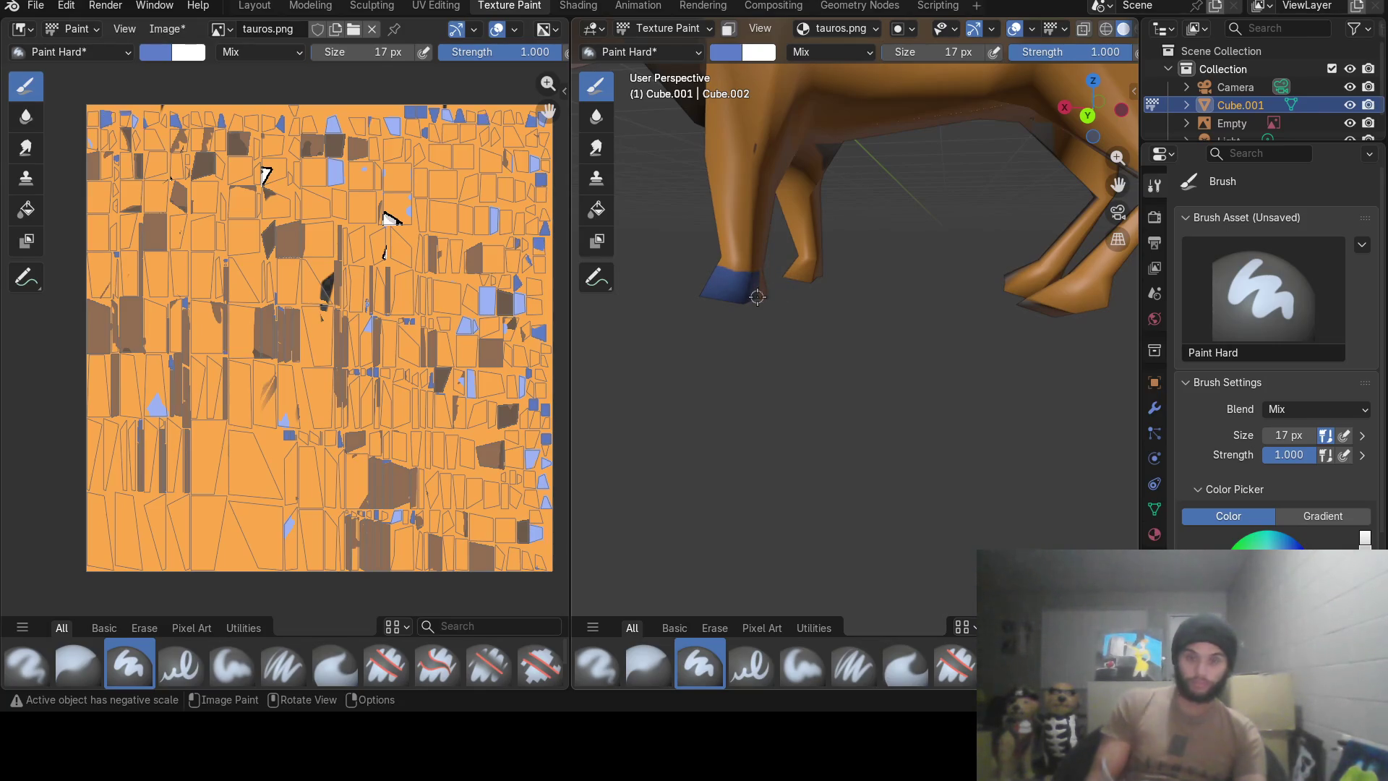
mouse_move(786, 290)
middle_down()
mouse_move(714, 308)
mouse_move(919, 284)
middle_up()
mouse_move(948, 285)
mouse_down()
mouse_move(979, 283)
mouse_move(967, 276)
mouse_up()
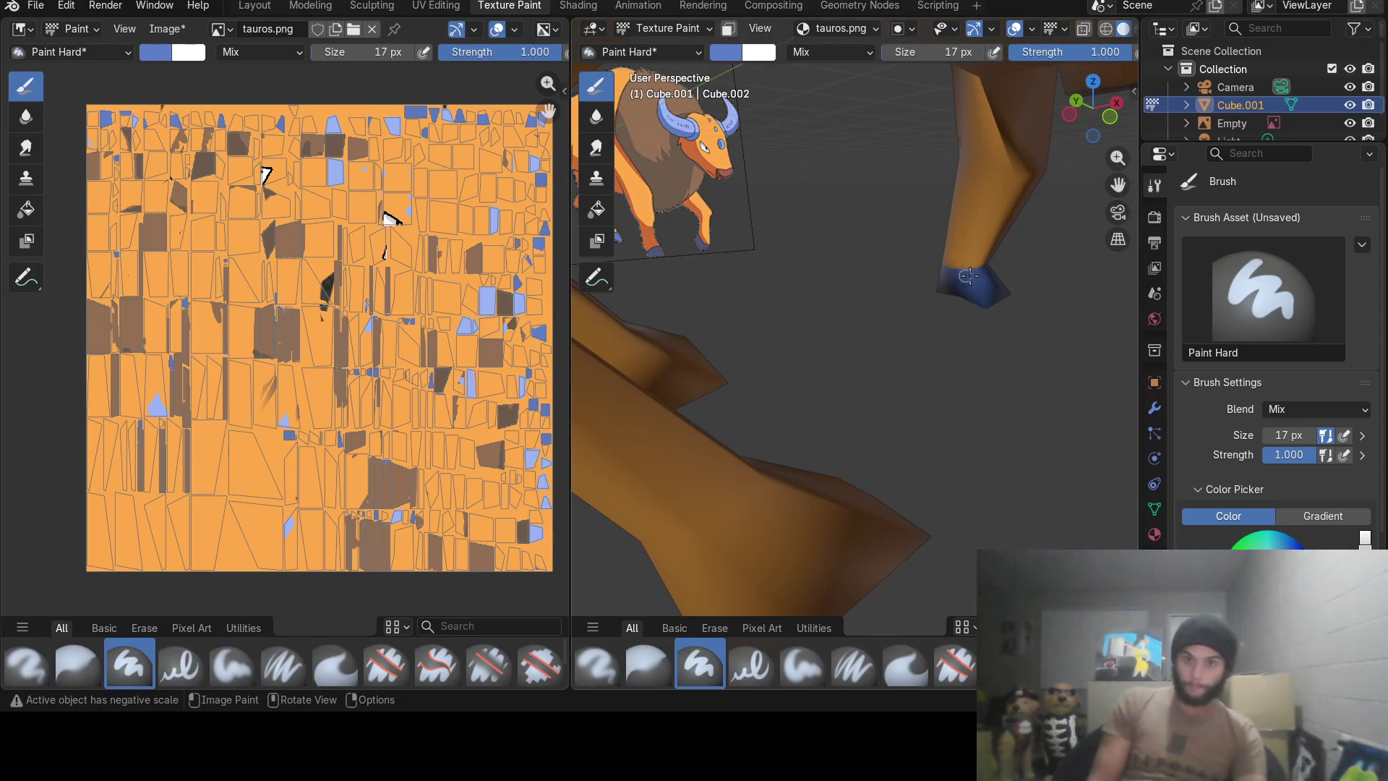
Bring up the quick brush settings over the legs and dismiss them.
mouse_move(861, 334)
middle_down()
mouse_move(955, 246)
mouse_move(883, 358)
middle_up()
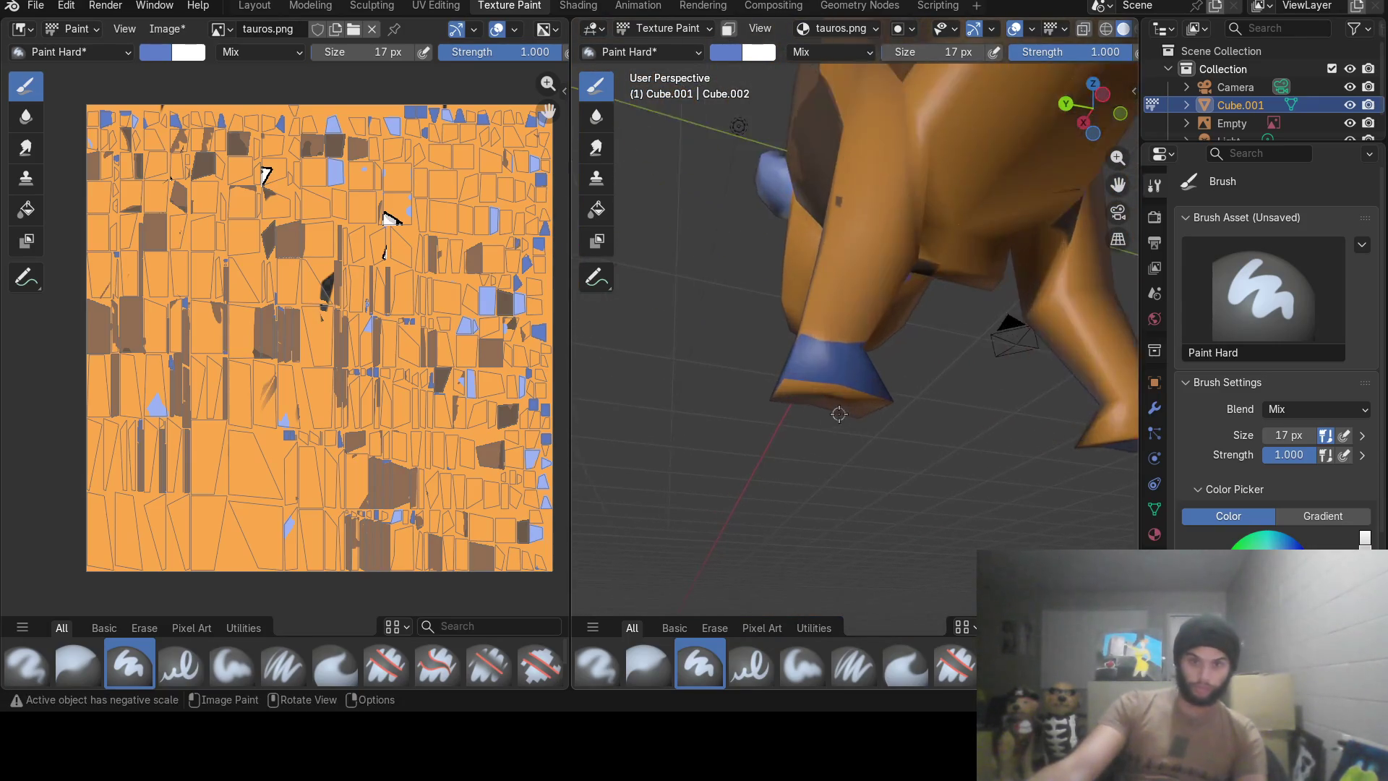
middle_drag(883, 358, 836, 495)
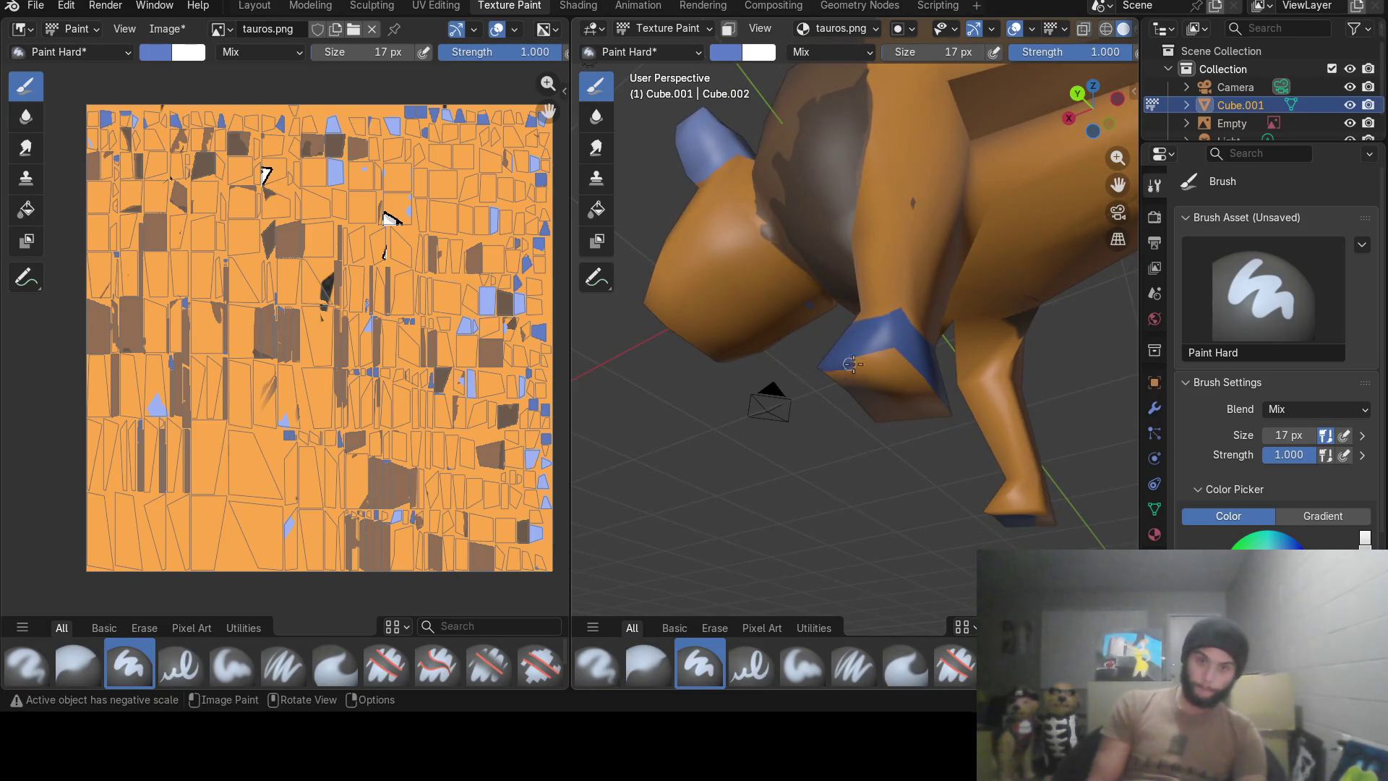
right_click(892, 365)
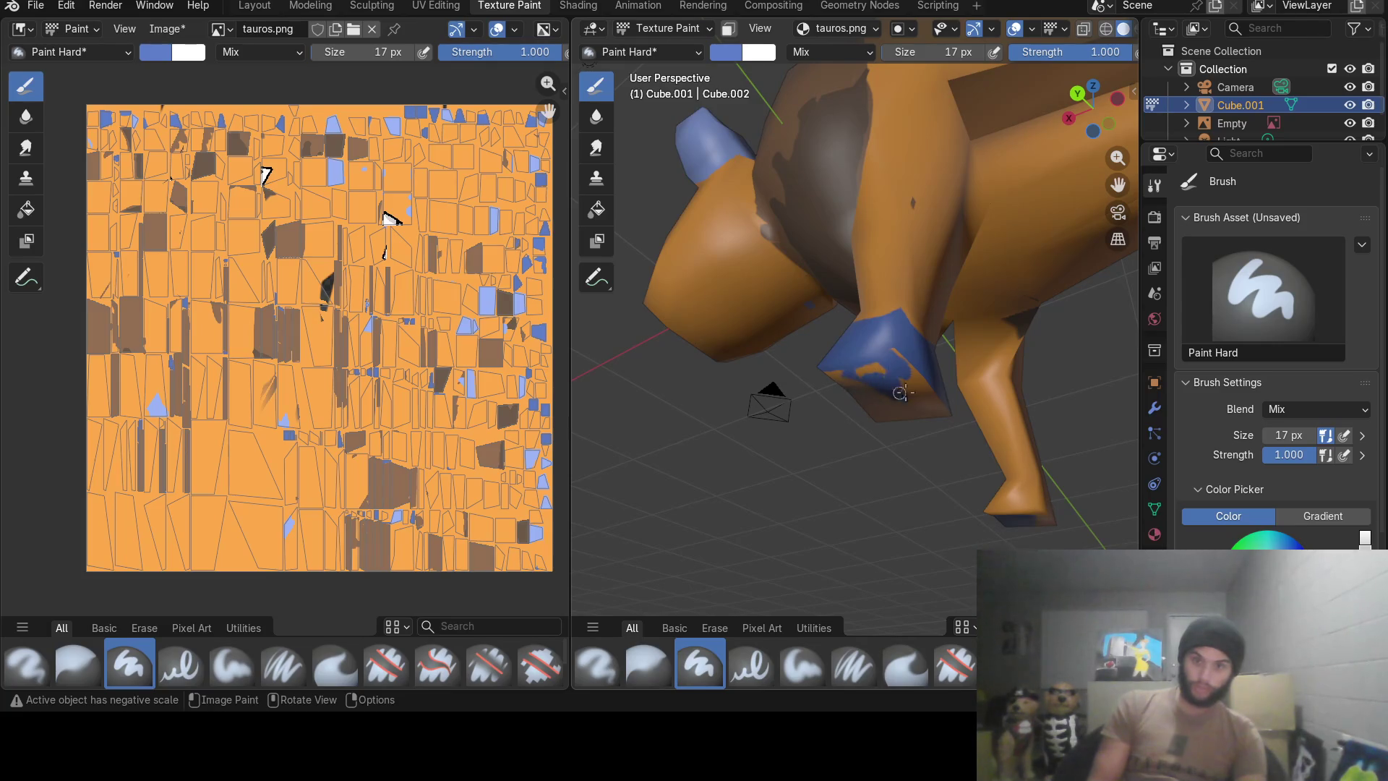
right_click(900, 392)
key(Return)
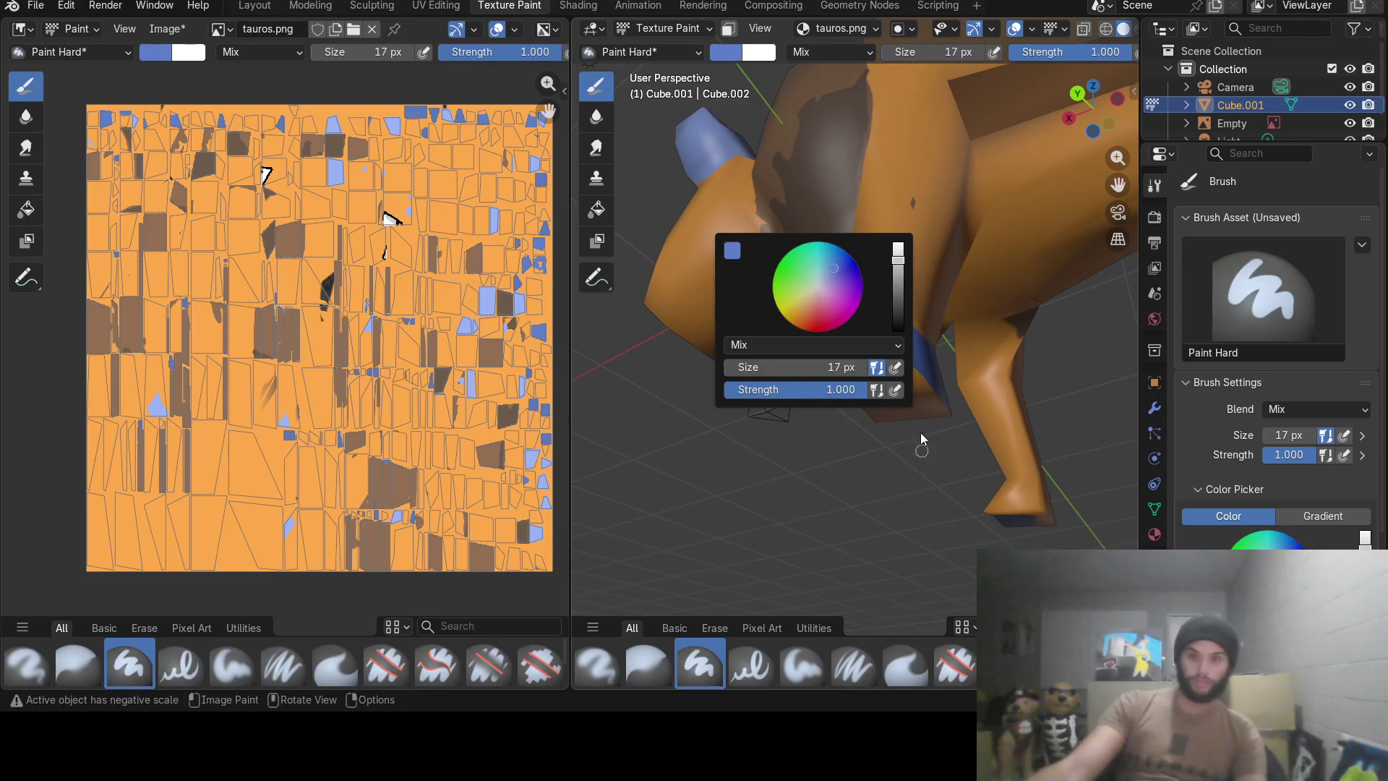
Paint over the leftover orange streaks on the hoof's lower faces with blue.
middle_drag(909, 405, 1027, 363)
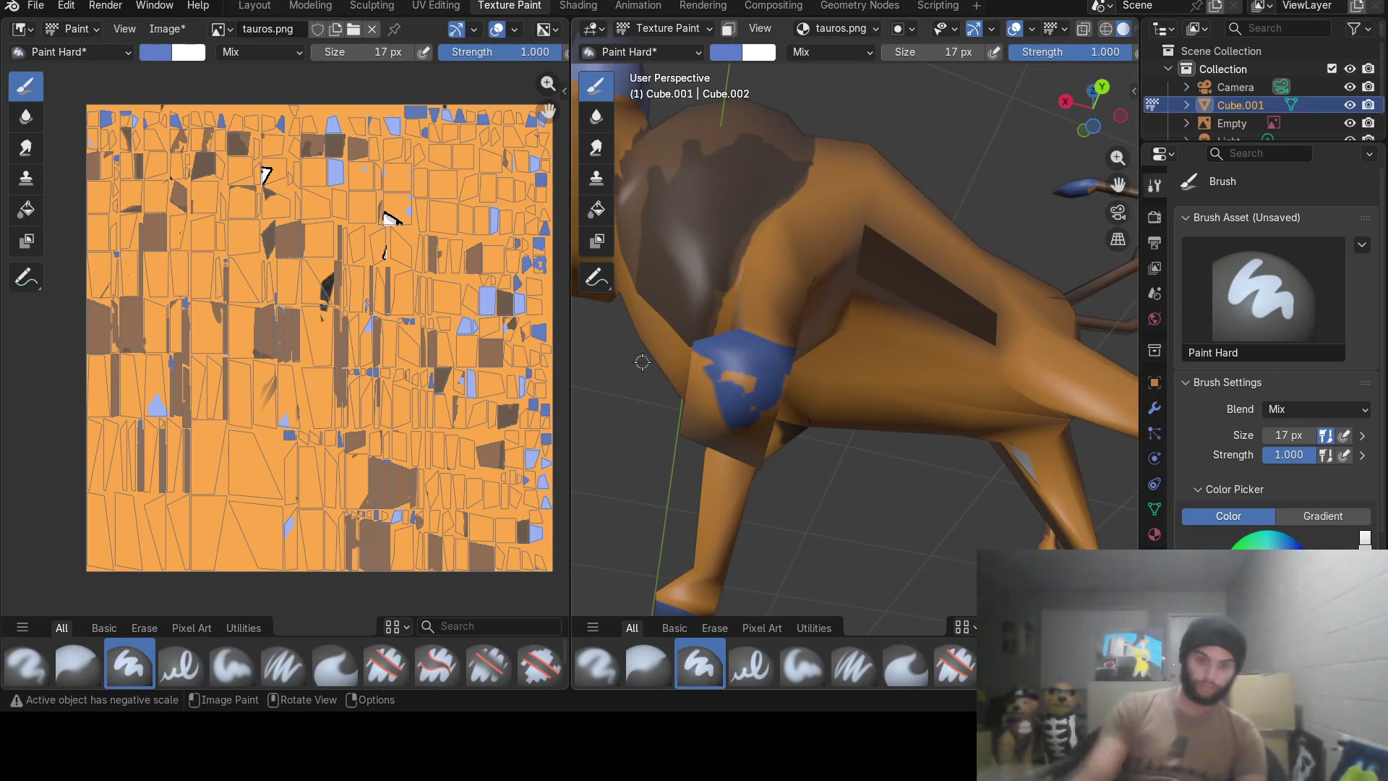
mouse_move(1027, 363)
middle_down()
mouse_move(727, 377)
mouse_move(872, 317)
mouse_move(888, 328)
middle_up()
scroll(873, 317, down, 3)
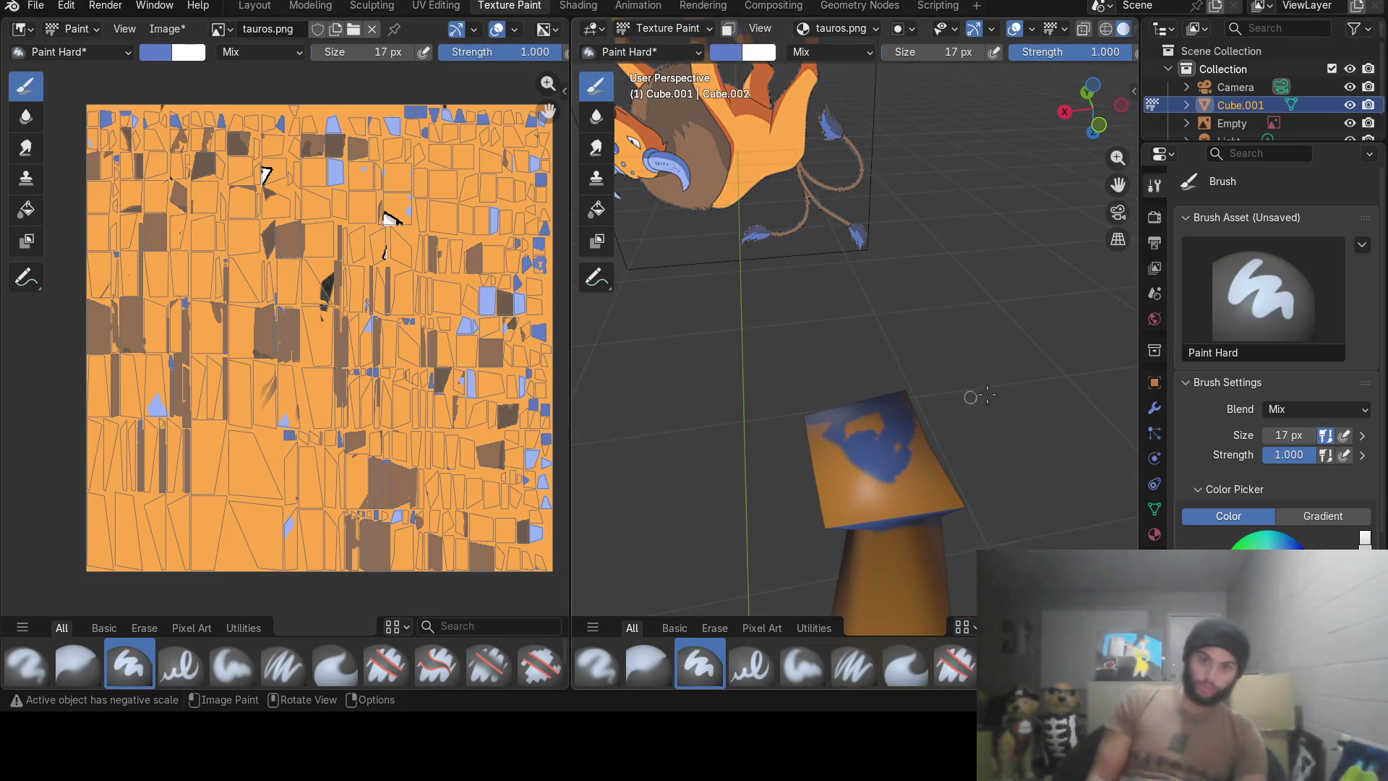
drag(836, 496, 889, 513)
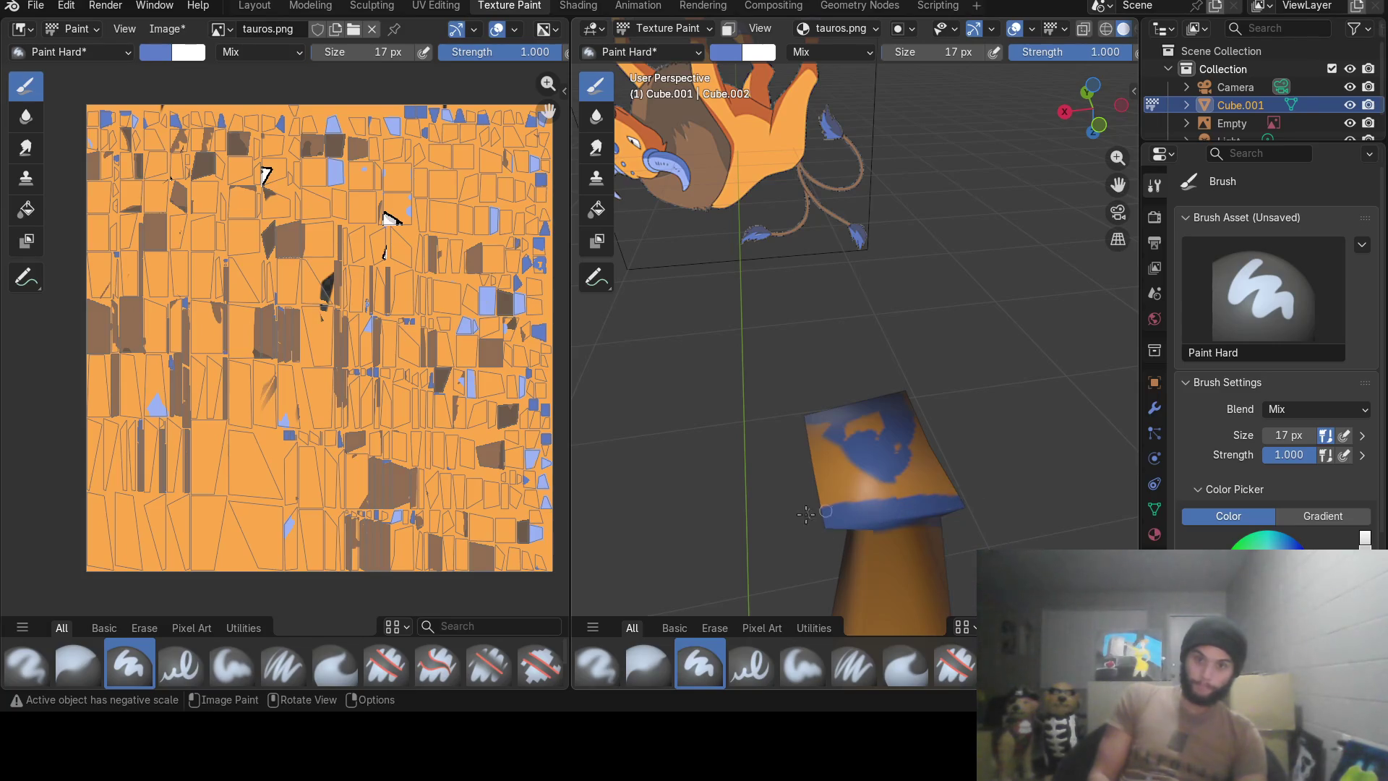
mouse_move(806, 515)
mouse_down()
mouse_move(941, 477)
mouse_move(969, 440)
mouse_move(838, 434)
mouse_up()
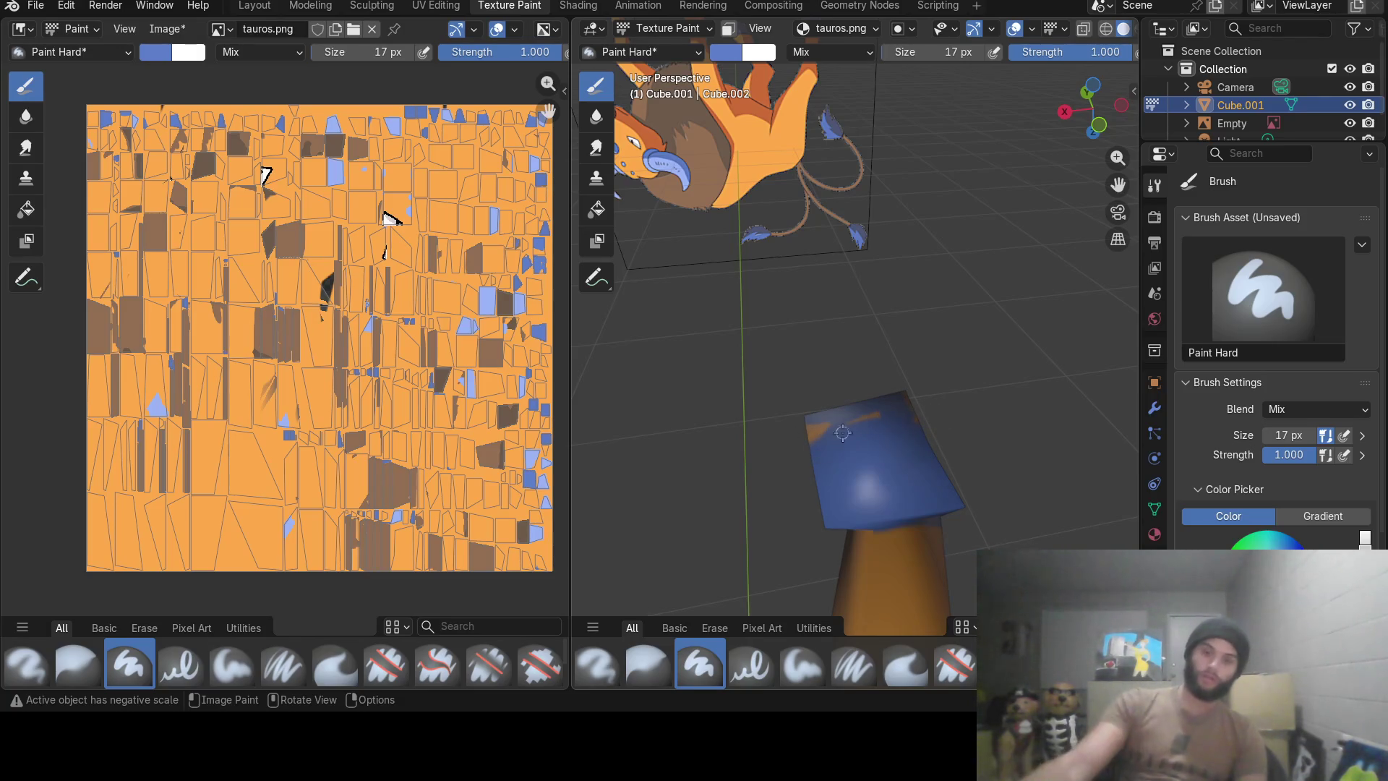
middle_drag(908, 437, 862, 312)
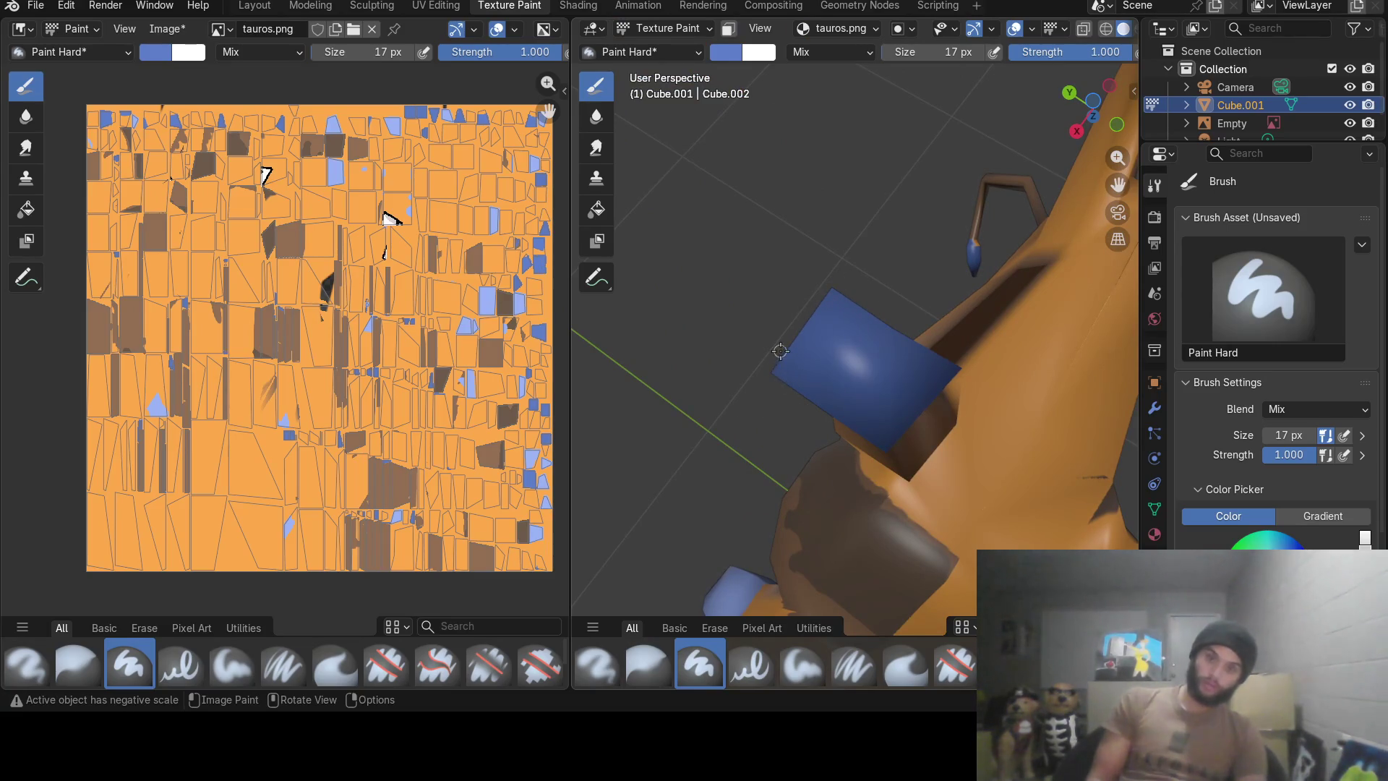
middle_drag(779, 351, 865, 234)
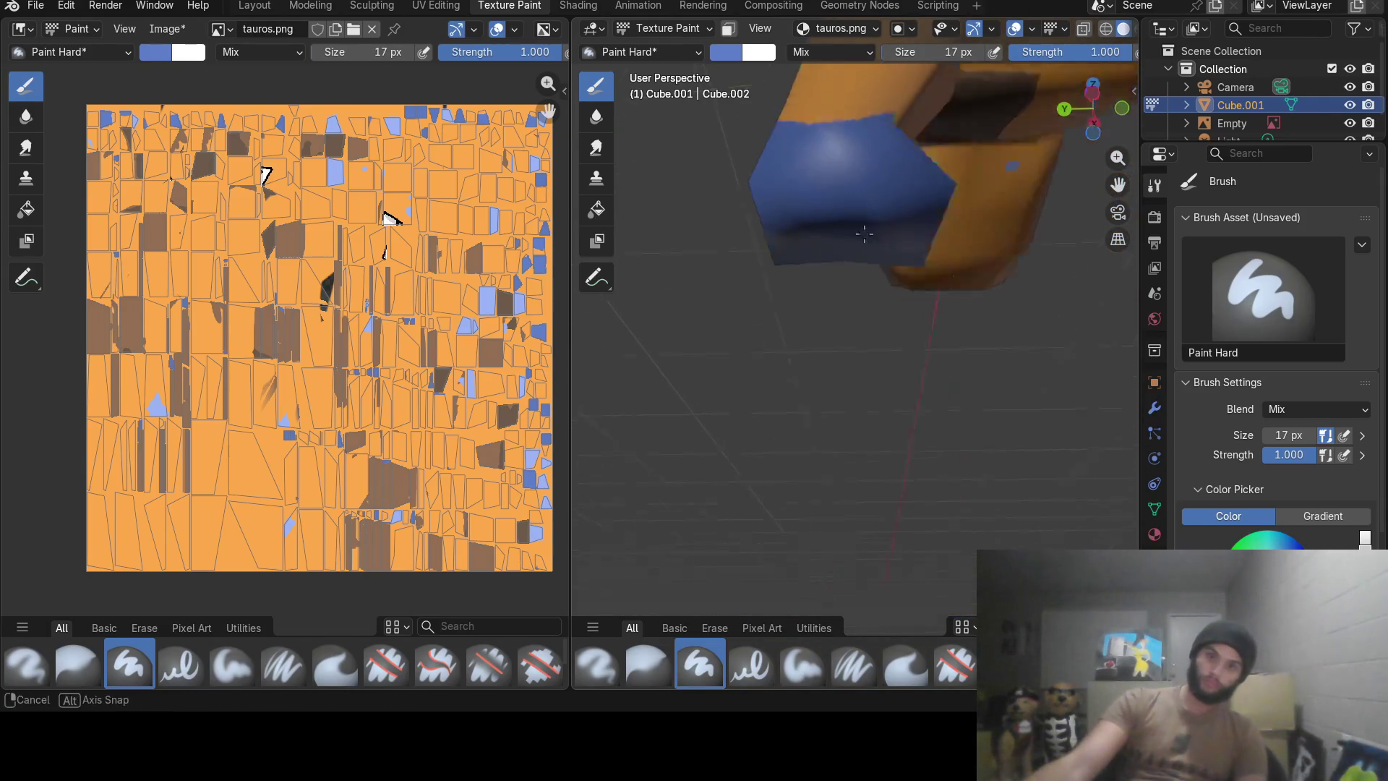
middle_drag(864, 233, 989, 109)
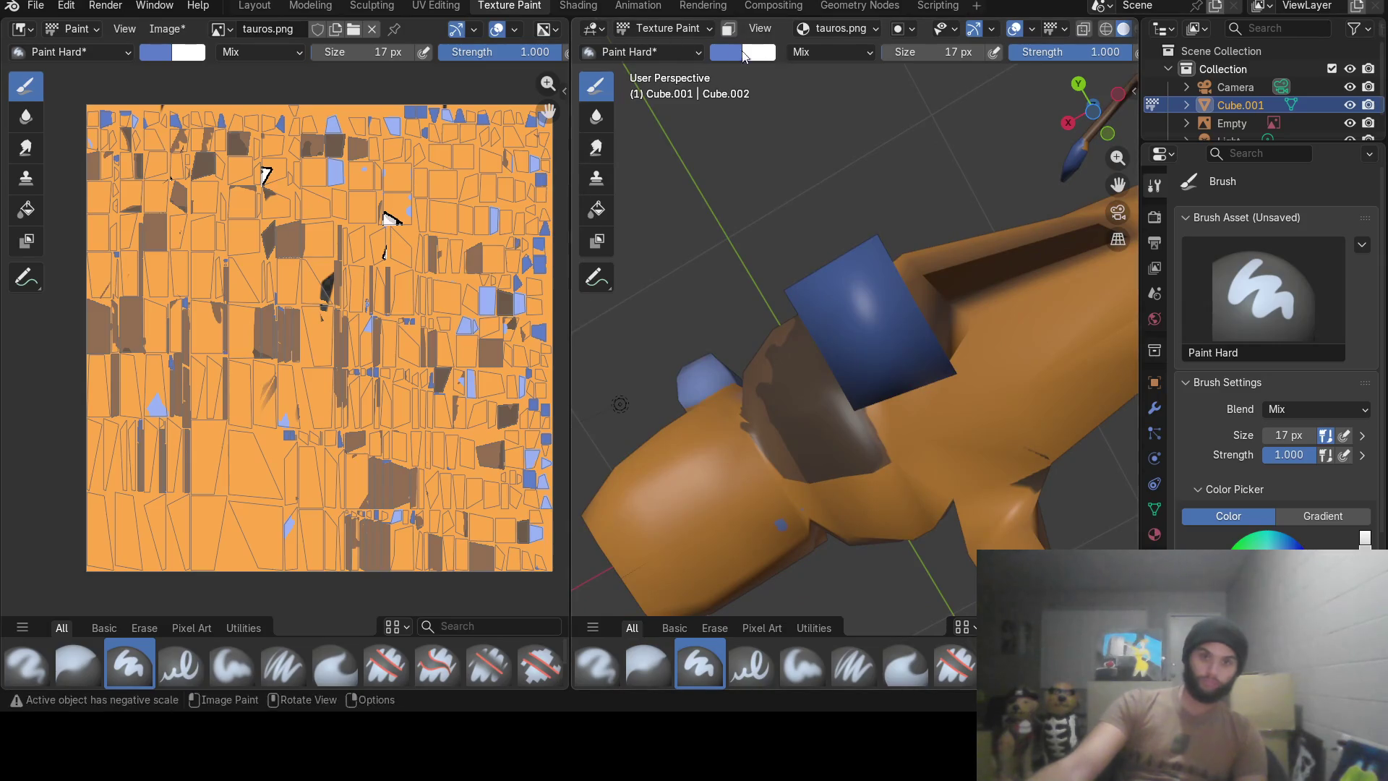
Sample the blue of the reference's hooves as the brush colour, after a first brown sample.
click(727, 51)
click(872, 340)
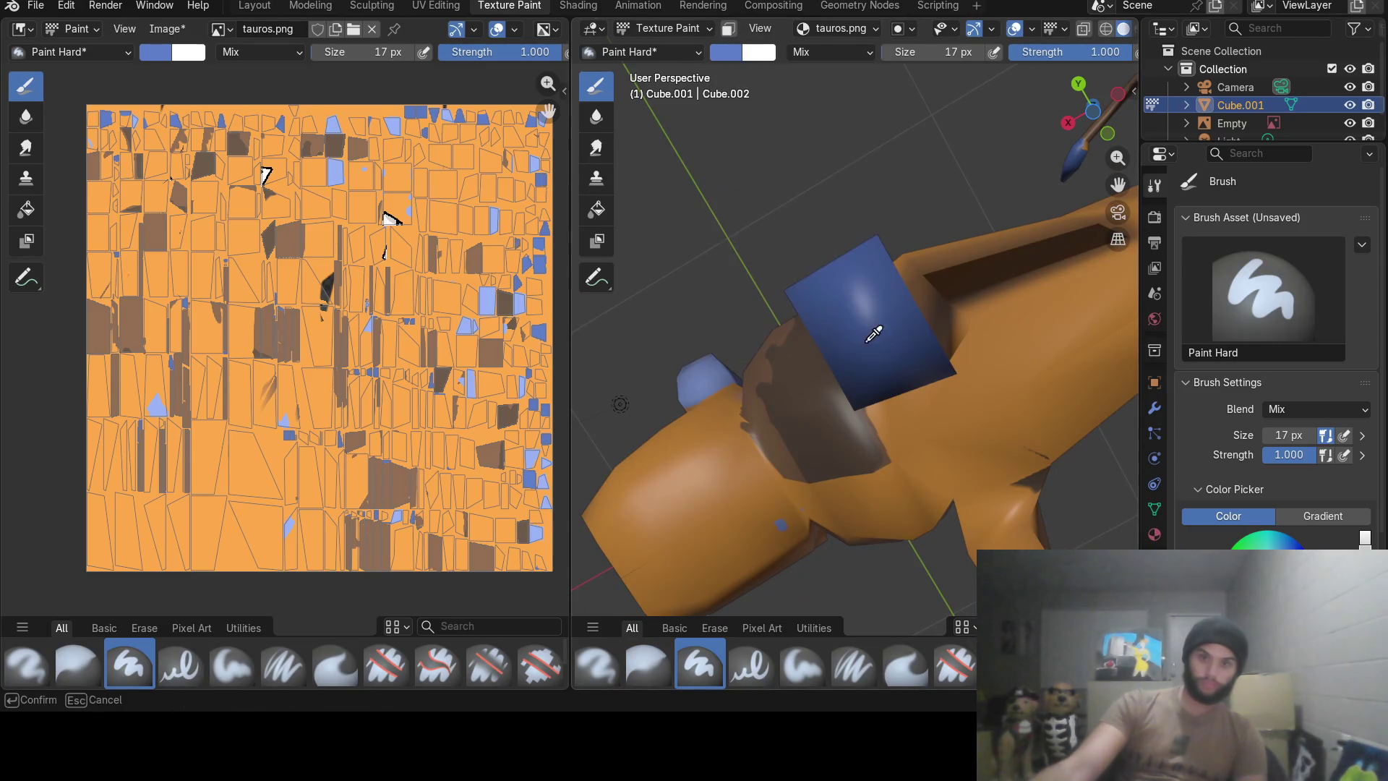
click(735, 484)
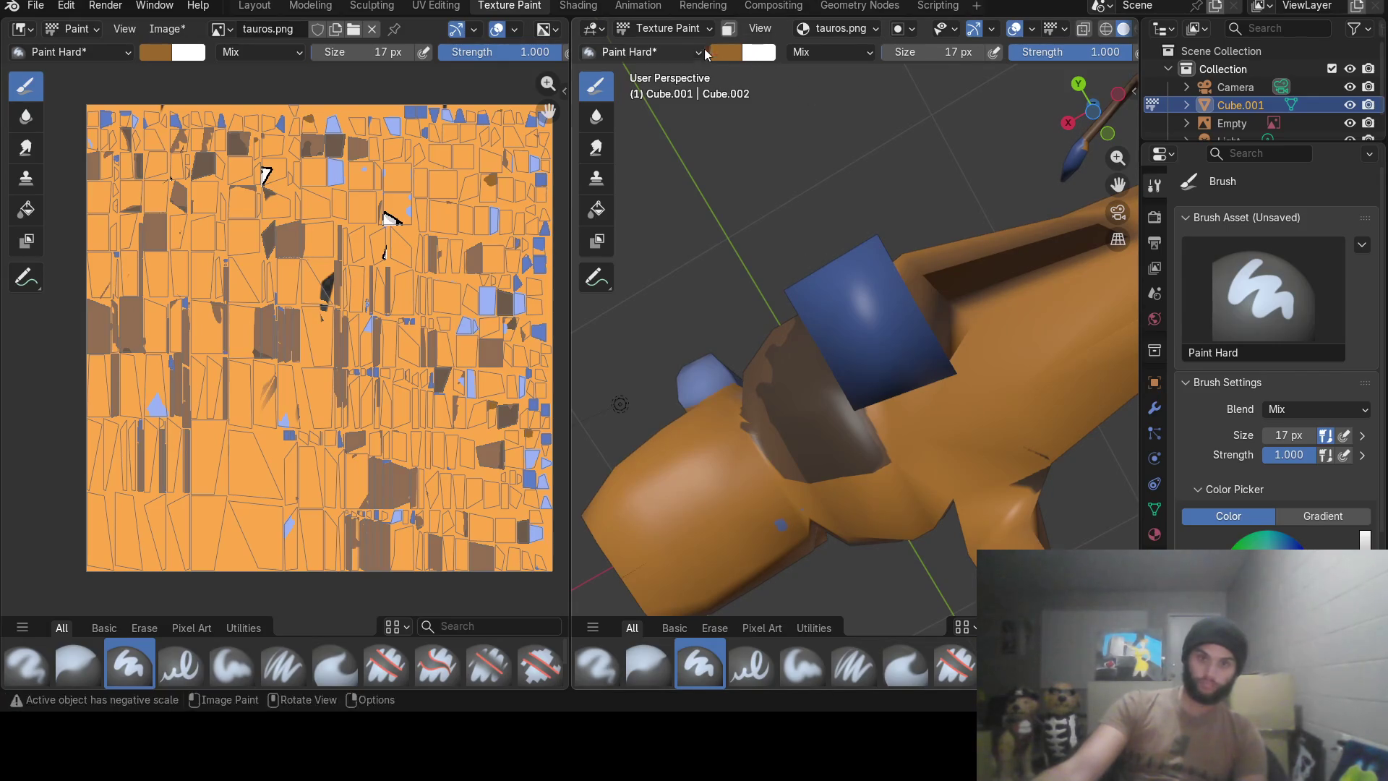
mouse_move(782, 272)
middle_down()
mouse_move(844, 279)
mouse_move(740, 270)
middle_up()
scroll(844, 281, down, 5)
scroll(741, 269, up, 4)
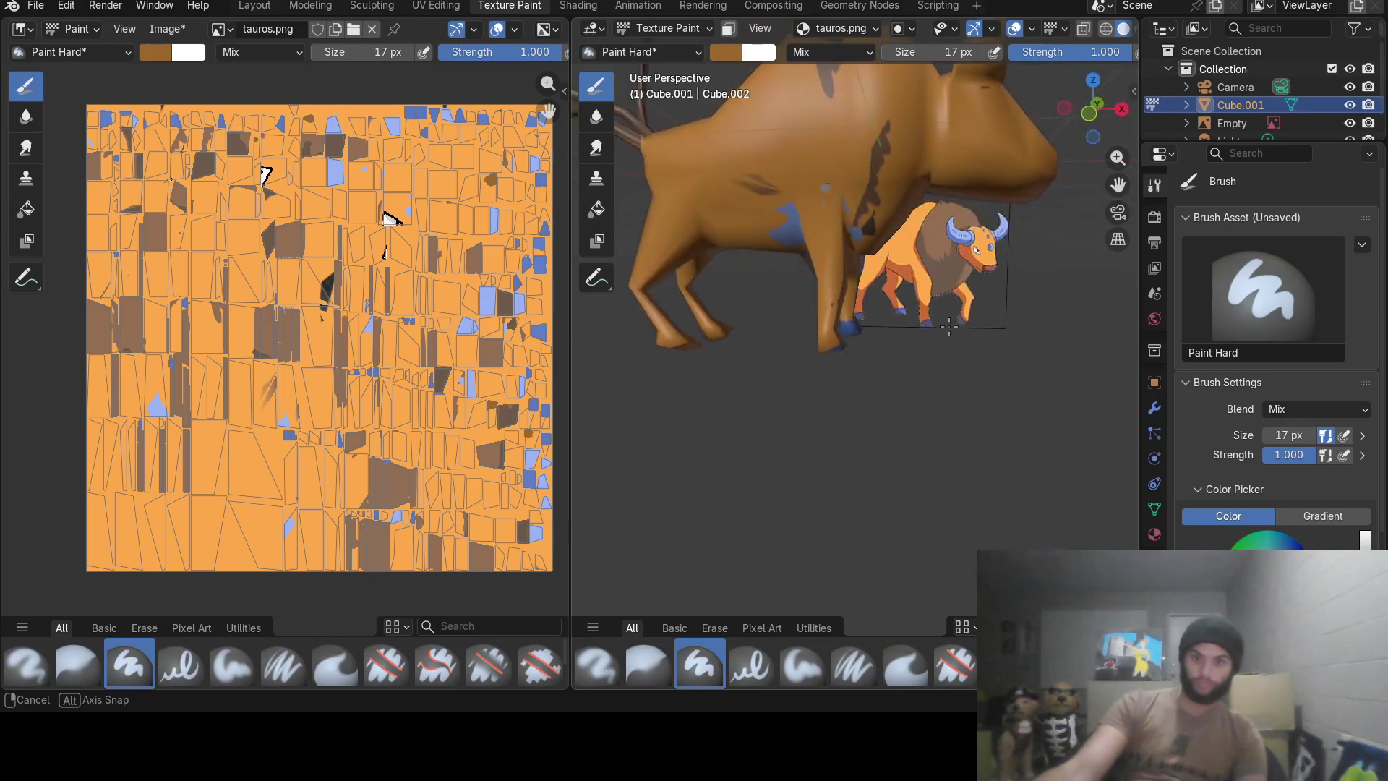
scroll(729, 68, up, 3)
middle_drag(728, 68, 628, 16)
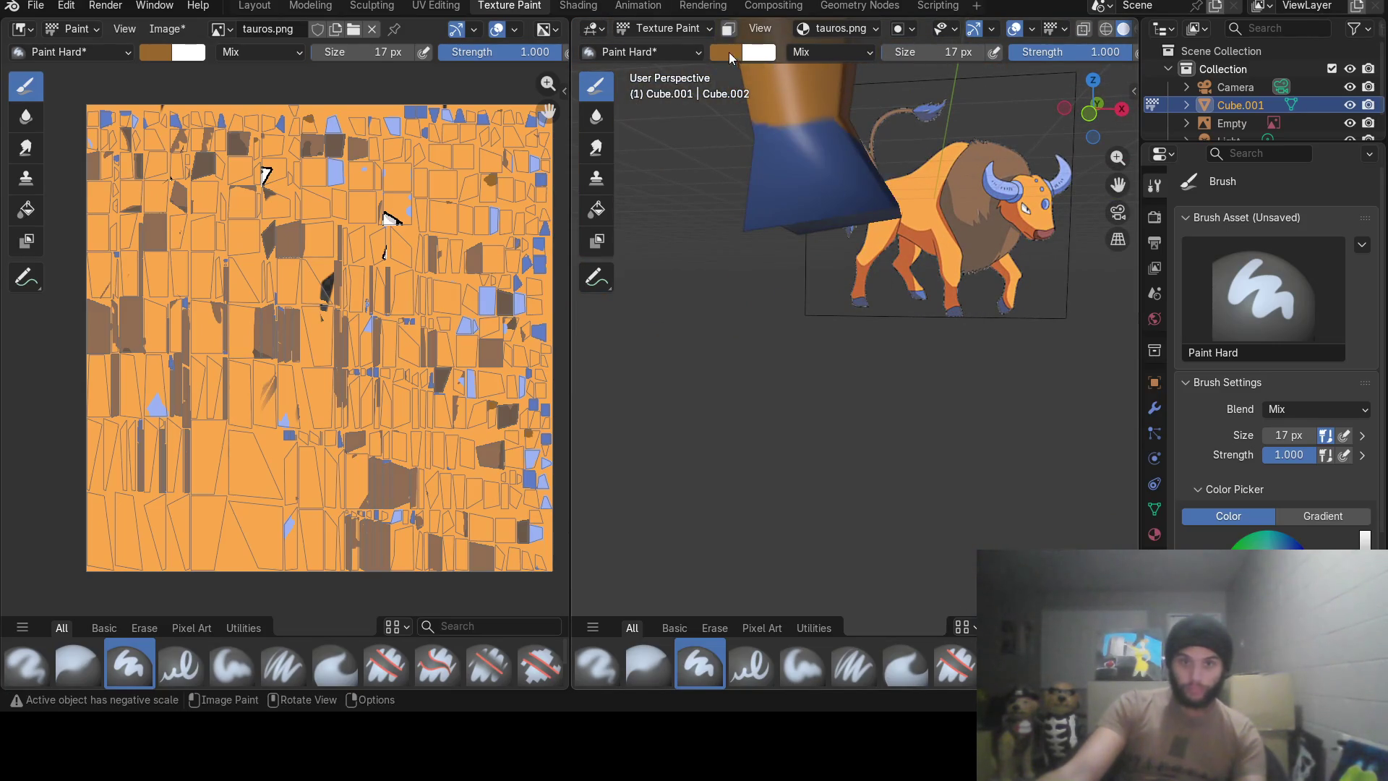
click(729, 53)
click(871, 341)
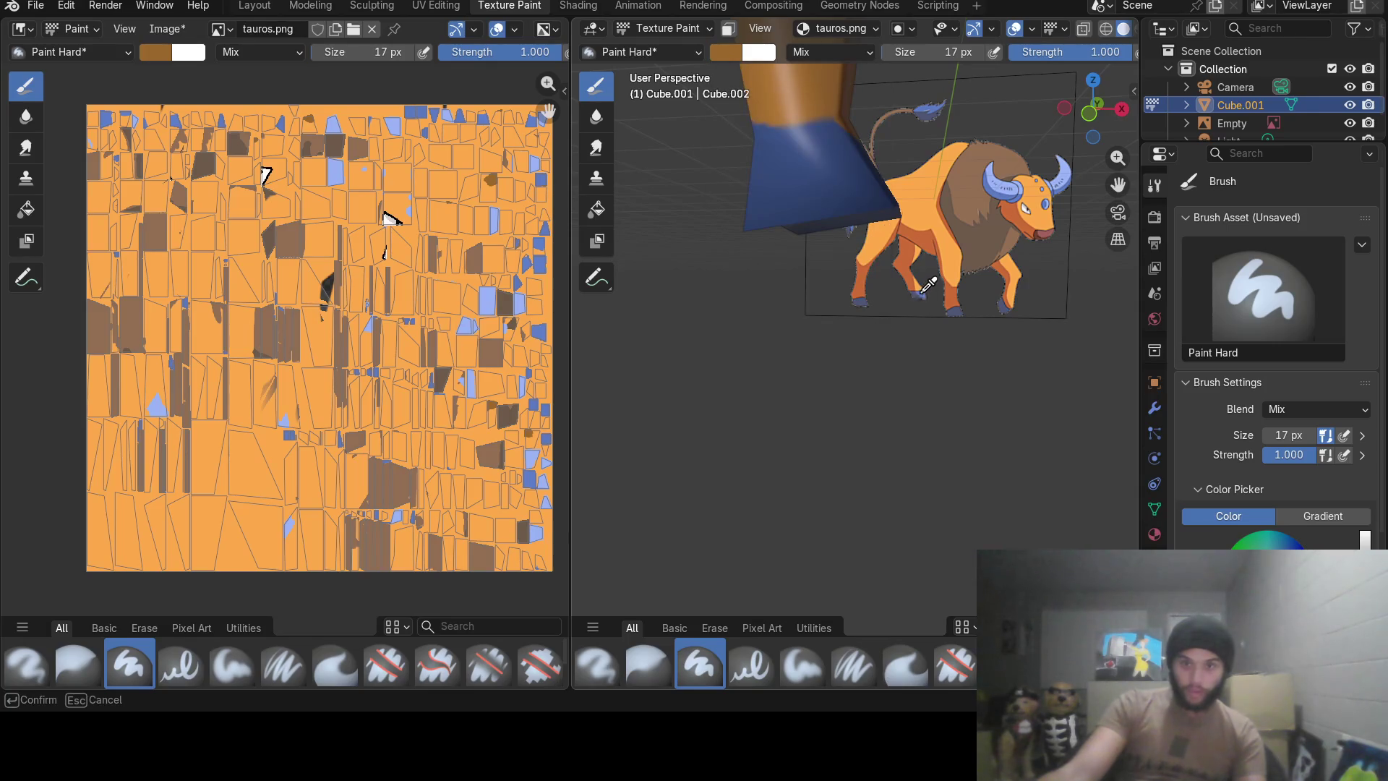
click(928, 284)
Paint a blue band across one hoof of the bull's leg.
middle_drag(1019, 332, 861, 334)
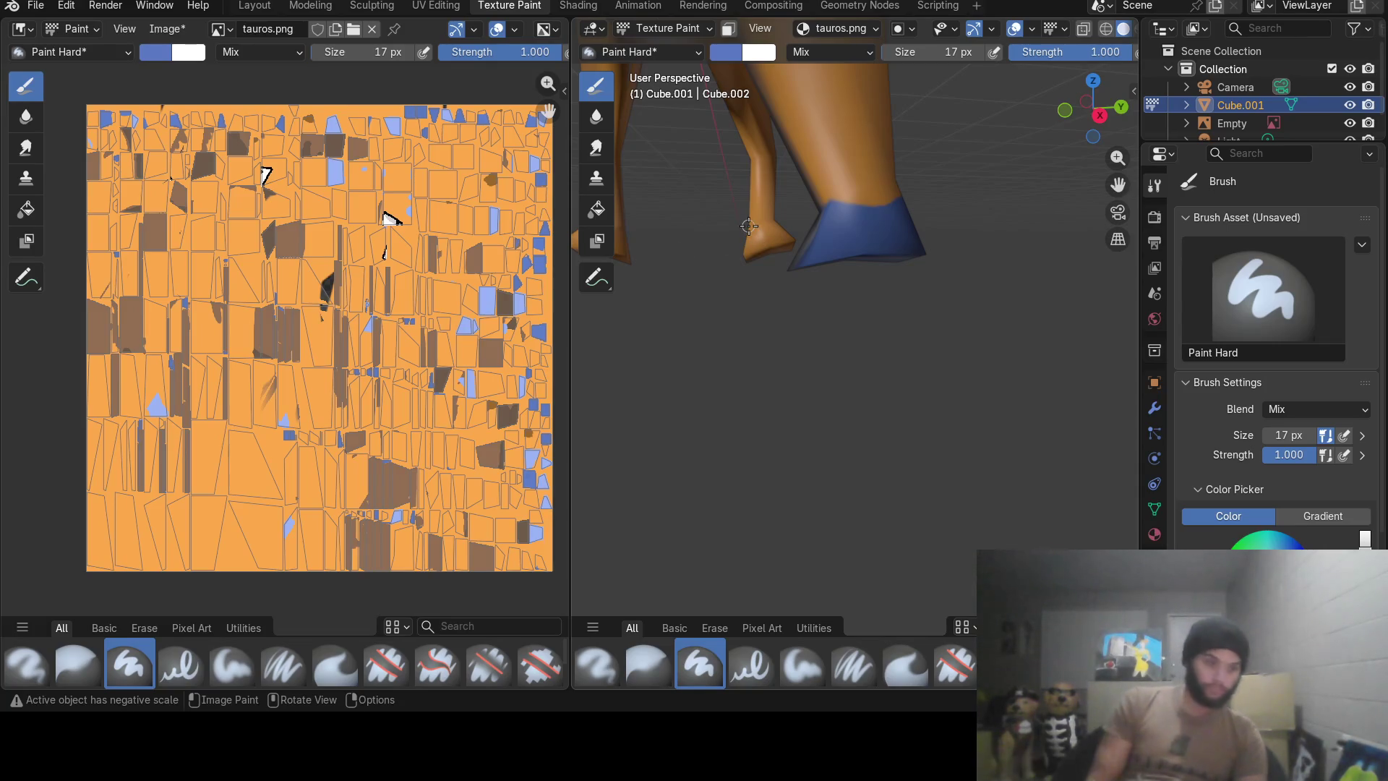
drag(747, 241, 774, 231)
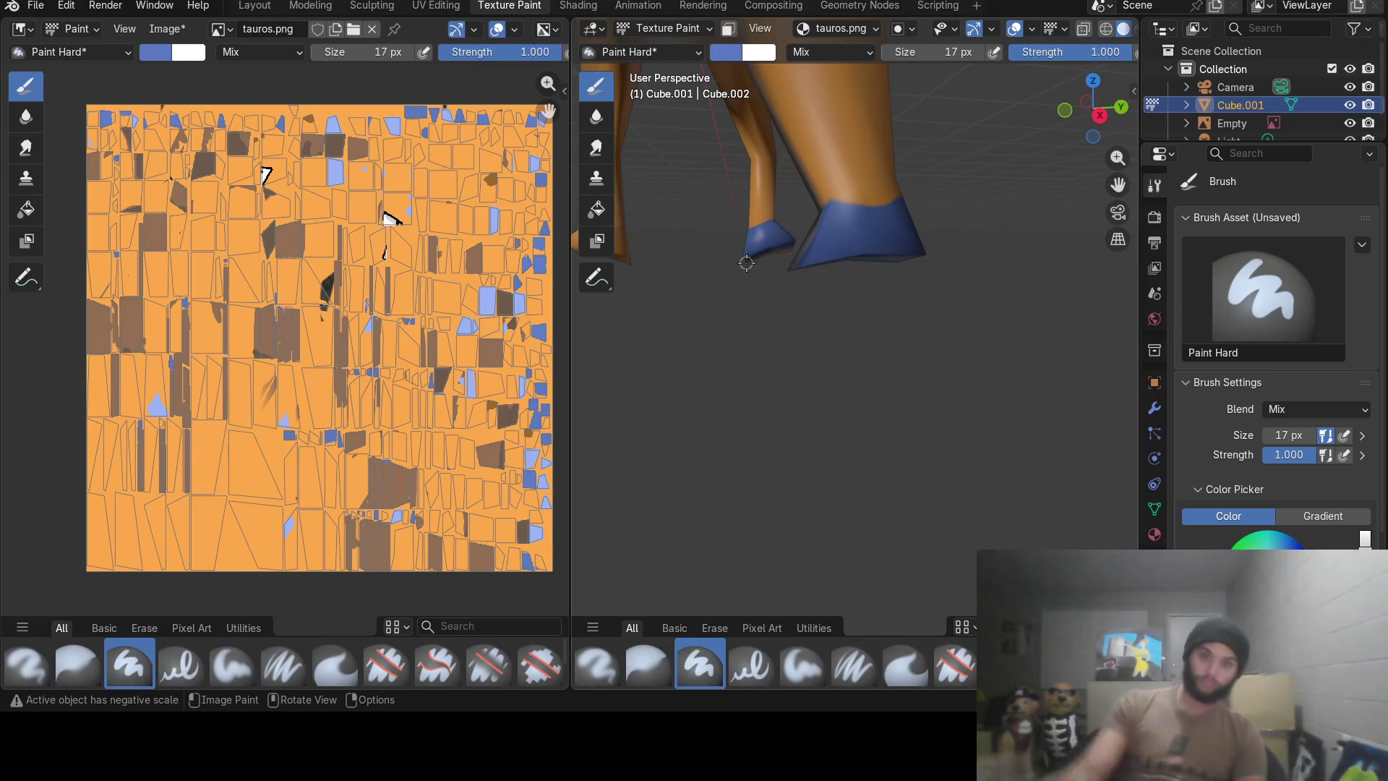
mouse_move(763, 266)
shift+middle_down()
mouse_move(718, 352)
mouse_move(876, 305)
shift+middle_up()
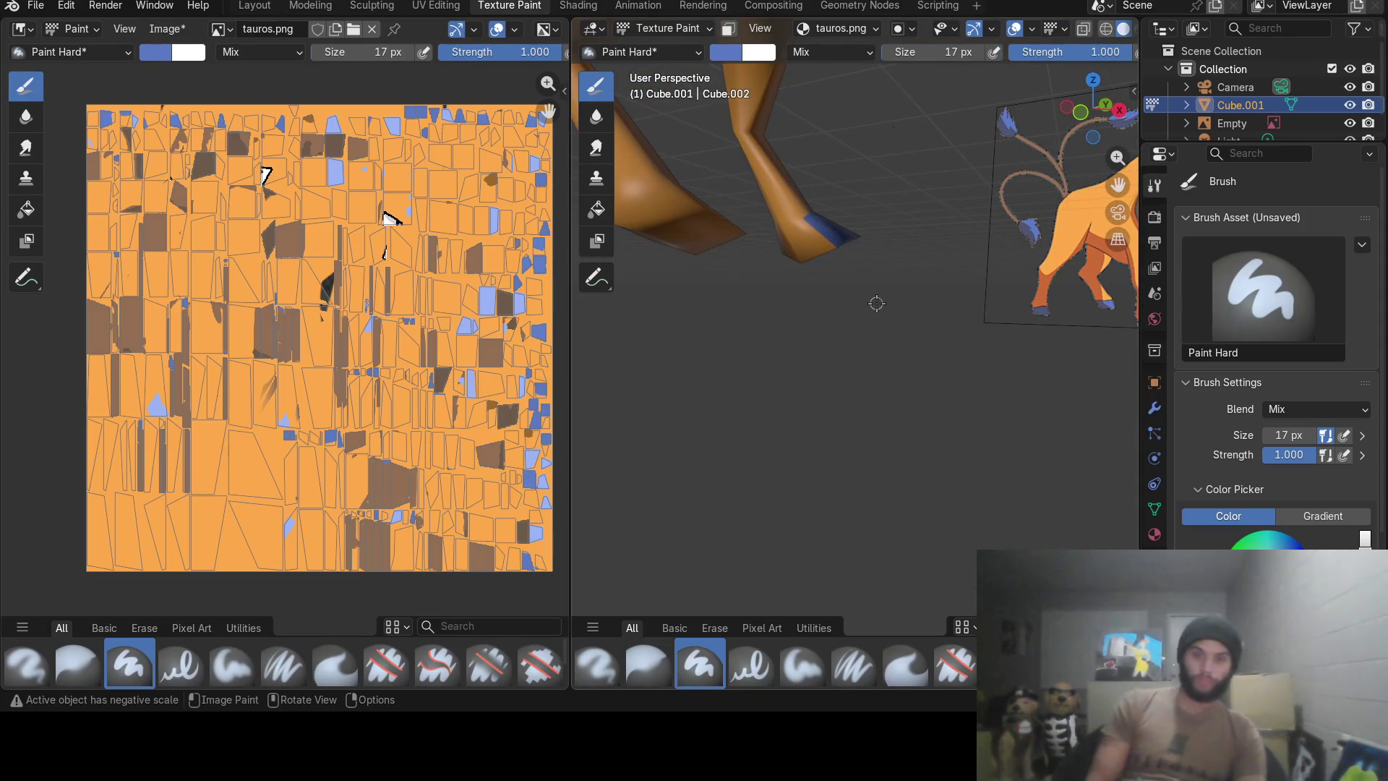
drag(783, 230, 821, 223)
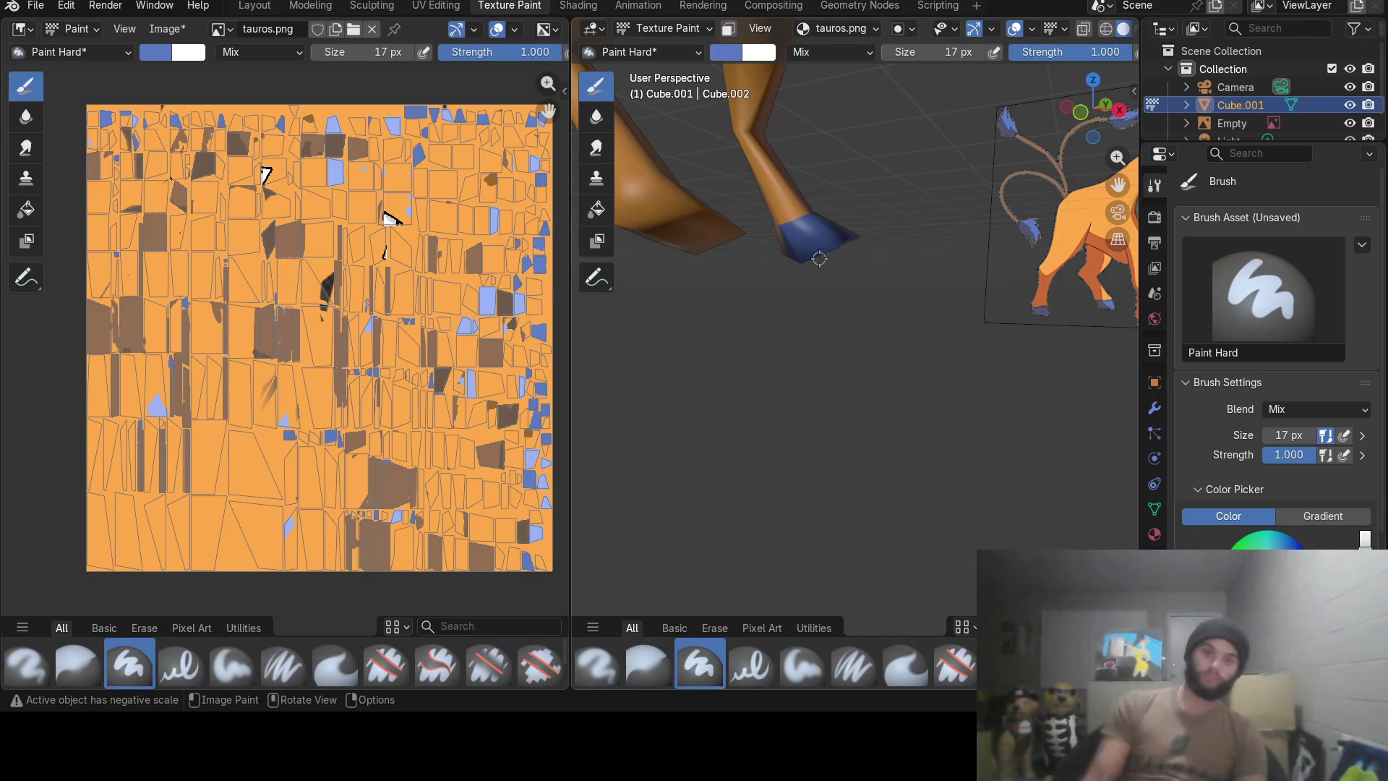
mouse_move(791, 272)
middle_down()
mouse_move(909, 305)
mouse_move(975, 344)
middle_up()
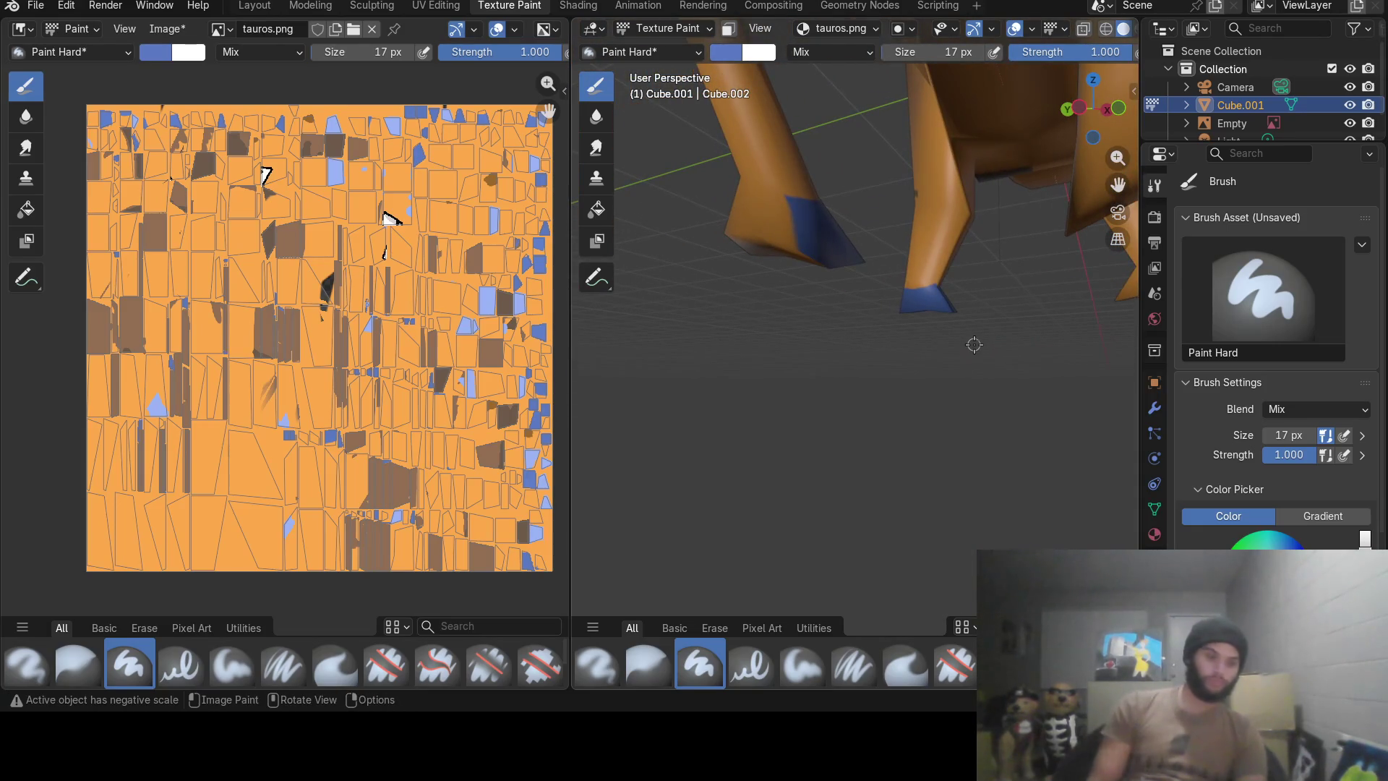
Paint the remaining hooves blue, covering each hoof's lower edge and faces.
mouse_move(759, 264)
mouse_down()
mouse_move(760, 230)
mouse_move(789, 233)
mouse_move(746, 233)
mouse_move(722, 190)
mouse_up()
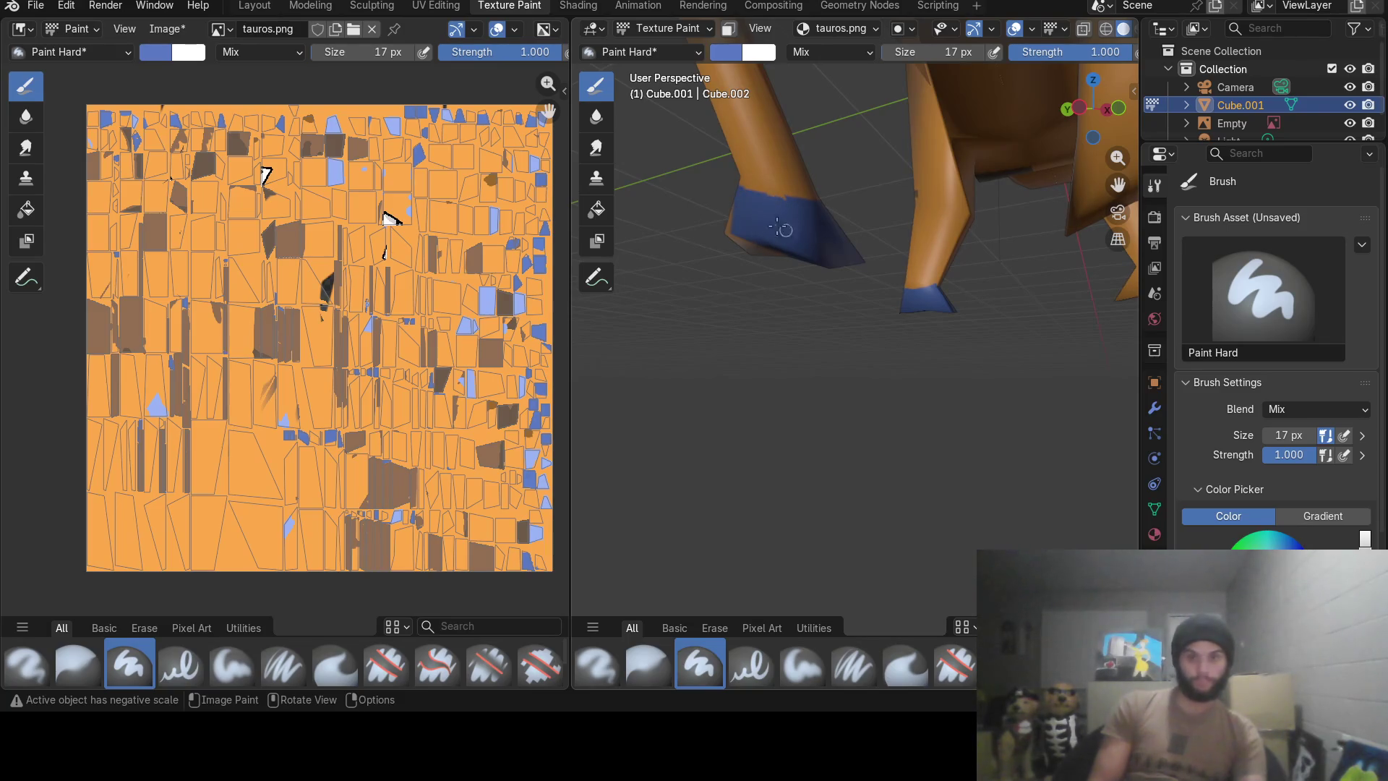
middle_drag(785, 265, 882, 435)
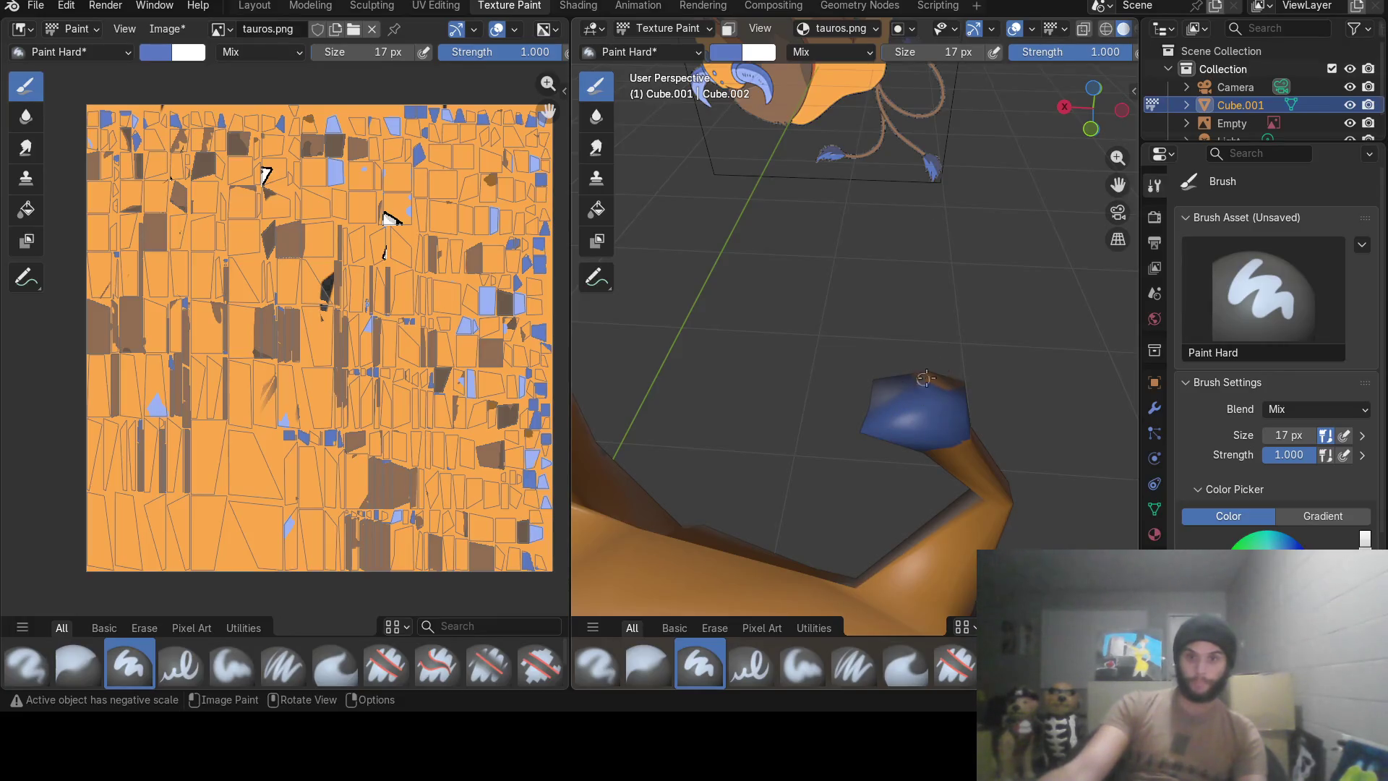
middle_drag(924, 378, 900, 326)
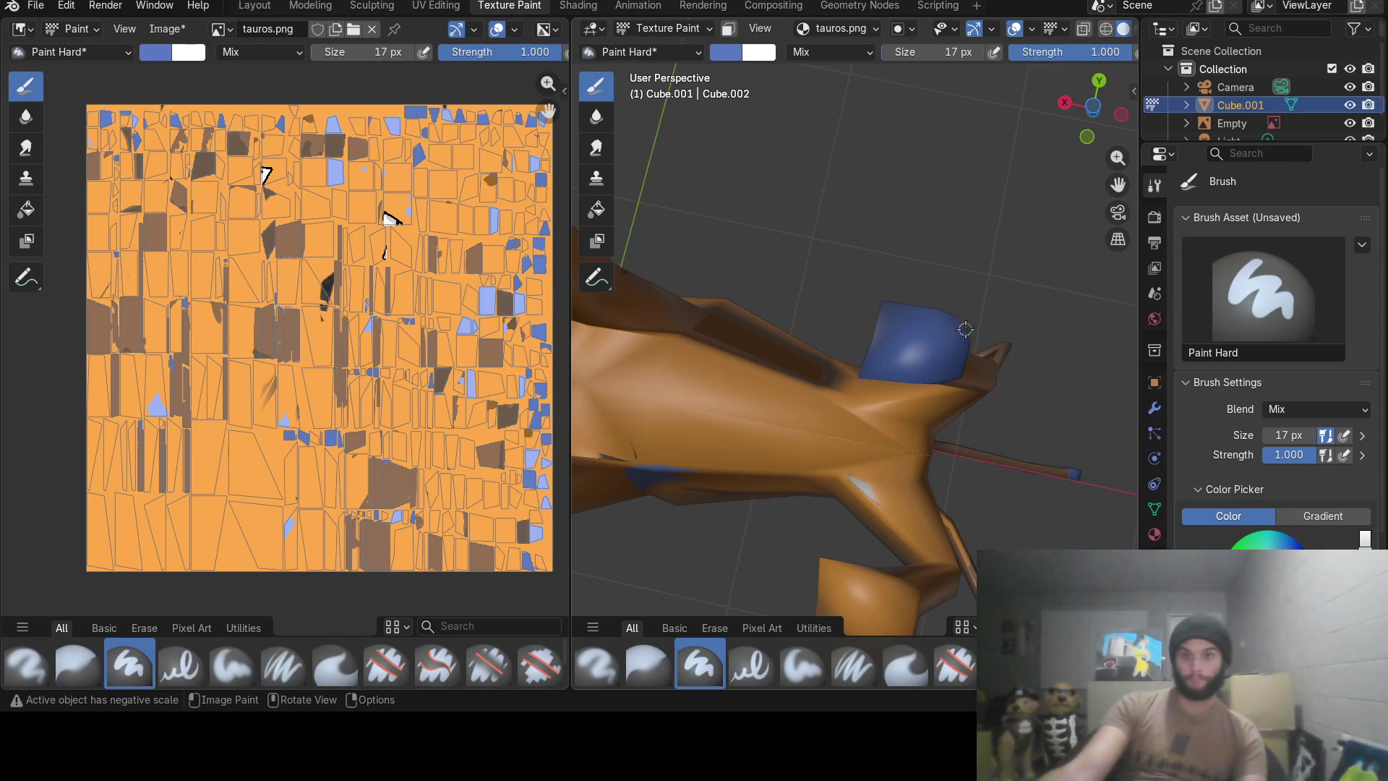
middle_drag(958, 328, 858, 479)
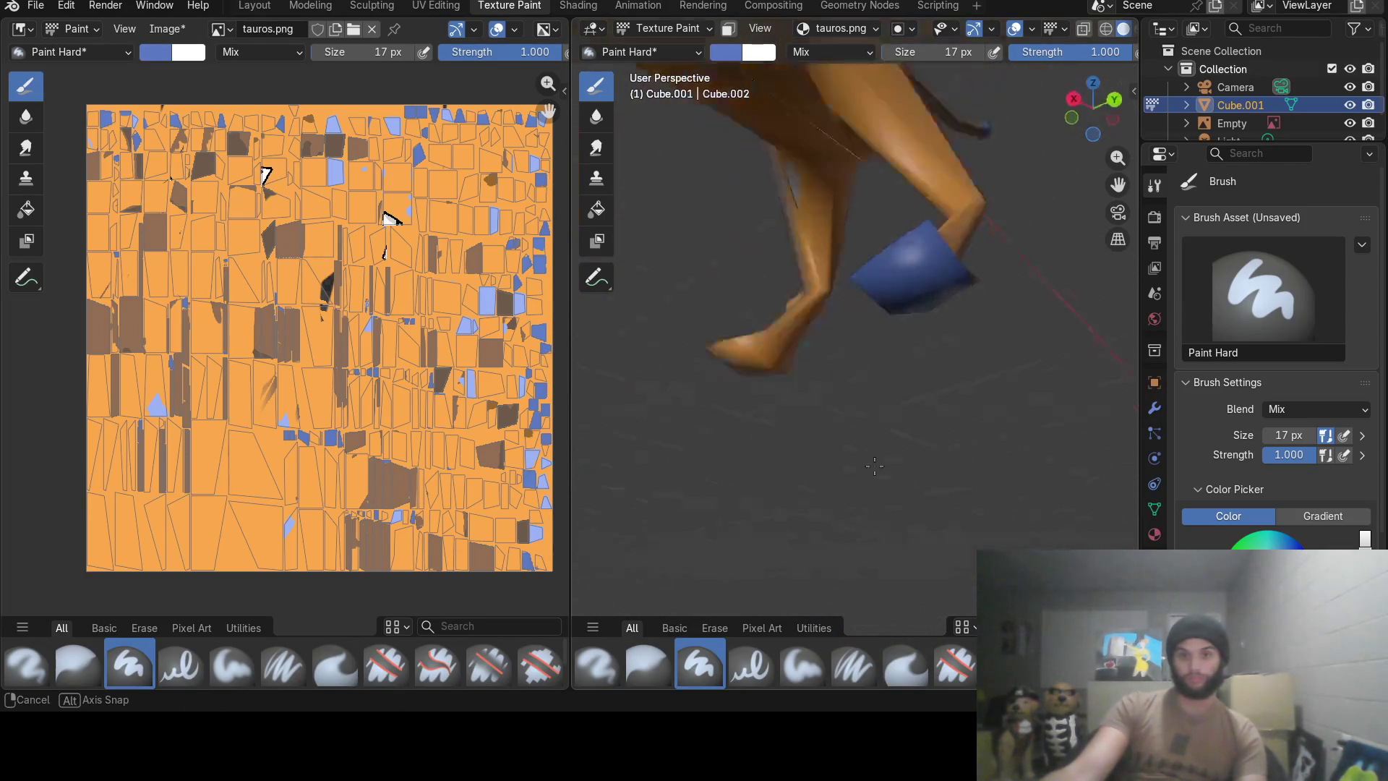
middle_drag(981, 303, 837, 336)
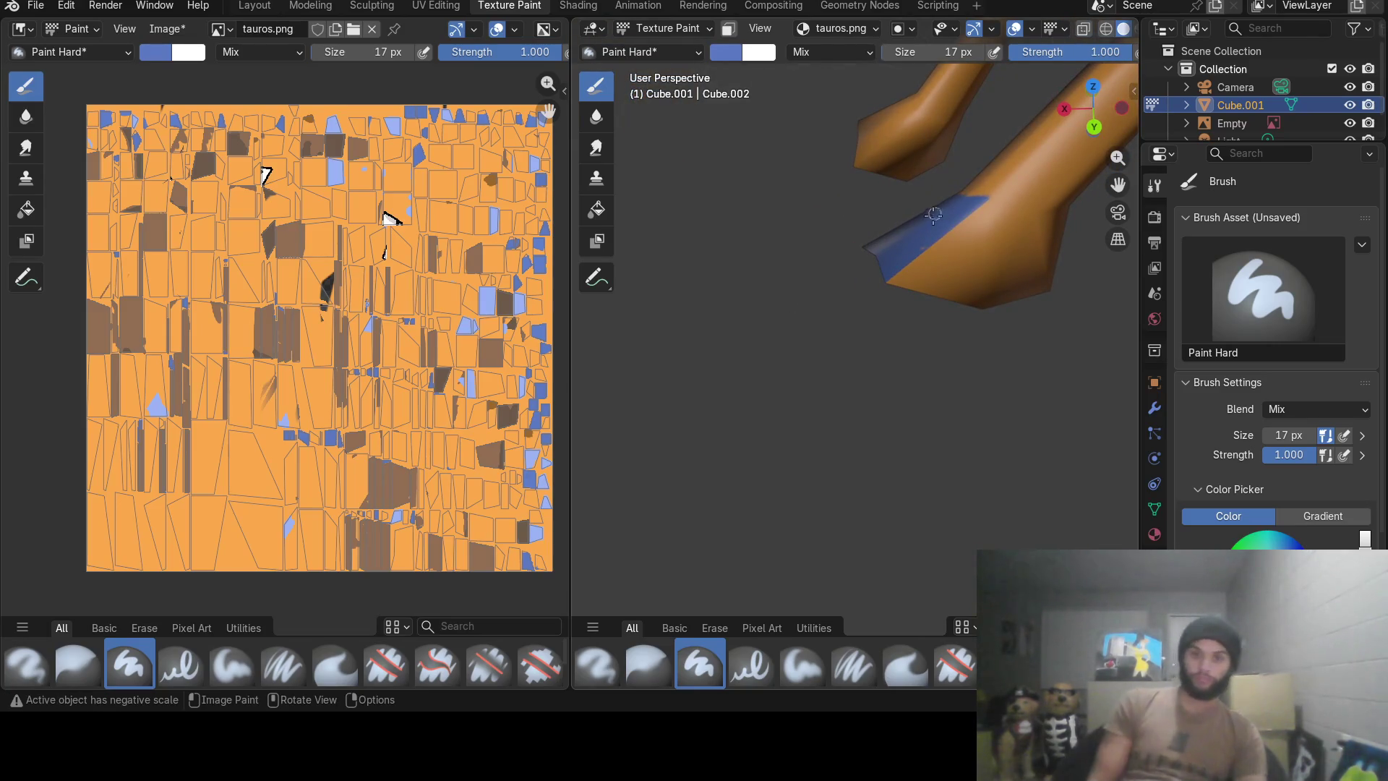
mouse_move(882, 269)
mouse_down()
mouse_move(958, 300)
mouse_move(961, 275)
mouse_move(921, 271)
mouse_up()
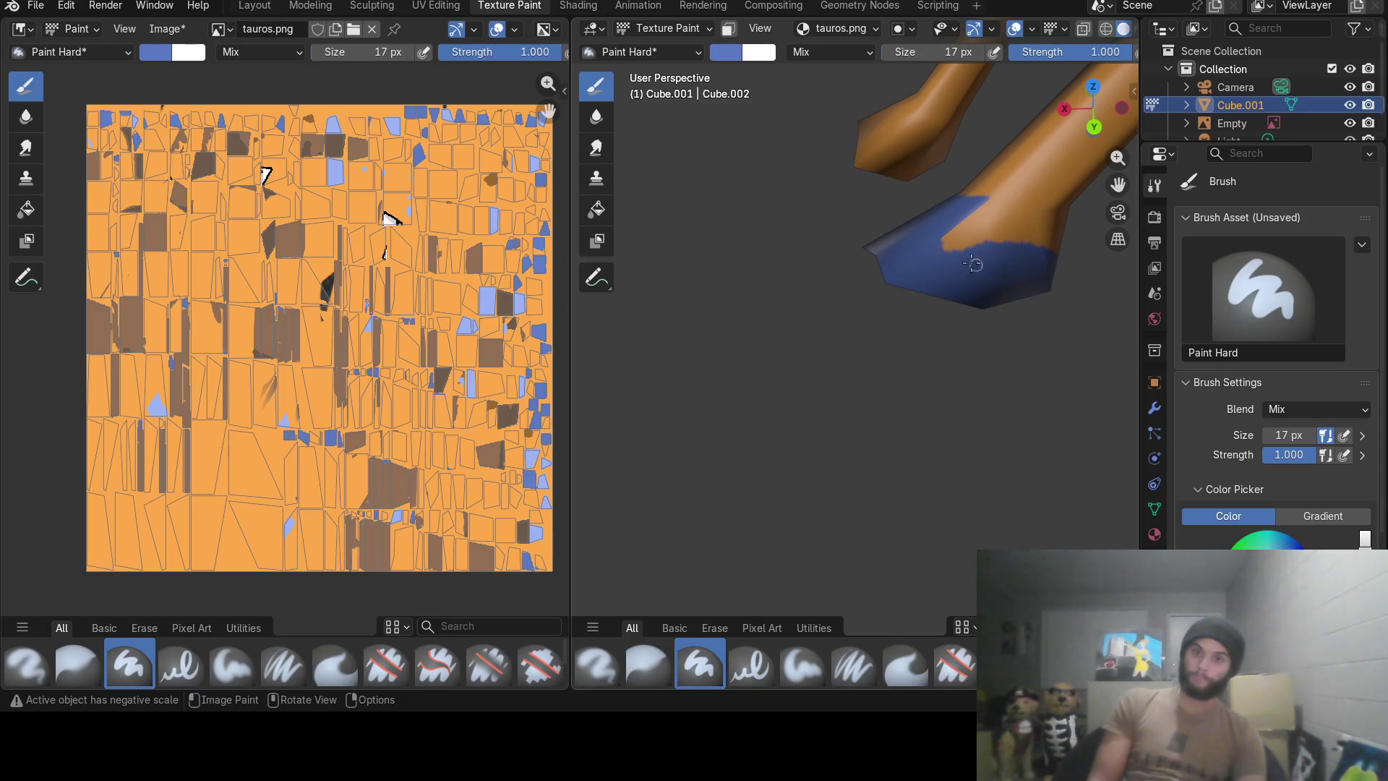
mouse_move(979, 206)
mouse_down()
mouse_move(1004, 205)
mouse_move(965, 232)
mouse_move(1001, 239)
mouse_up()
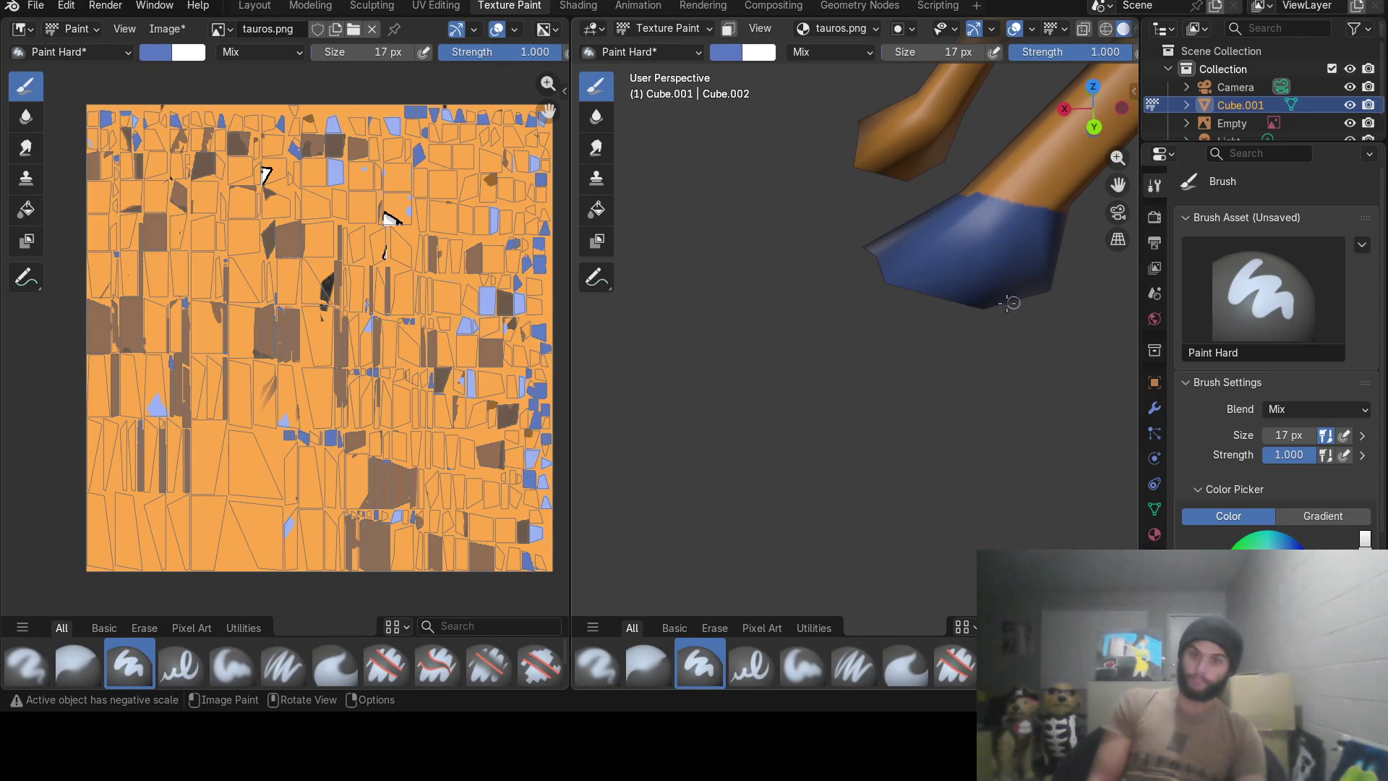
Check the fully blue-hooved bull against the reference from several angles.
mouse_move(1012, 303)
middle_down()
mouse_move(952, 237)
mouse_move(832, 261)
middle_up()
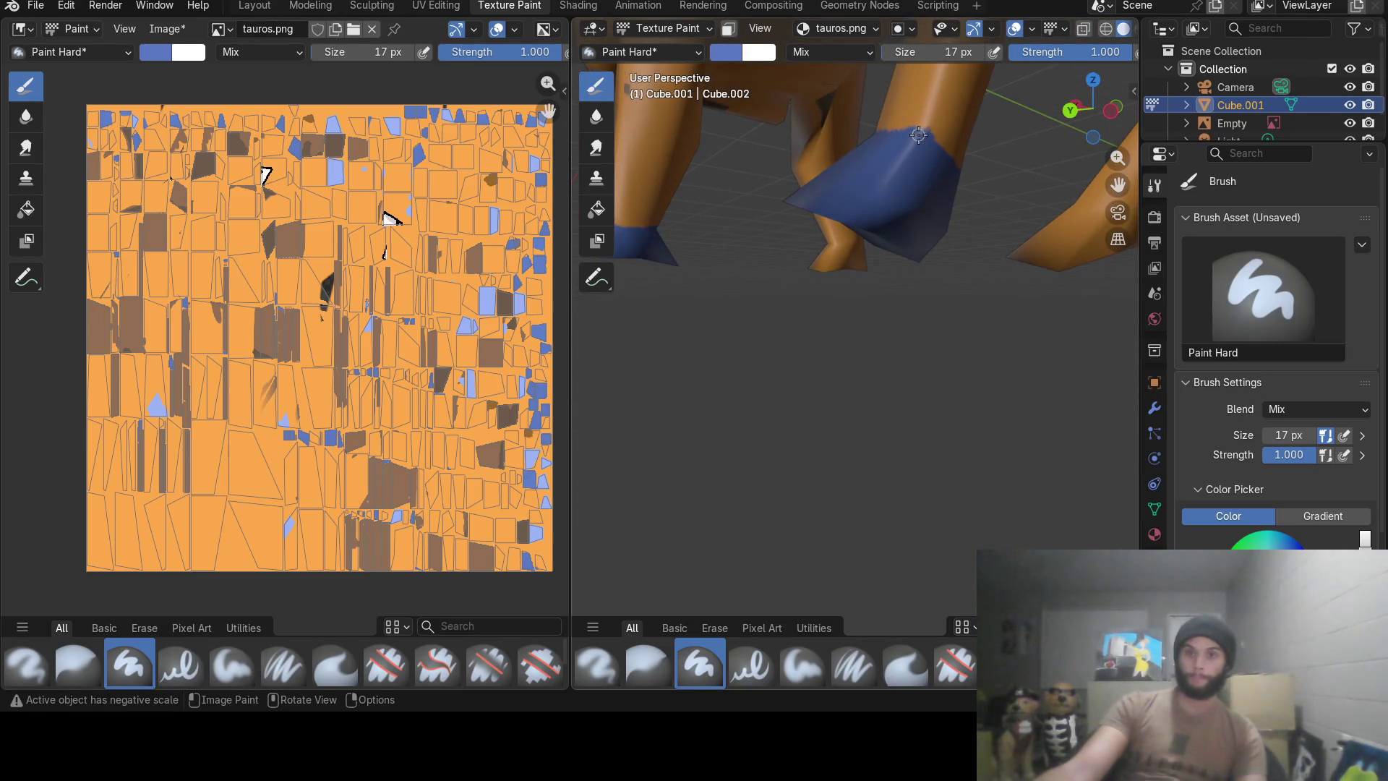
mouse_move(918, 135)
middle_down()
mouse_move(802, 237)
mouse_move(831, 336)
middle_up()
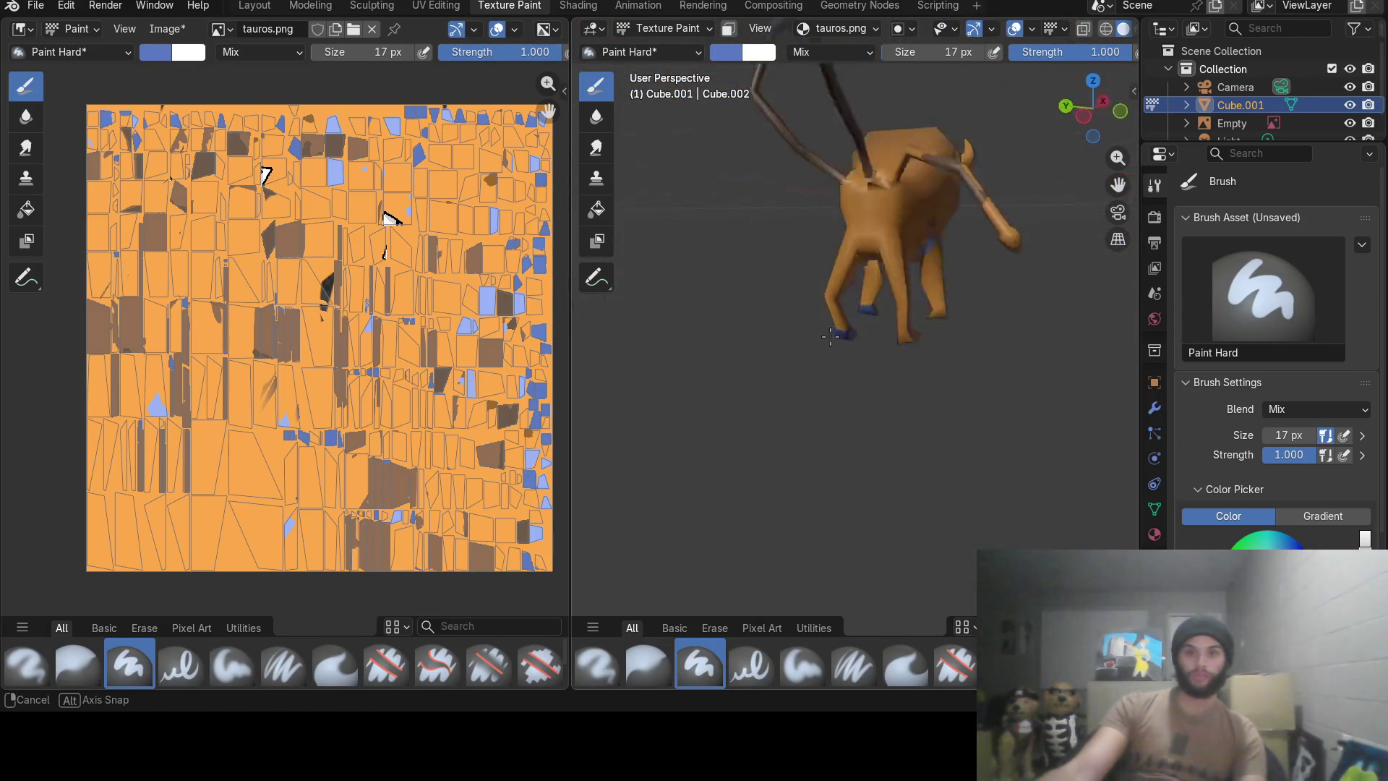
mouse_move(830, 336)
middle_down()
mouse_move(966, 318)
mouse_move(837, 294)
mouse_move(711, 295)
middle_up()
mouse_move(931, 309)
middle_down()
mouse_move(922, 279)
mouse_move(942, 274)
middle_up()
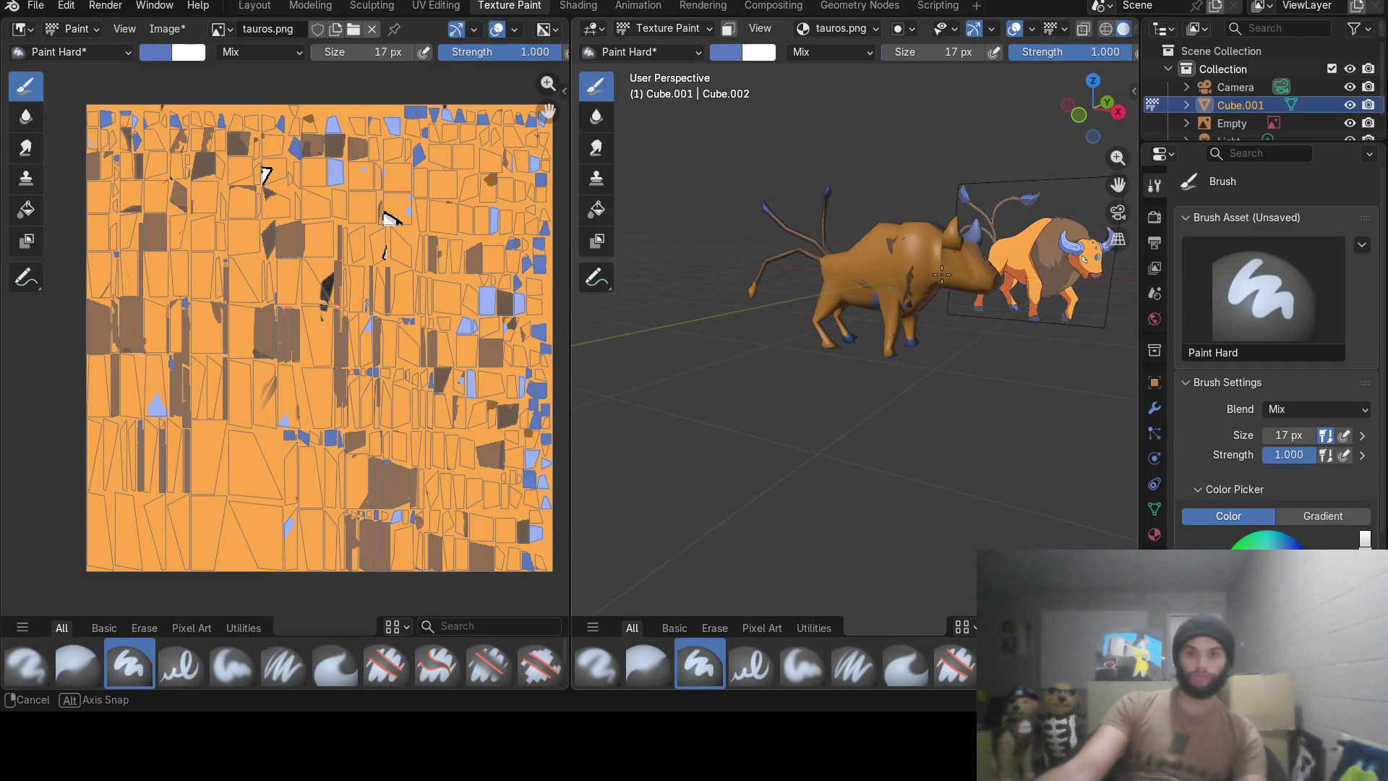
mouse_move(941, 275)
middle_down()
mouse_move(1004, 339)
mouse_move(789, 312)
middle_up()
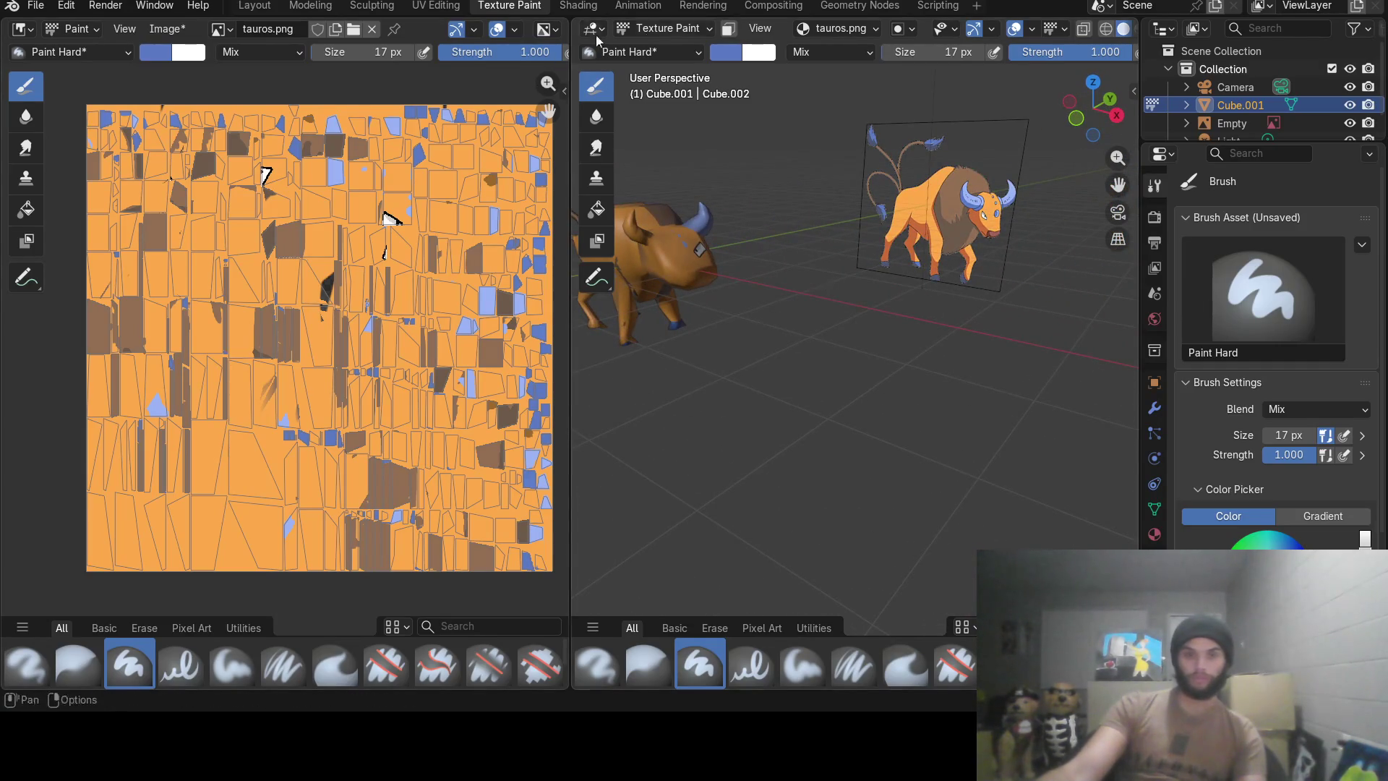
click(735, 53)
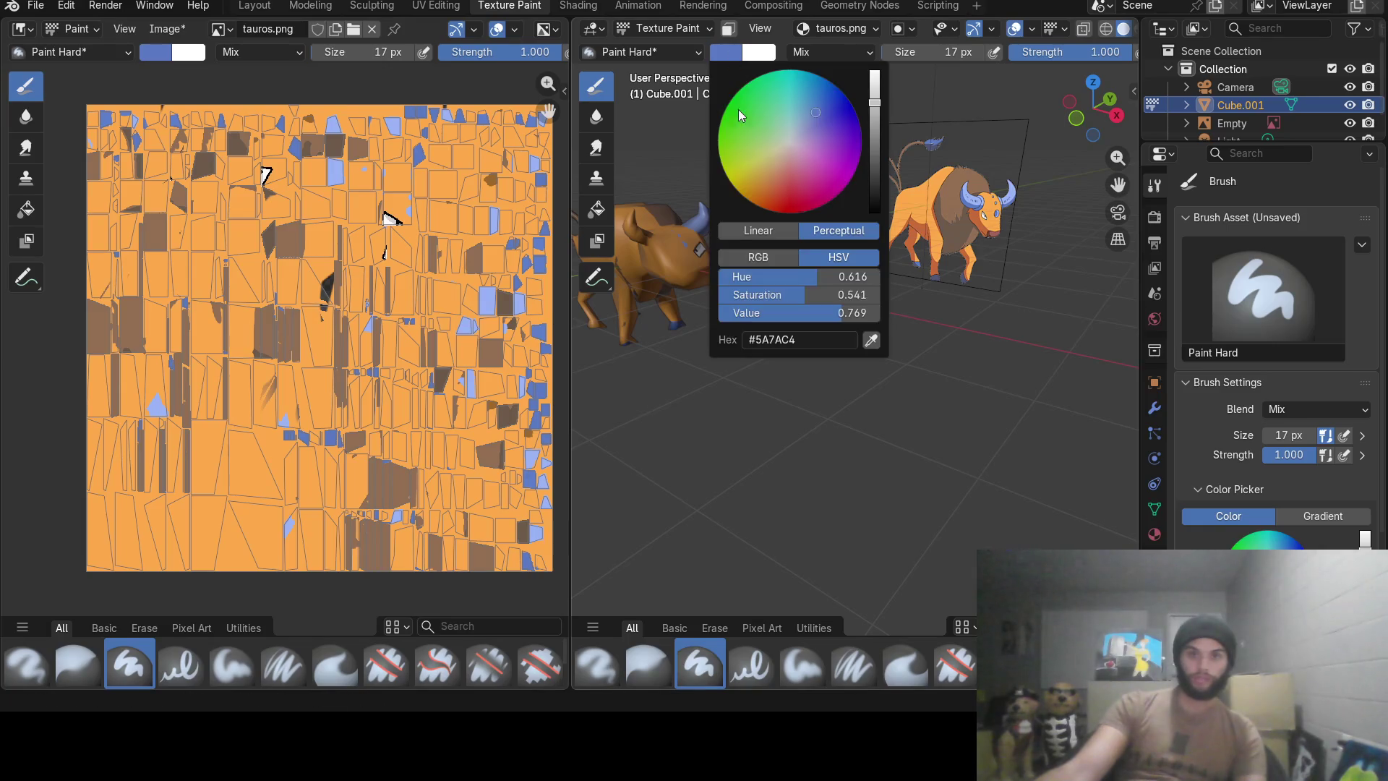
Sample the maroon of the reference's muzzle as the brush colour and bring up the quick brush settings.
click(871, 342)
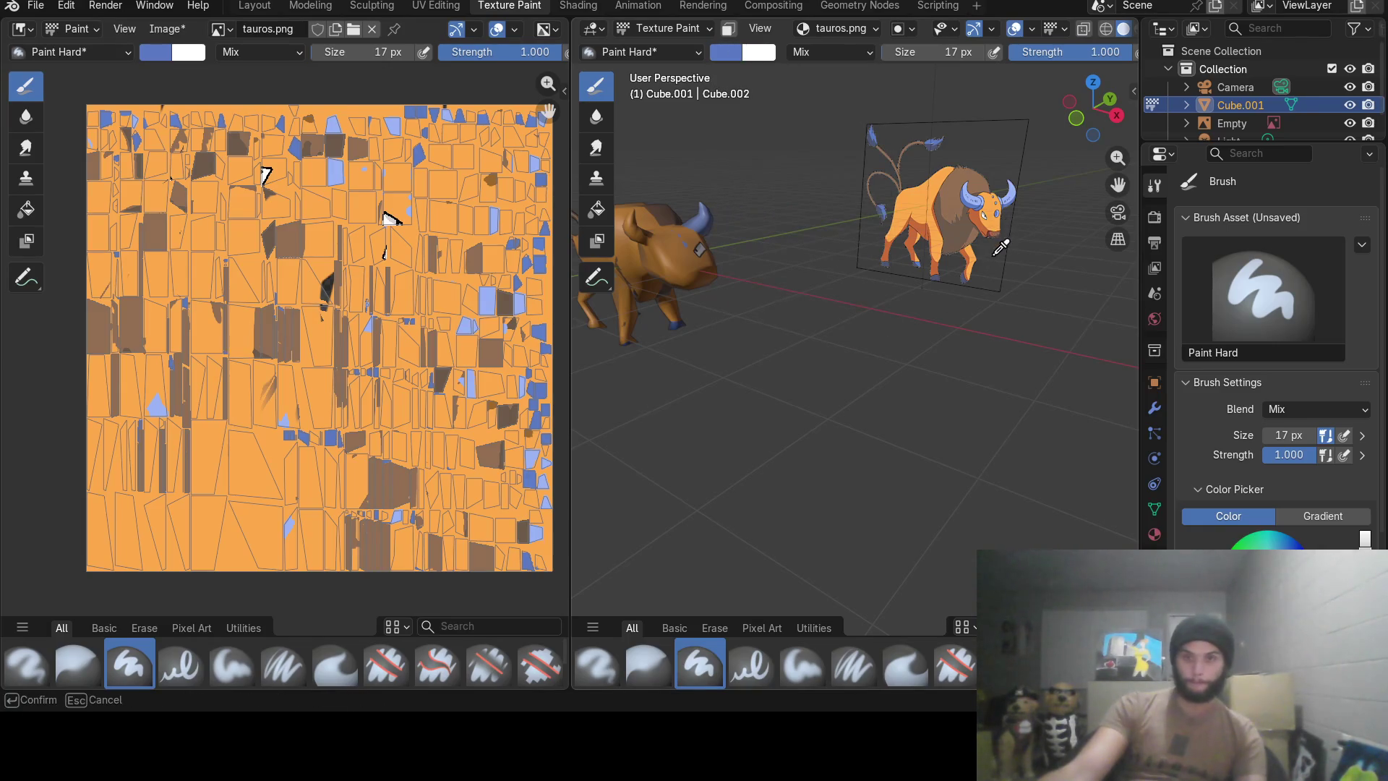
click(996, 225)
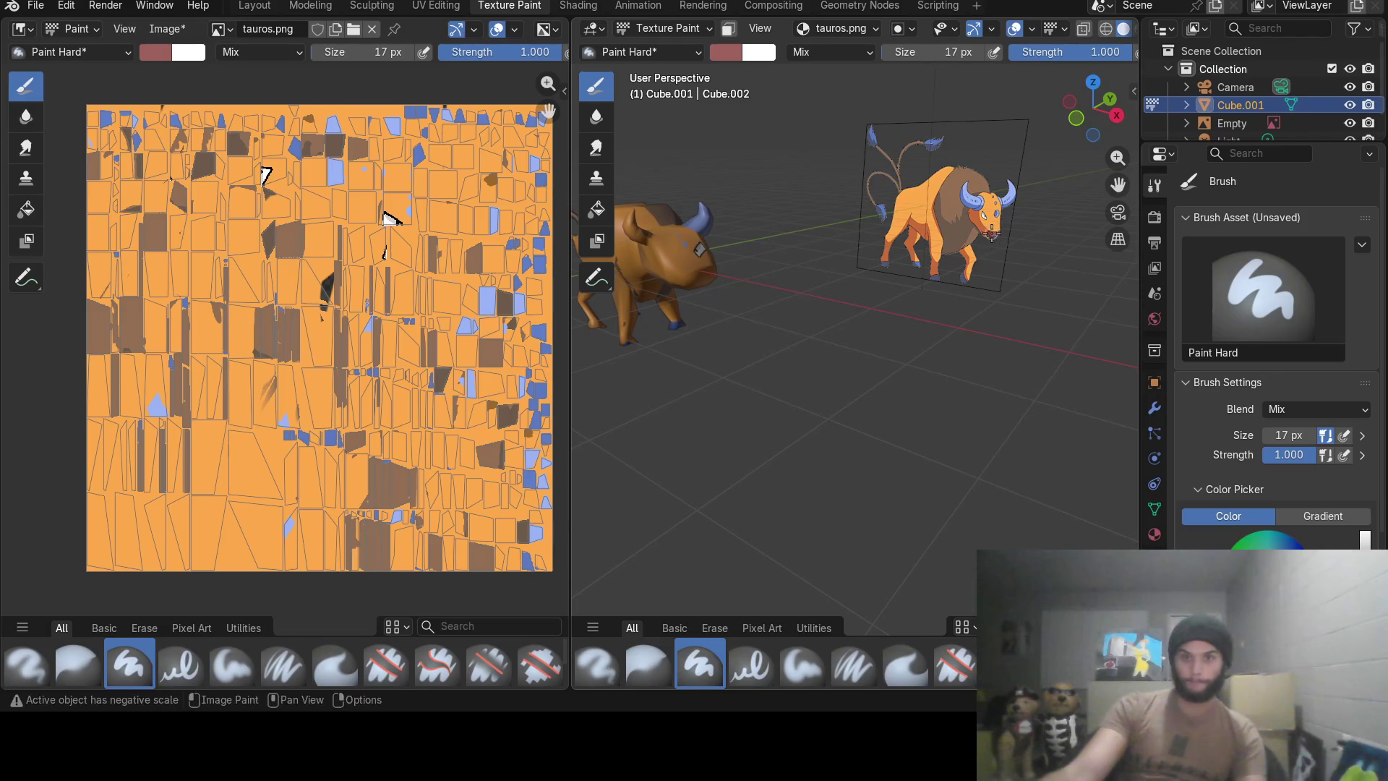
mouse_move(988, 270)
middle_down()
mouse_move(712, 257)
mouse_move(916, 347)
mouse_move(828, 306)
middle_up()
scroll(917, 347, up, 3)
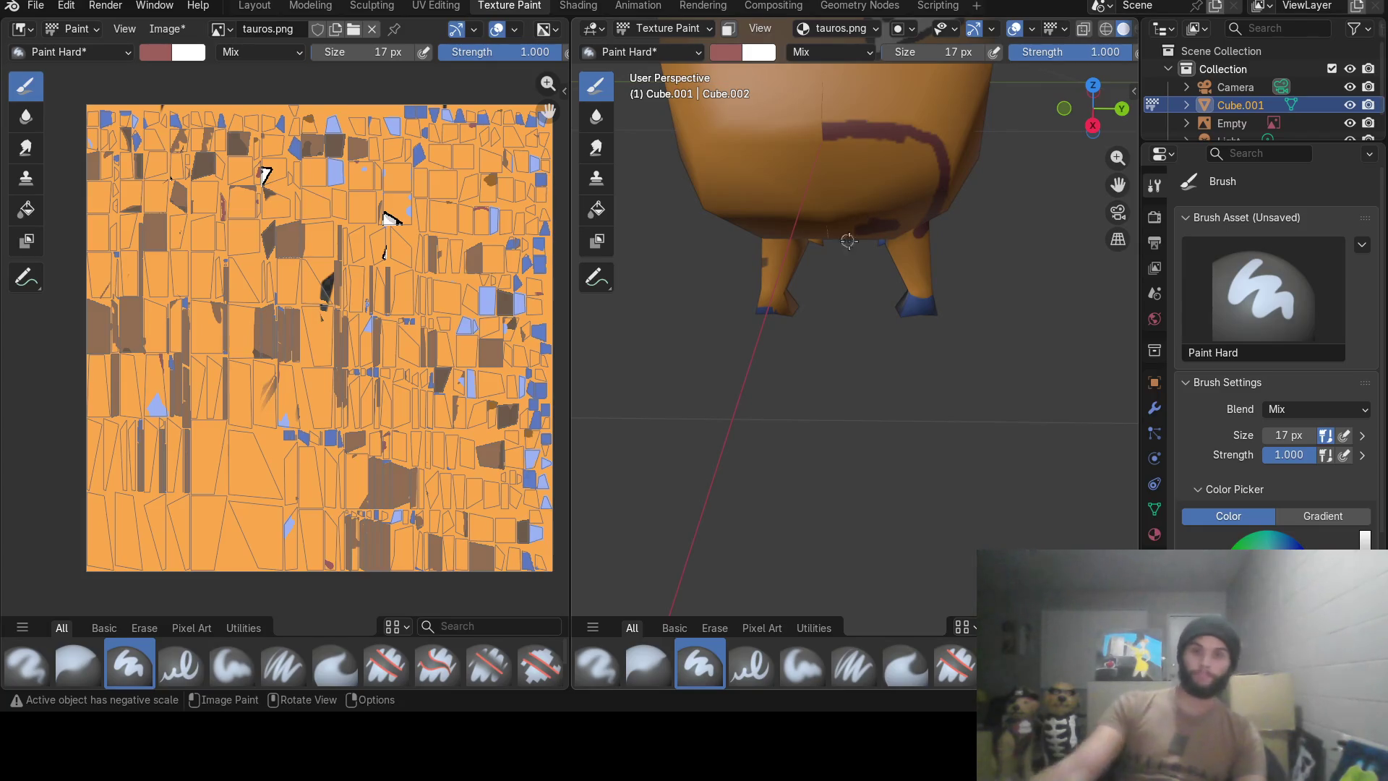
middle_drag(866, 229, 857, 145)
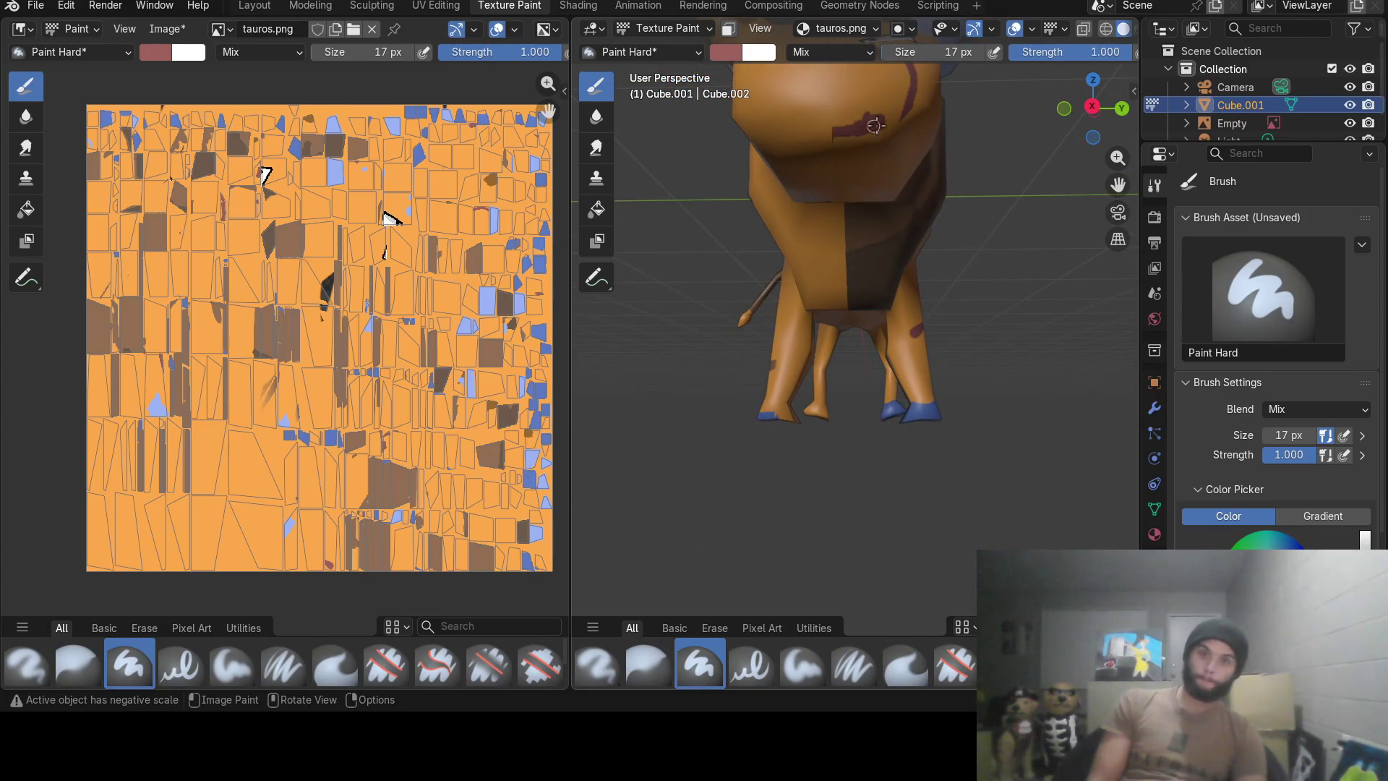
right_click(898, 111)
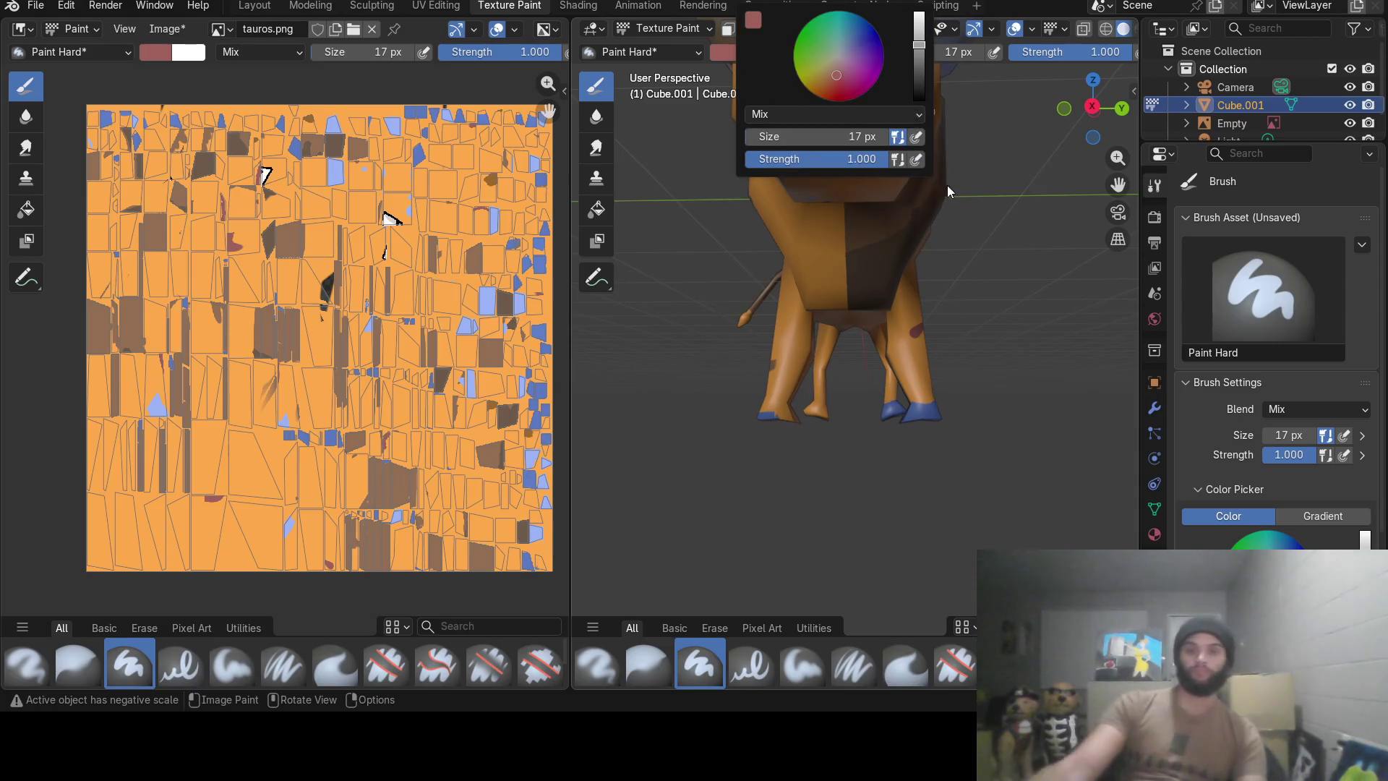
scroll(989, 149, down, 3)
scroll(990, 149, up, 4)
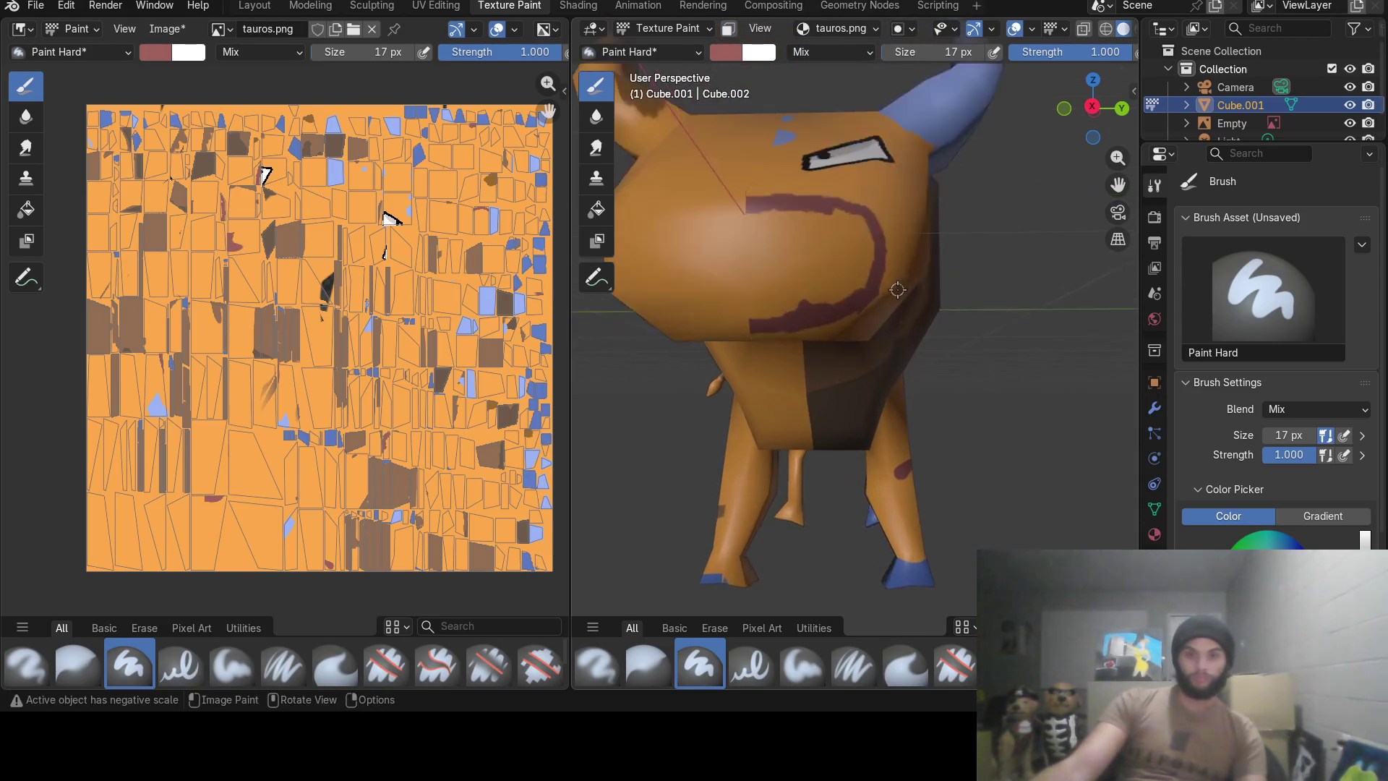
Fill the front of the bull's muzzle with solid maroon paint.
middle_drag(990, 149, 899, 258)
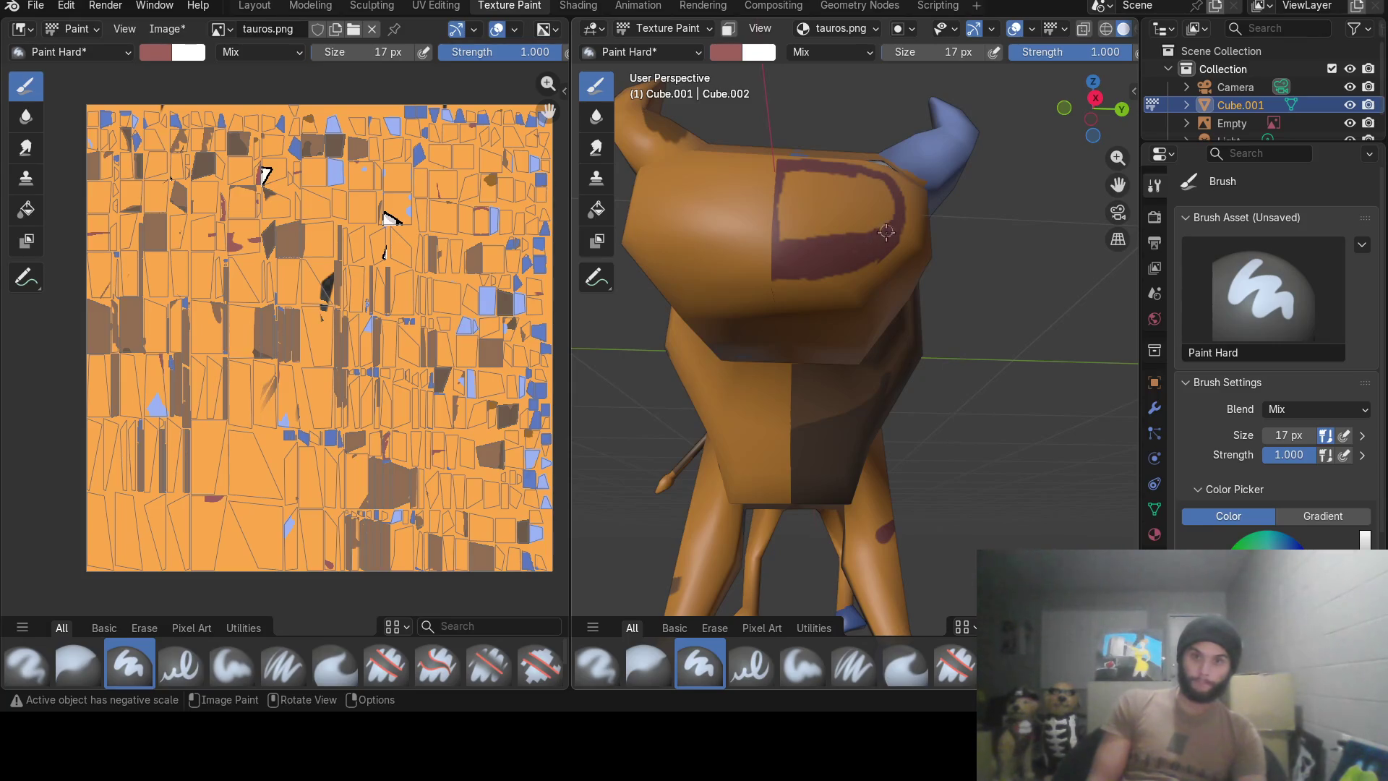
mouse_move(884, 229)
mouse_down()
mouse_move(882, 211)
mouse_move(789, 175)
mouse_up()
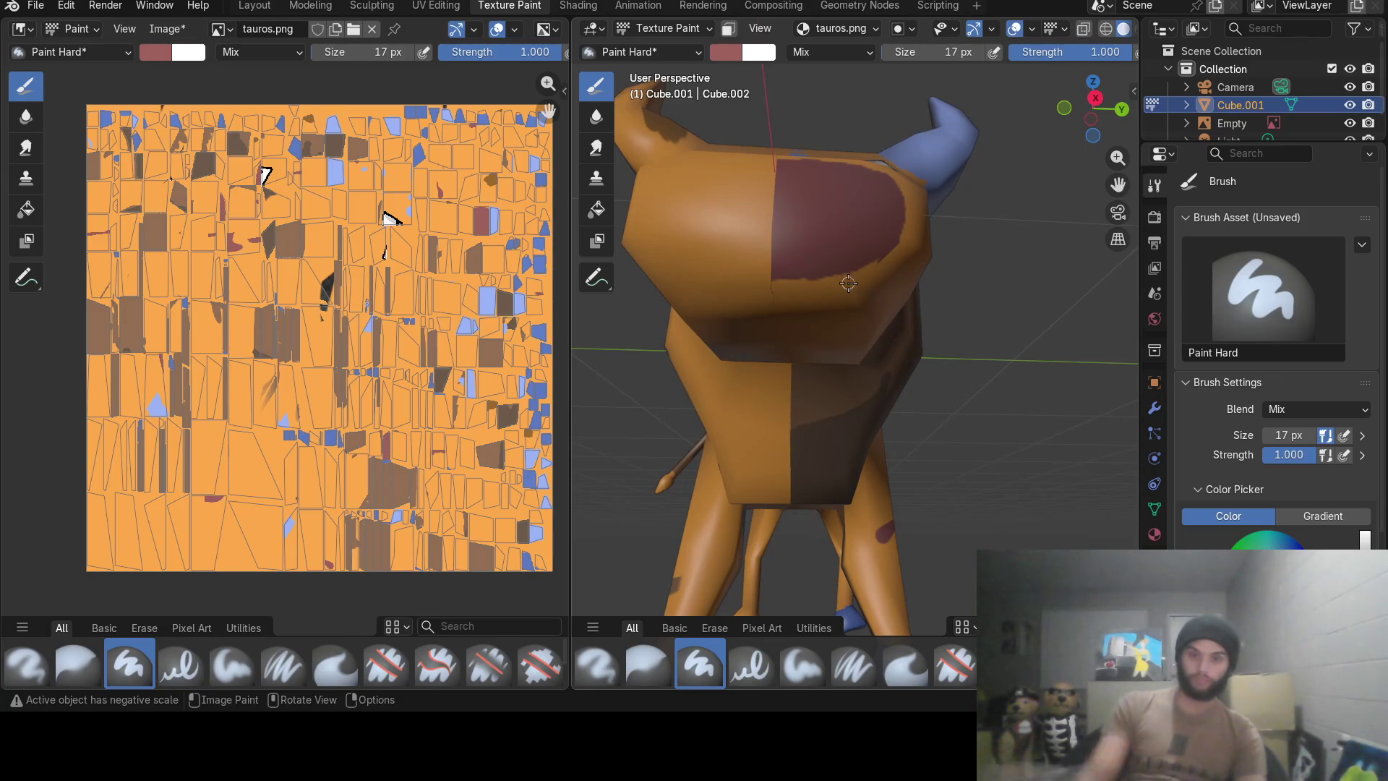
scroll(788, 180, down, 5)
mouse_move(789, 179)
middle_down()
mouse_move(803, 322)
mouse_move(644, 93)
middle_up()
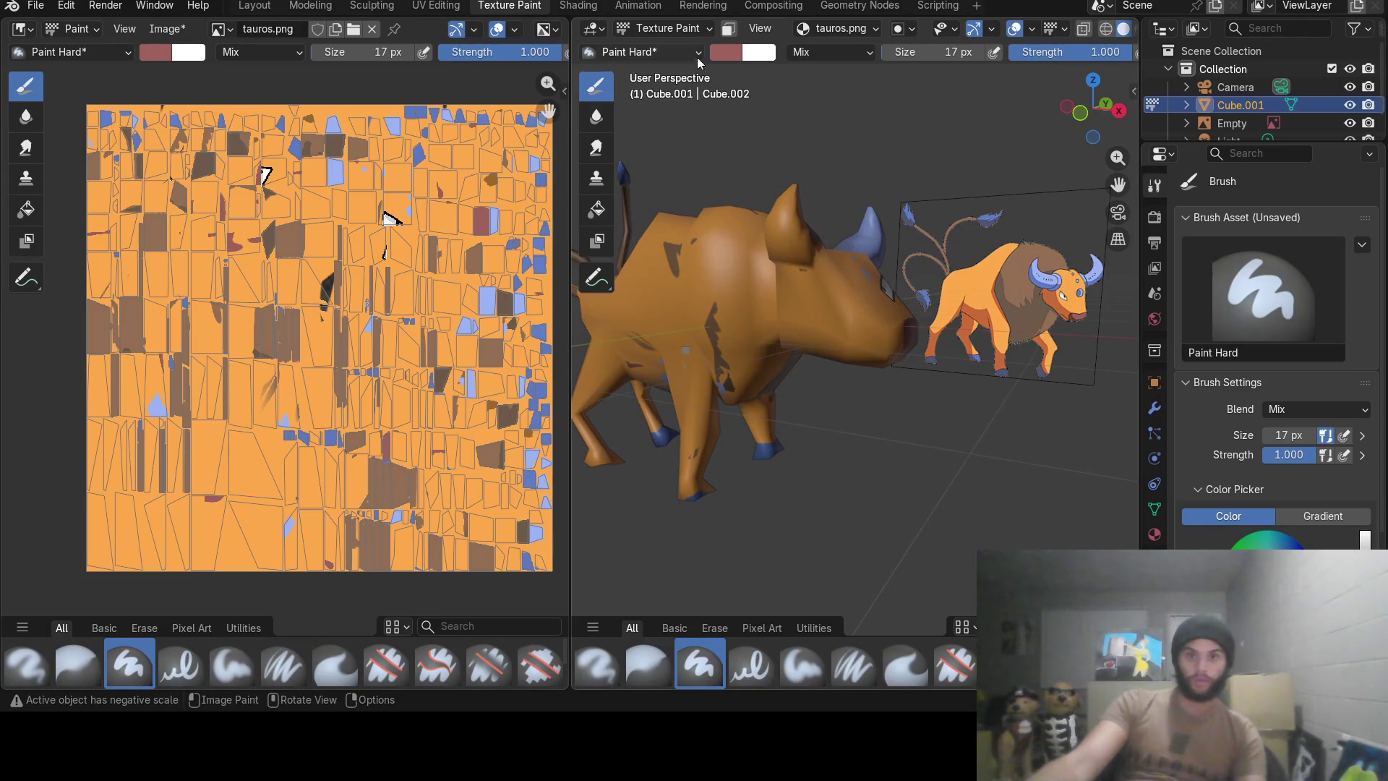
click(726, 51)
click(871, 342)
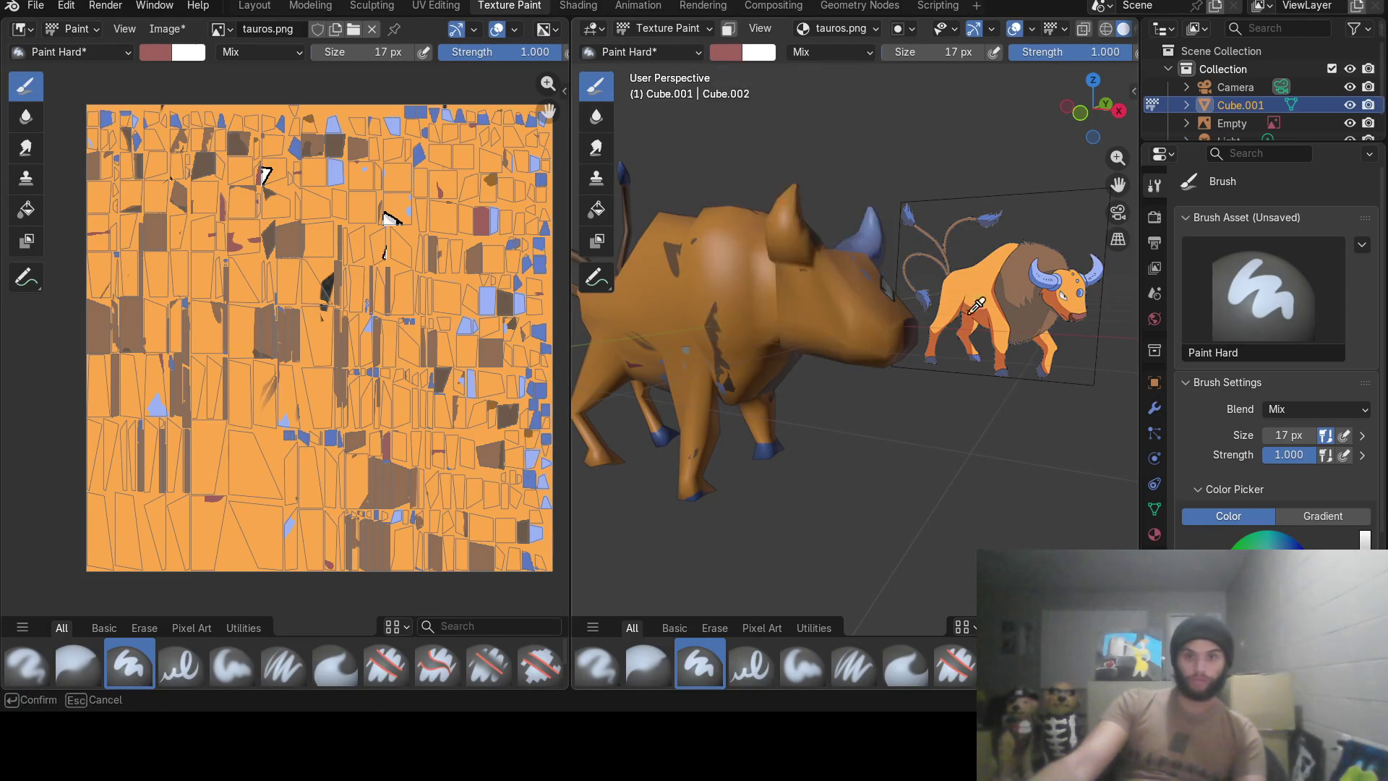
Sample the reference's orange, then a brown #936F53 from the model as the brush colour.
click(975, 288)
middle_drag(982, 359, 913, 430)
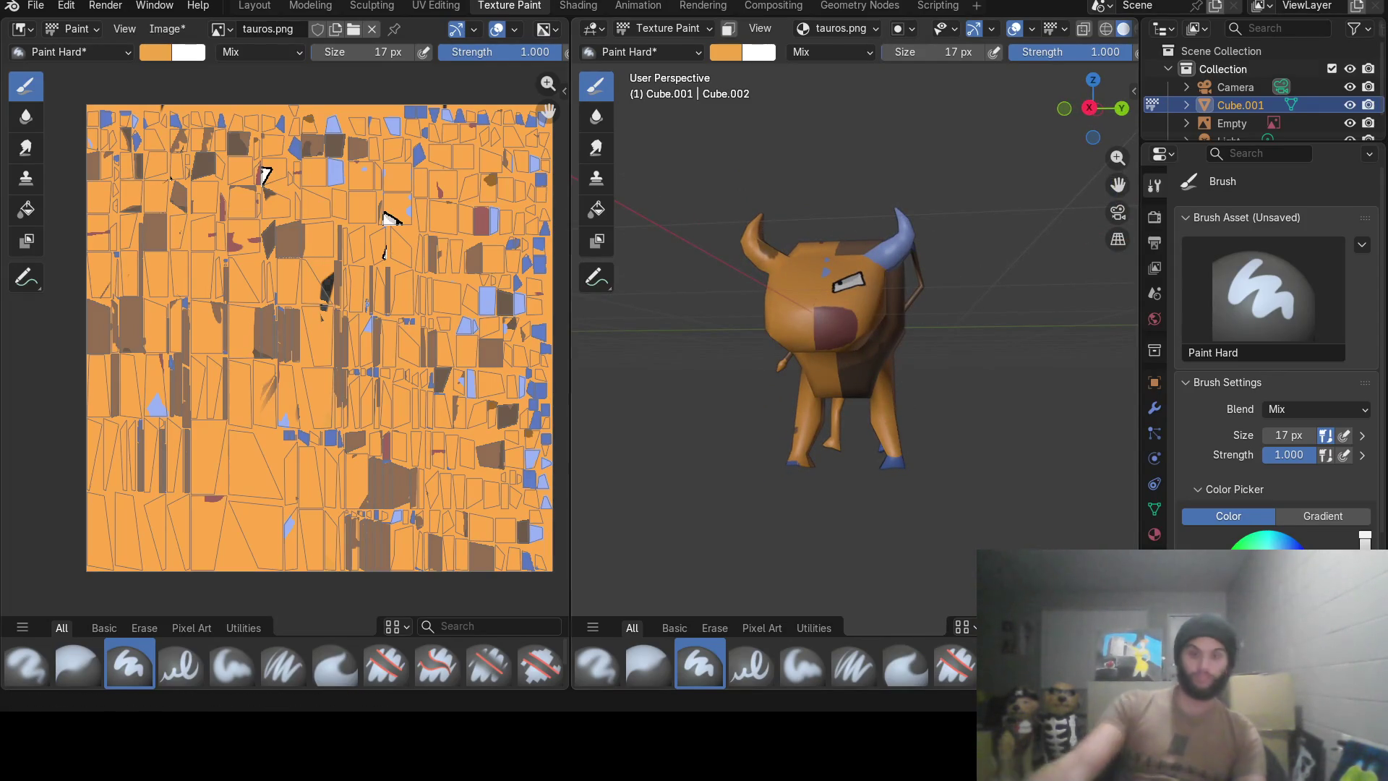
mouse_move(889, 408)
middle_down()
mouse_move(824, 321)
mouse_move(931, 368)
mouse_move(1087, 361)
mouse_move(1067, 350)
middle_up()
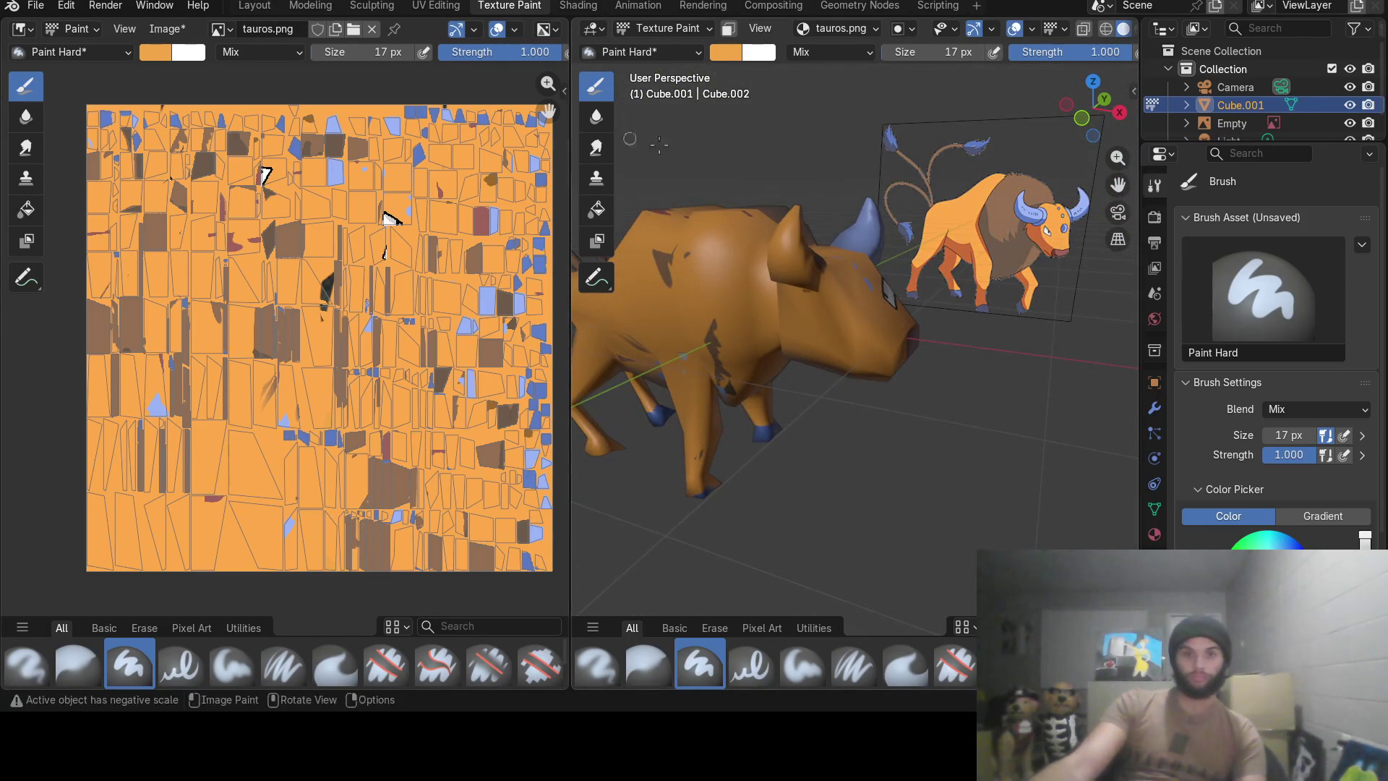
click(716, 48)
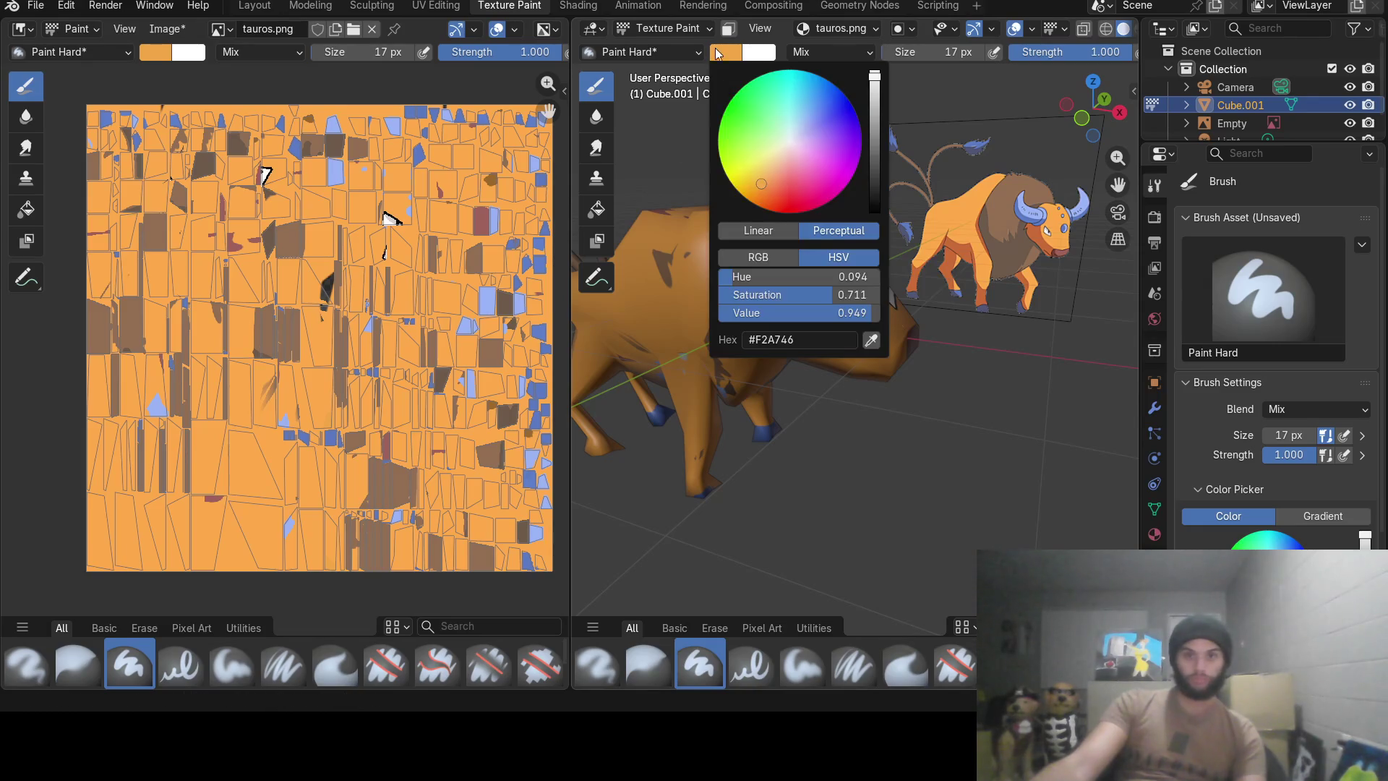
click(871, 341)
click(1006, 207)
Orbit around the bull to inspect the paint job from front, side and below.
middle_drag(1007, 207, 805, 297)
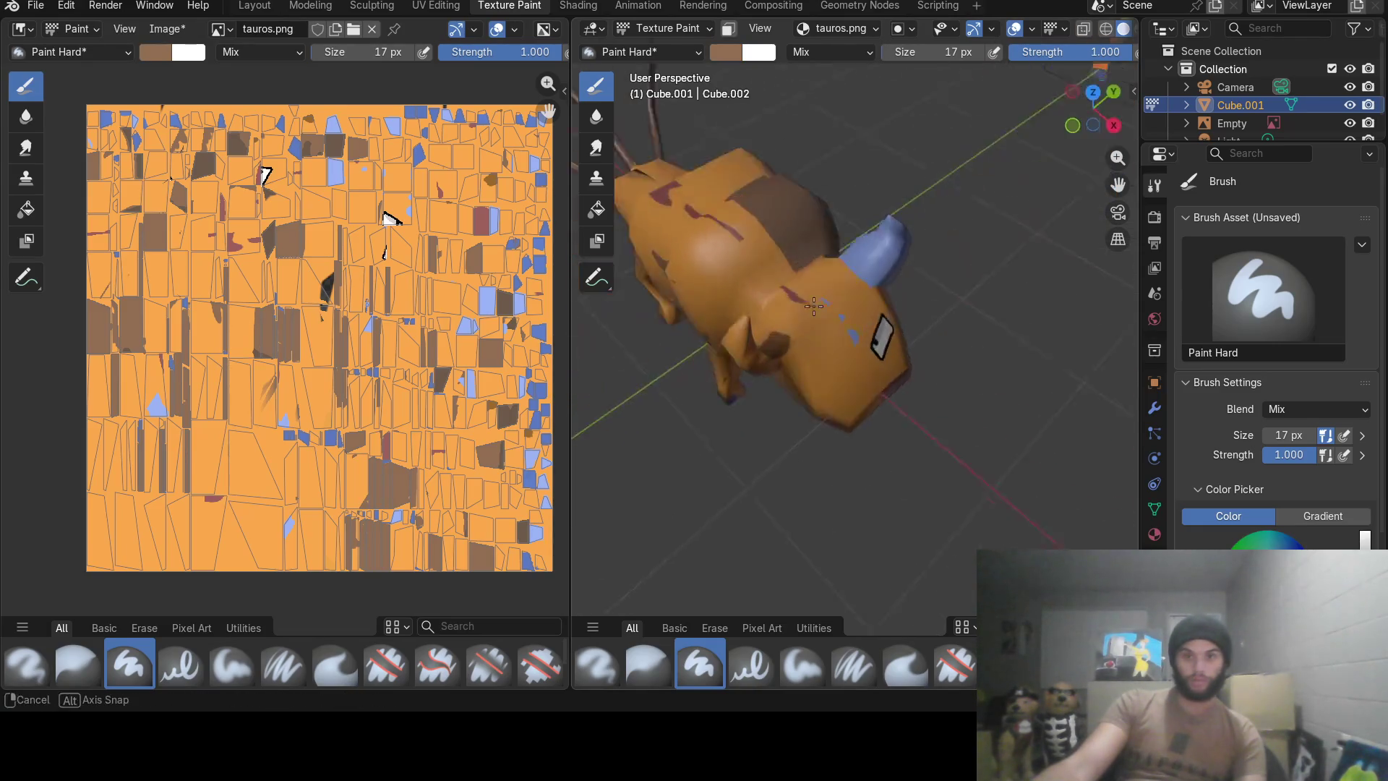
scroll(806, 297, up, 3)
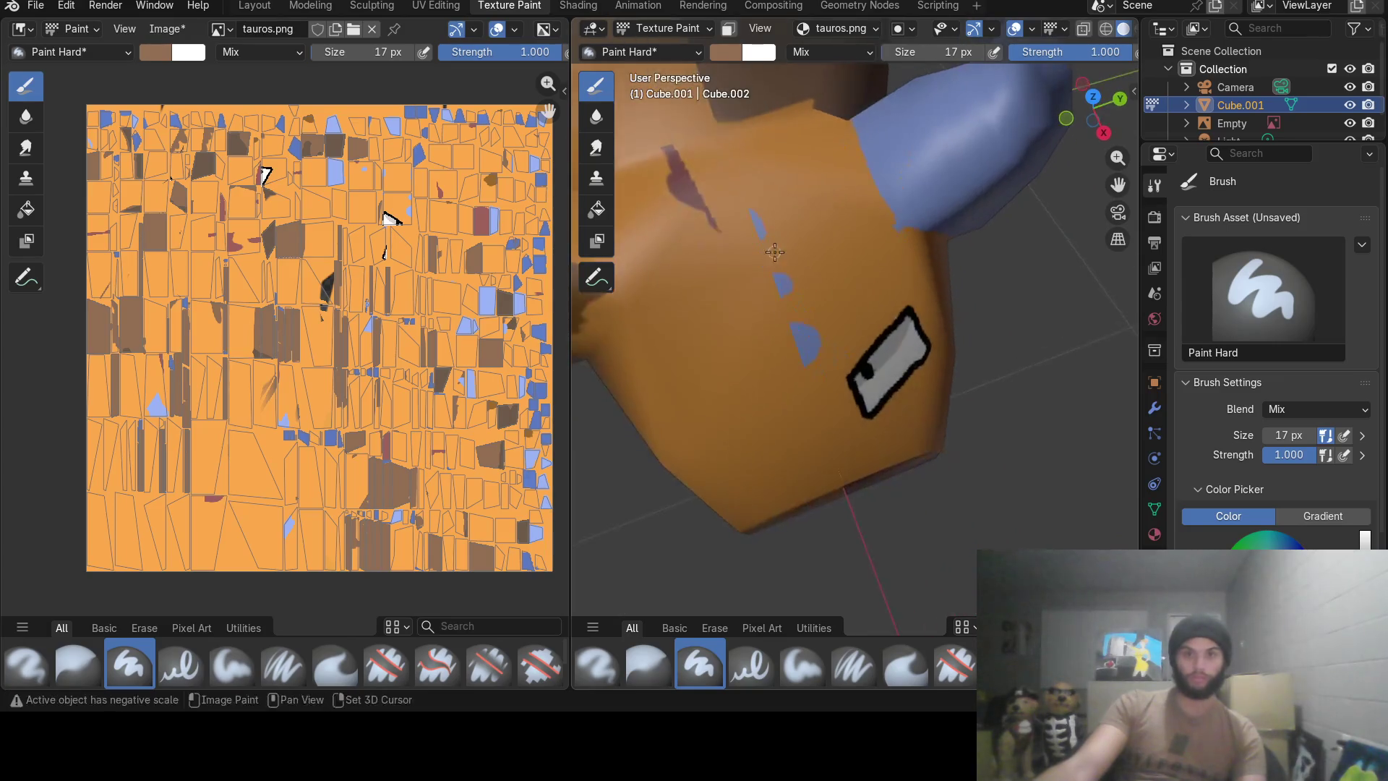
scroll(818, 343, up, 2)
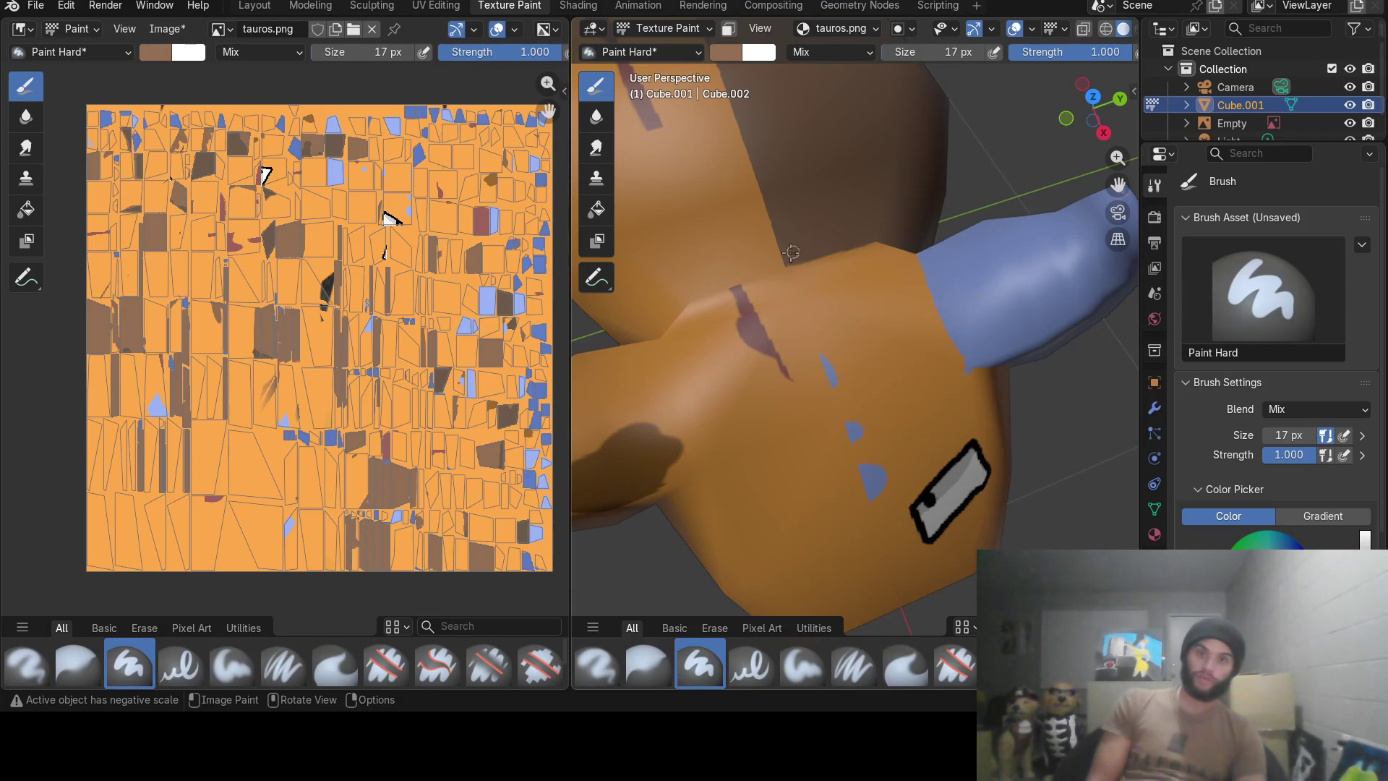
scroll(830, 240, down, 5)
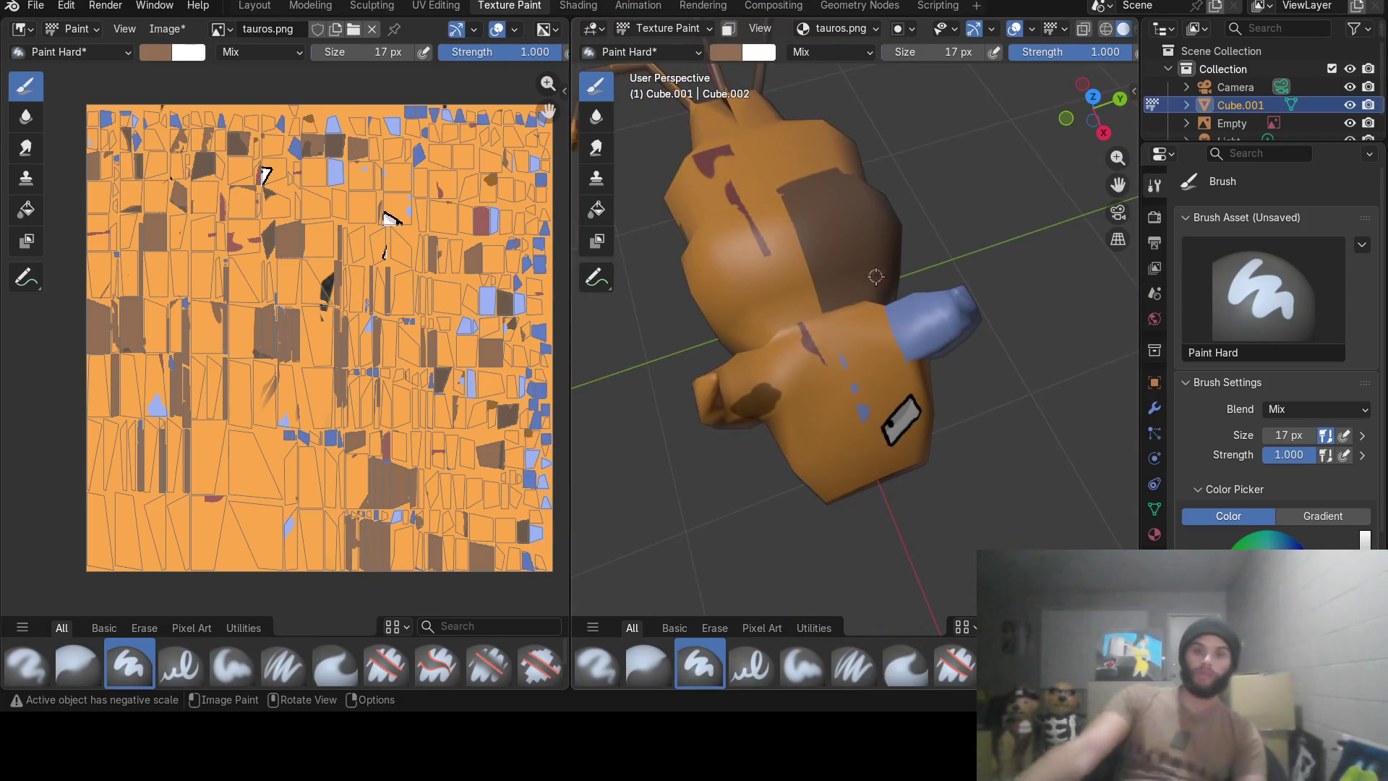
mouse_move(828, 239)
middle_down()
mouse_move(822, 217)
mouse_move(979, 157)
middle_up()
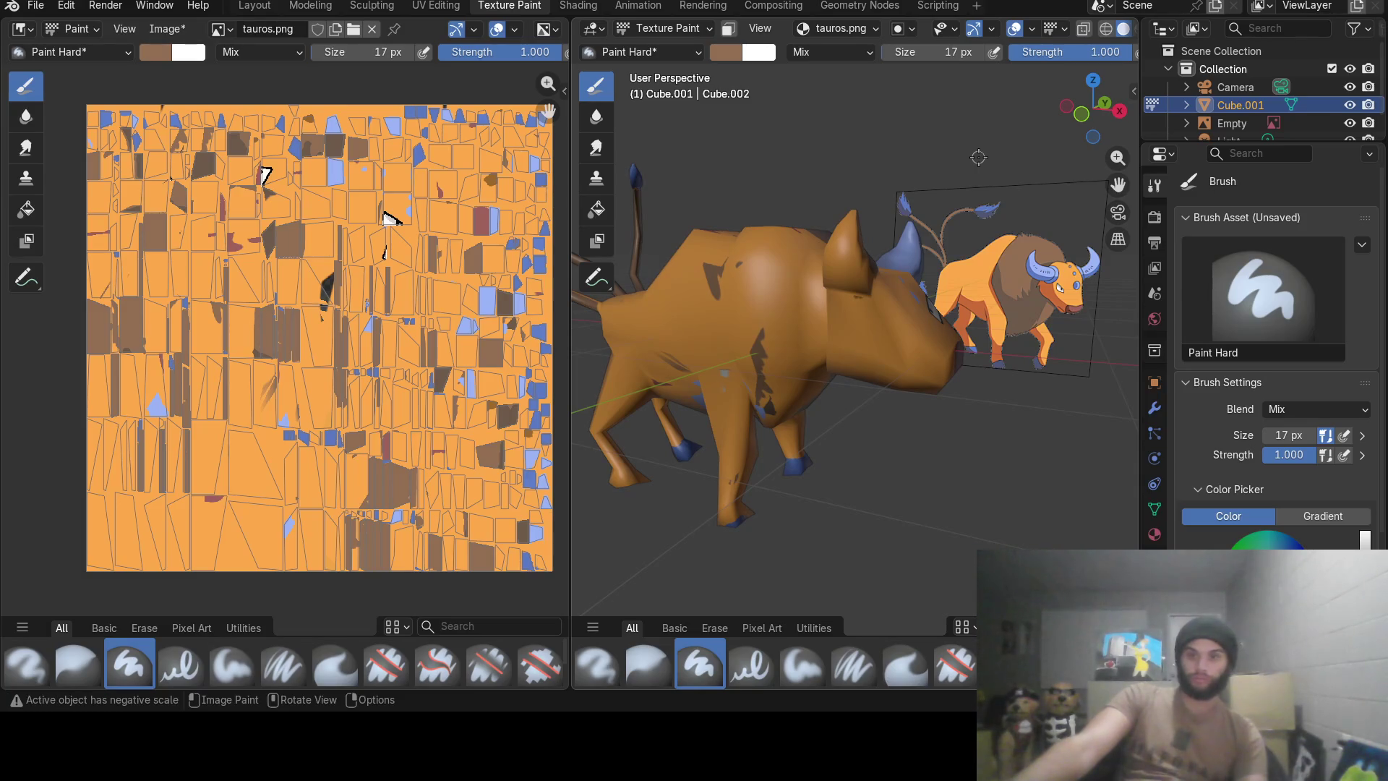
mouse_move(1021, 300)
middle_down()
mouse_move(946, 269)
mouse_move(980, 285)
mouse_move(777, 347)
middle_up()
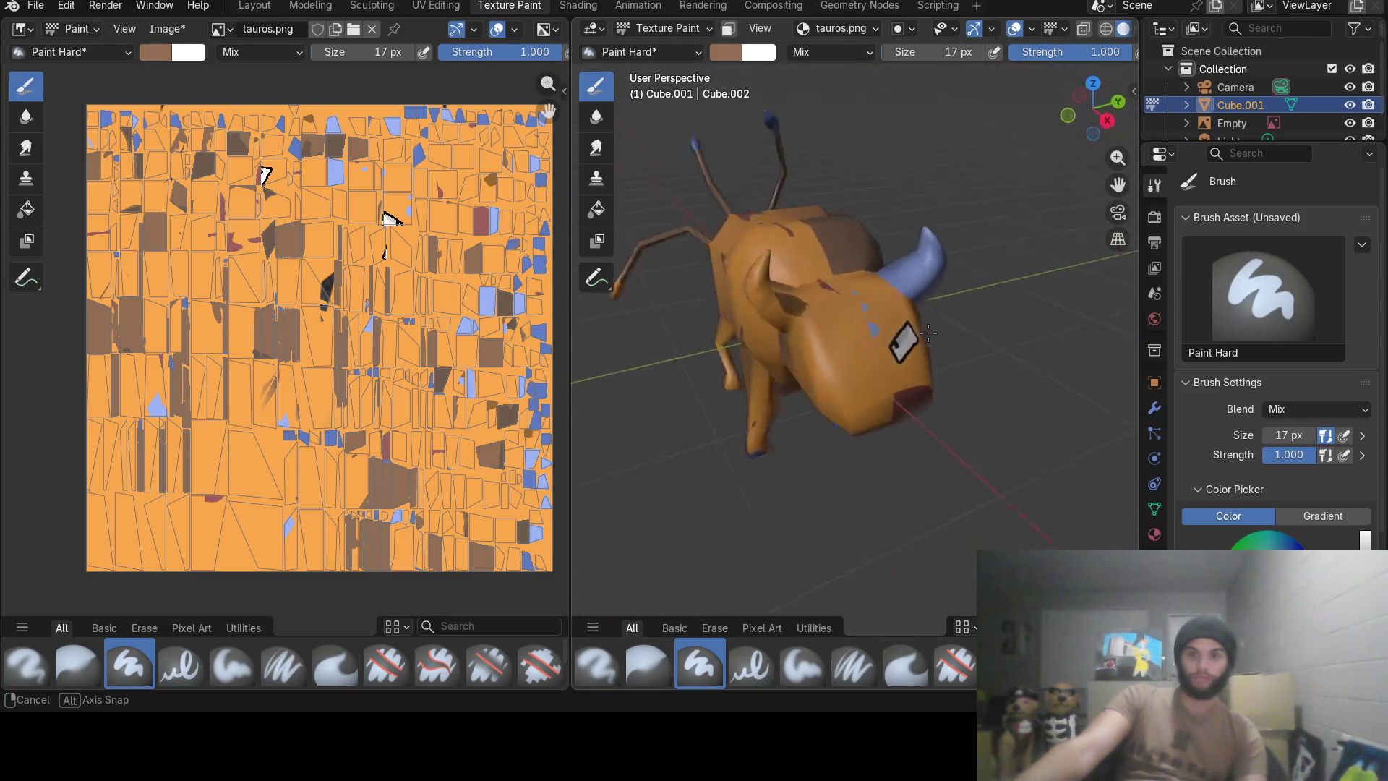
mouse_move(778, 348)
middle_down()
mouse_move(722, 328)
mouse_move(964, 290)
mouse_move(876, 223)
middle_up()
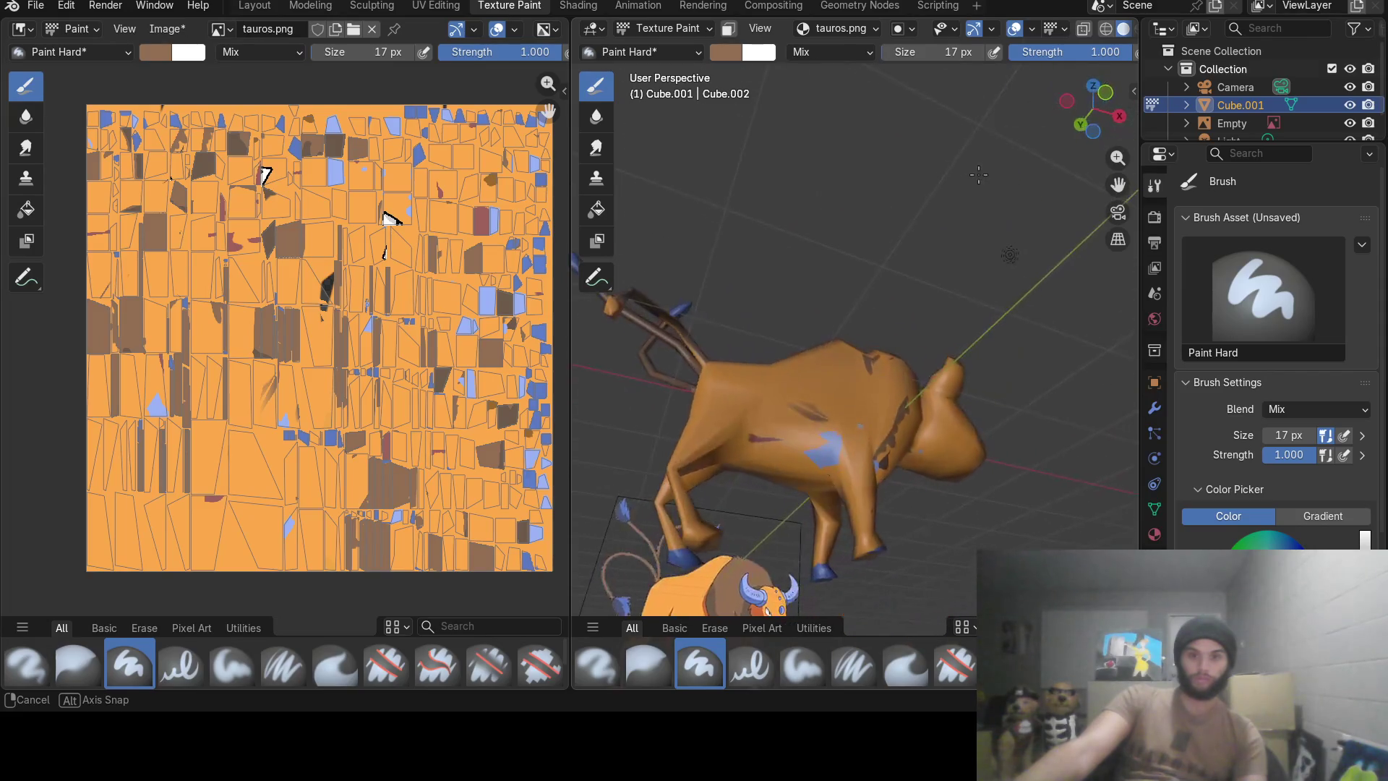
middle_drag(877, 222, 979, 174)
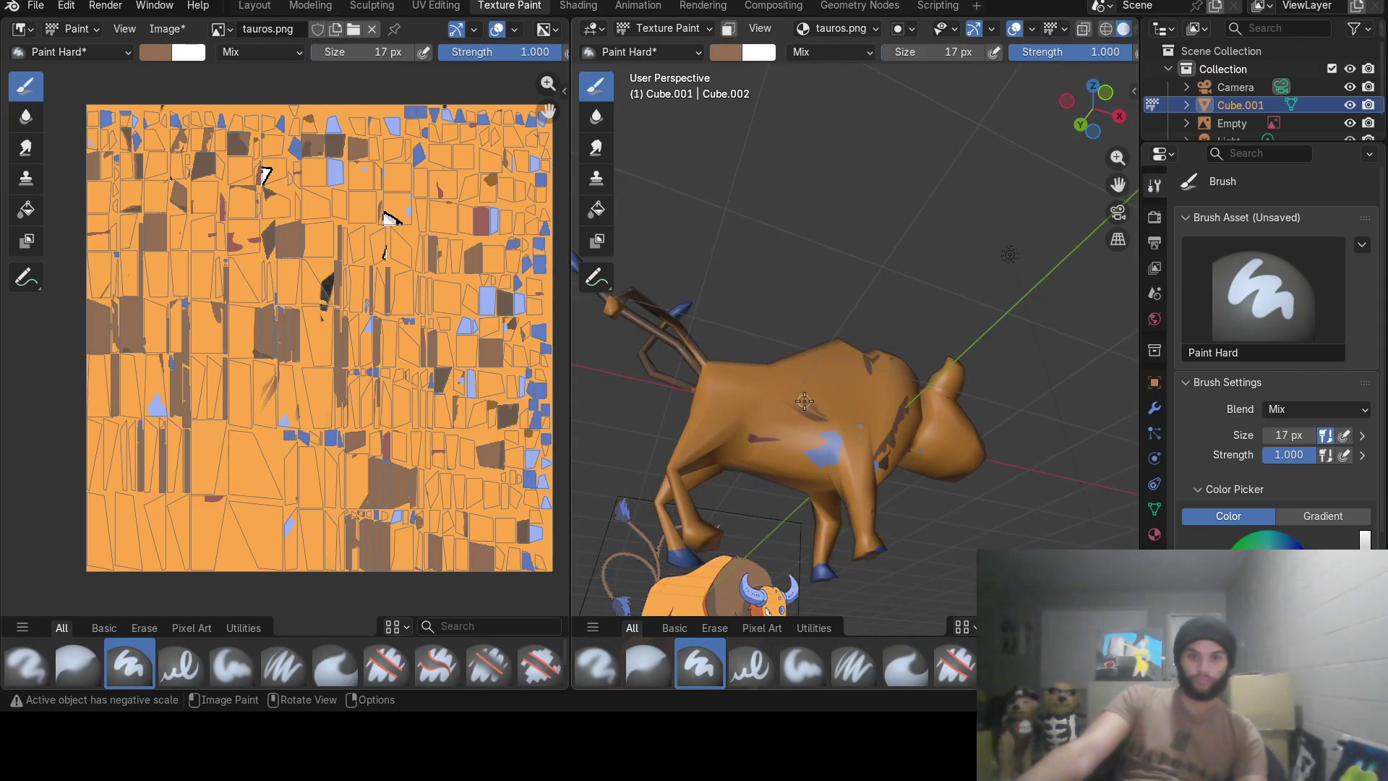
middle_drag(803, 402, 742, 415)
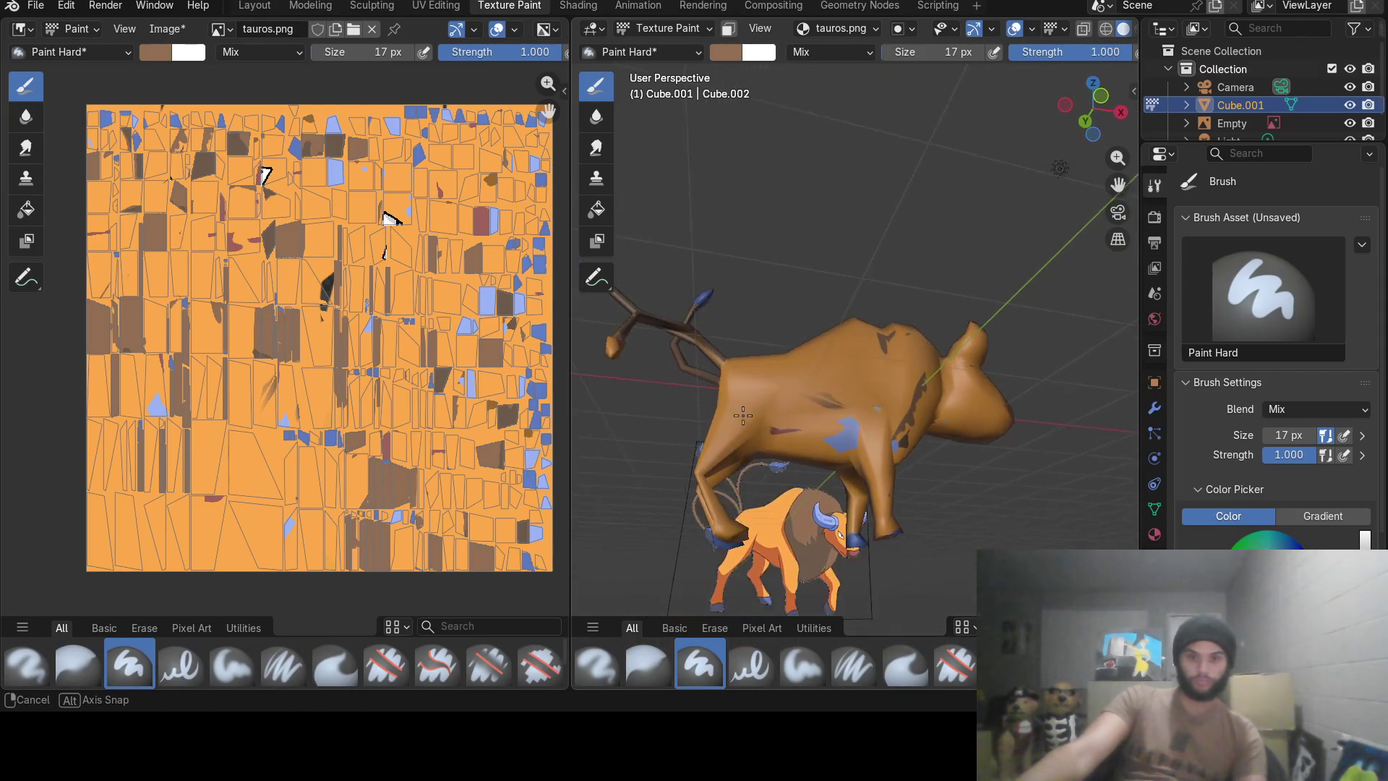
click(723, 51)
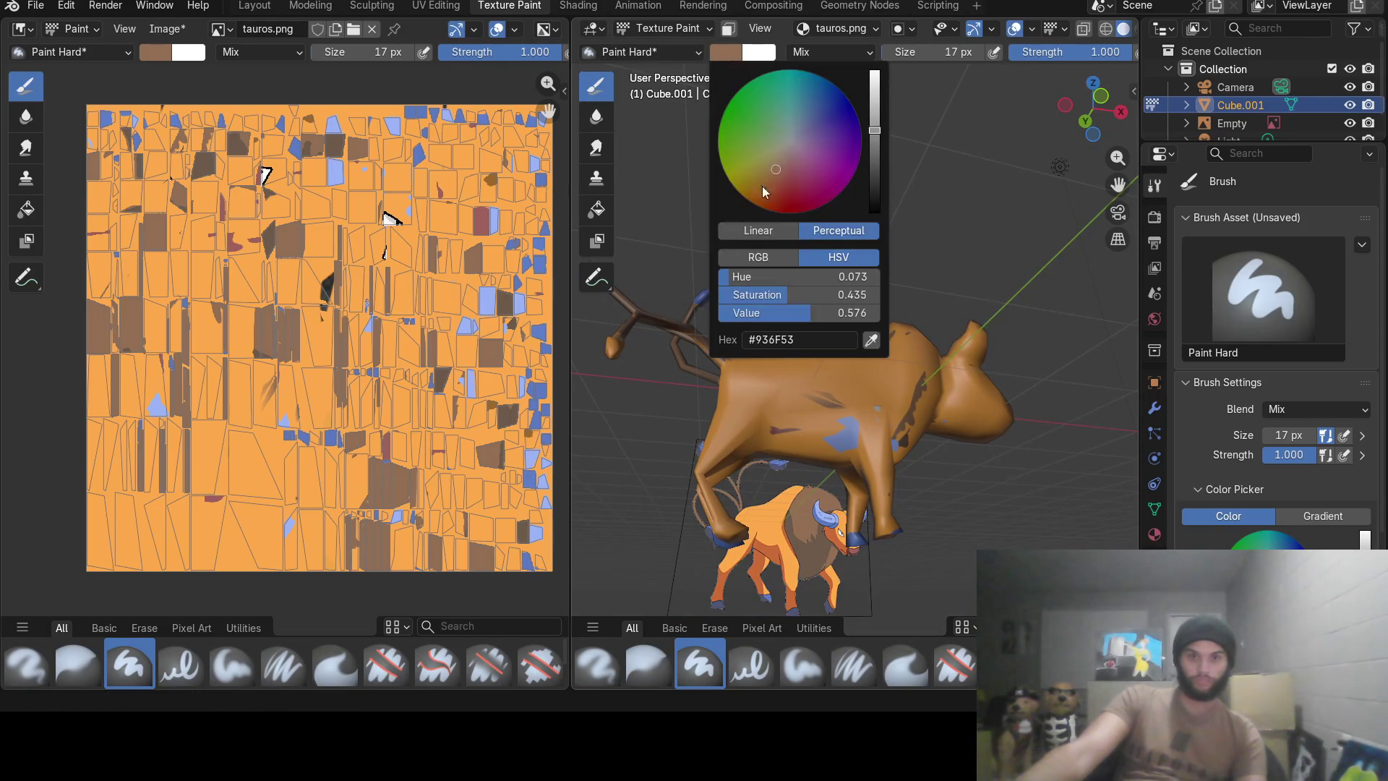
Sample orange as the brush colour, save tauros.blend and switch to UV editing.
click(871, 339)
click(773, 515)
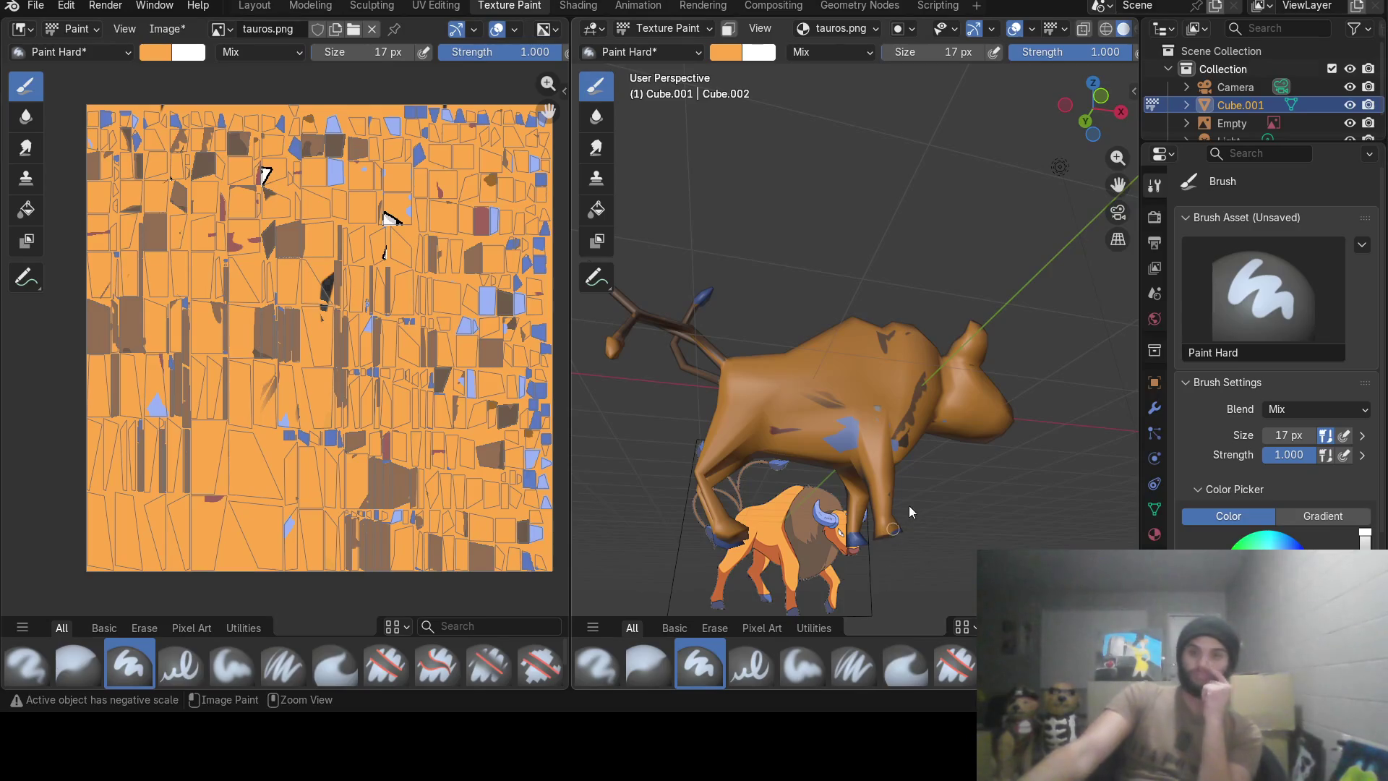
key(ctrl+s)
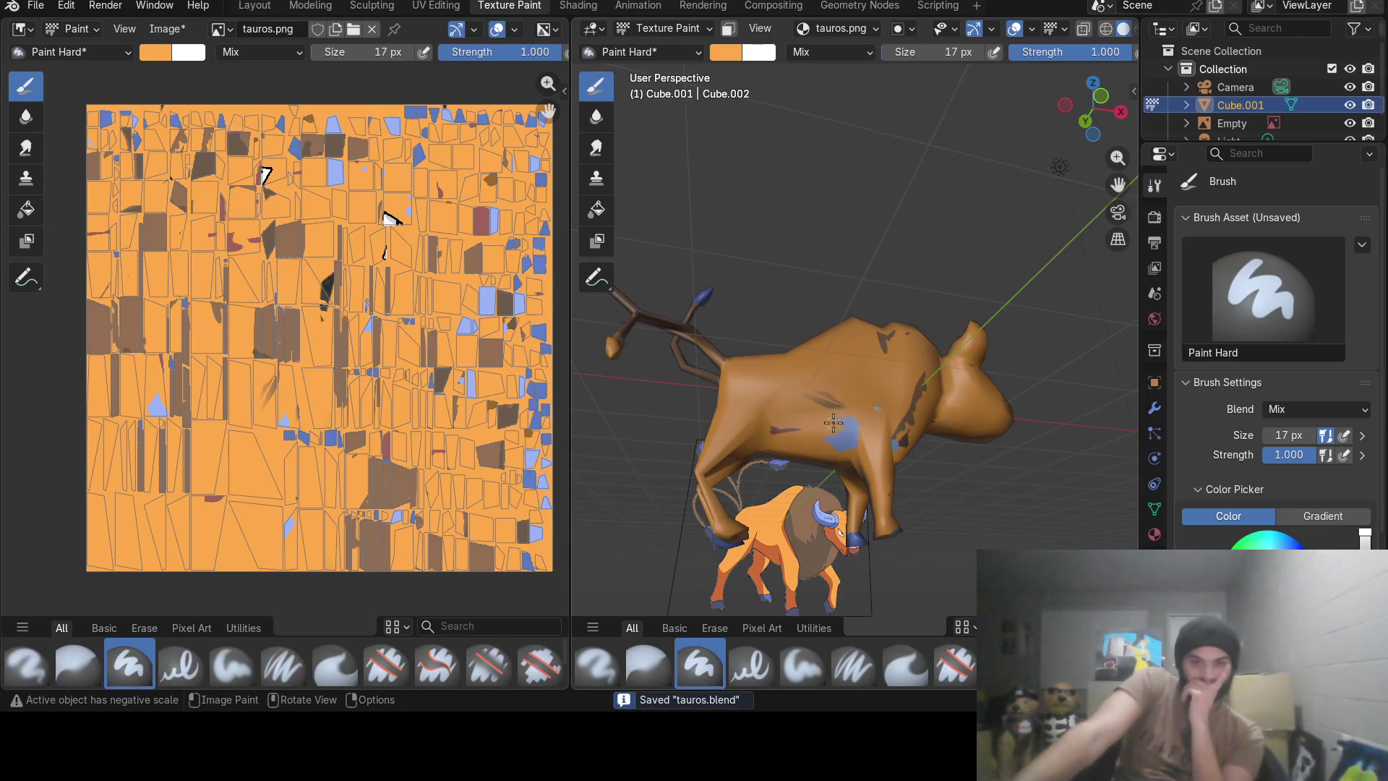
click(417, 7)
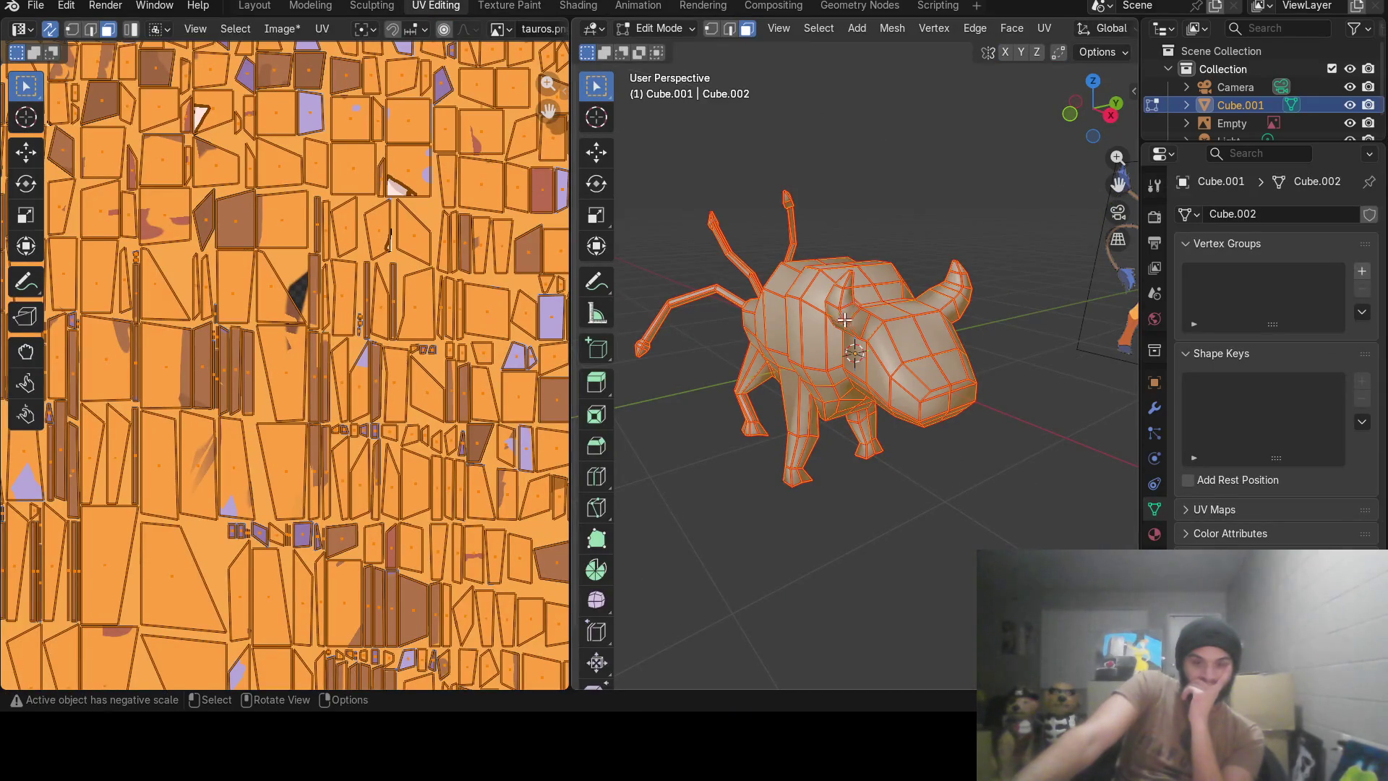
Deselect everything and circle-select the faces of one tail's segments.
mouse_move(844, 319)
middle_down()
mouse_move(1095, 267)
mouse_move(1105, 279)
middle_up()
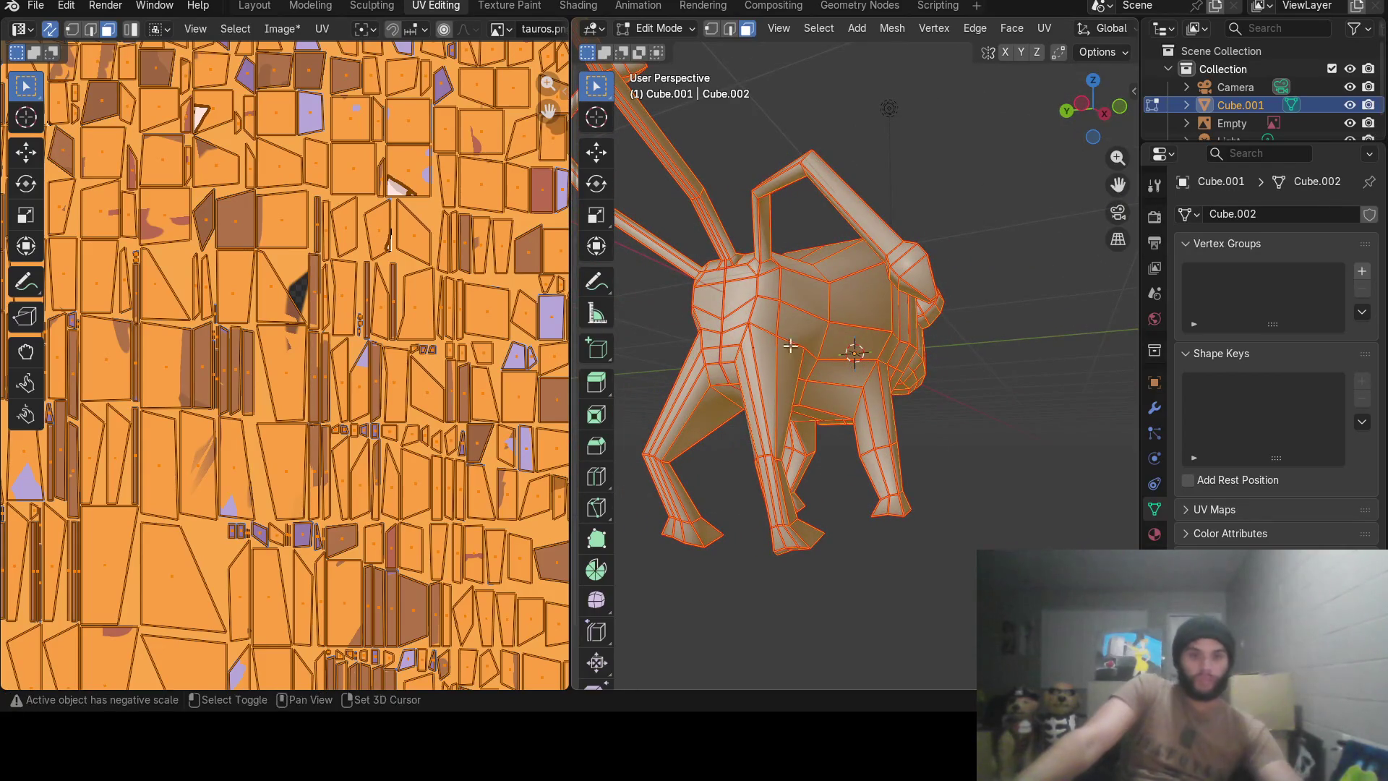
mouse_move(791, 345)
middle_down()
mouse_move(815, 306)
mouse_move(796, 305)
mouse_move(865, 314)
mouse_move(836, 336)
middle_up()
key(alt+a)
key(c)
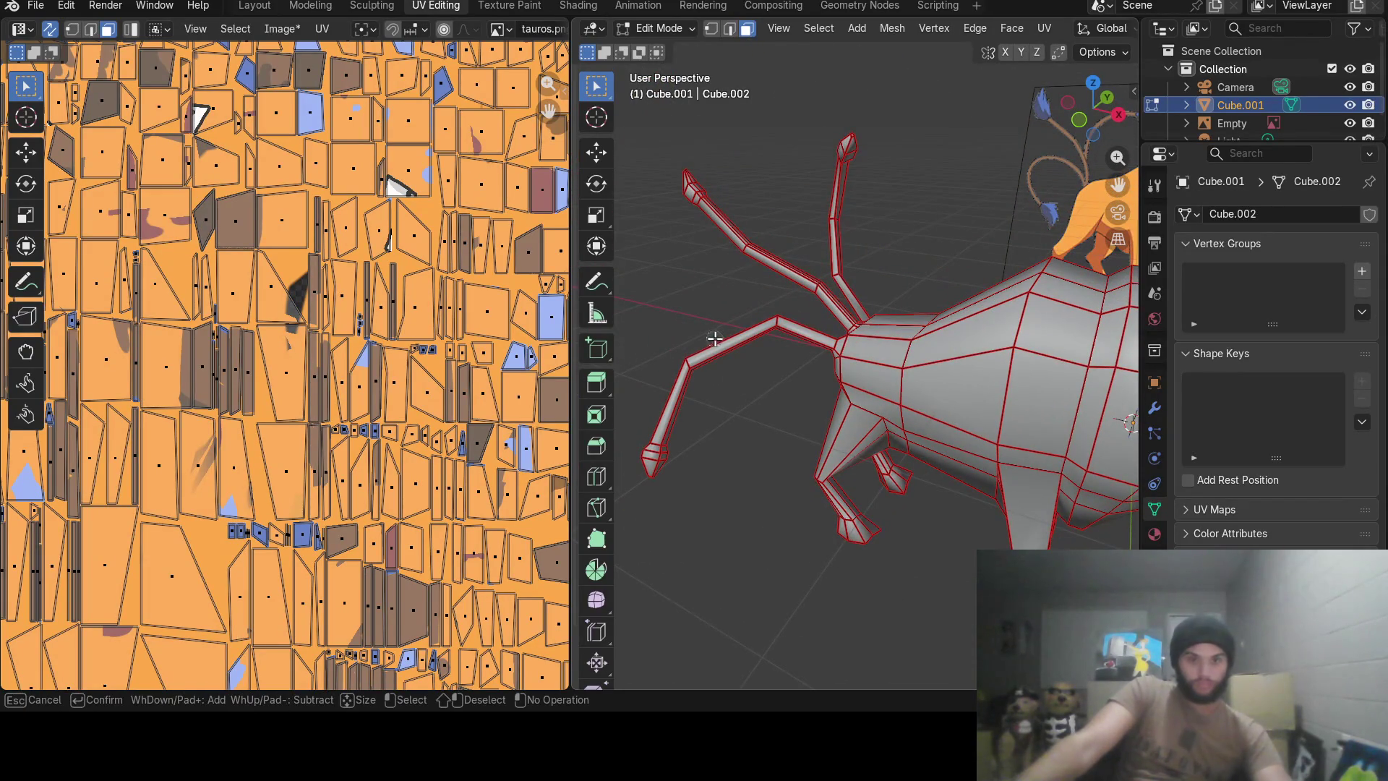
drag(714, 339, 645, 474)
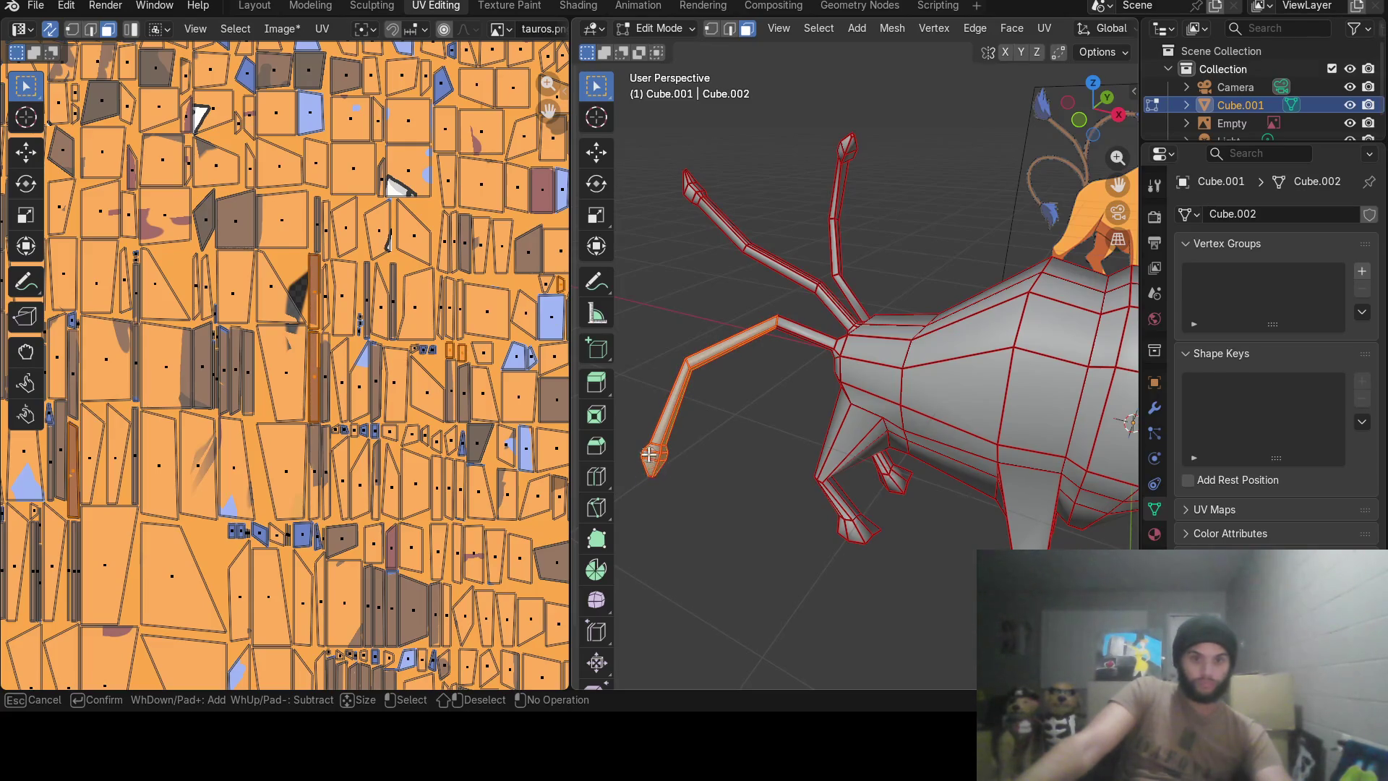
drag(780, 338, 796, 359)
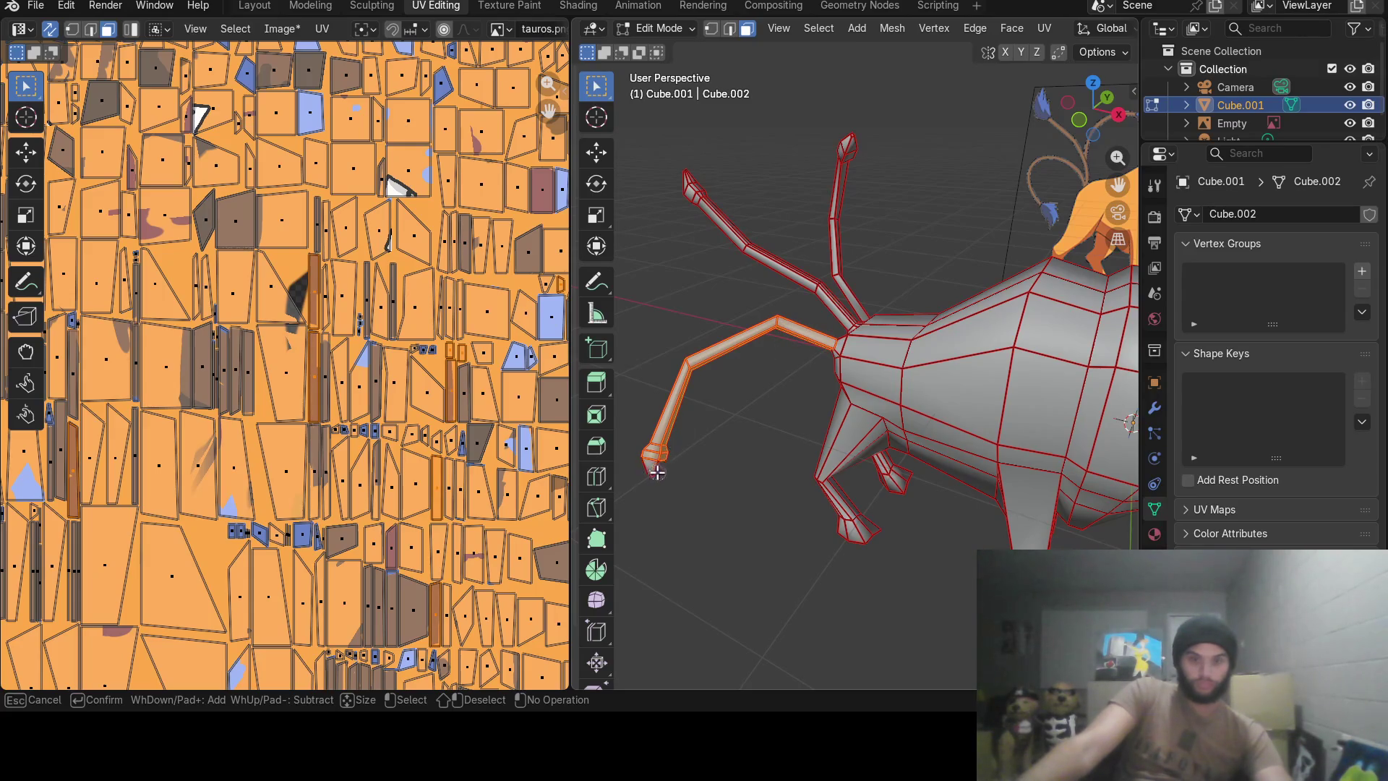
middle_drag(649, 454, 670, 451)
drag(670, 410, 672, 413)
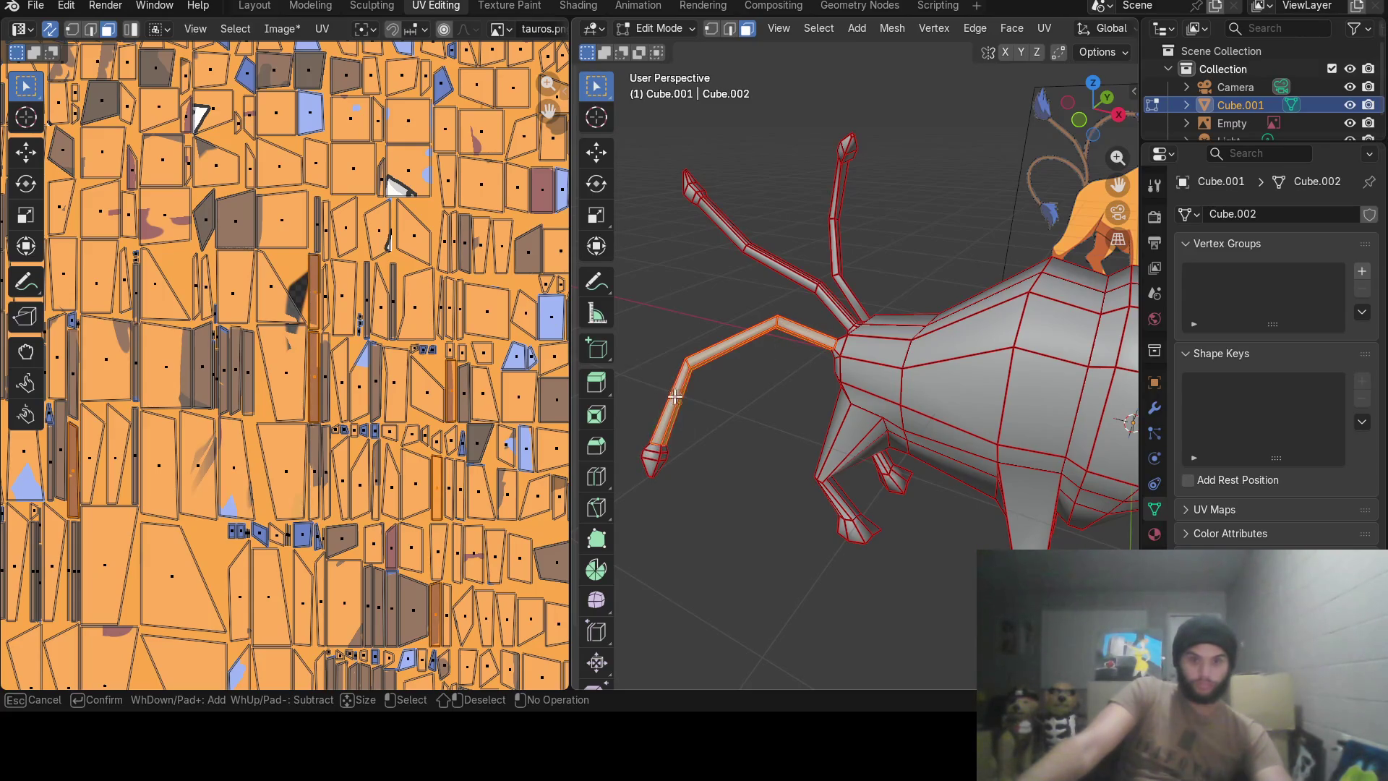
middle_drag(672, 412, 674, 414)
drag(752, 397, 651, 401)
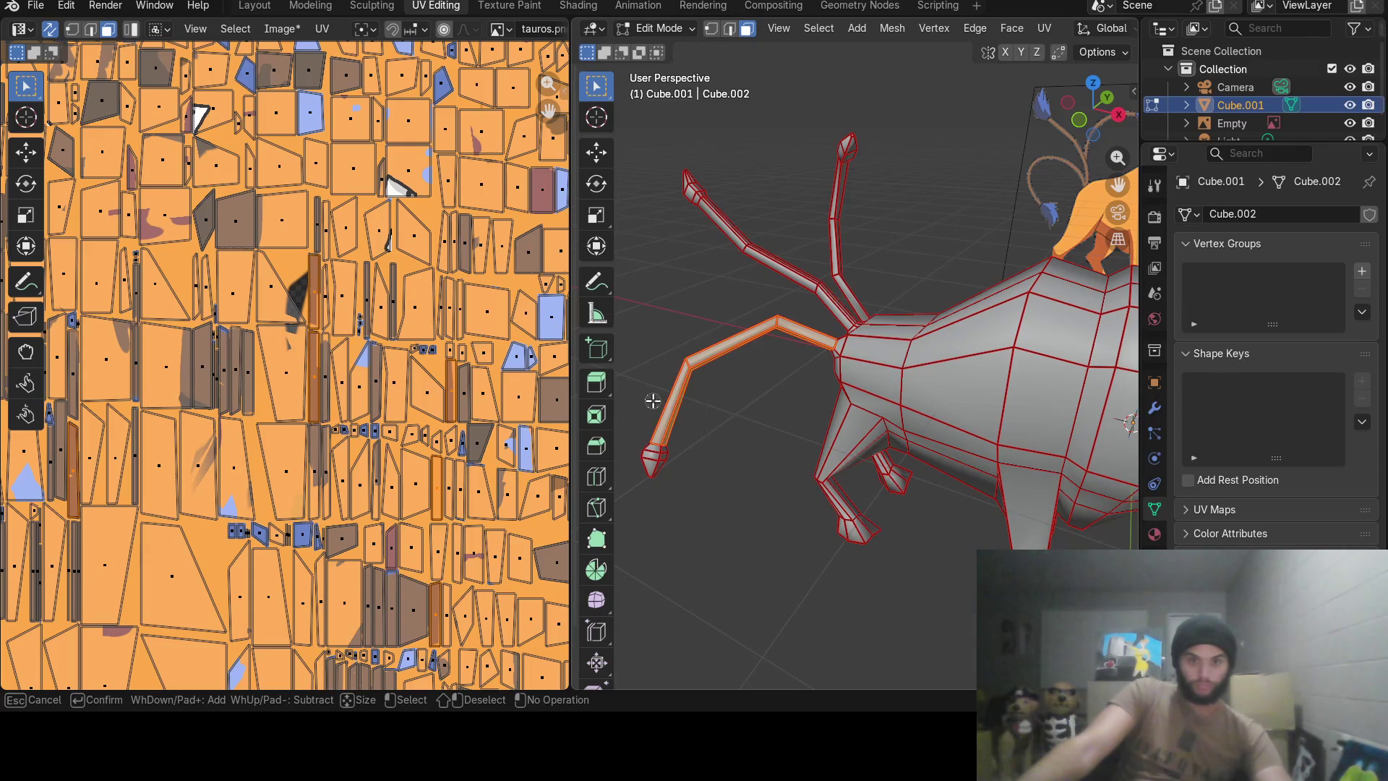
right_click(704, 464)
Add the upper tail segment's faces to the selection and return to texture painting.
middle_drag(682, 507, 960, 375)
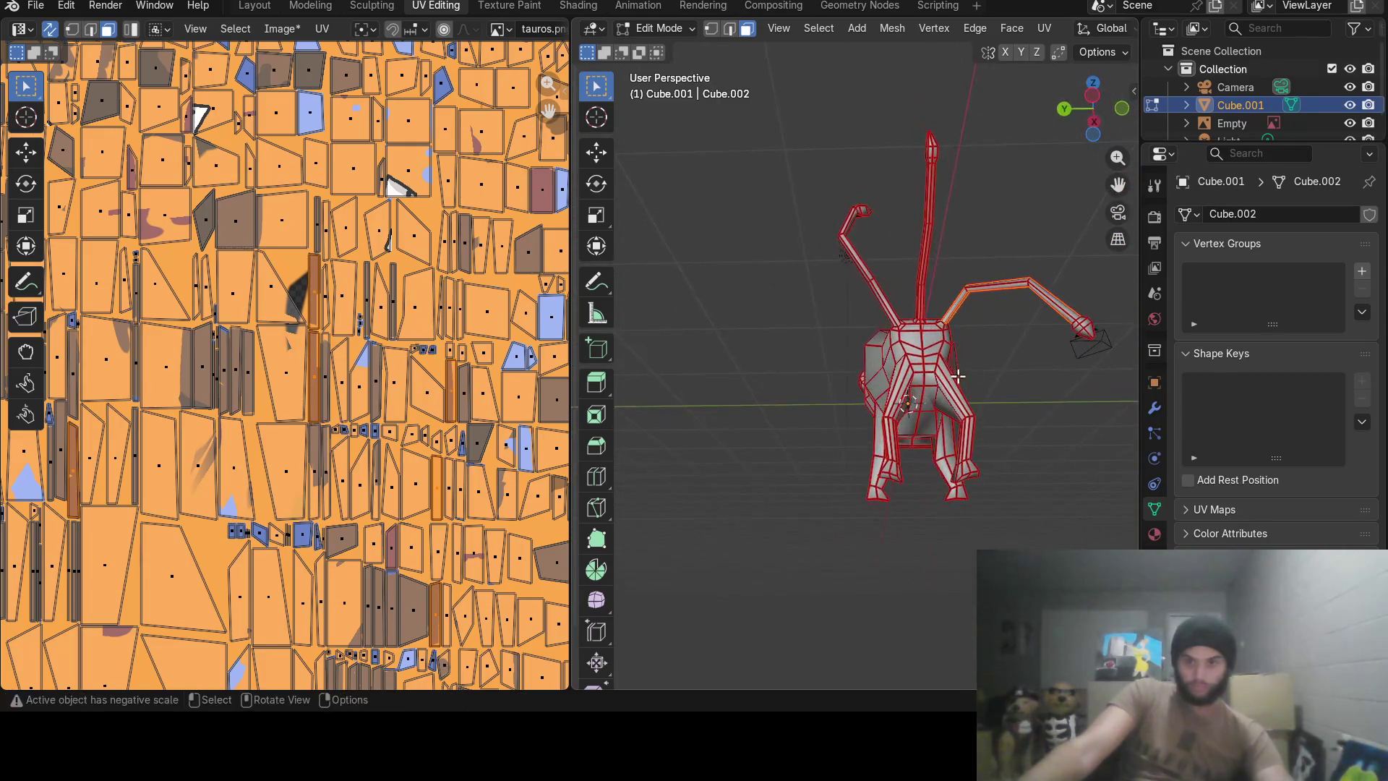
key(c)
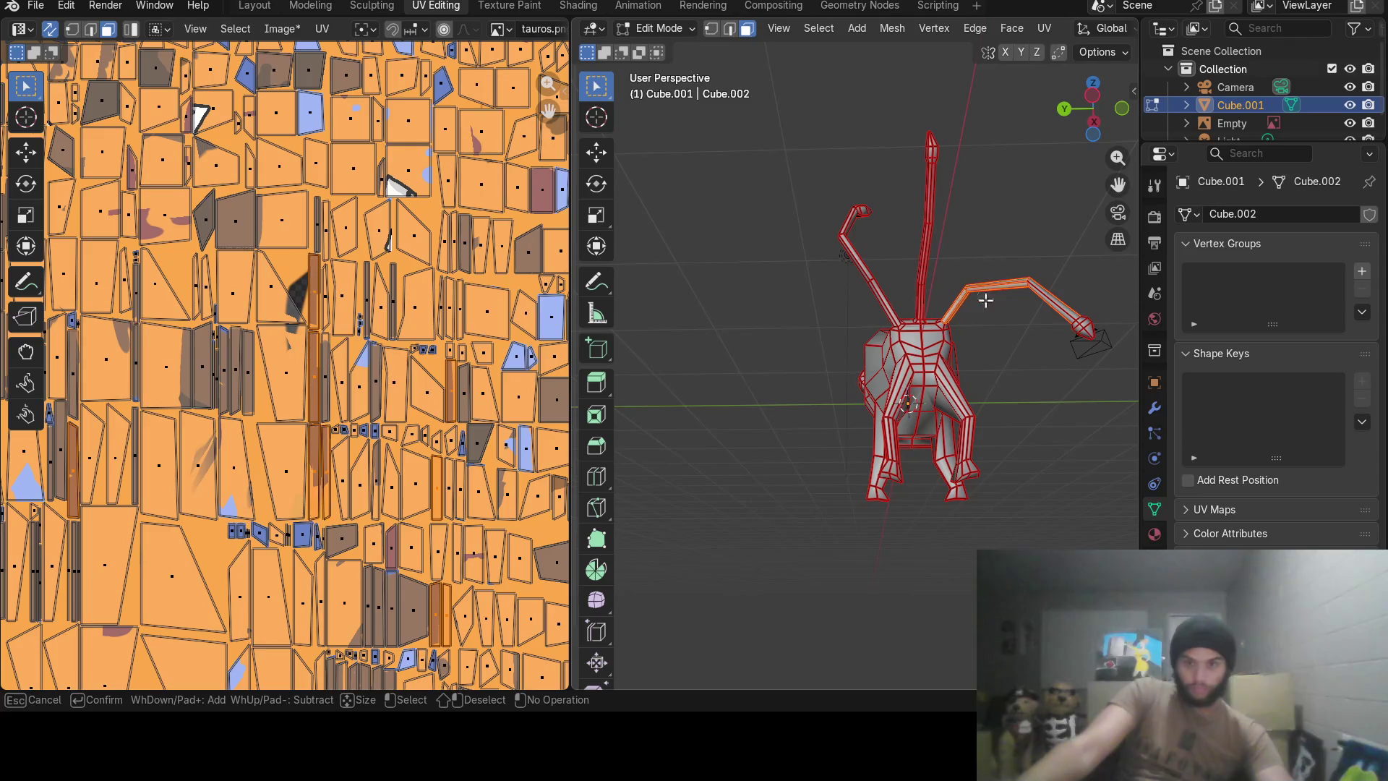
drag(985, 301, 1028, 268)
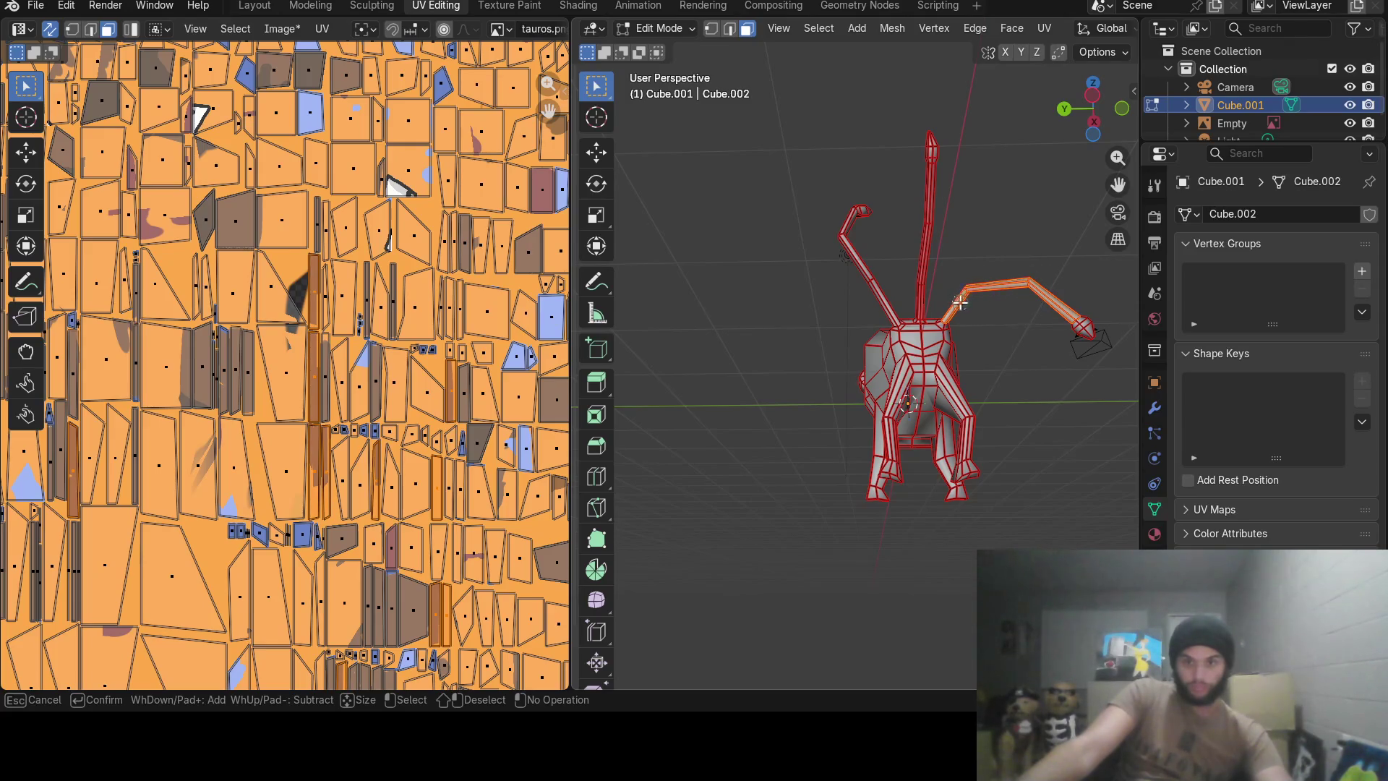
middle_drag(996, 269, 937, 283)
drag(981, 256, 958, 278)
right_click(992, 272)
middle_drag(999, 256, 778, 319)
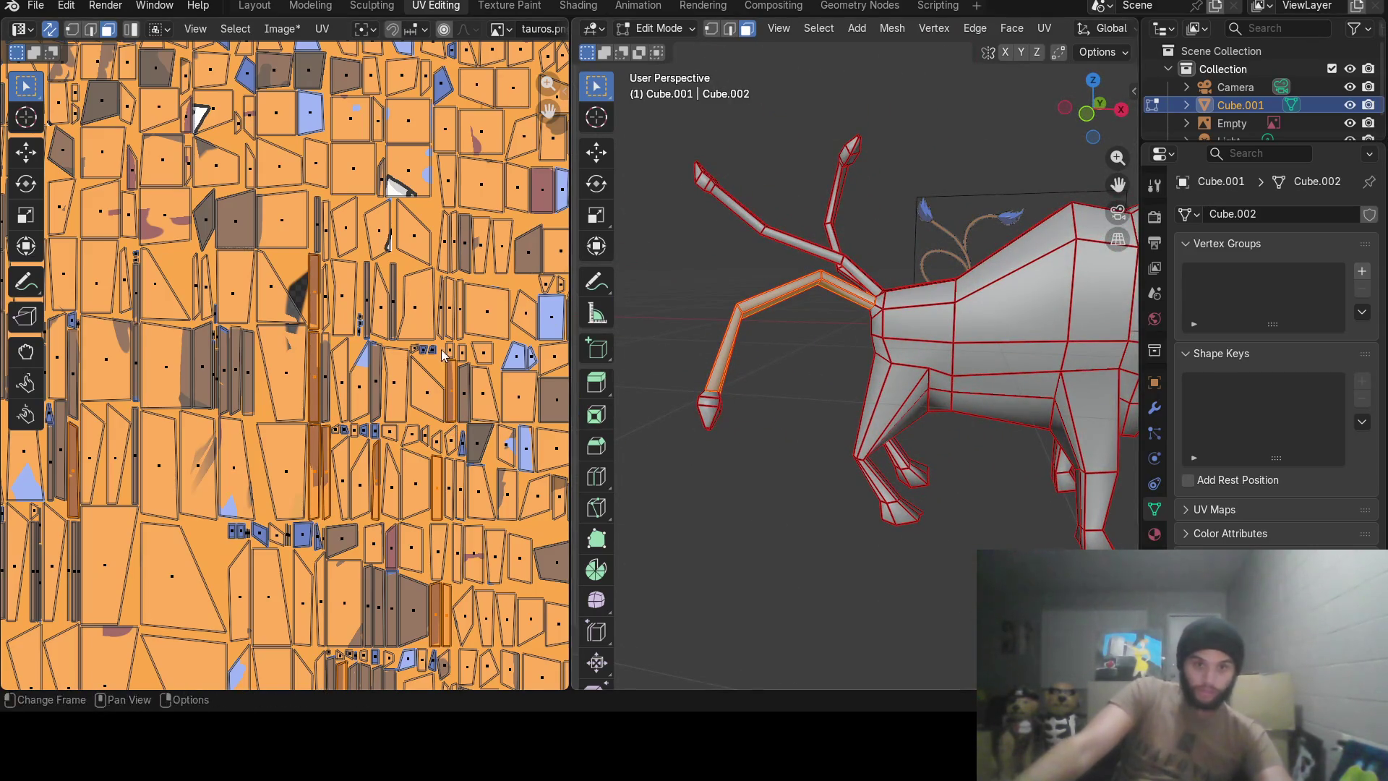
scroll(441, 356, down, 2)
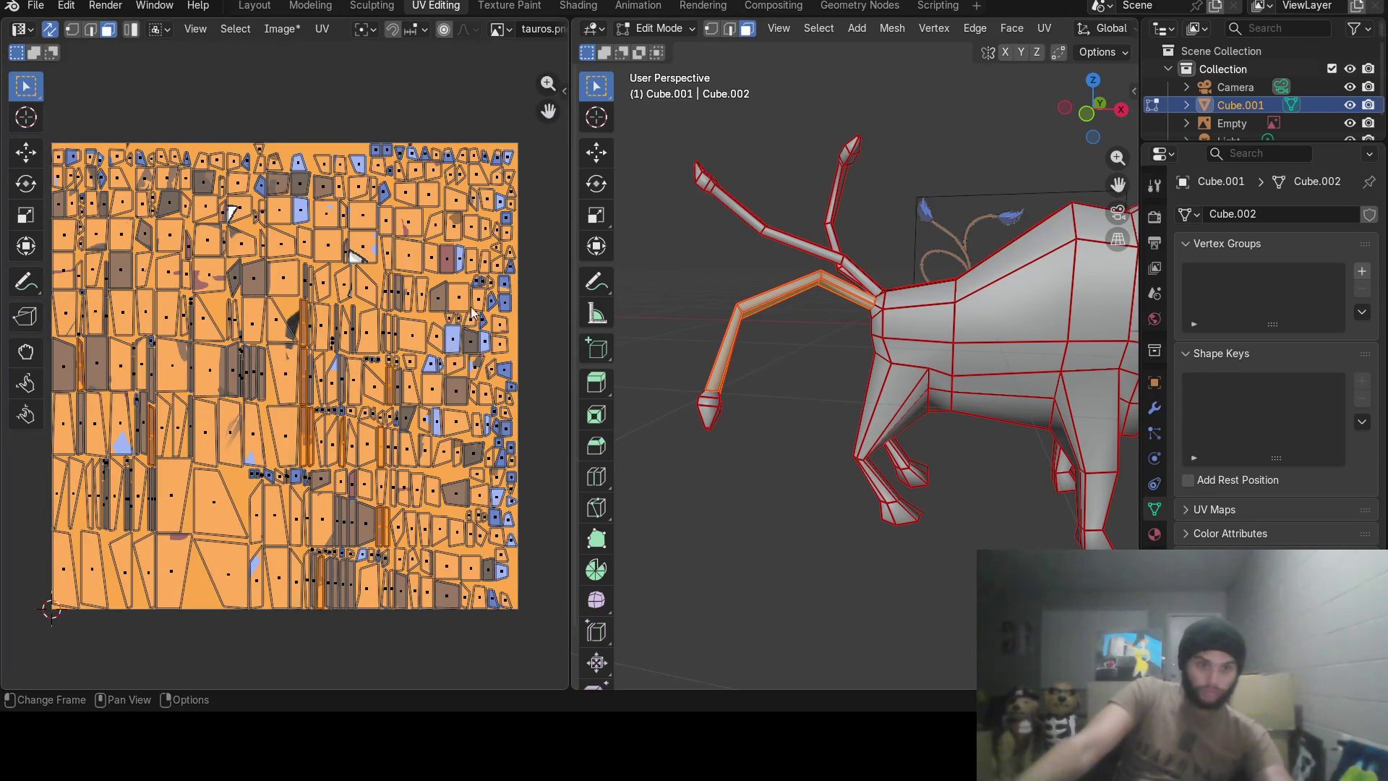
click(509, 6)
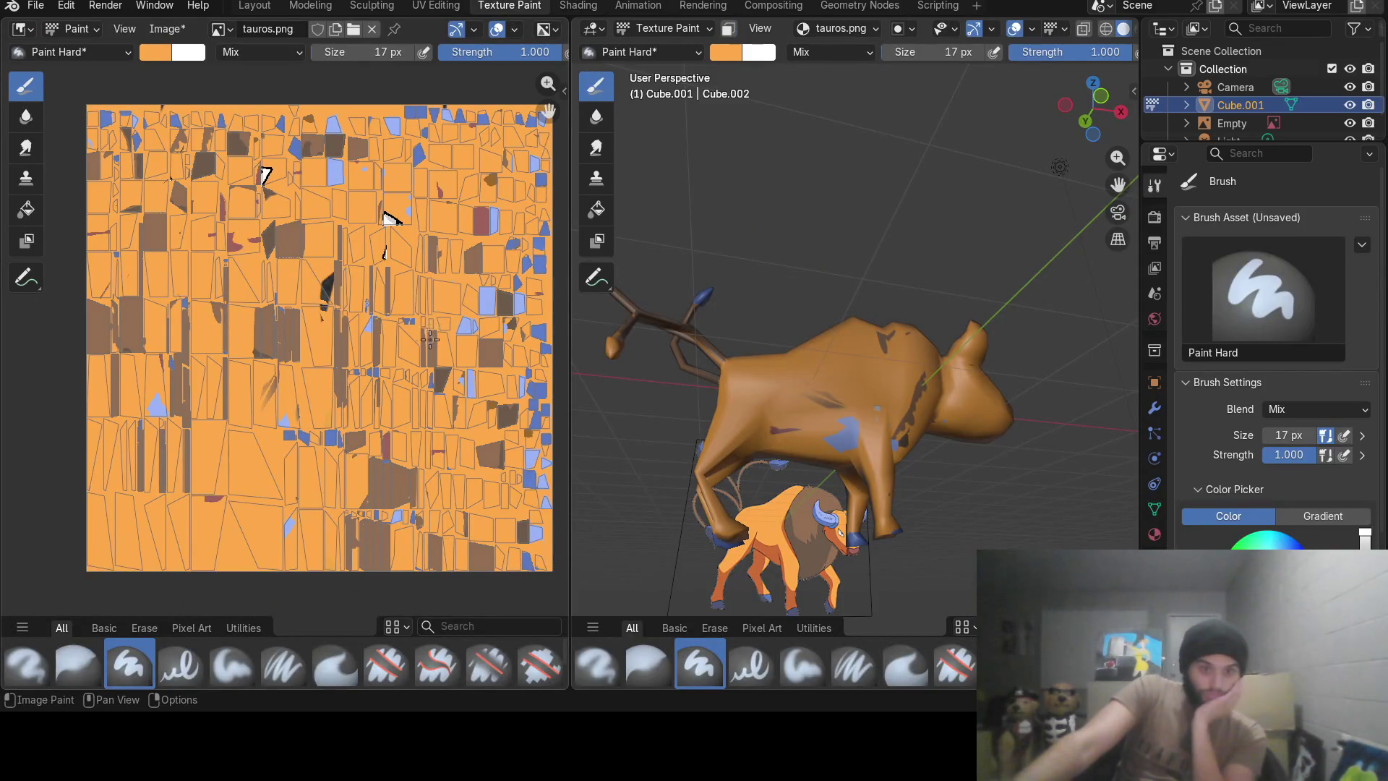
scroll(317, 348, up, 2)
scroll(318, 349, up, 1)
scroll(417, 346, up, 2)
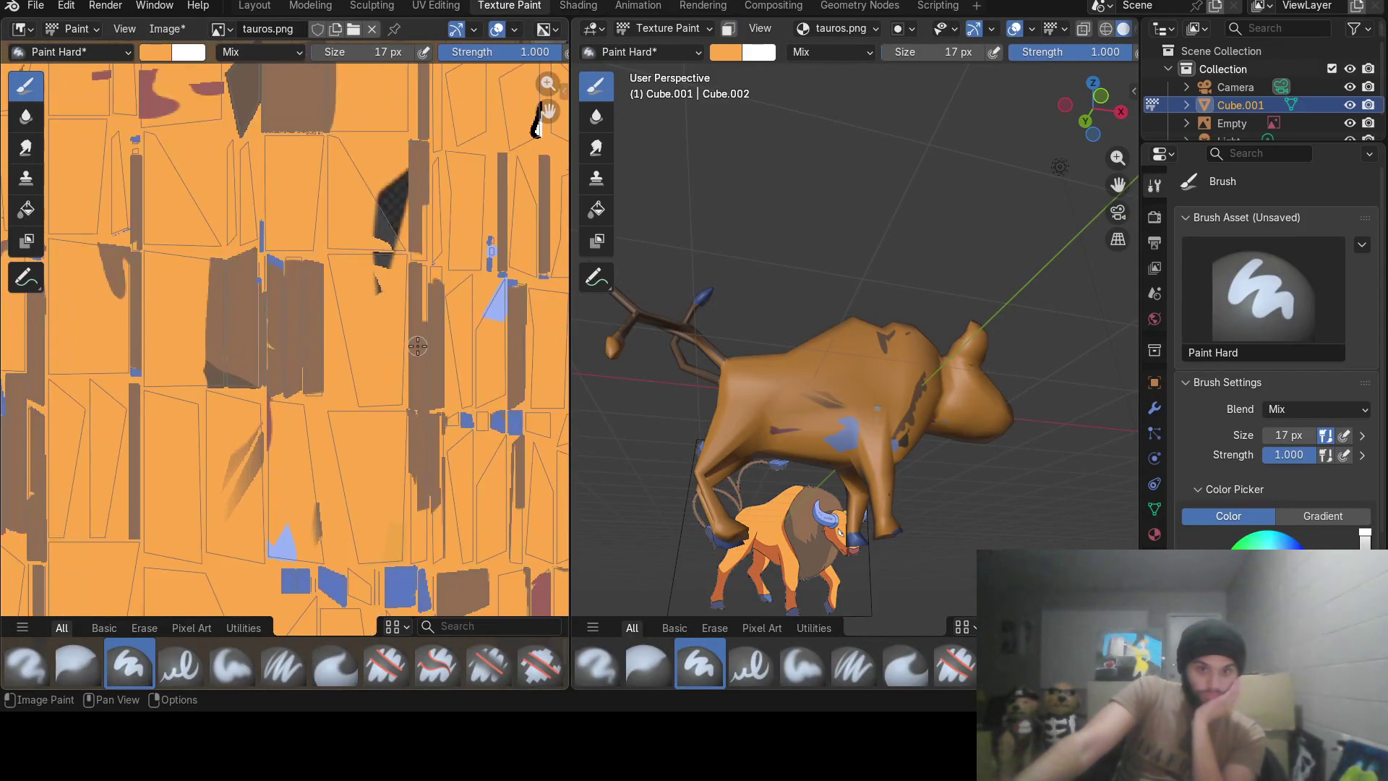
scroll(435, 343, up, 2)
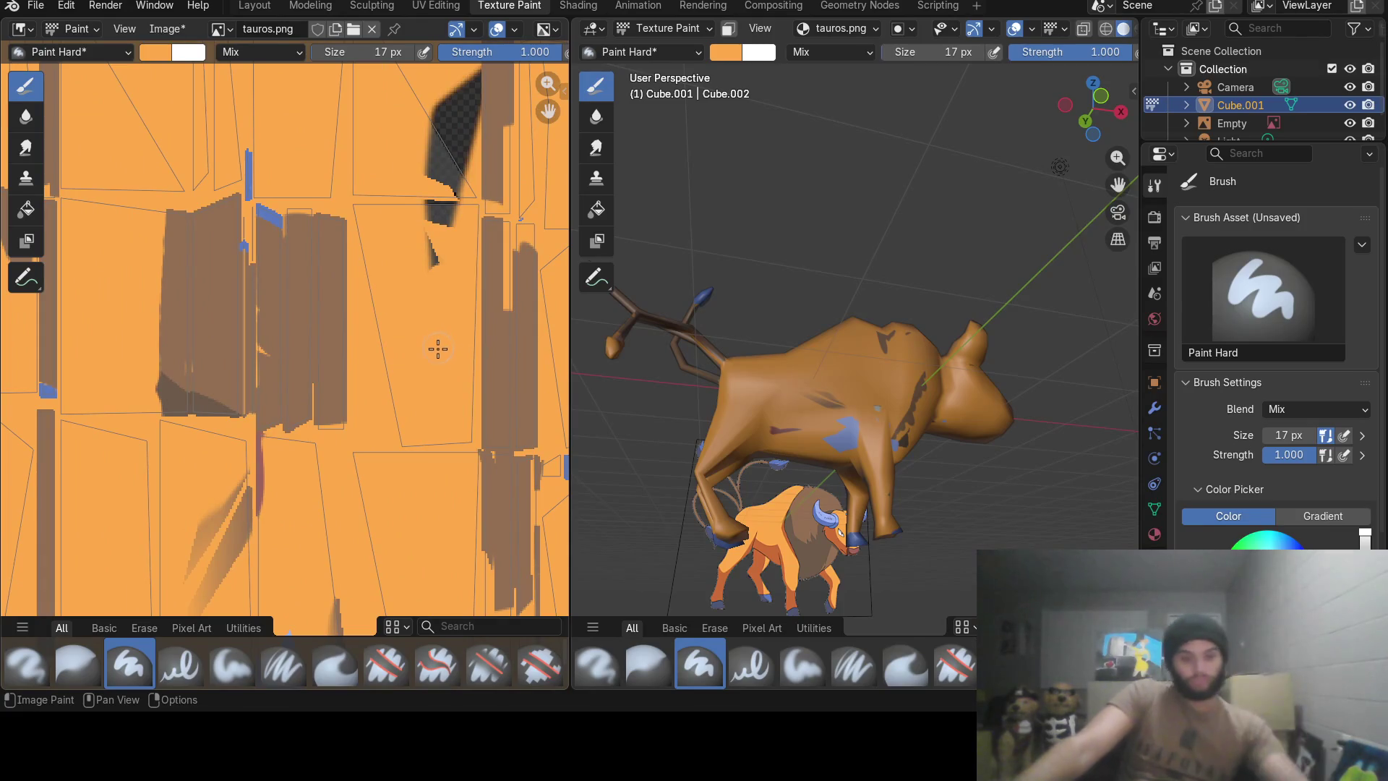
Sample brown from the reference and extend the brown patch along its column on the texture.
middle_drag(434, 347, 313, 376)
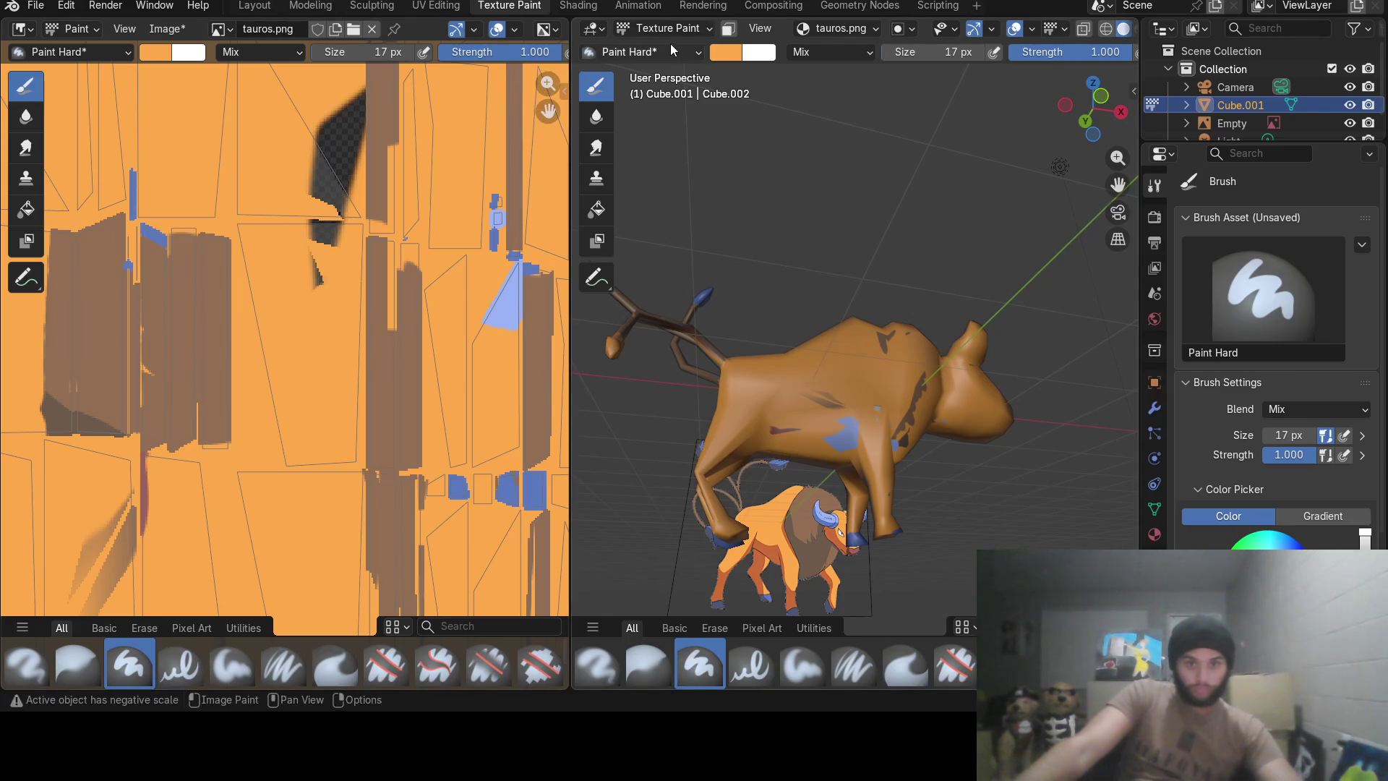
click(741, 52)
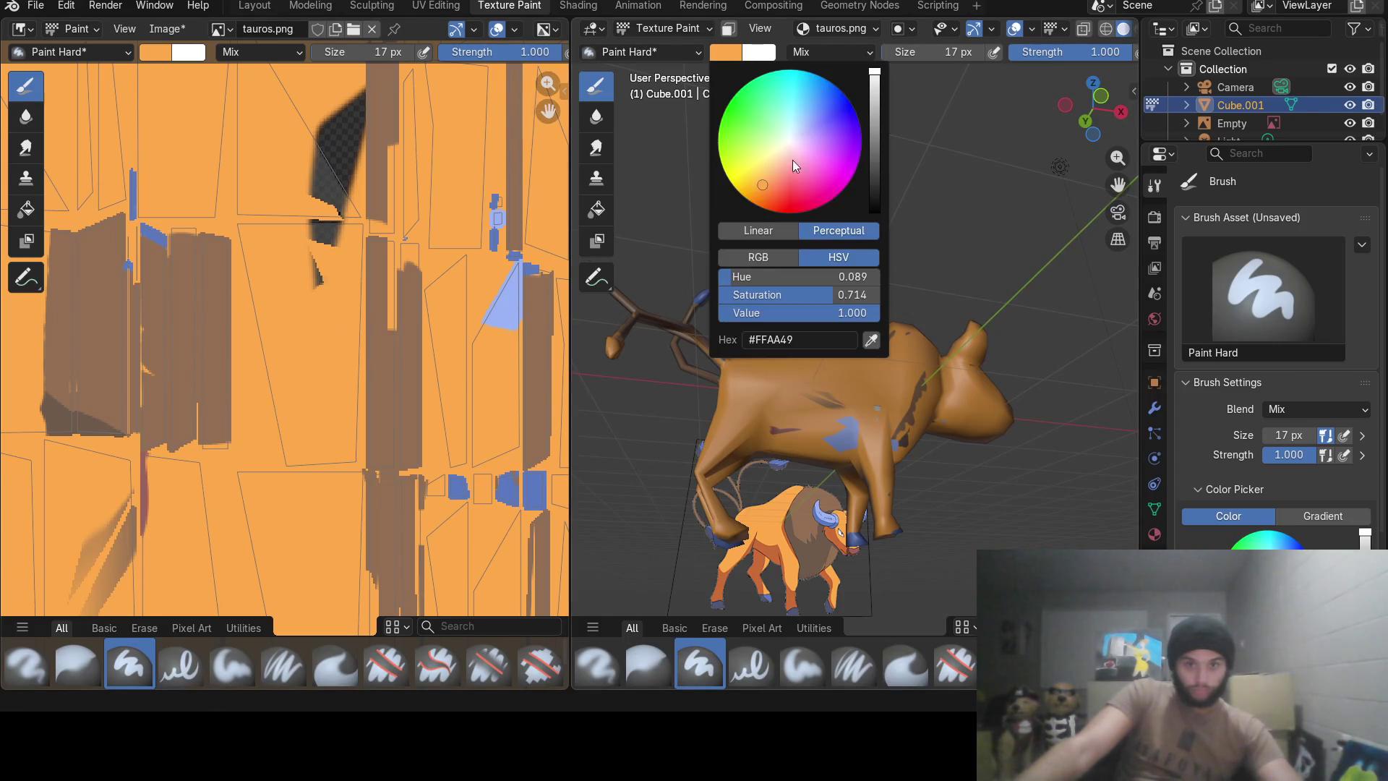
click(871, 340)
click(812, 501)
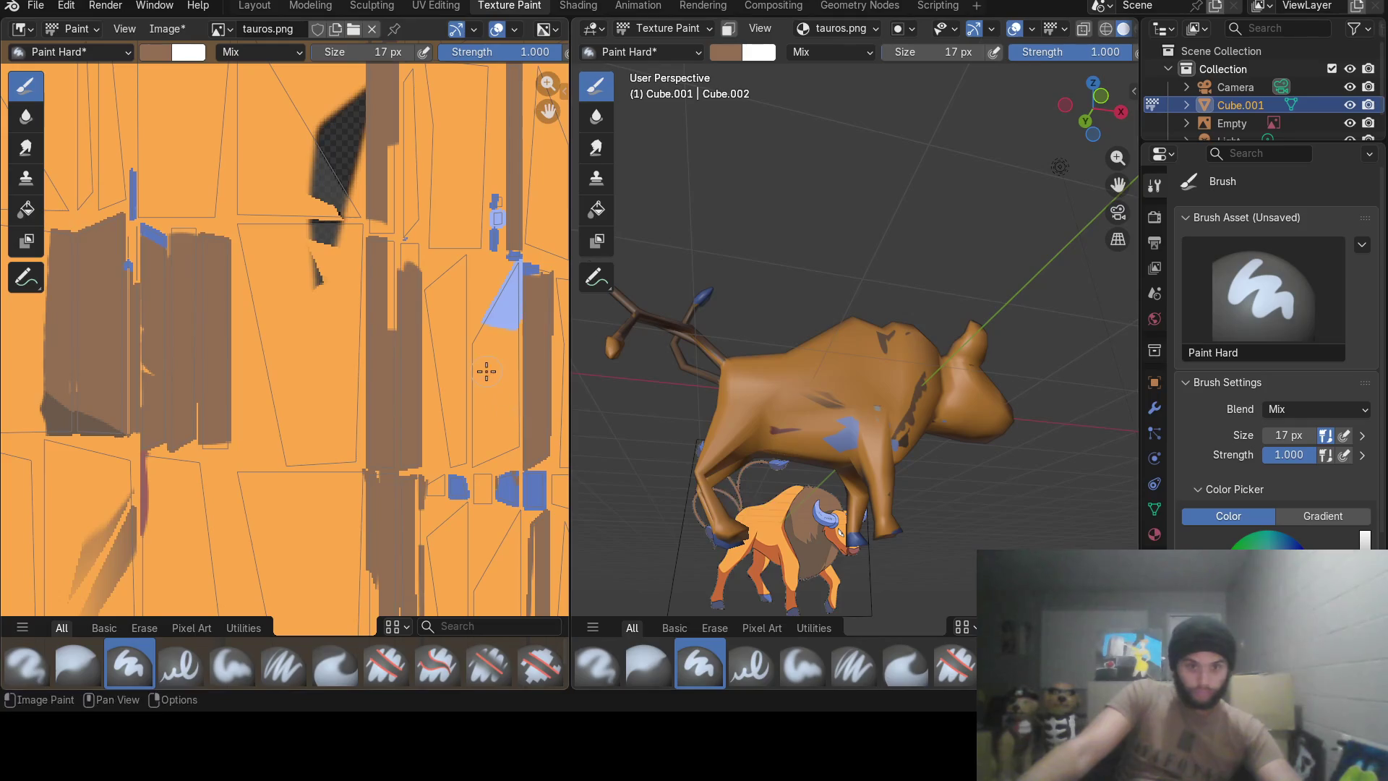
click(409, 259)
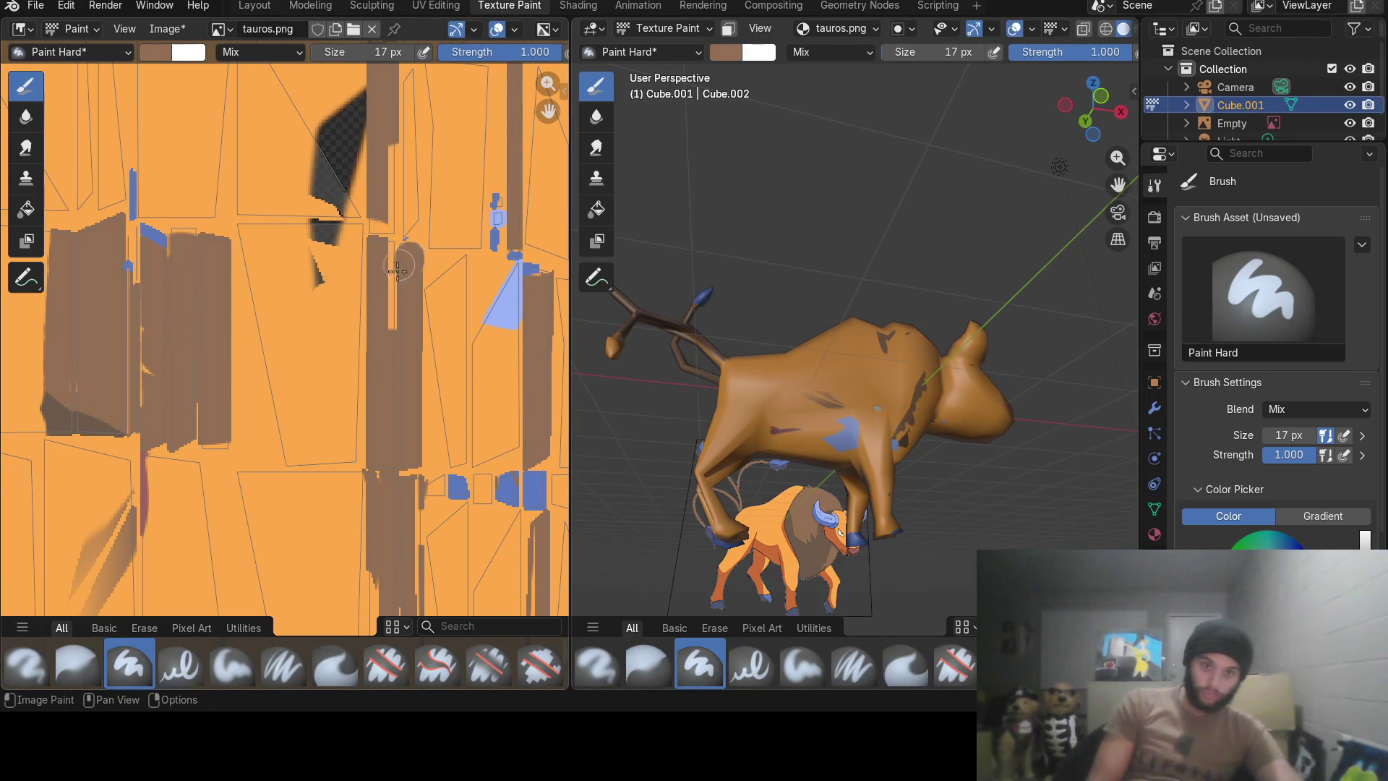
drag(386, 310, 386, 255)
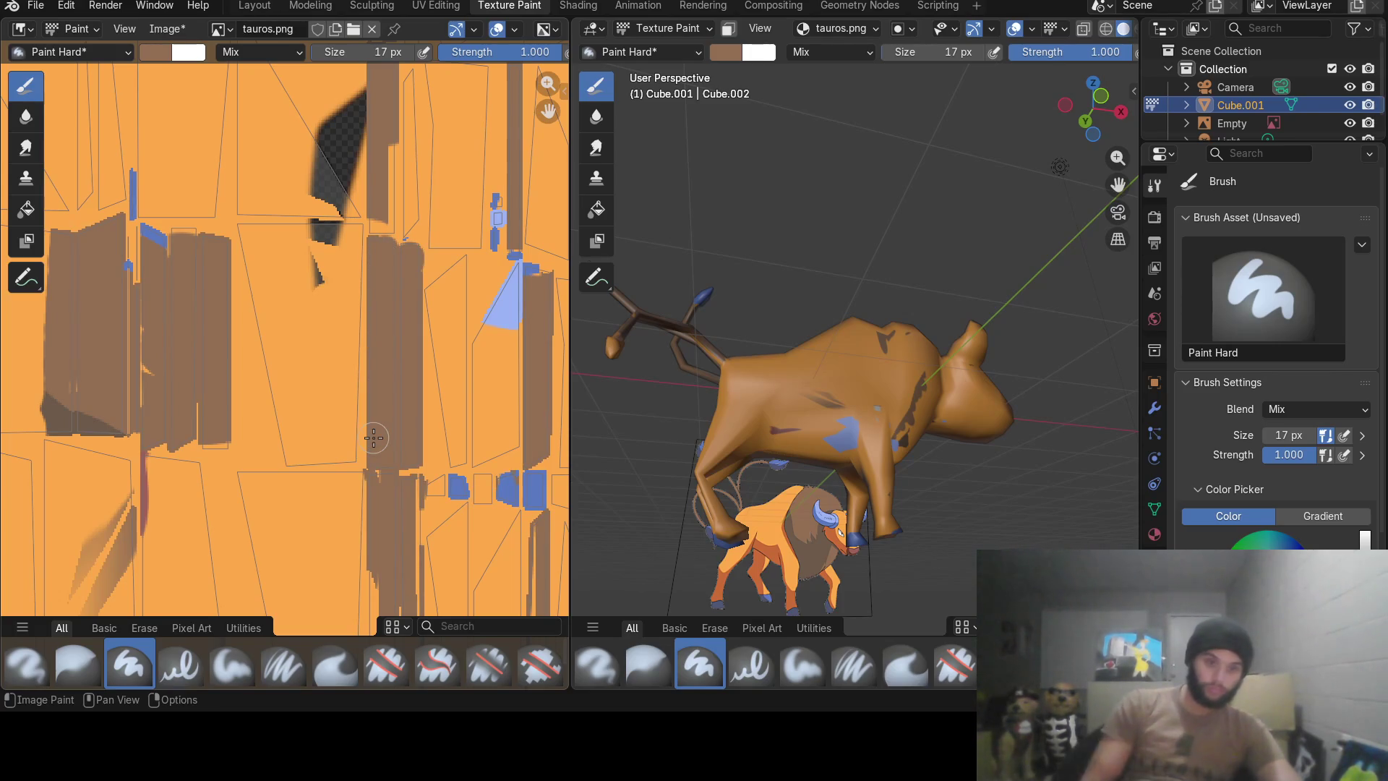
drag(215, 450, 194, 310)
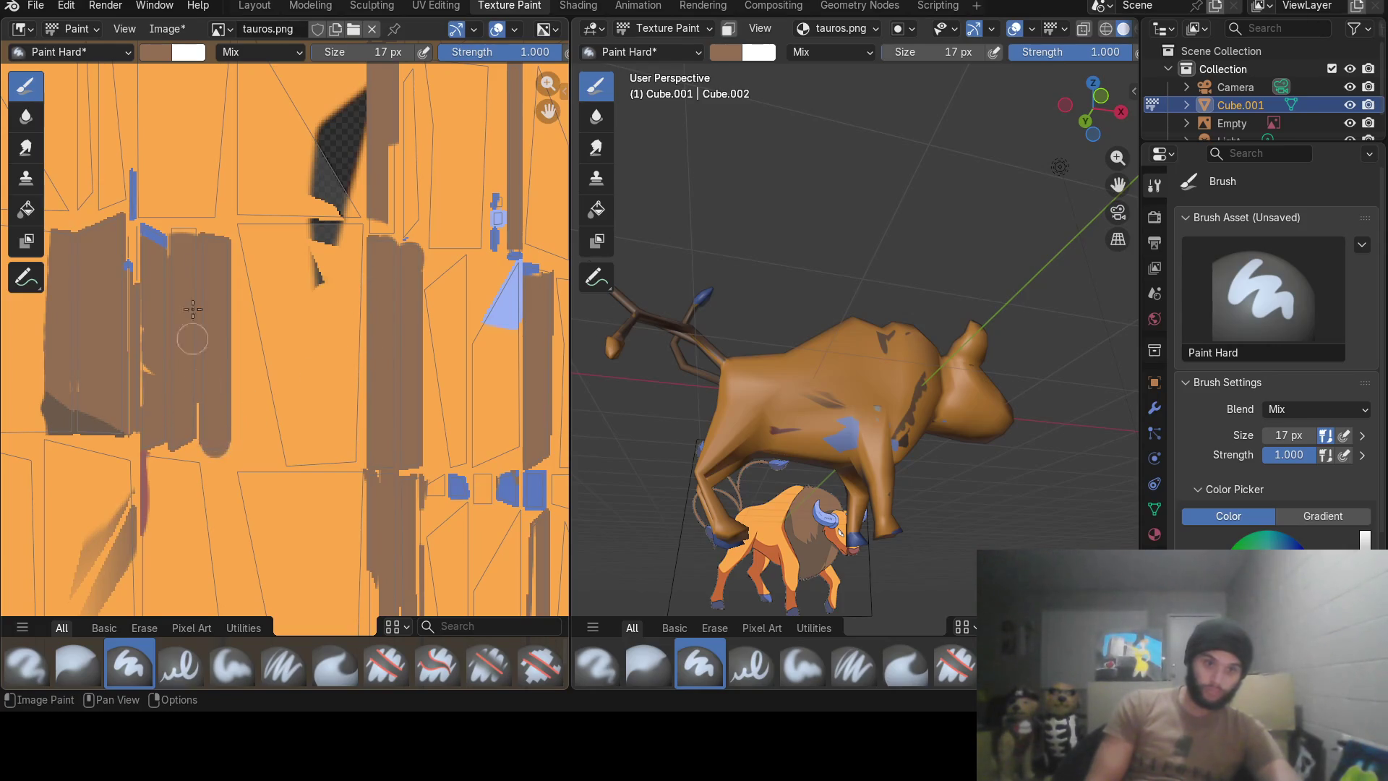
drag(183, 239, 179, 224)
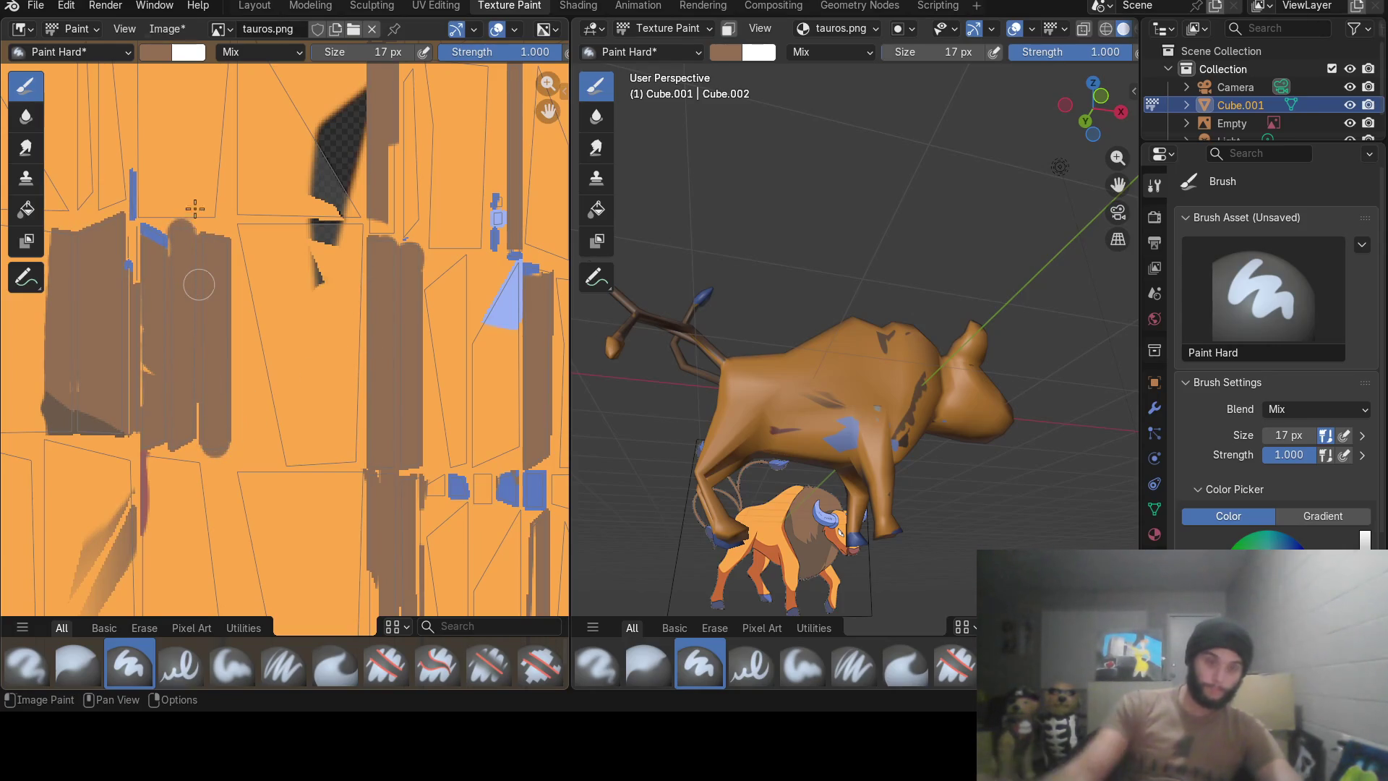
scroll(248, 263, down, 1)
scroll(255, 264, down, 1)
scroll(272, 265, down, 2)
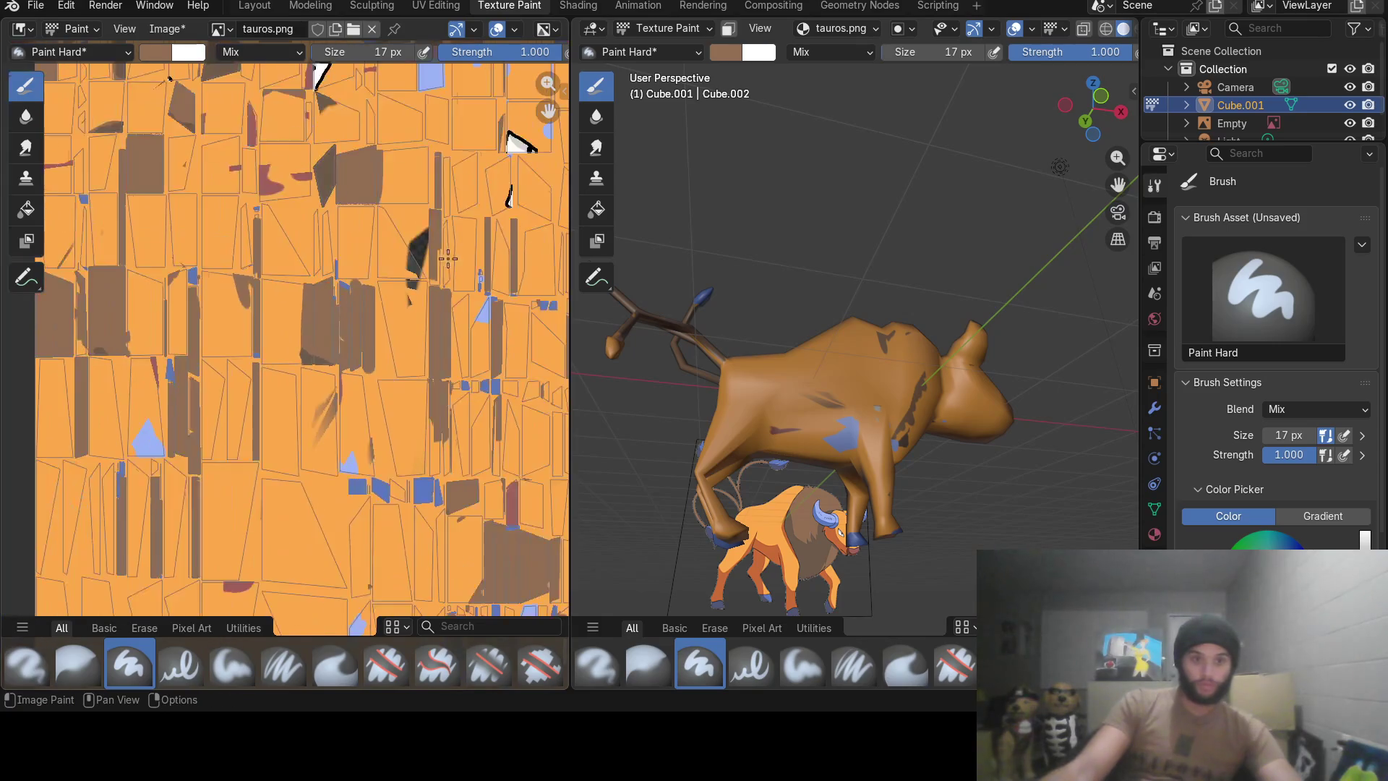
scroll(275, 264, down, 2)
scroll(335, 285, up, 1)
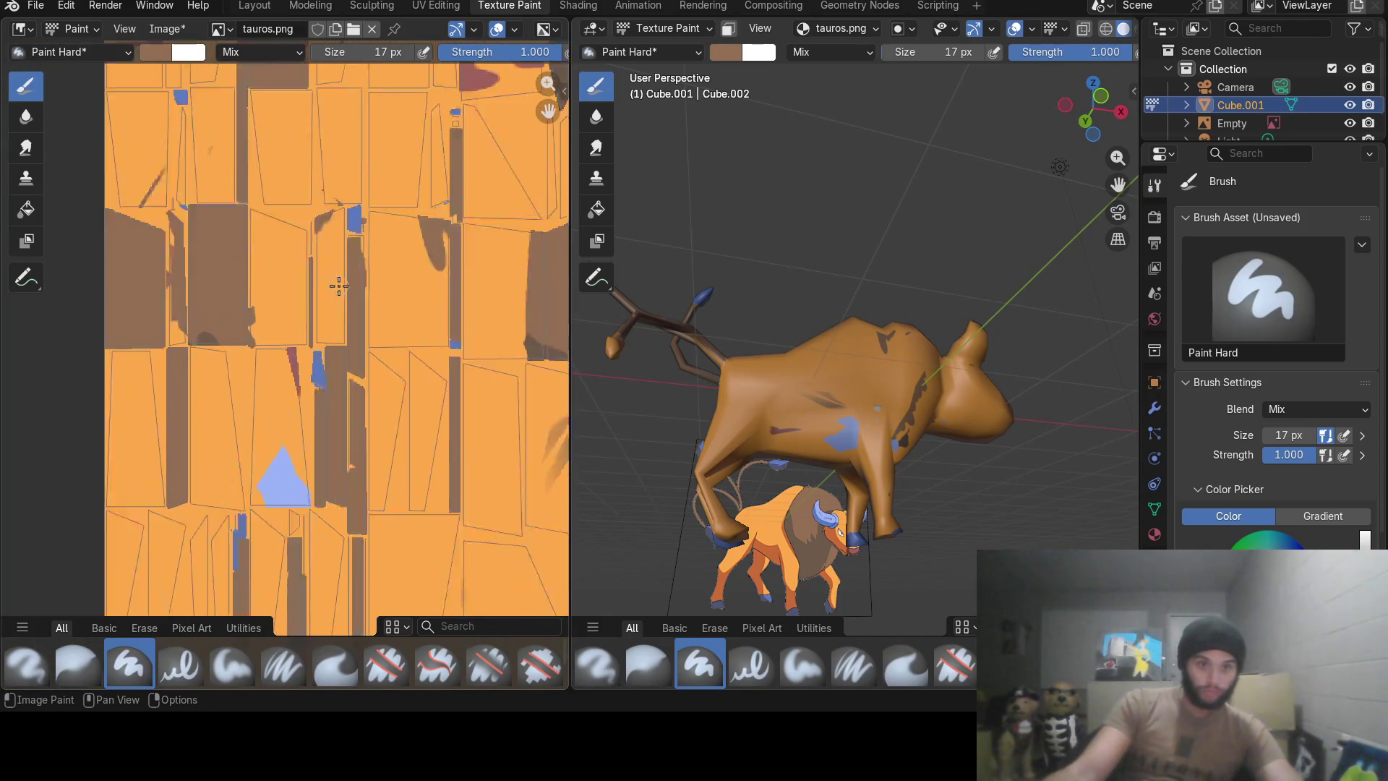
scroll(340, 286, up, 2)
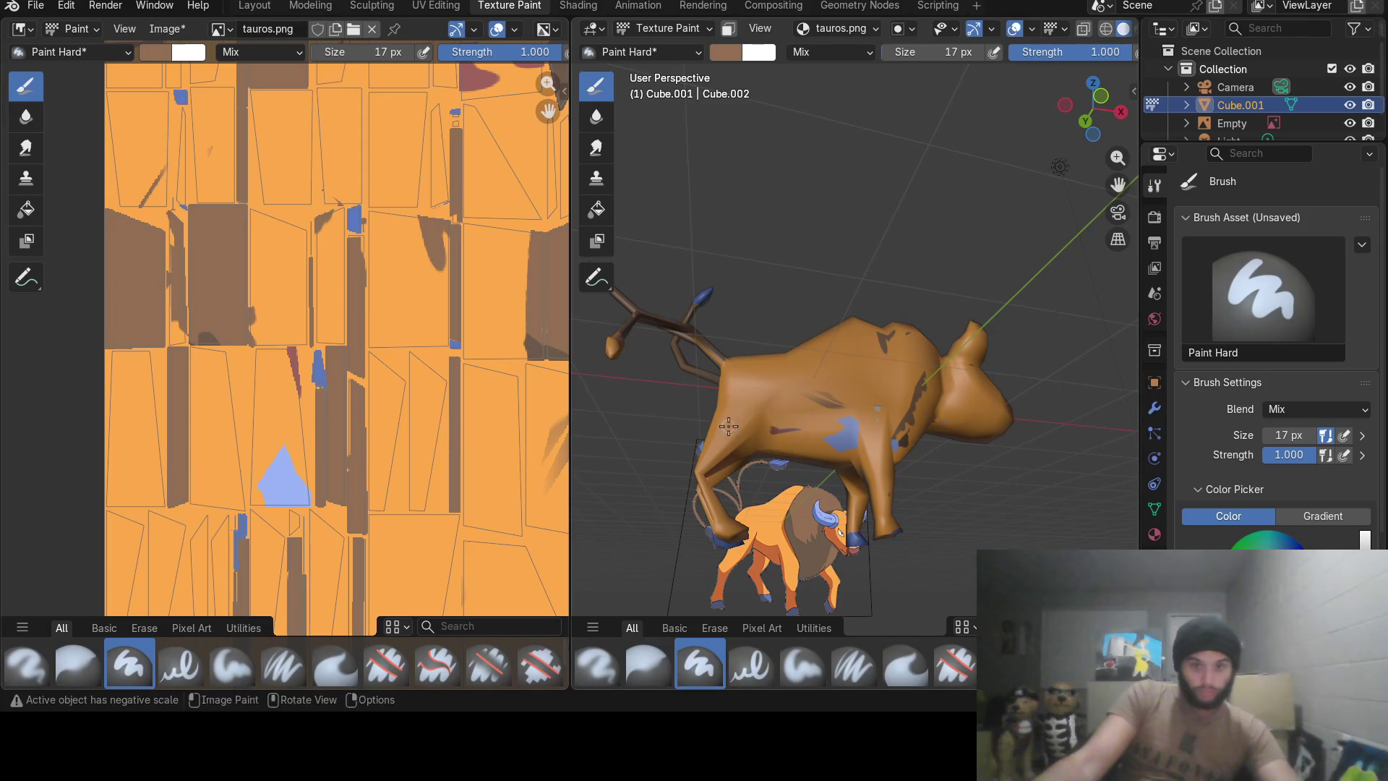
Check the tail's UV islands in the UV editing layout.
middle_drag(732, 388, 731, 378)
scroll(321, 438, down, 2)
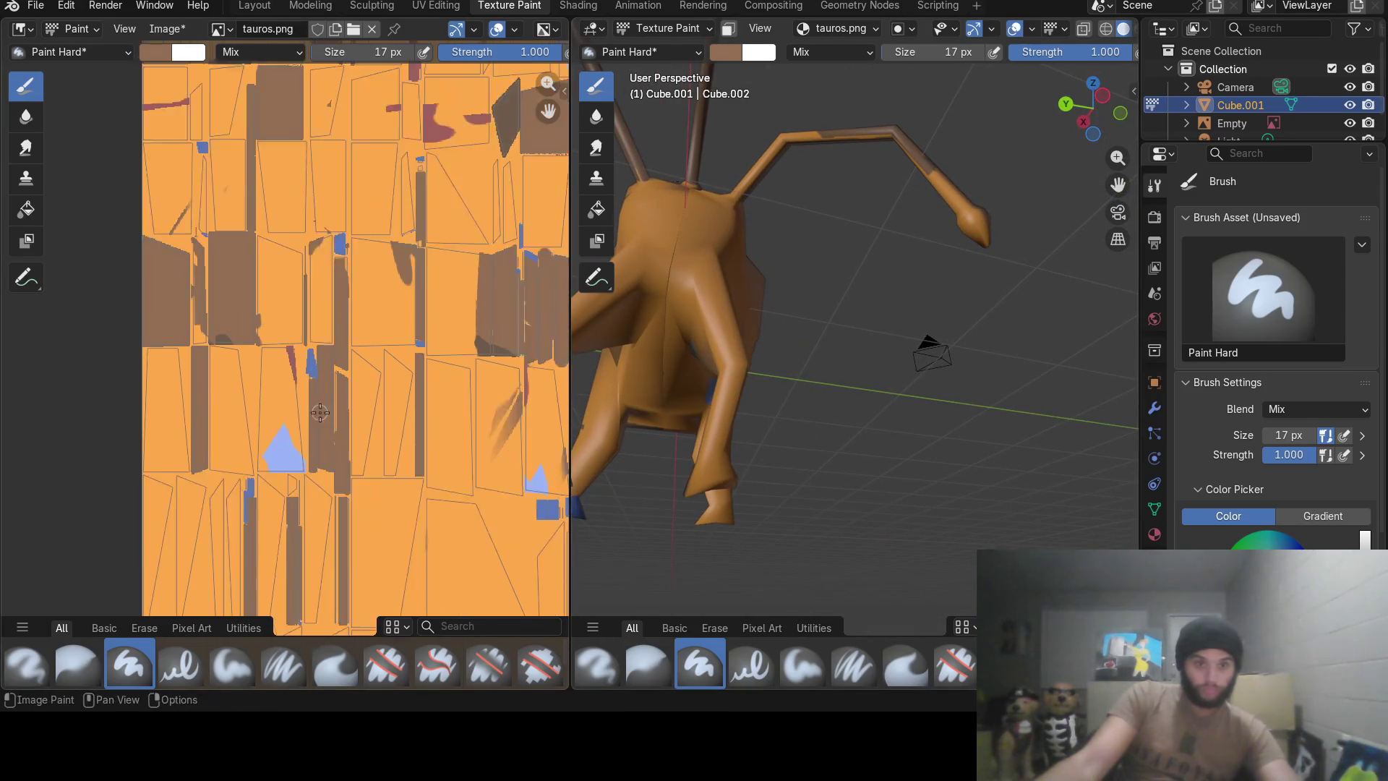
mouse_move(320, 438)
middle_down()
mouse_move(320, 413)
mouse_move(194, 265)
middle_up()
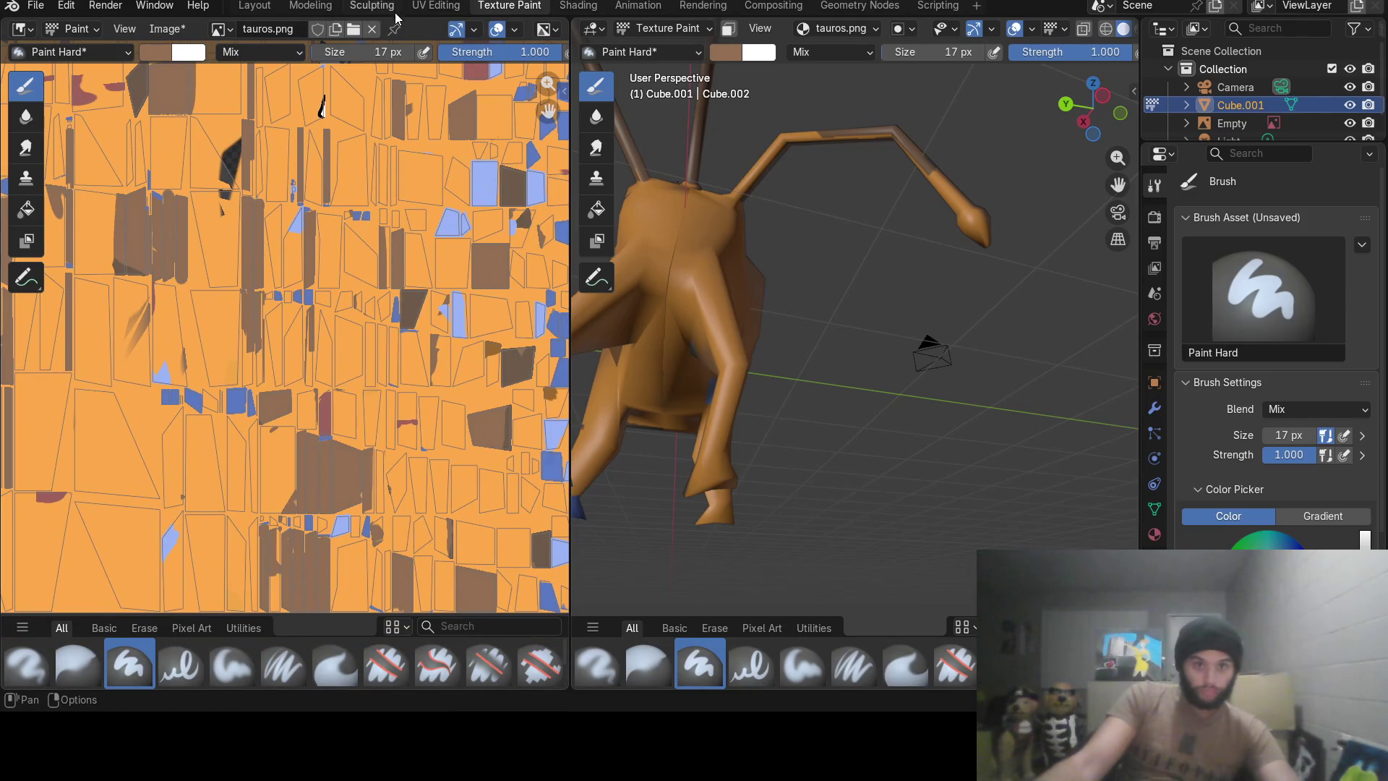
click(432, 7)
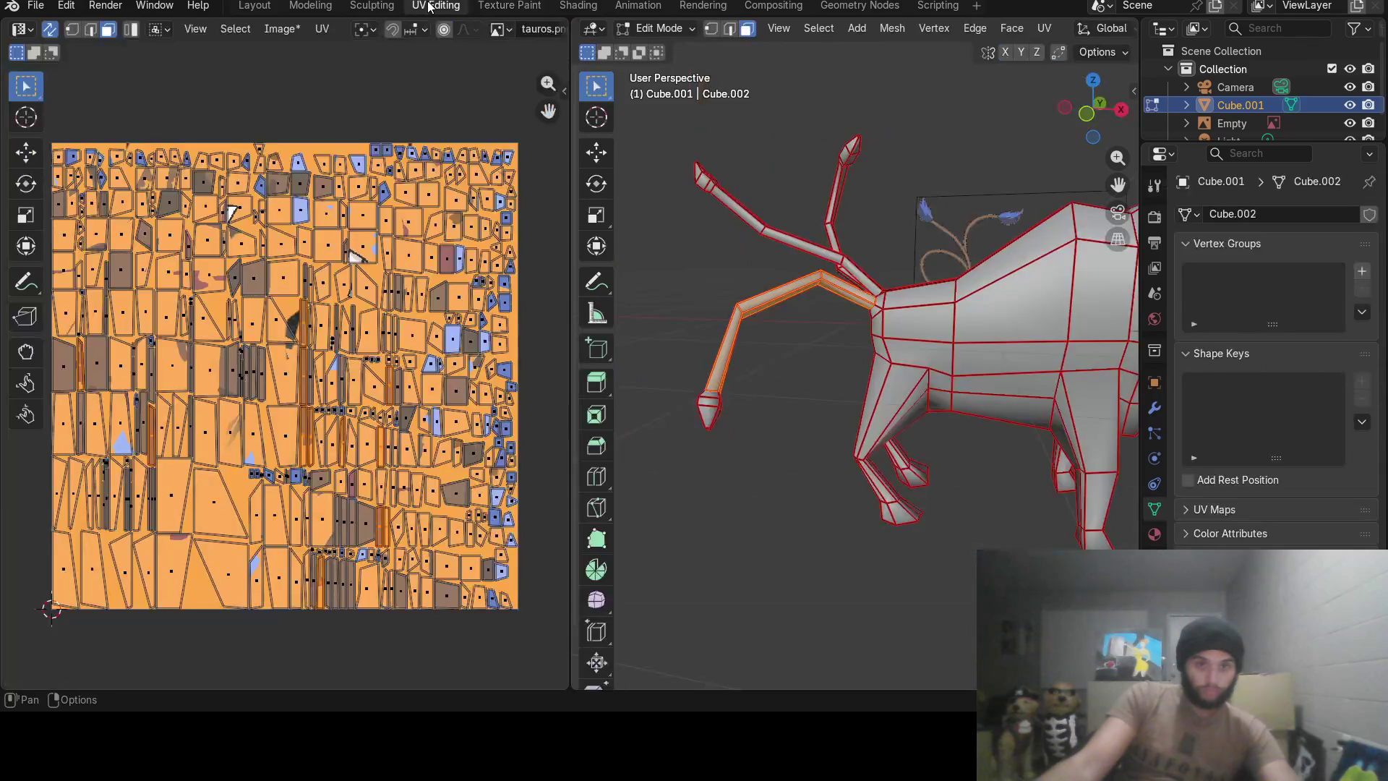
Paint brown along a vertical strip of the texture, undo once and fill the lighter gap.
click(530, 10)
middle_drag(365, 179, 523, 325)
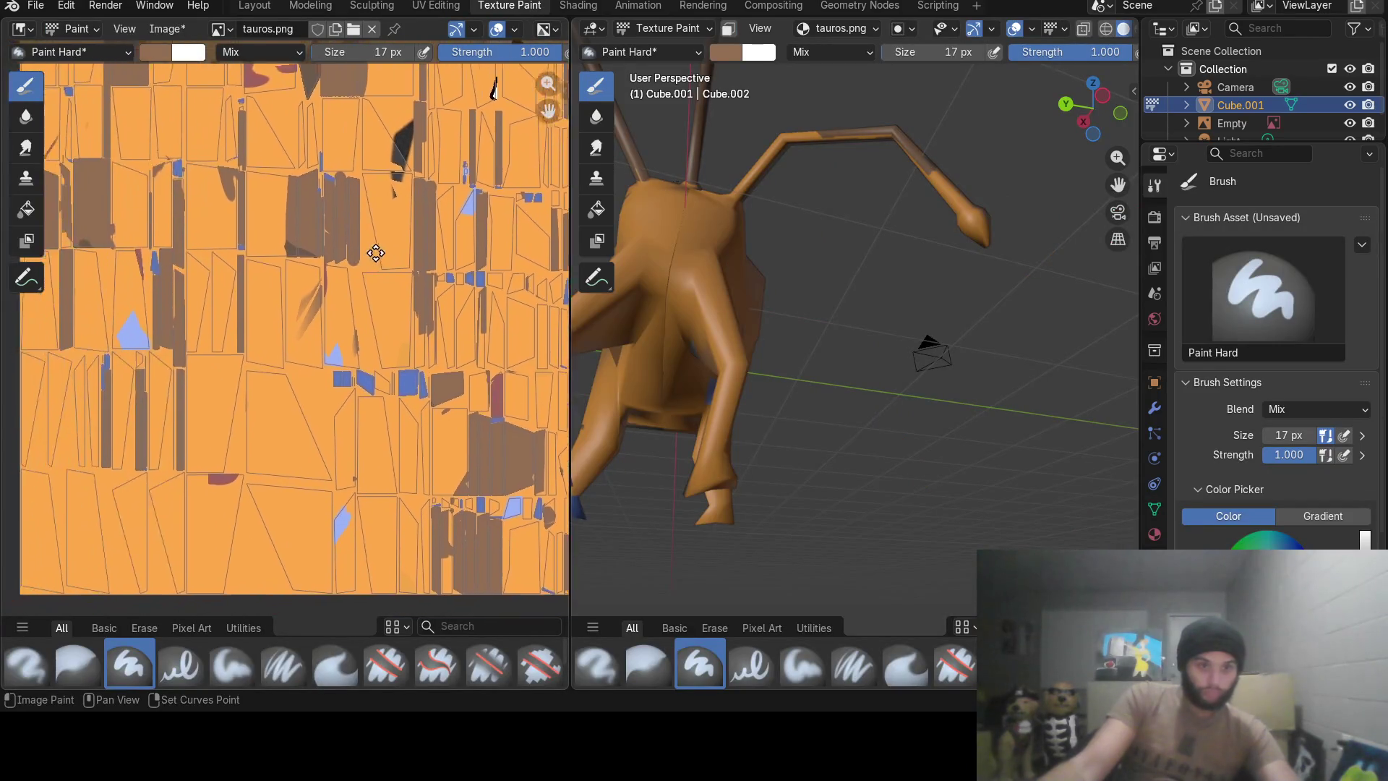
scroll(181, 298, up, 2)
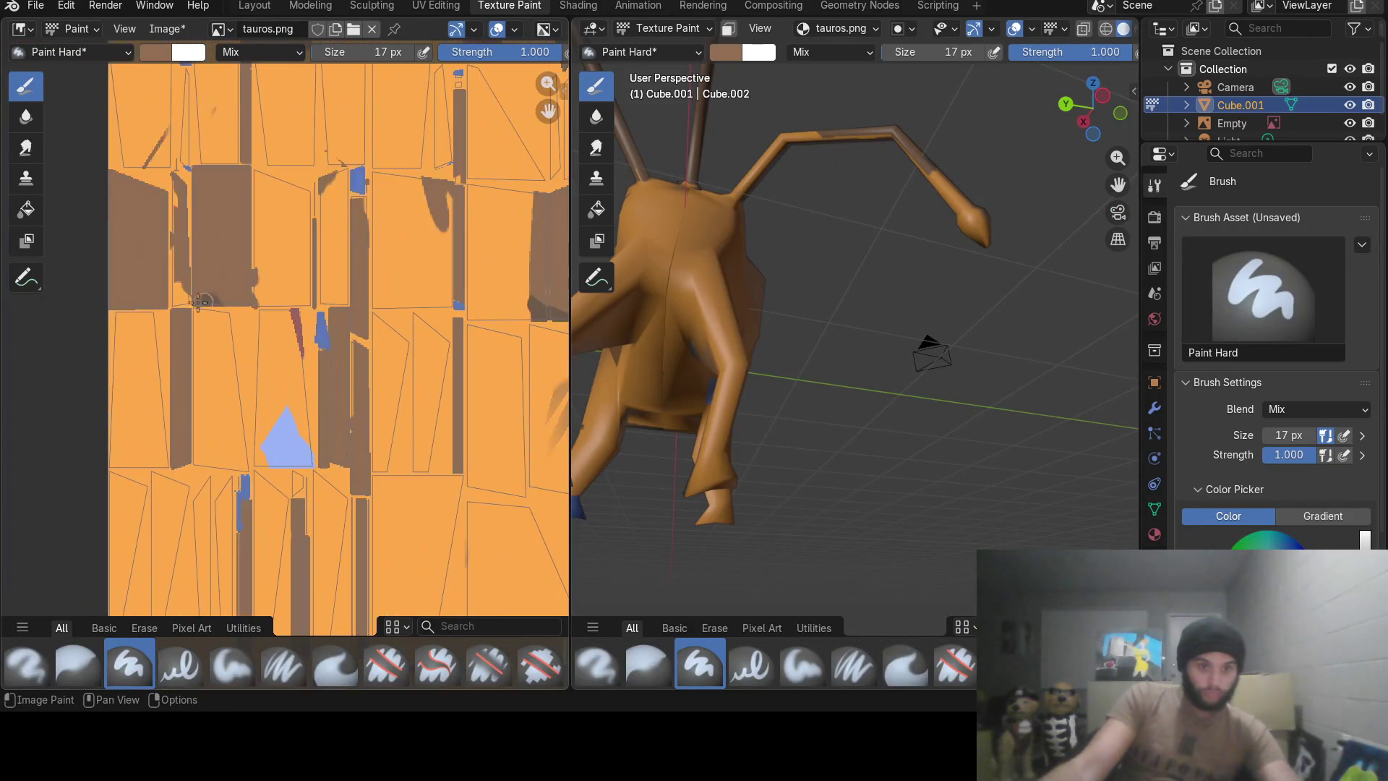
drag(180, 300, 177, 269)
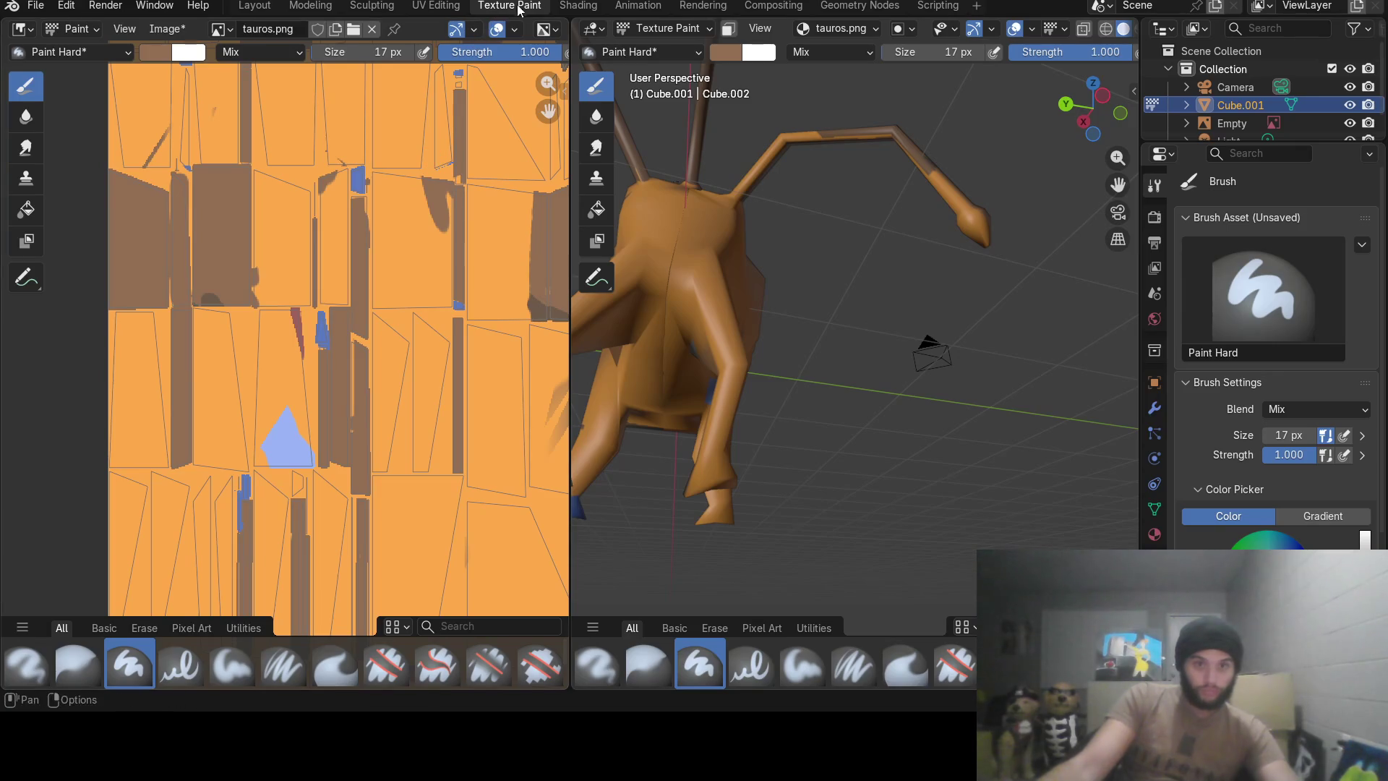
click(434, 5)
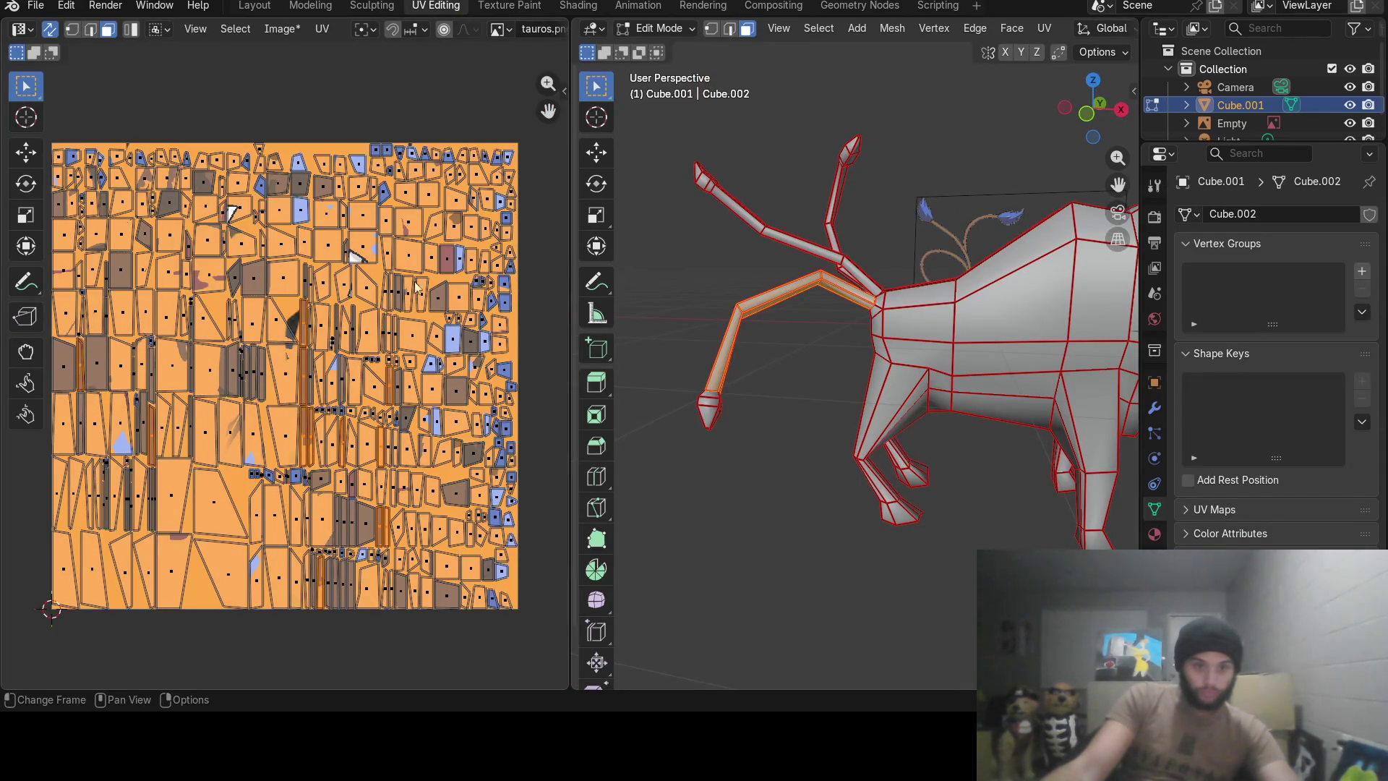
click(509, 5)
scroll(418, 109, down, 2)
scroll(469, 222, down, 2)
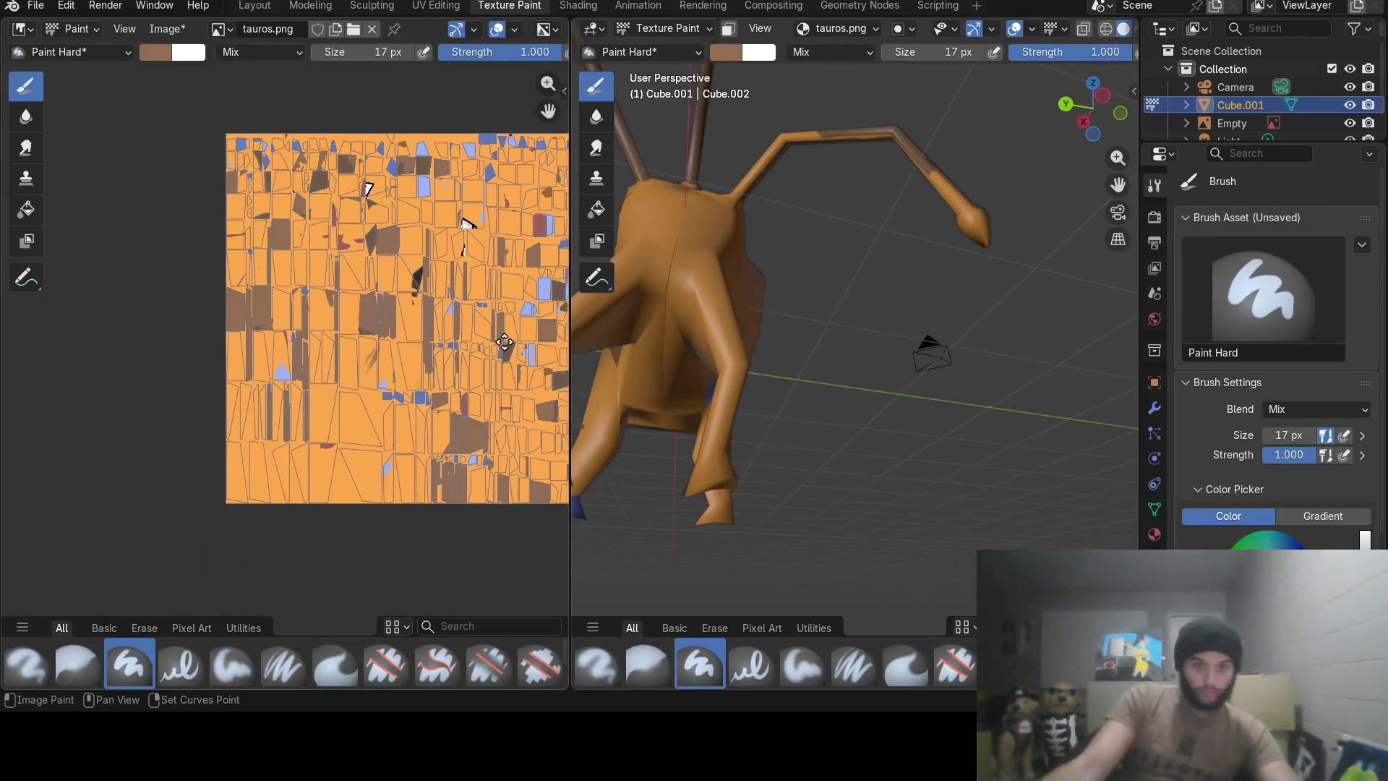
middle_drag(469, 223, 372, 216)
scroll(339, 352, up, 4)
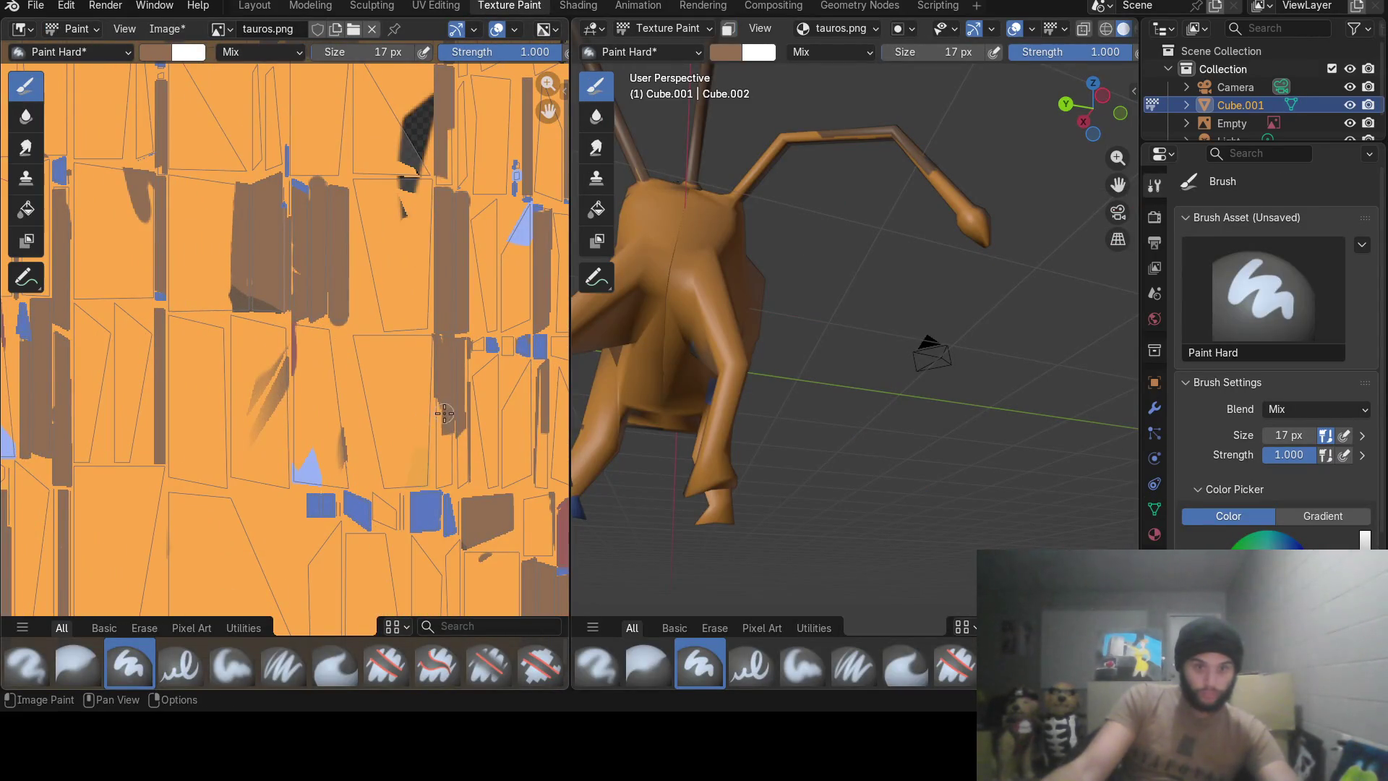
key(ctrl+z)
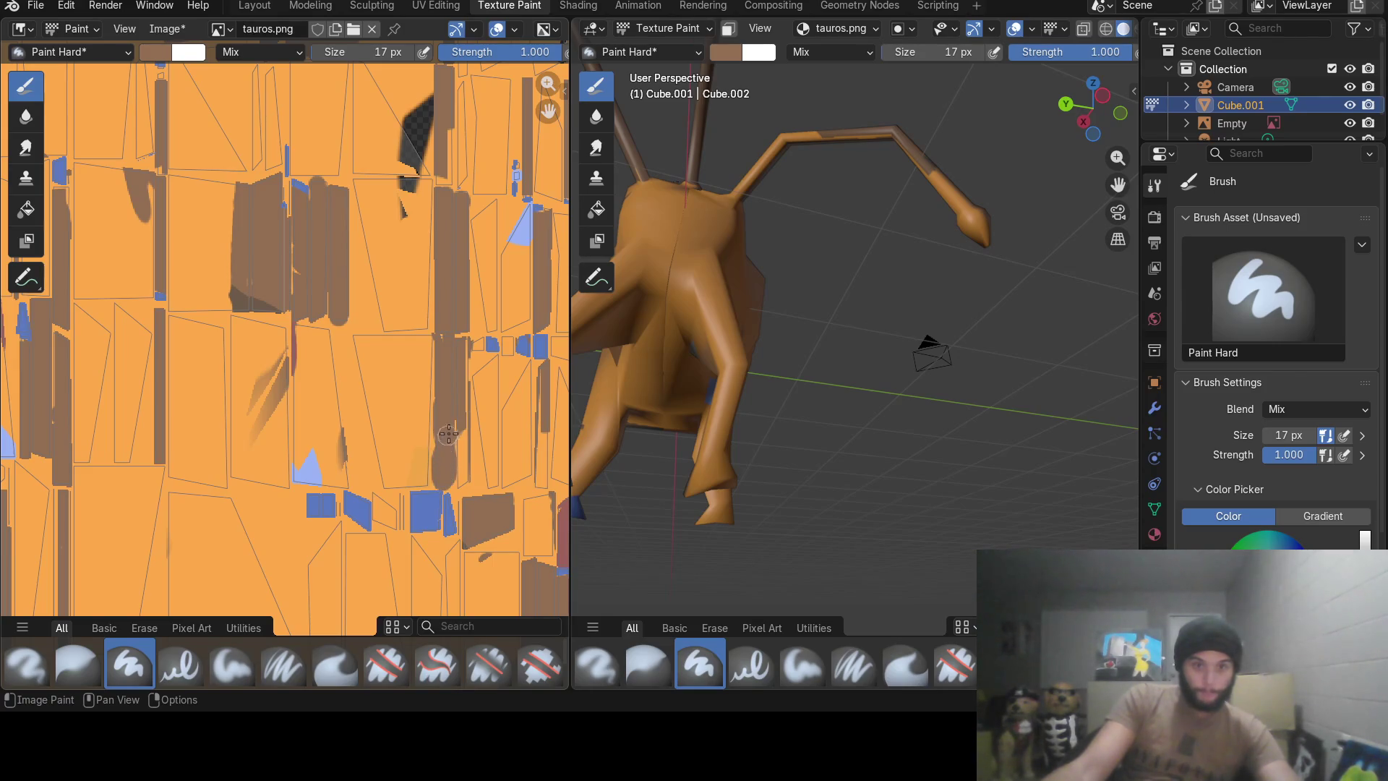
drag(455, 366, 456, 389)
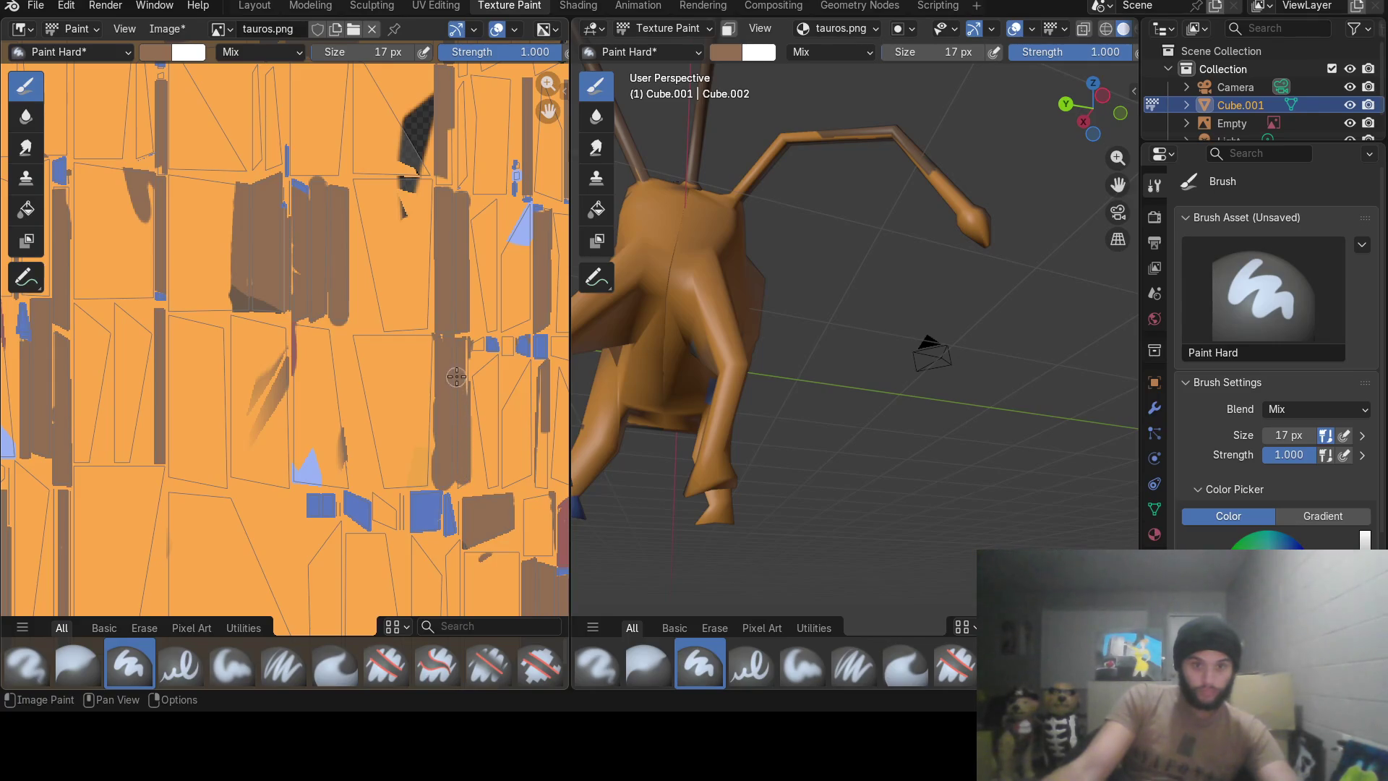
drag(460, 347, 464, 381)
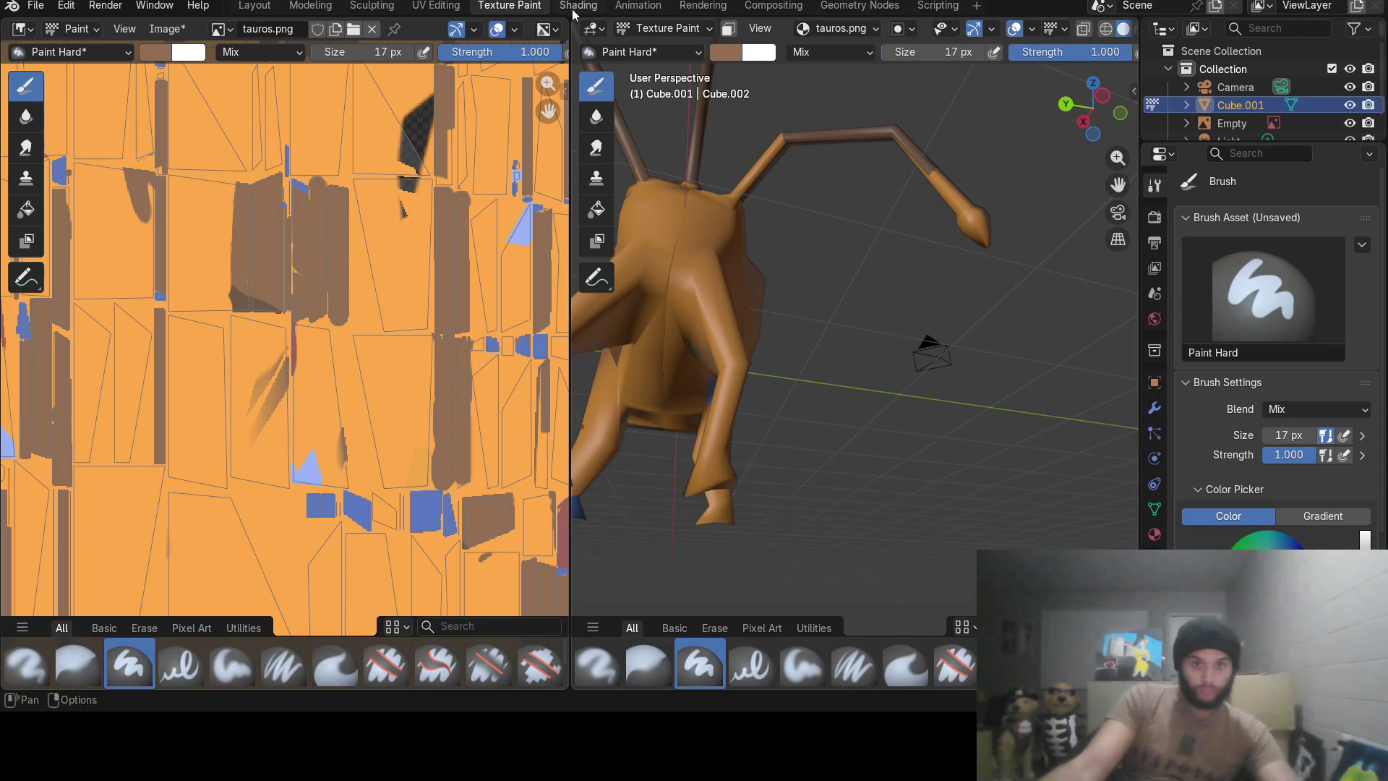
Compare against the UV layout and paint a new dark brown vertical stripe on the texture.
click(430, 10)
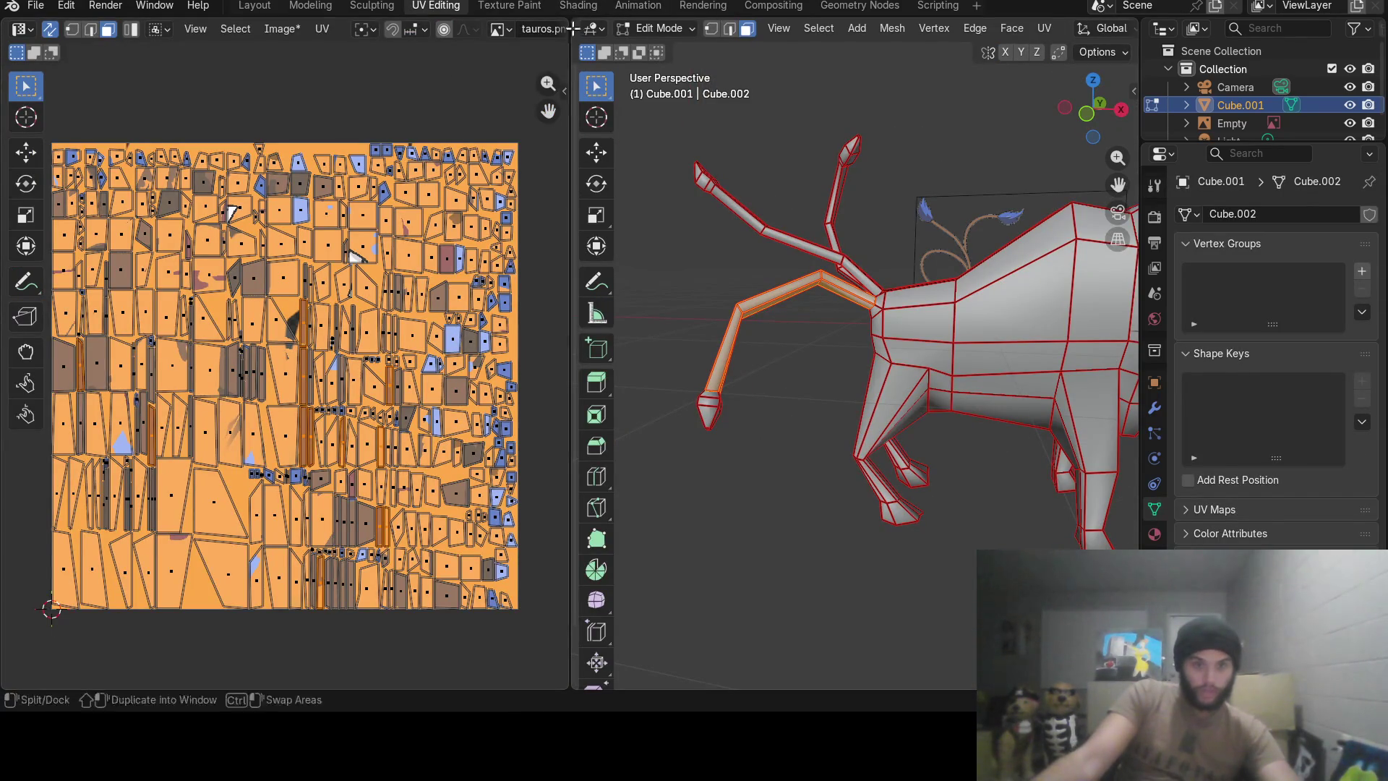
click(501, 7)
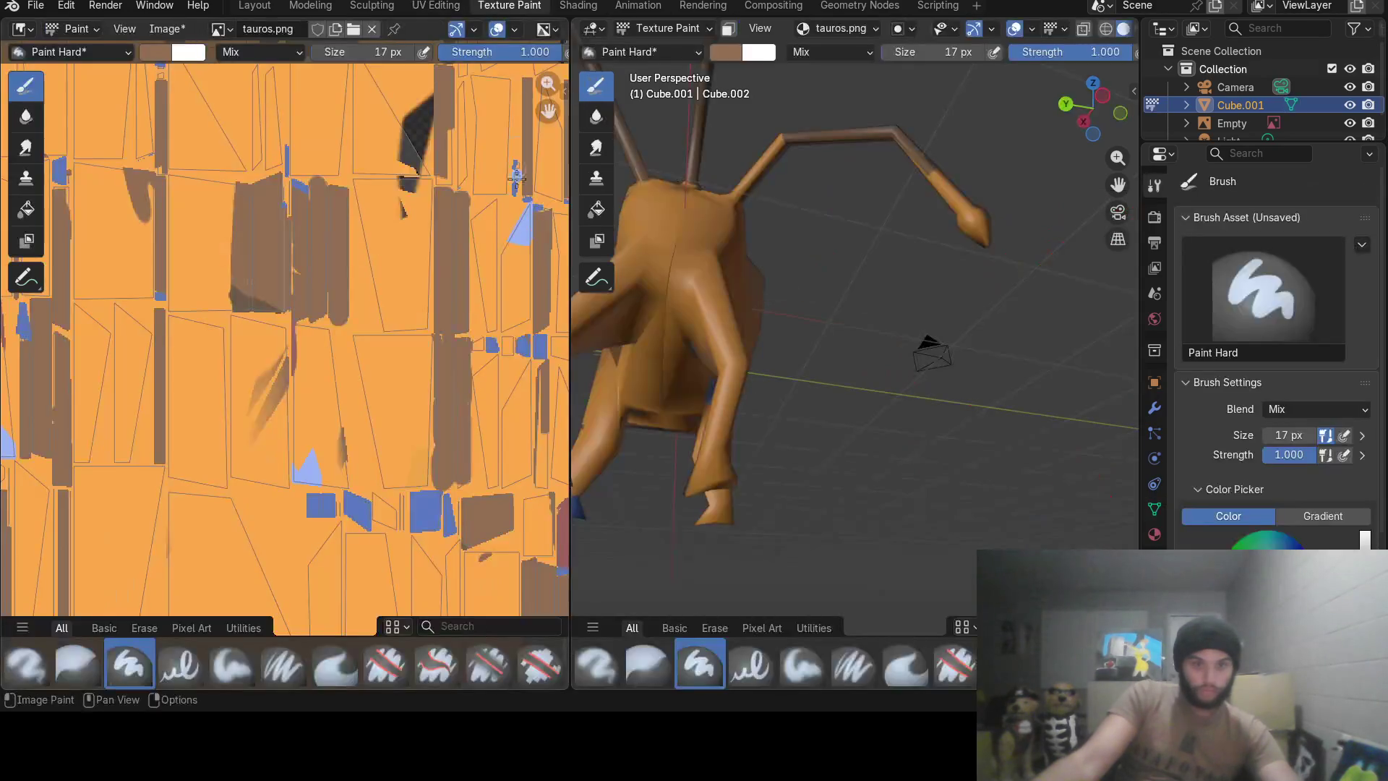
middle_drag(386, 284, 230, 248)
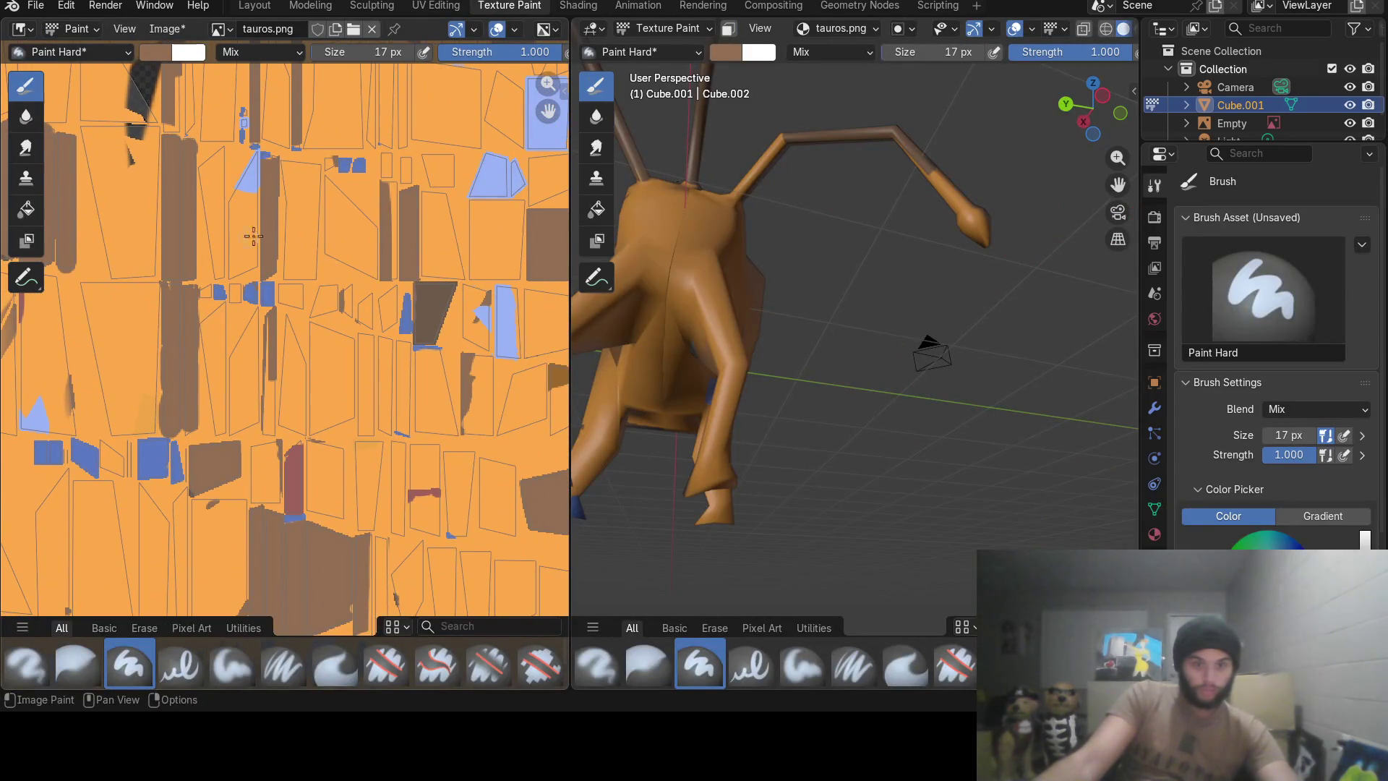
click(454, 10)
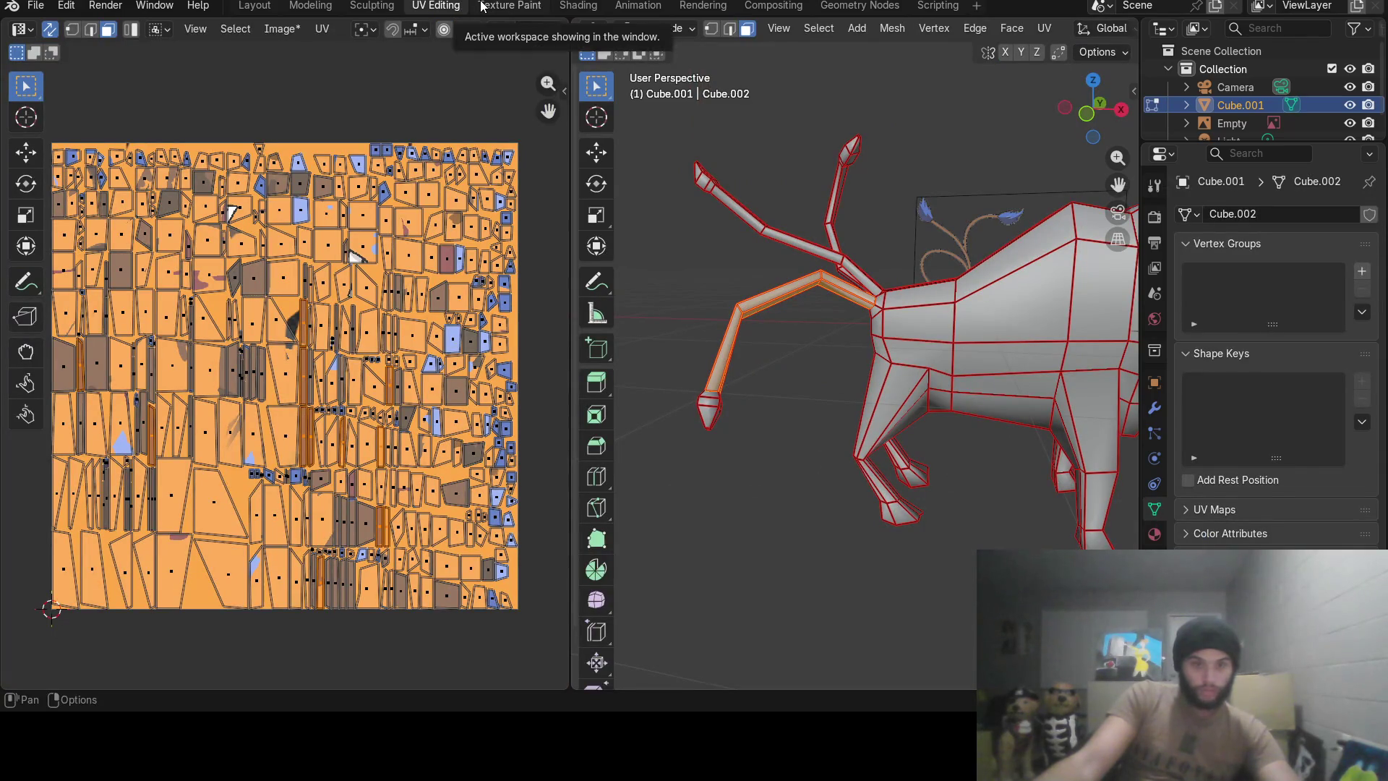
click(508, 7)
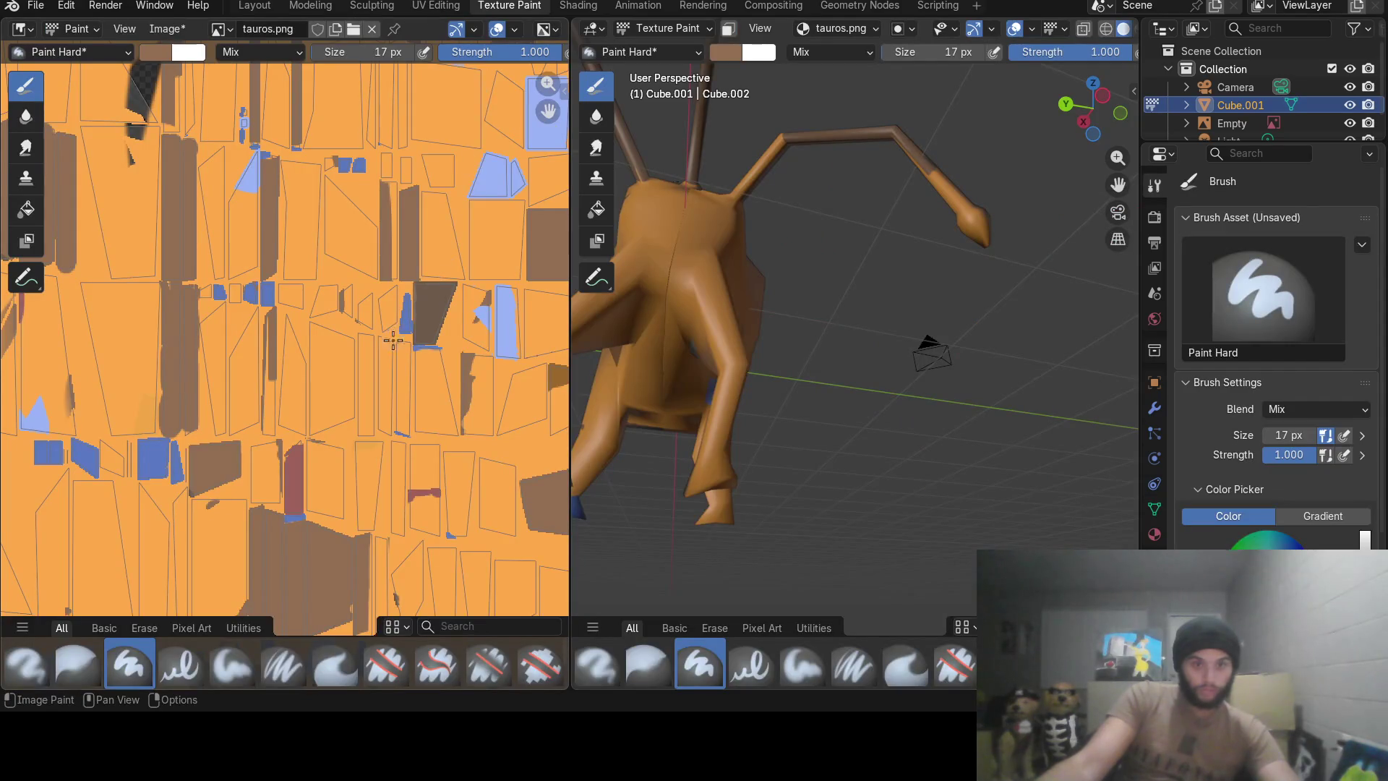
drag(366, 336, 366, 374)
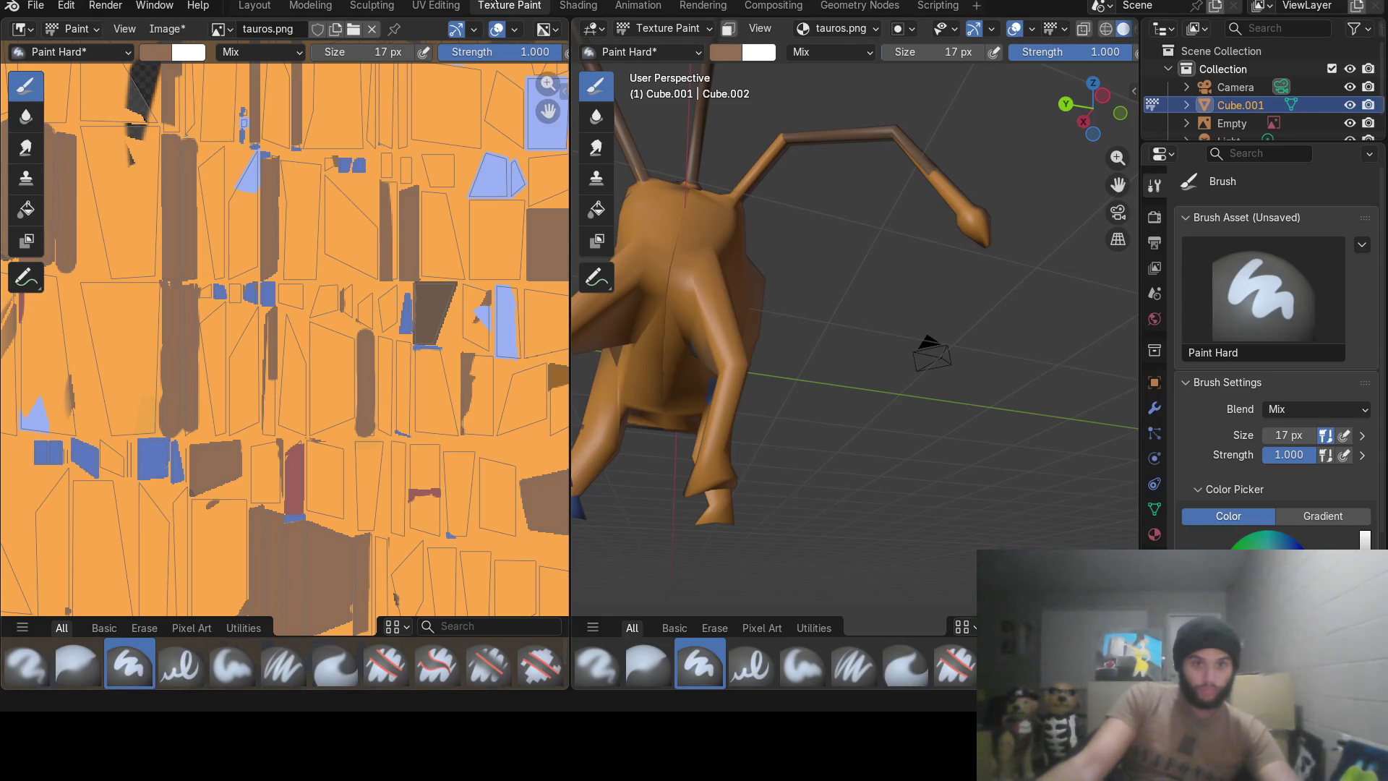
After checking the UV islands, extend the brown patch stroke further down the texture.
click(434, 7)
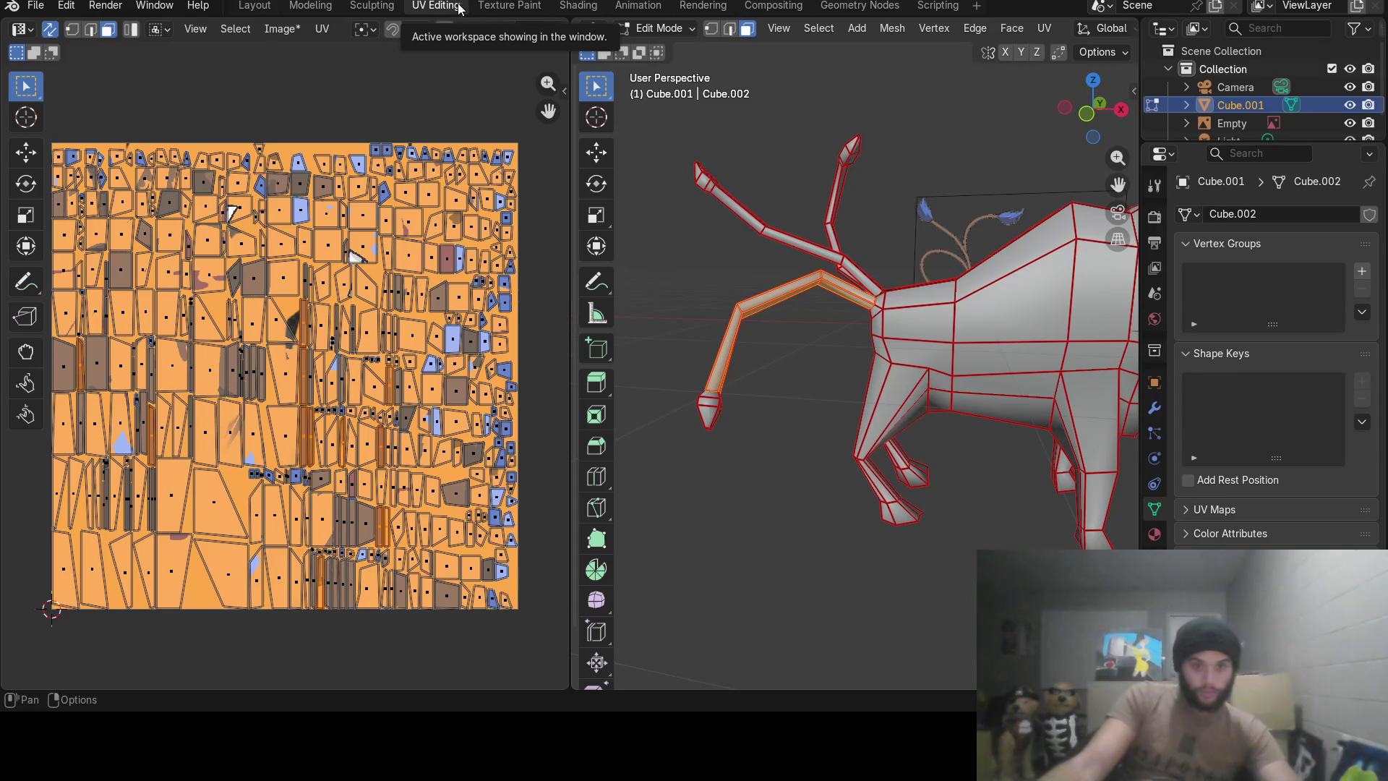
click(496, 7)
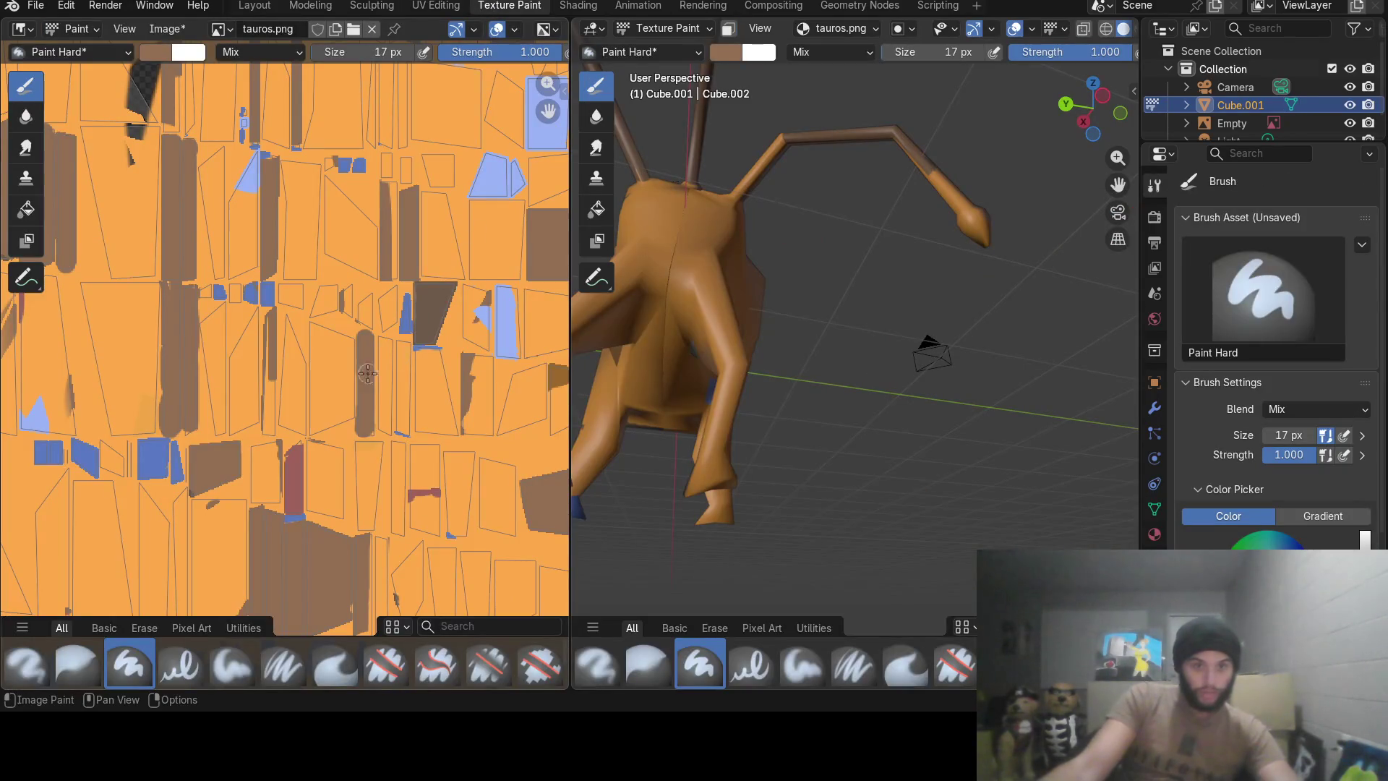
drag(274, 326, 271, 402)
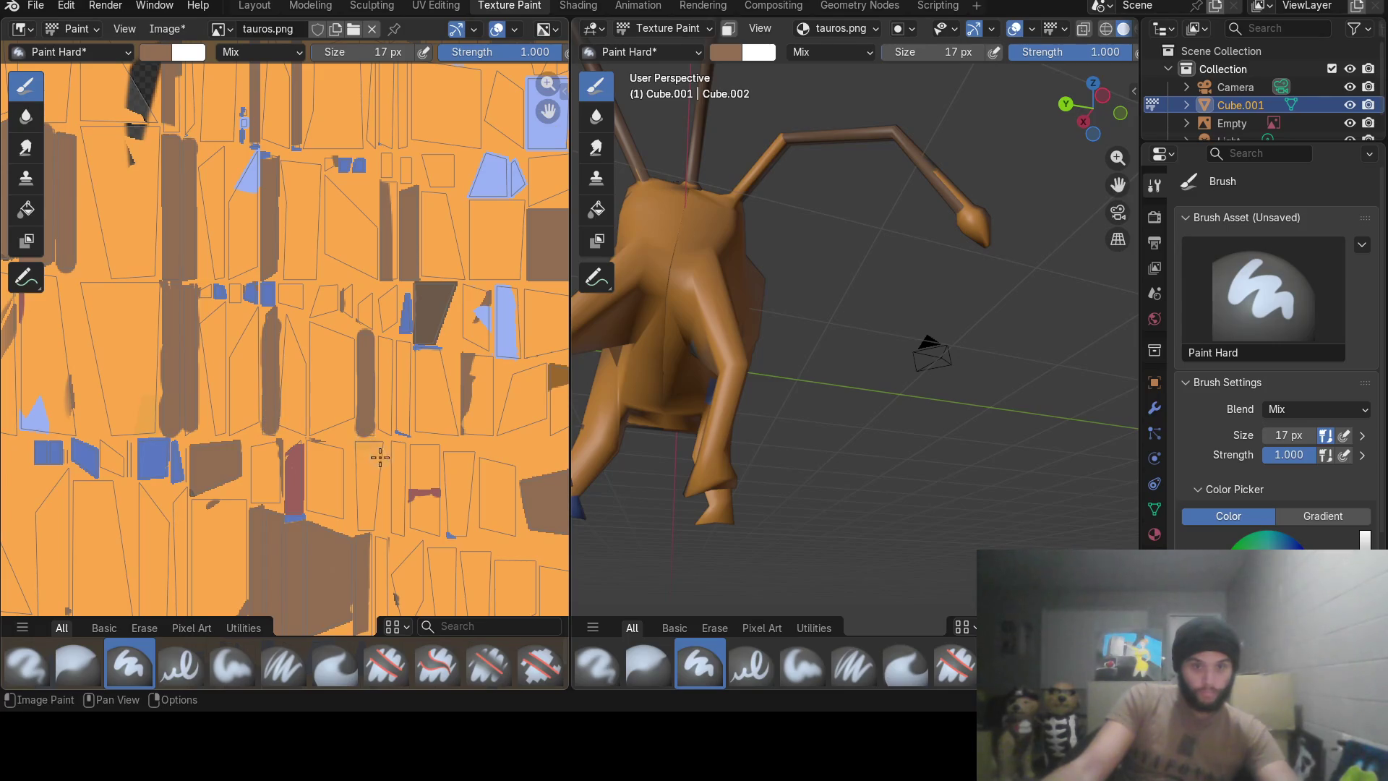
middle_drag(377, 487, 373, 348)
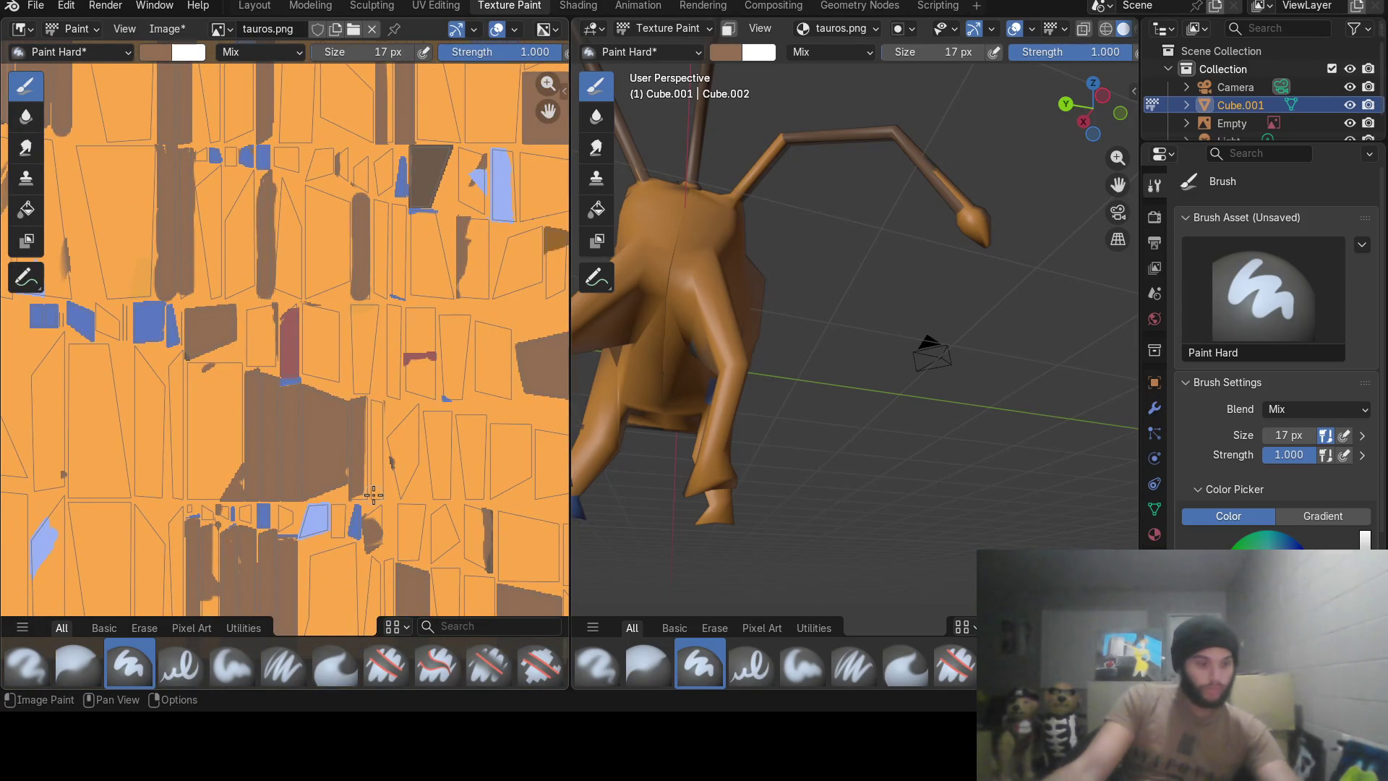
Paint another long vertical brown stroke on the texture and inspect it on the bull.
click(425, 10)
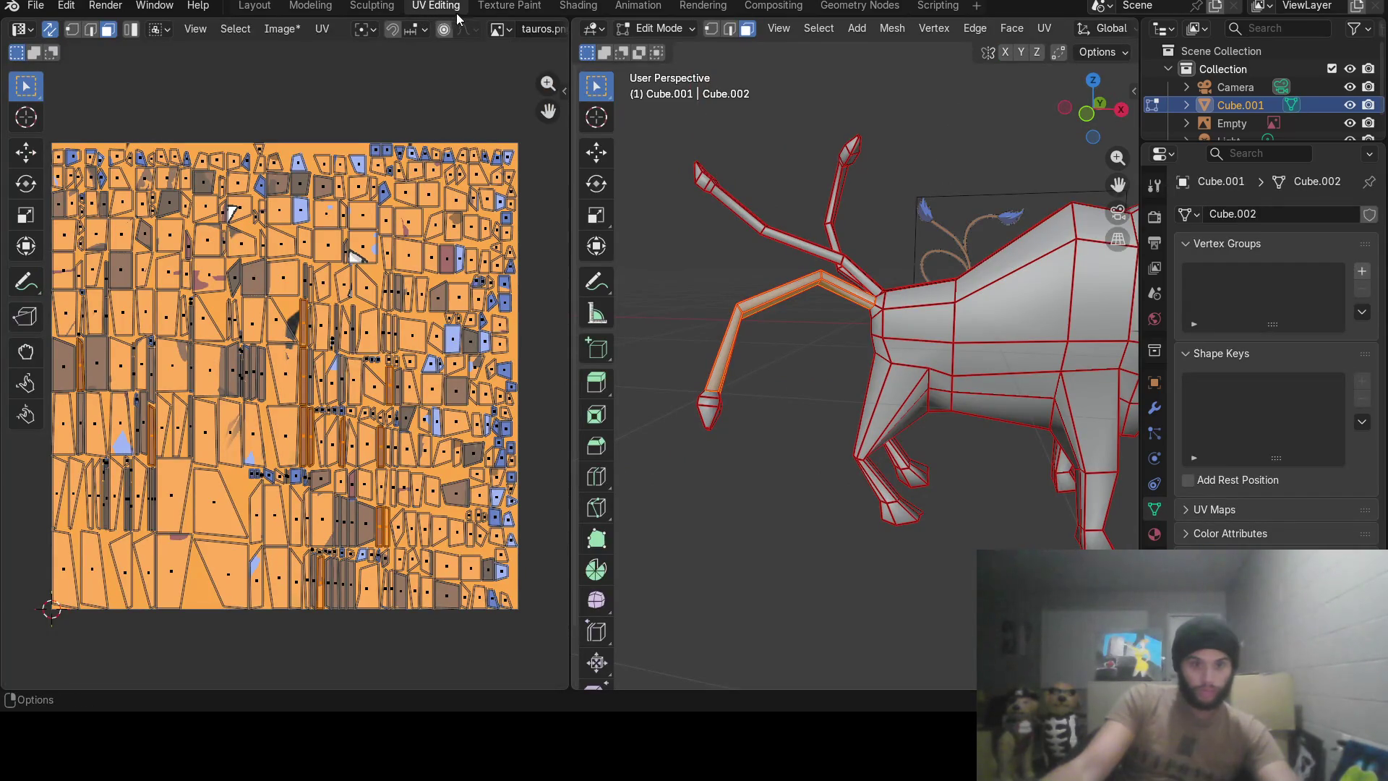
click(504, 7)
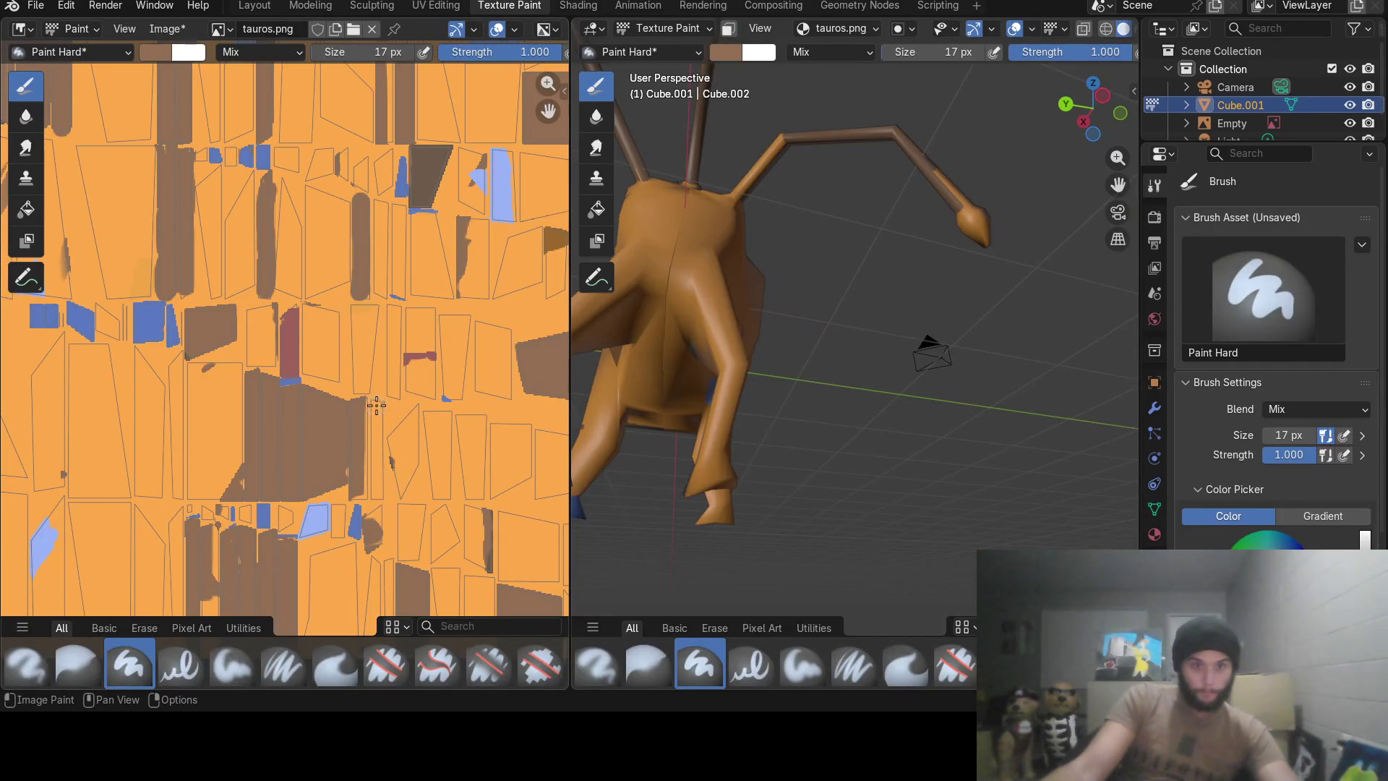
drag(377, 405, 377, 491)
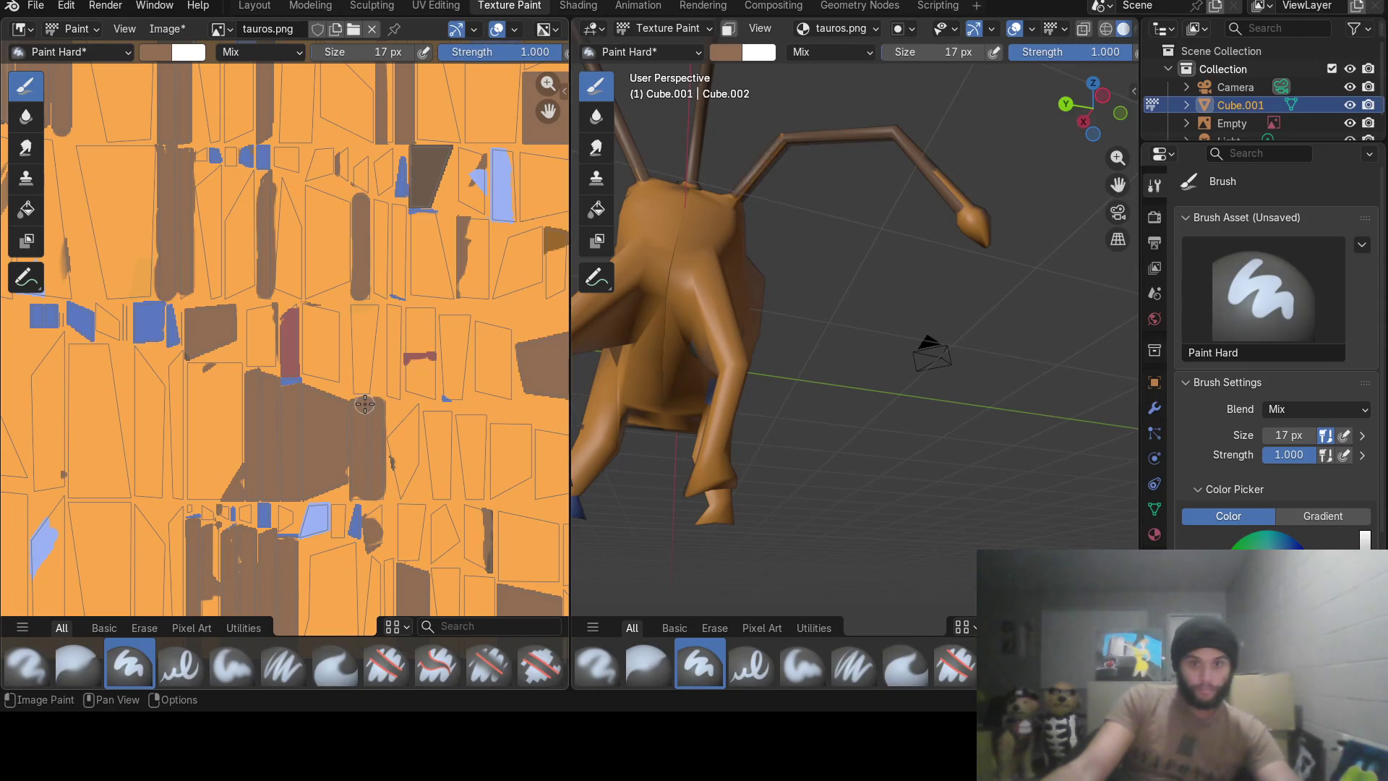
mouse_move(820, 335)
middle_down()
mouse_move(1015, 277)
mouse_move(956, 317)
middle_up()
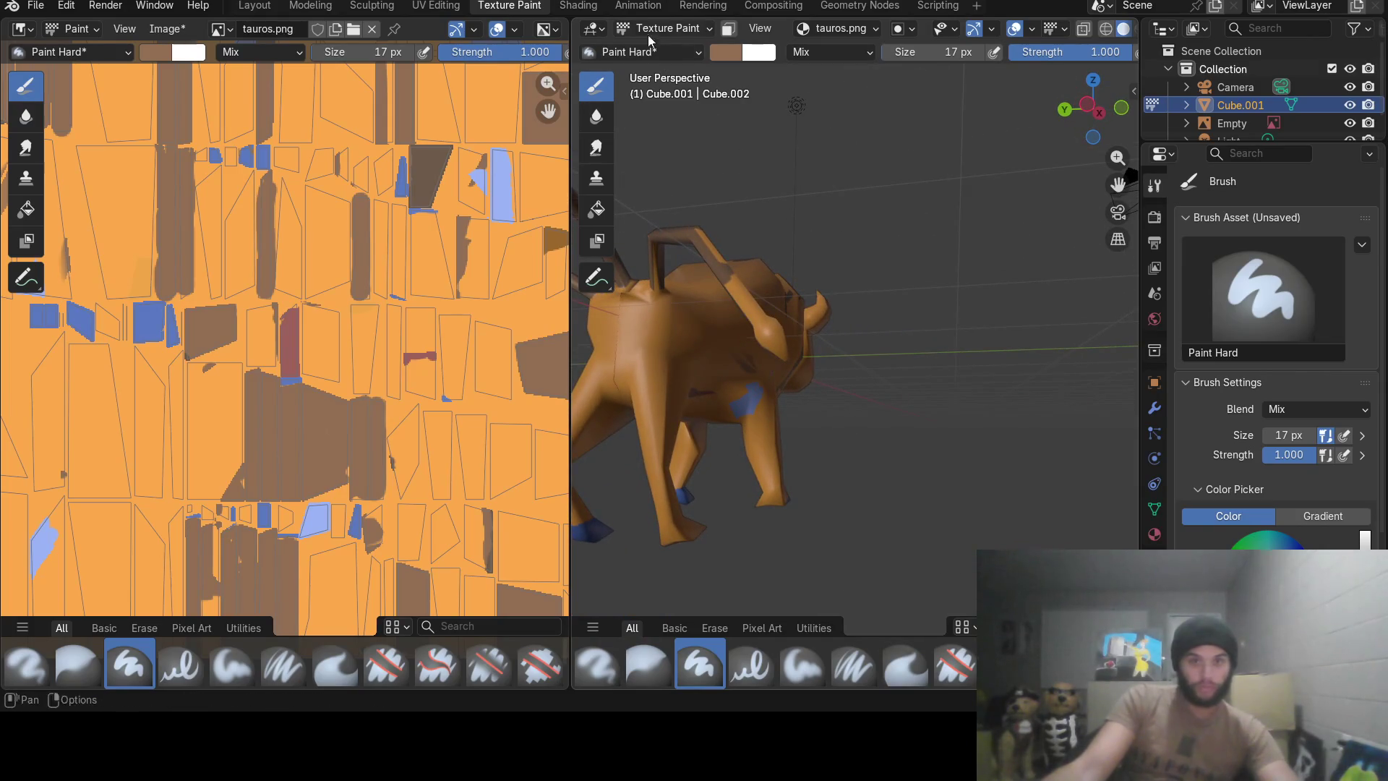
Check the full UV layout alongside the mesh to locate the tail on the texture.
click(434, 5)
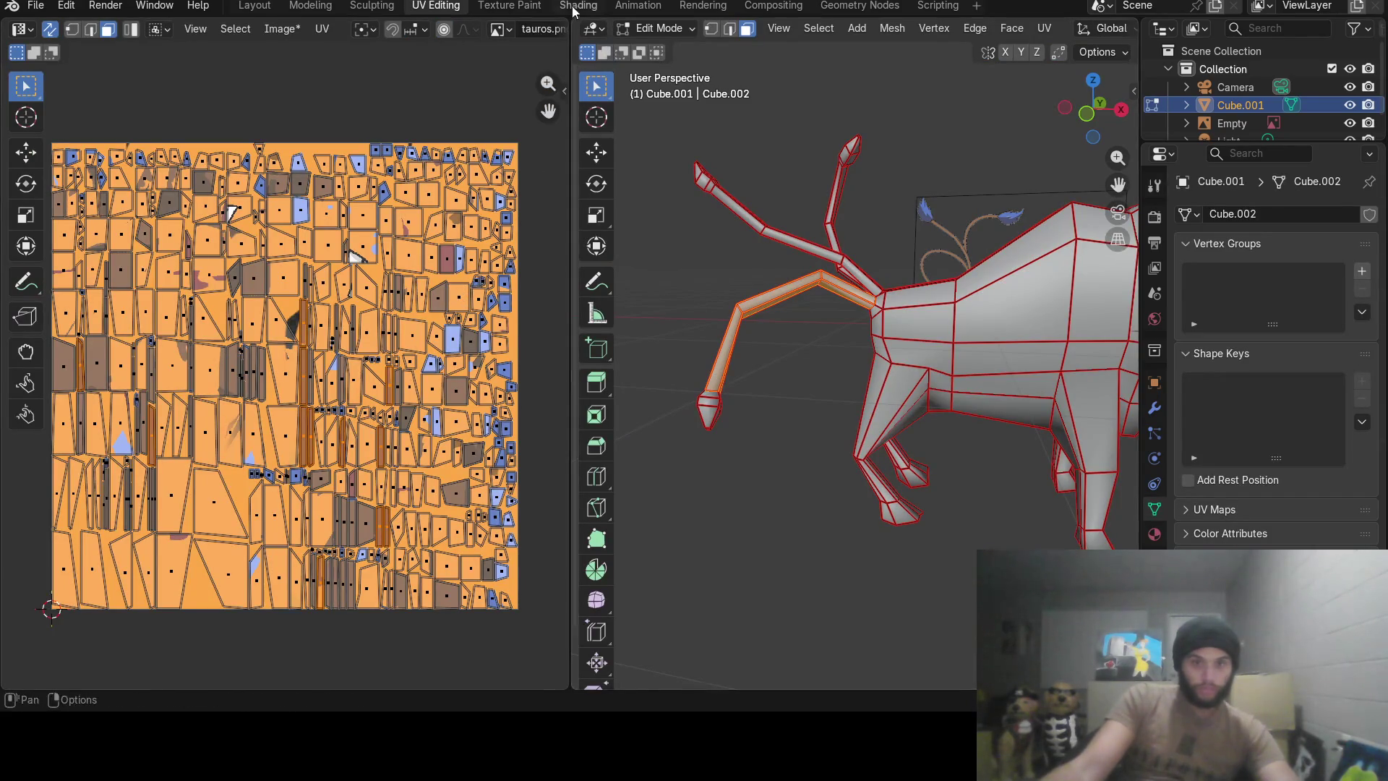
click(508, 6)
middle_drag(306, 254, 301, 248)
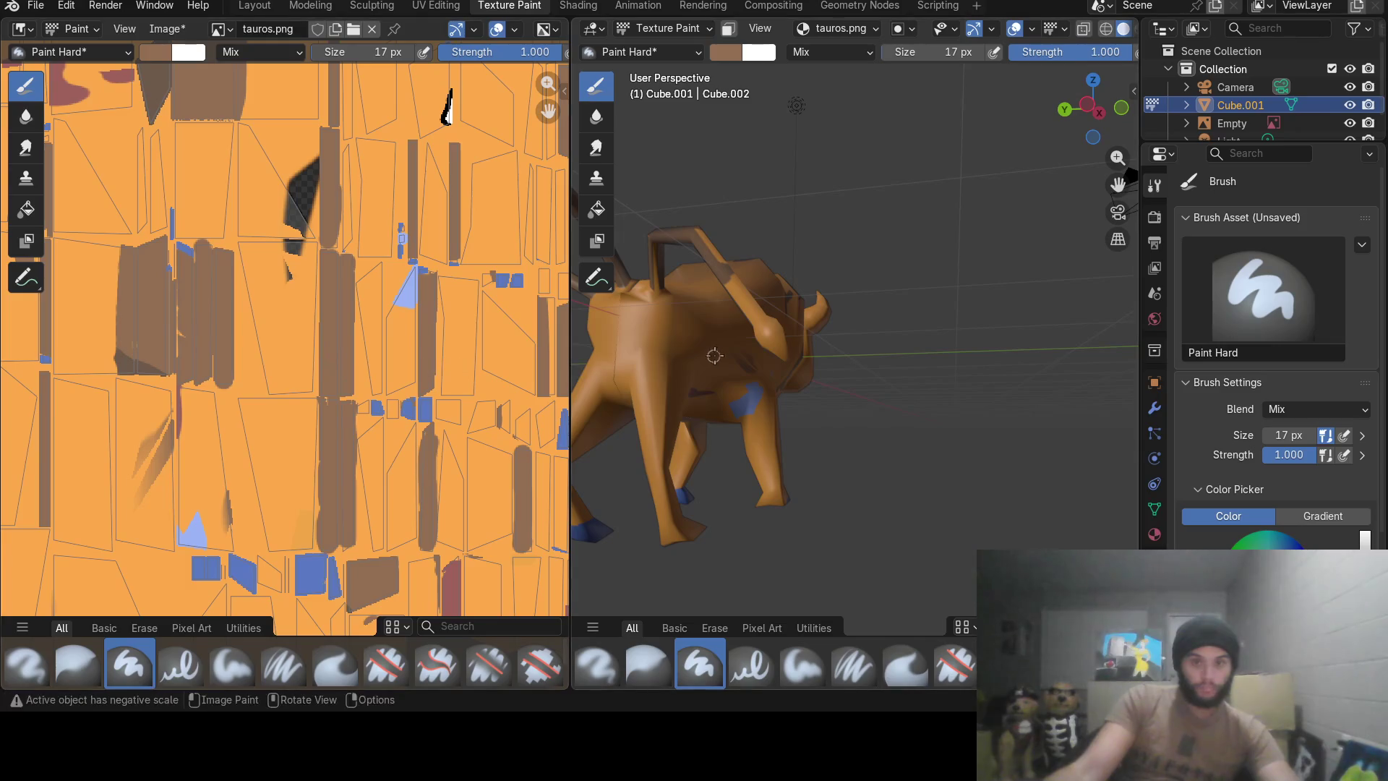
key(ctrl+Page_Up)
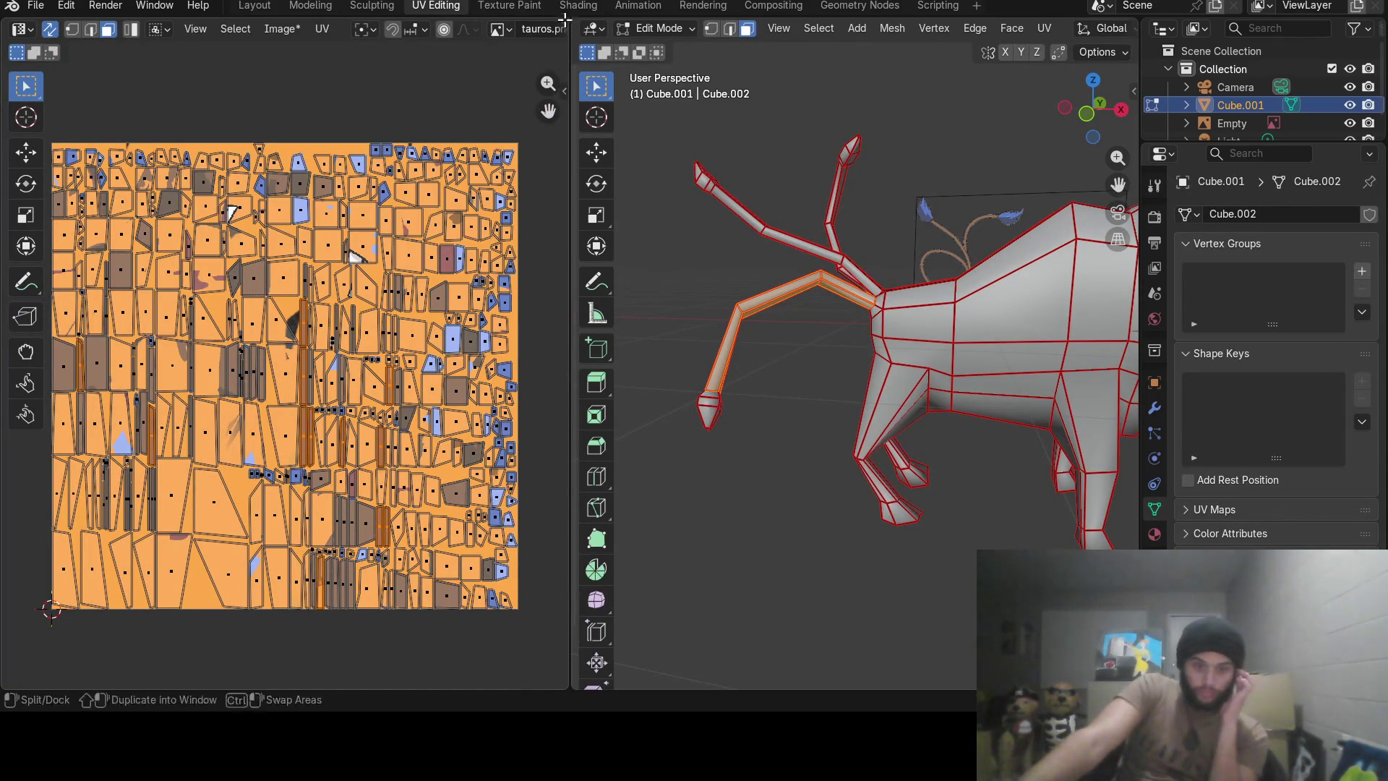
click(511, 6)
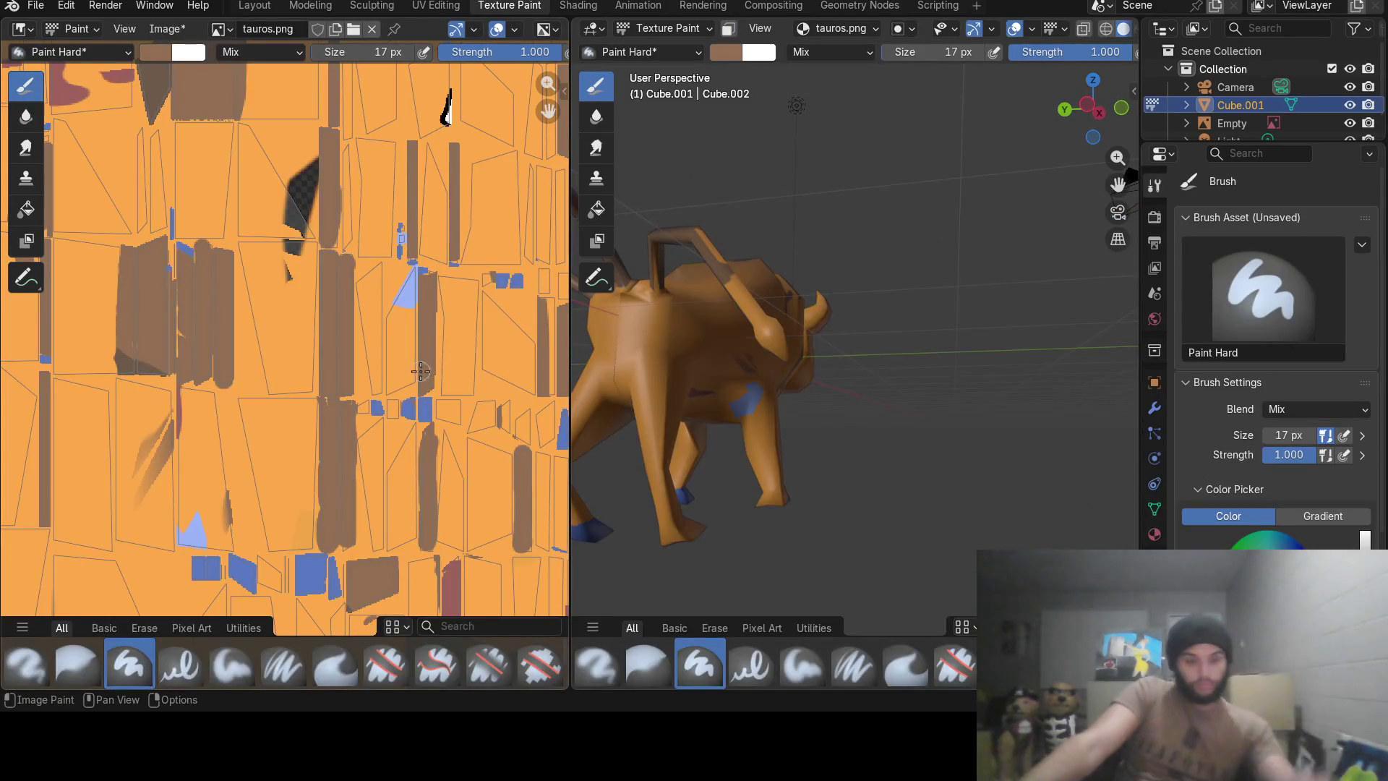
scroll(441, 318, down, 2)
scroll(442, 447, down, 3)
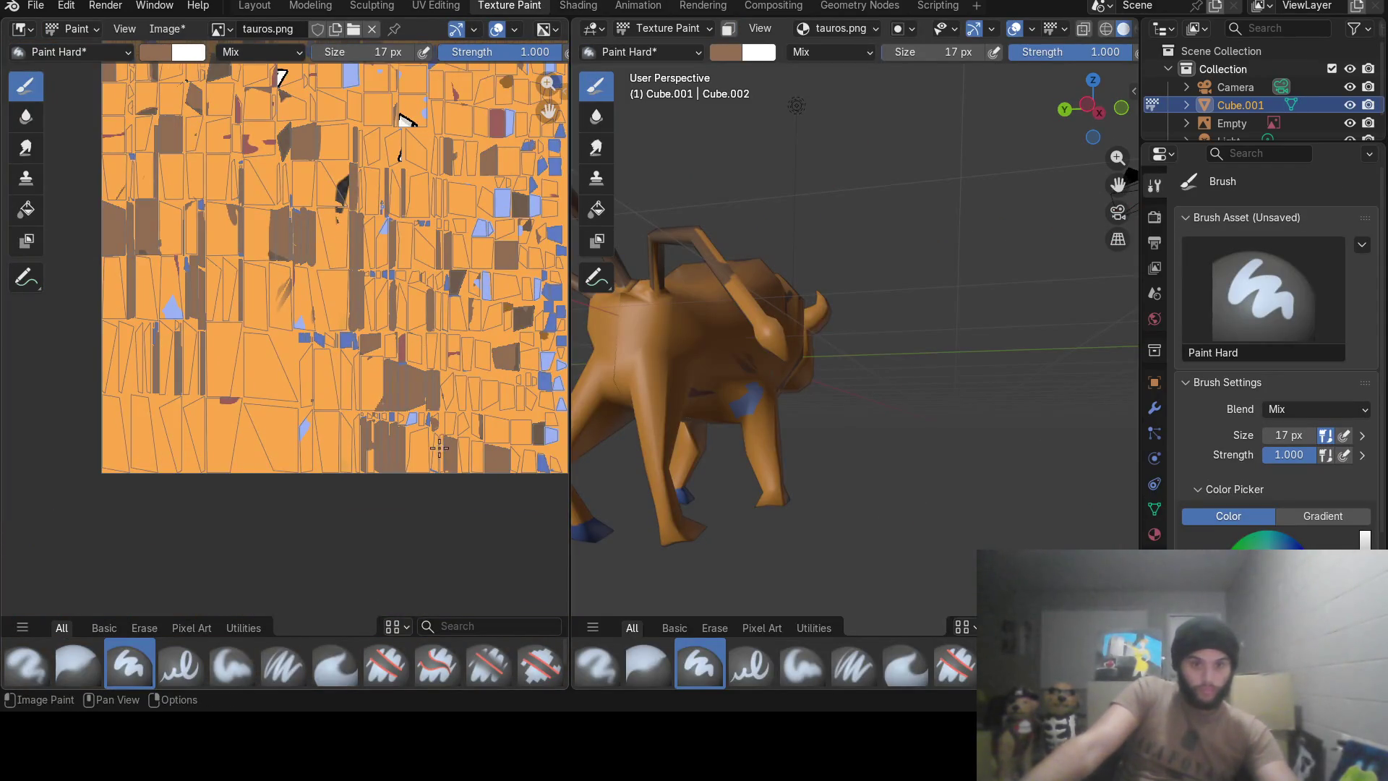
scroll(395, 468, up, 4)
Paint the bull's tail area darker brown and orbit to check it on the model.
middle_drag(395, 468, 337, 375)
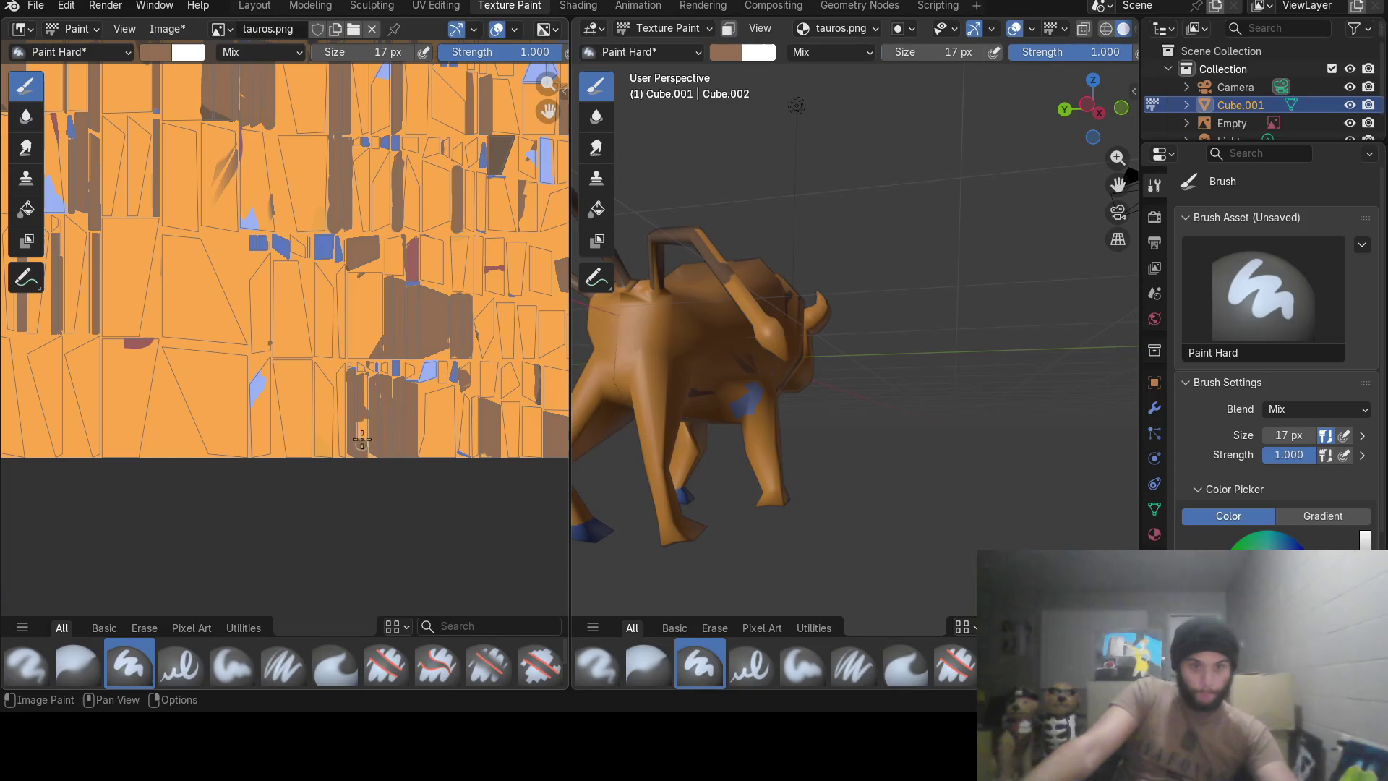
click(362, 379)
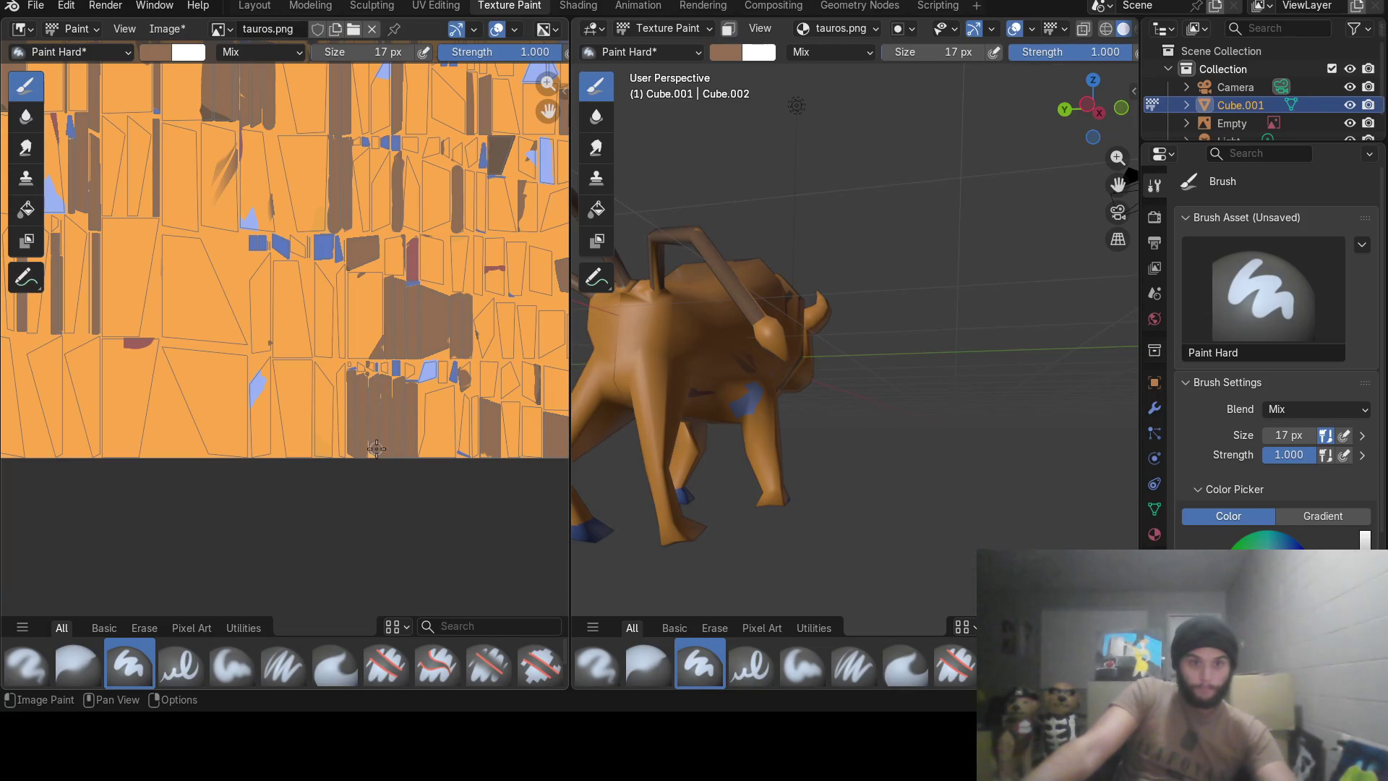
mouse_move(689, 268)
middle_down()
mouse_move(803, 228)
mouse_move(904, 290)
mouse_move(766, 334)
middle_up()
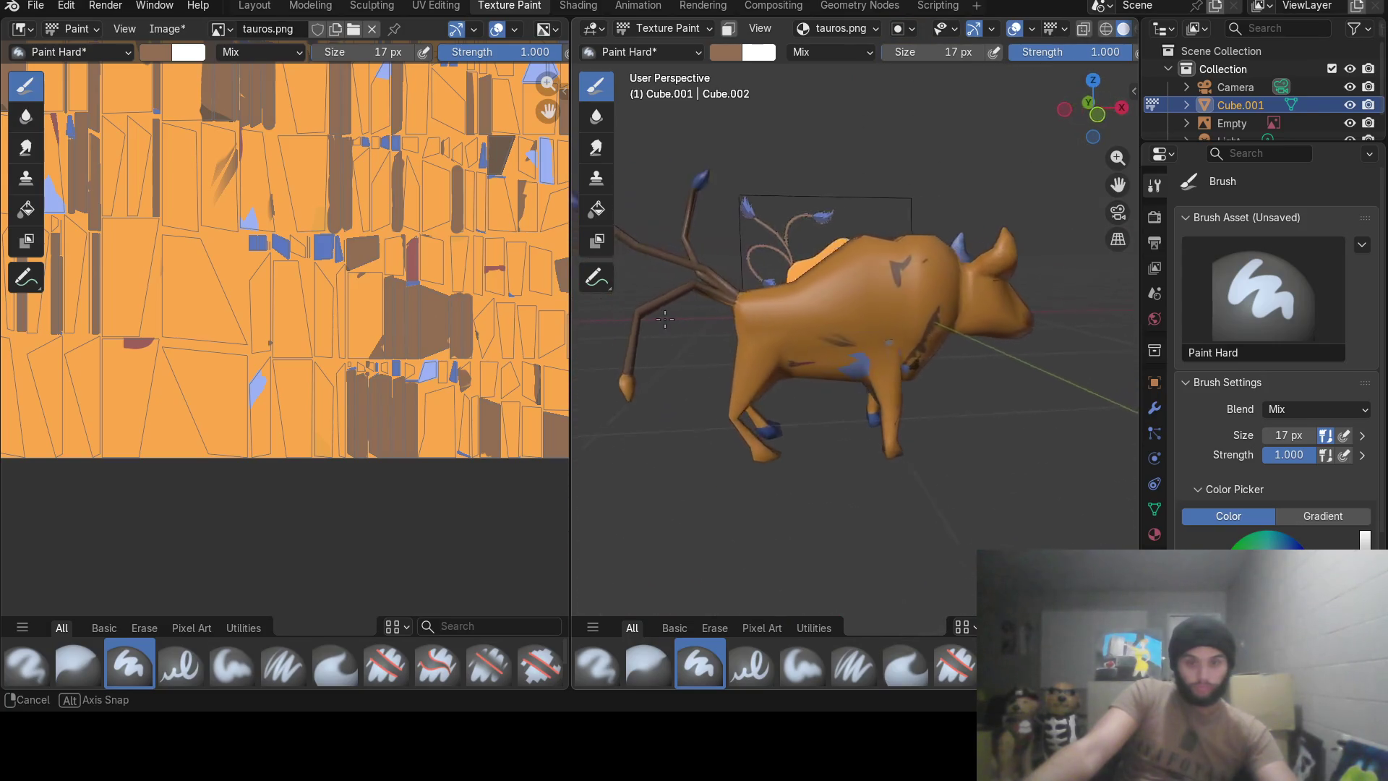
middle_drag(766, 335, 657, 312)
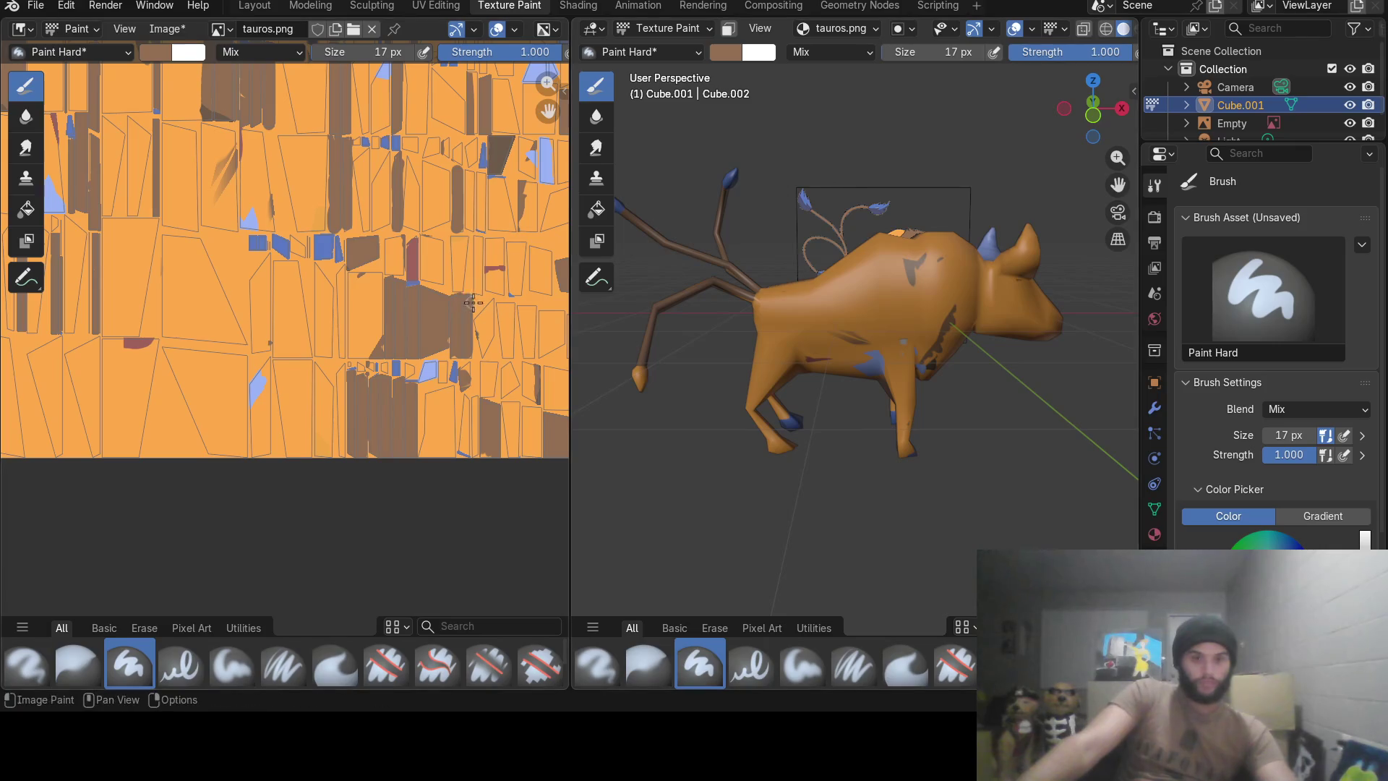
middle_drag(478, 302, 342, 314)
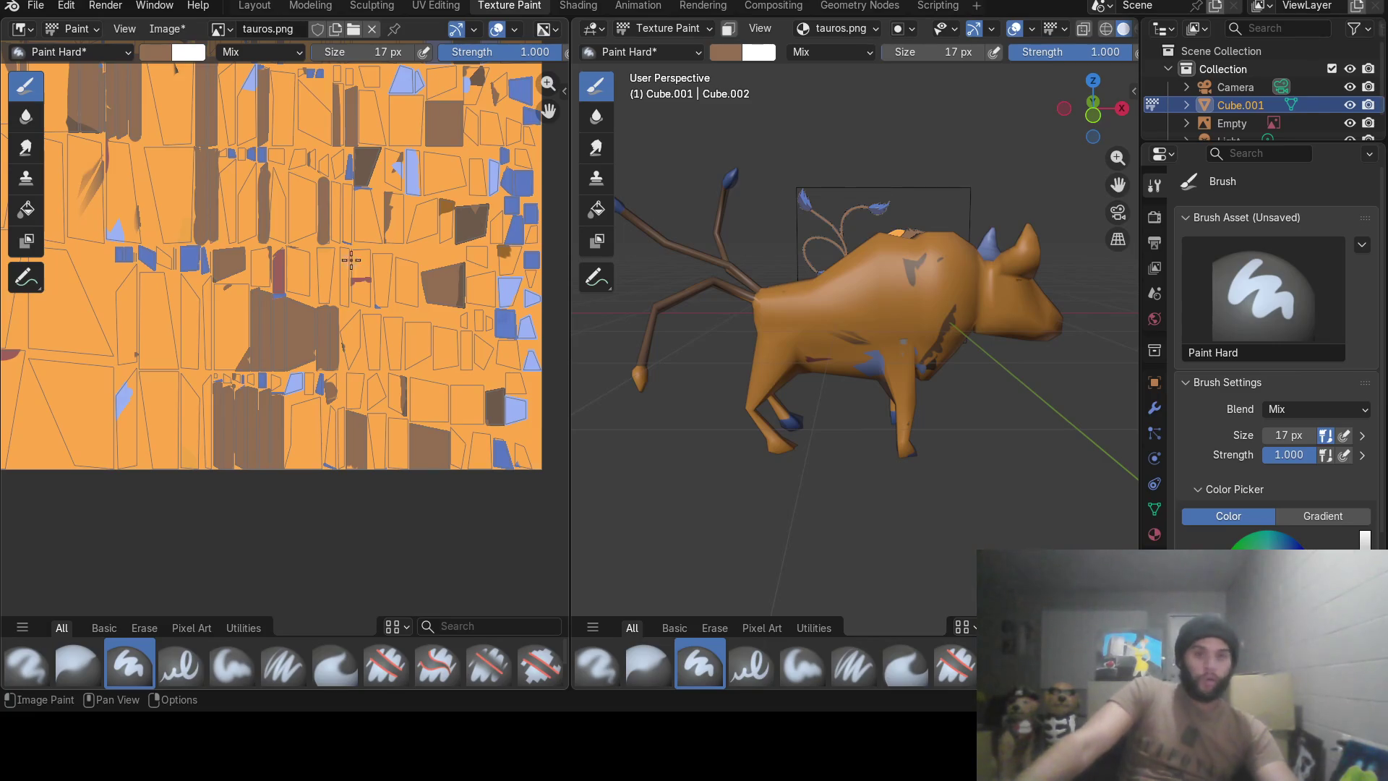
mouse_move(868, 326)
middle_down()
mouse_move(980, 318)
mouse_move(757, 336)
middle_up()
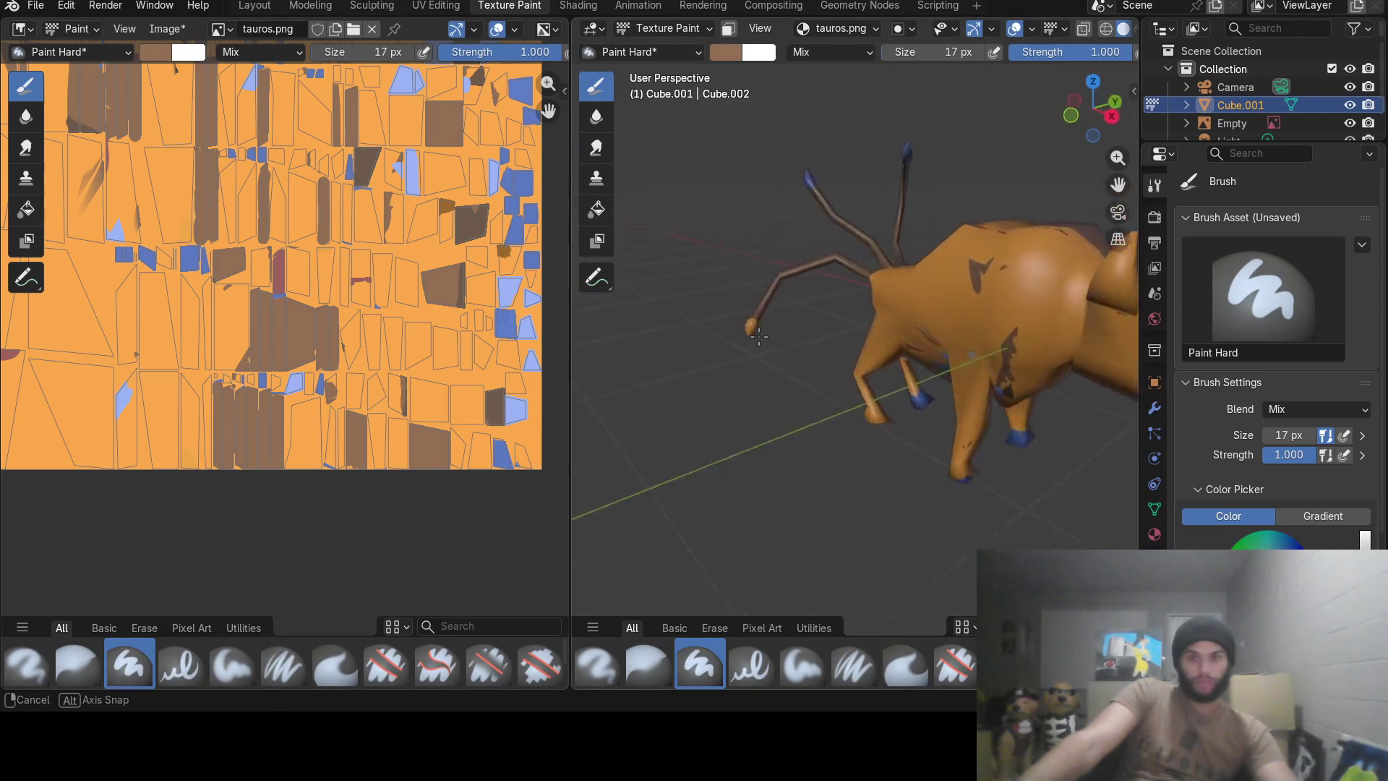
mouse_move(757, 336)
middle_down()
mouse_move(806, 321)
mouse_move(747, 362)
middle_up()
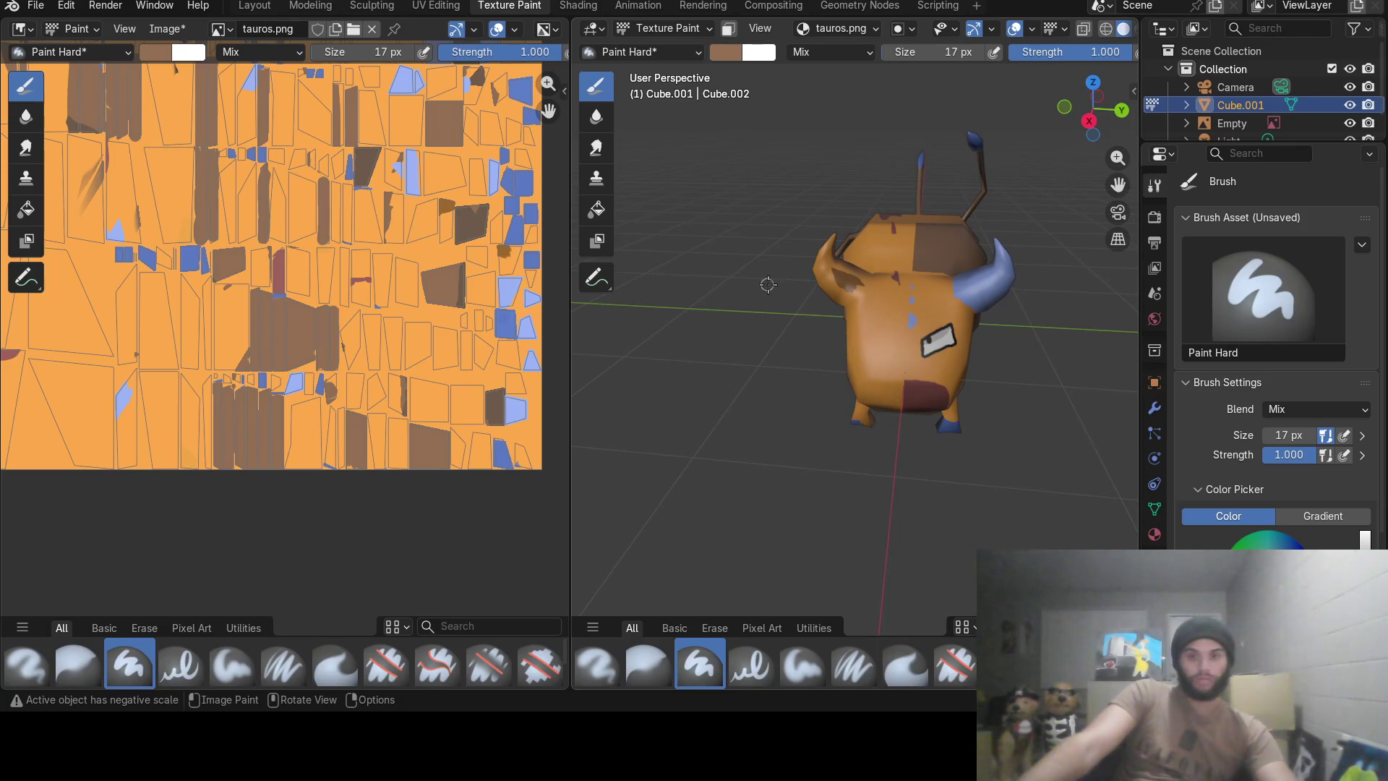
middle_drag(768, 285, 785, 324)
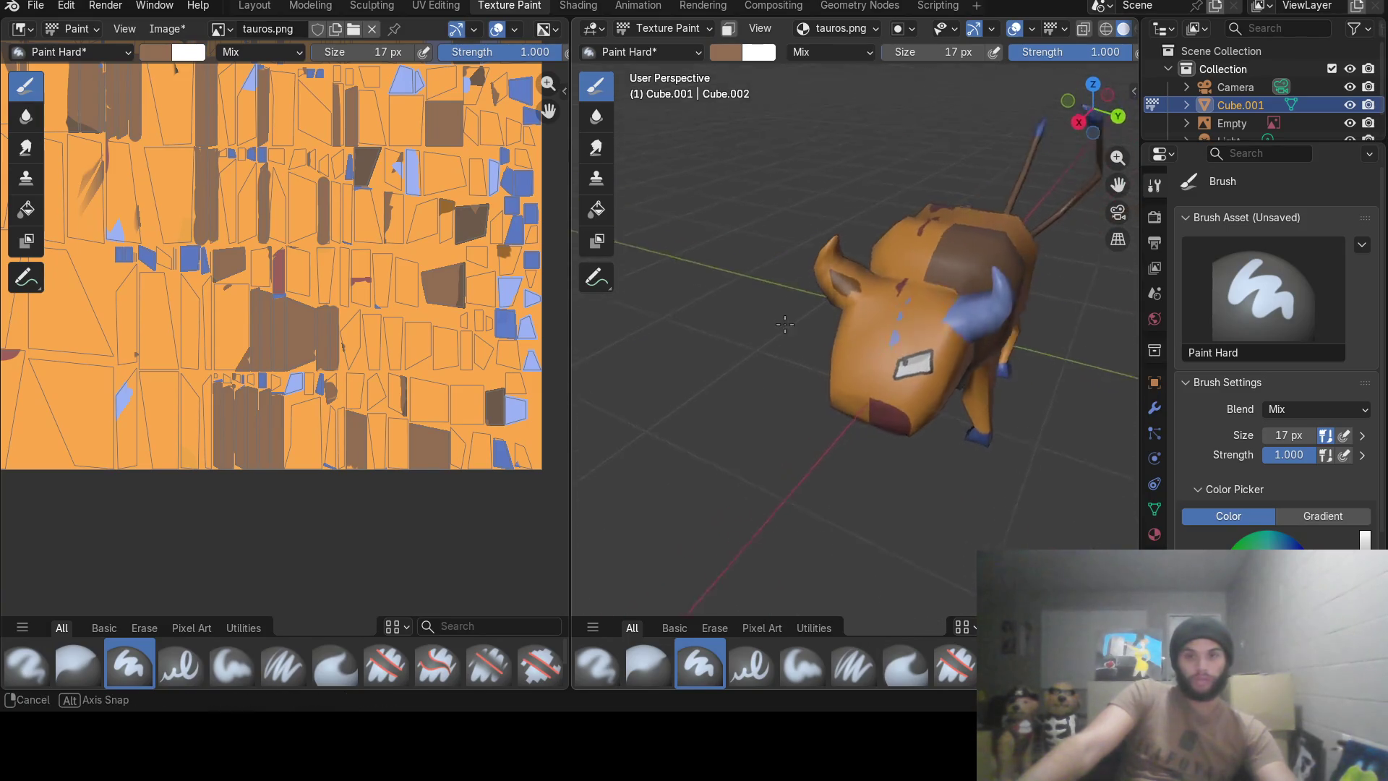
mouse_move(784, 324)
middle_down()
mouse_move(755, 296)
mouse_move(933, 304)
middle_up()
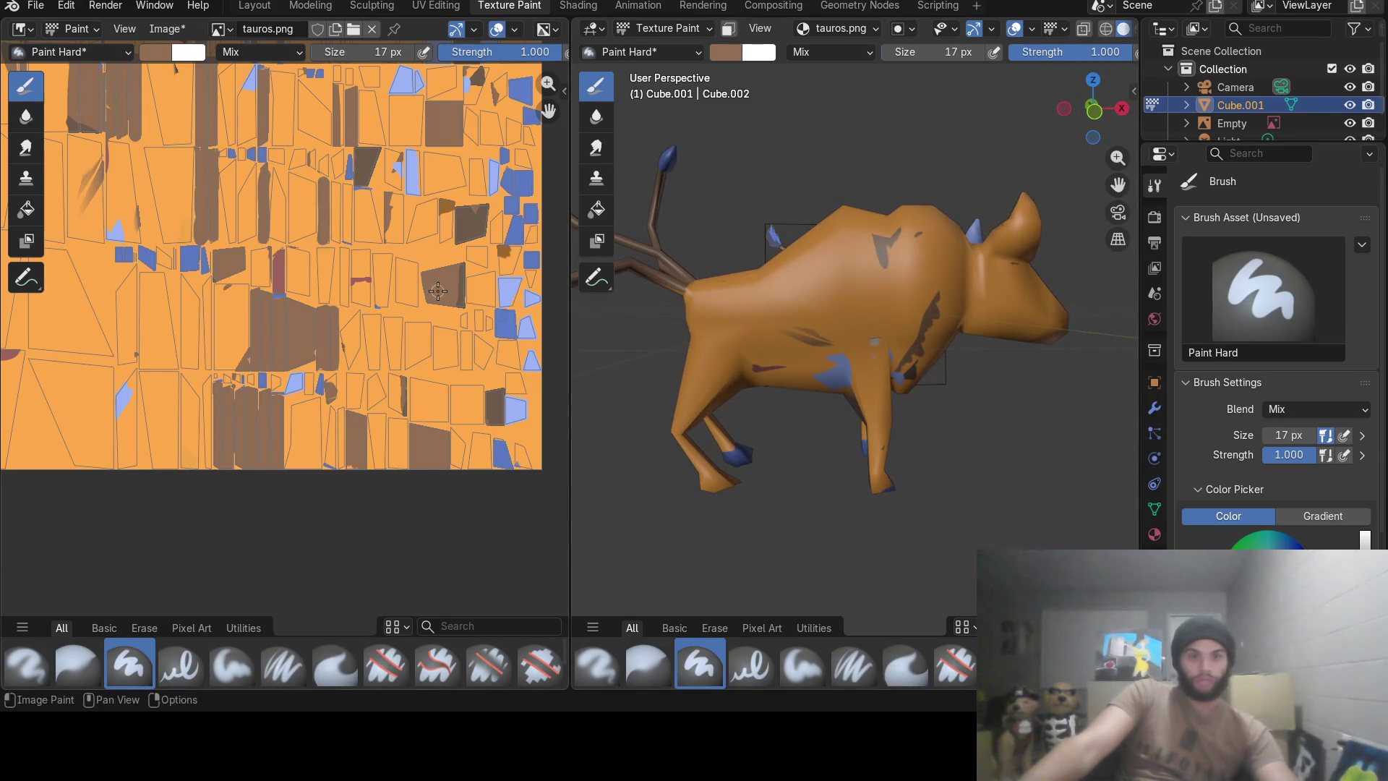
scroll(279, 68, down, 2)
scroll(281, 68, down, 1)
scroll(280, 306, up, 2)
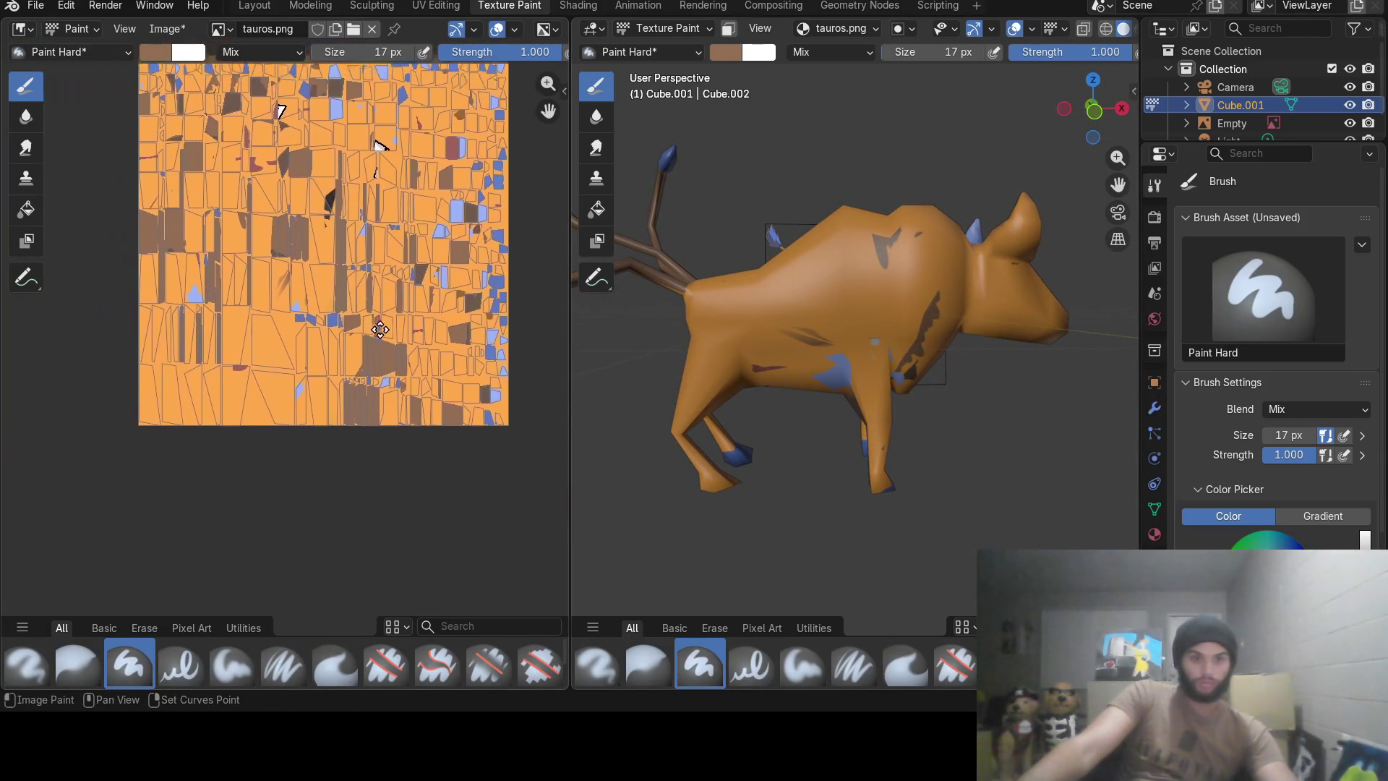
scroll(222, 323, up, 2)
Set the brush colour to the orange body colour sampled from the texture.
middle_drag(223, 323, 340, 346)
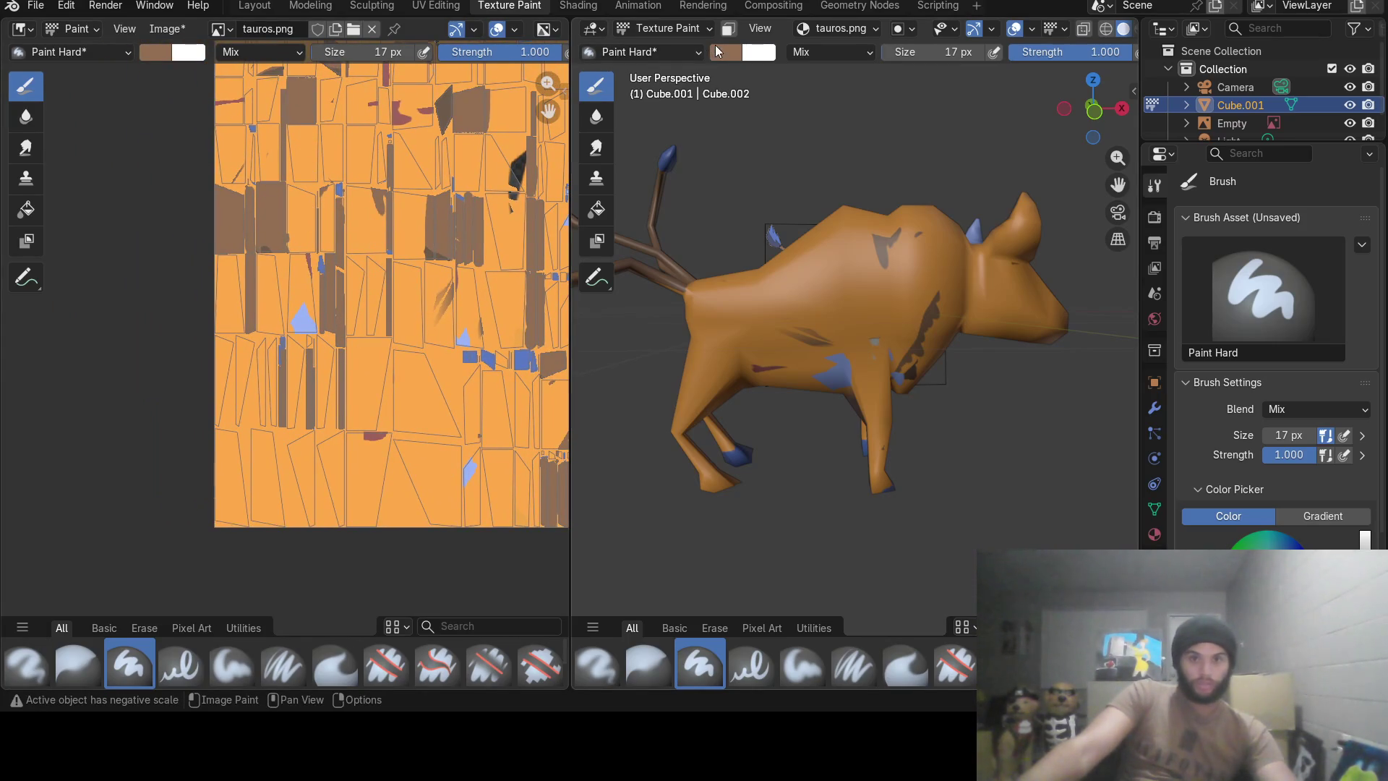
click(716, 51)
click(875, 346)
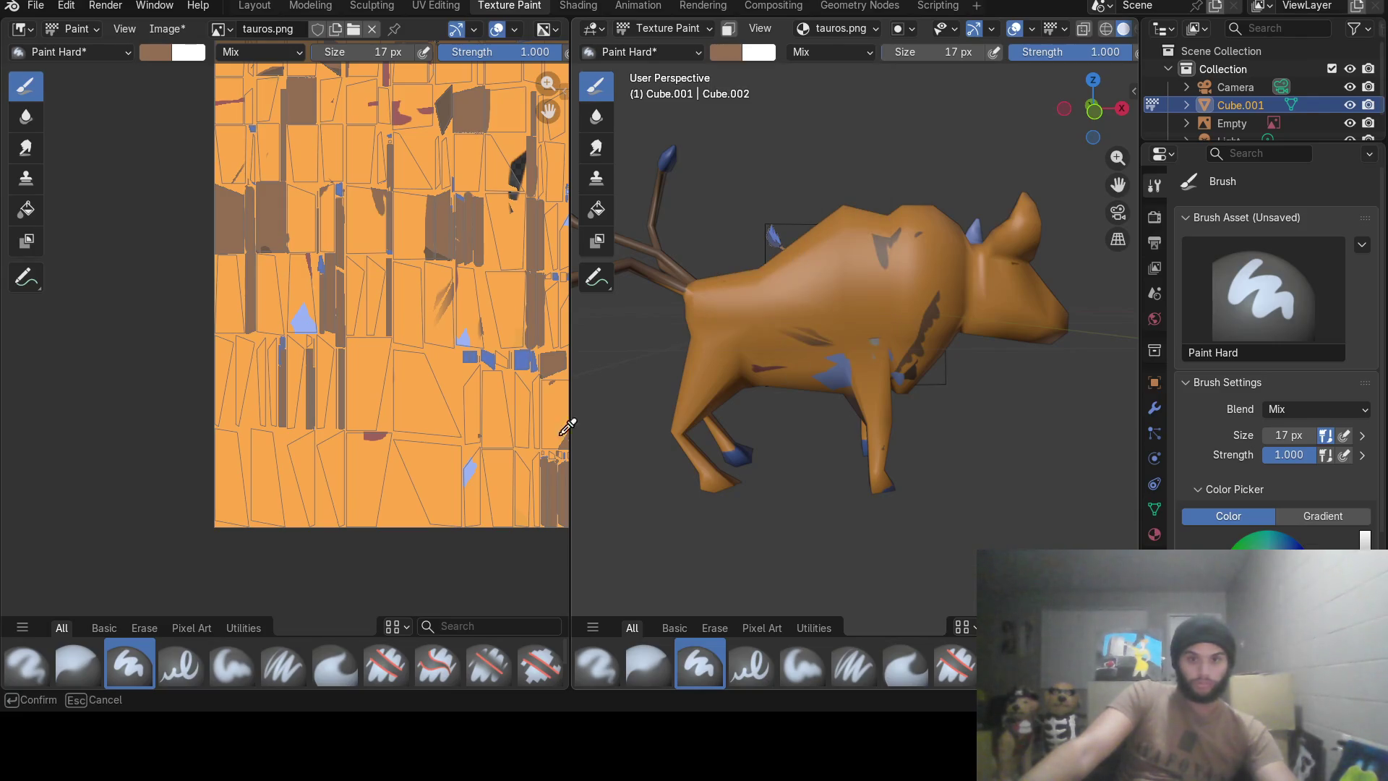
click(432, 463)
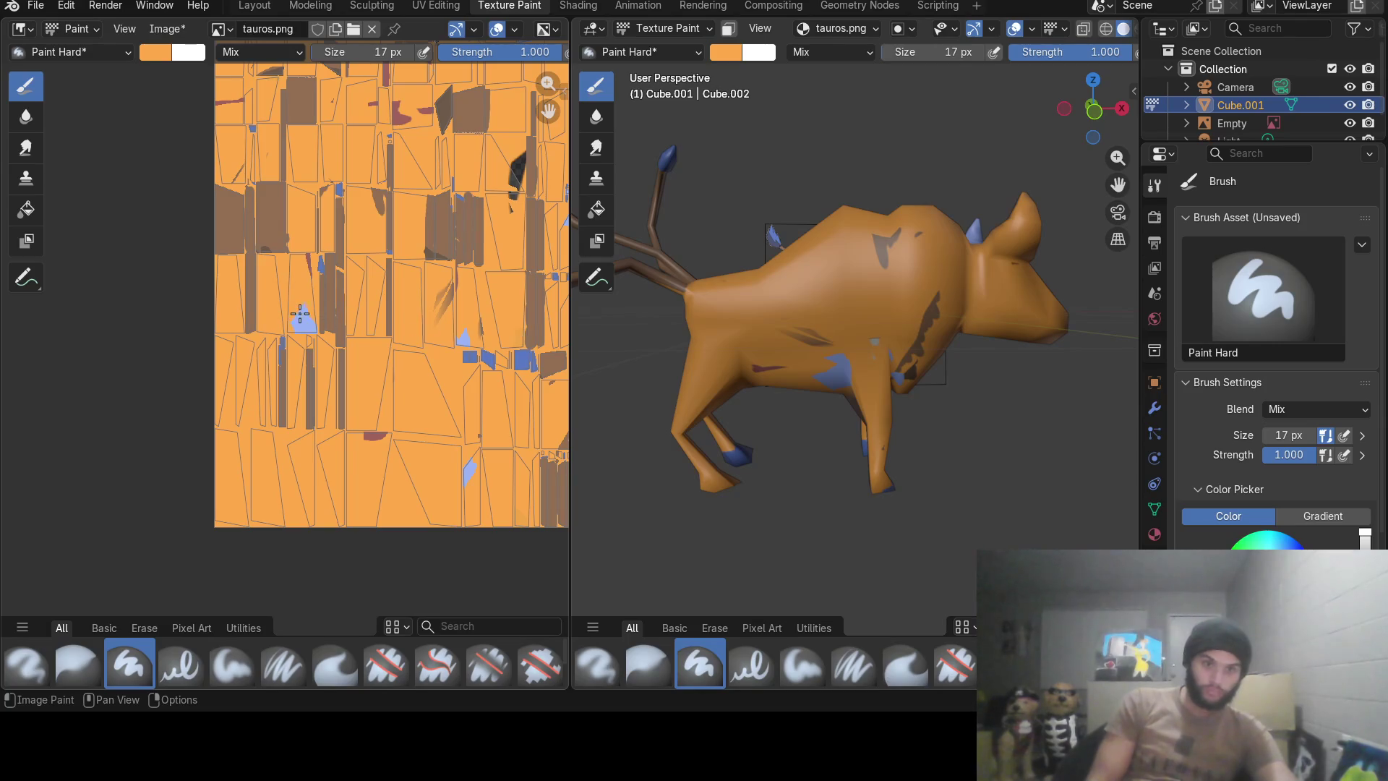
Paint over the stray blue patches with orange, undoing one misplaced stroke.
drag(294, 314, 297, 320)
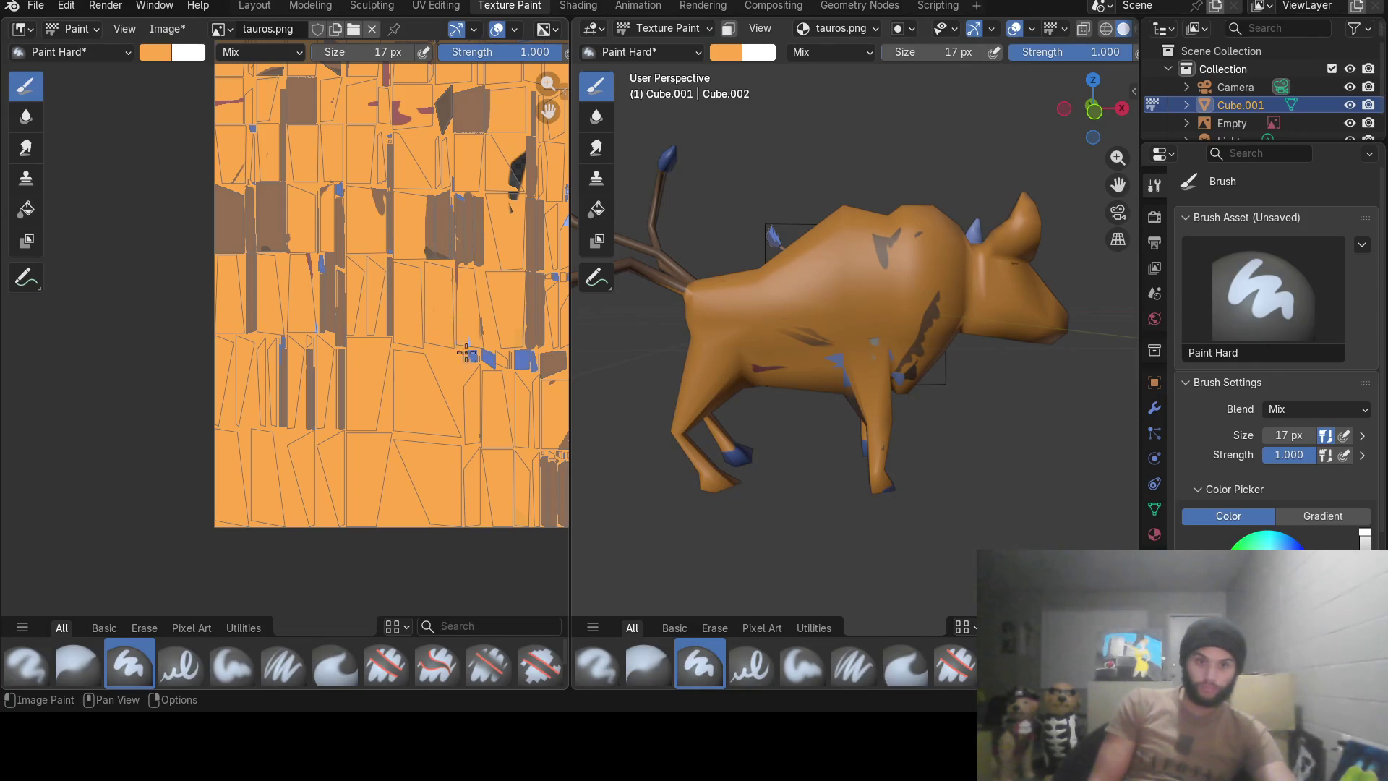
drag(475, 362, 488, 346)
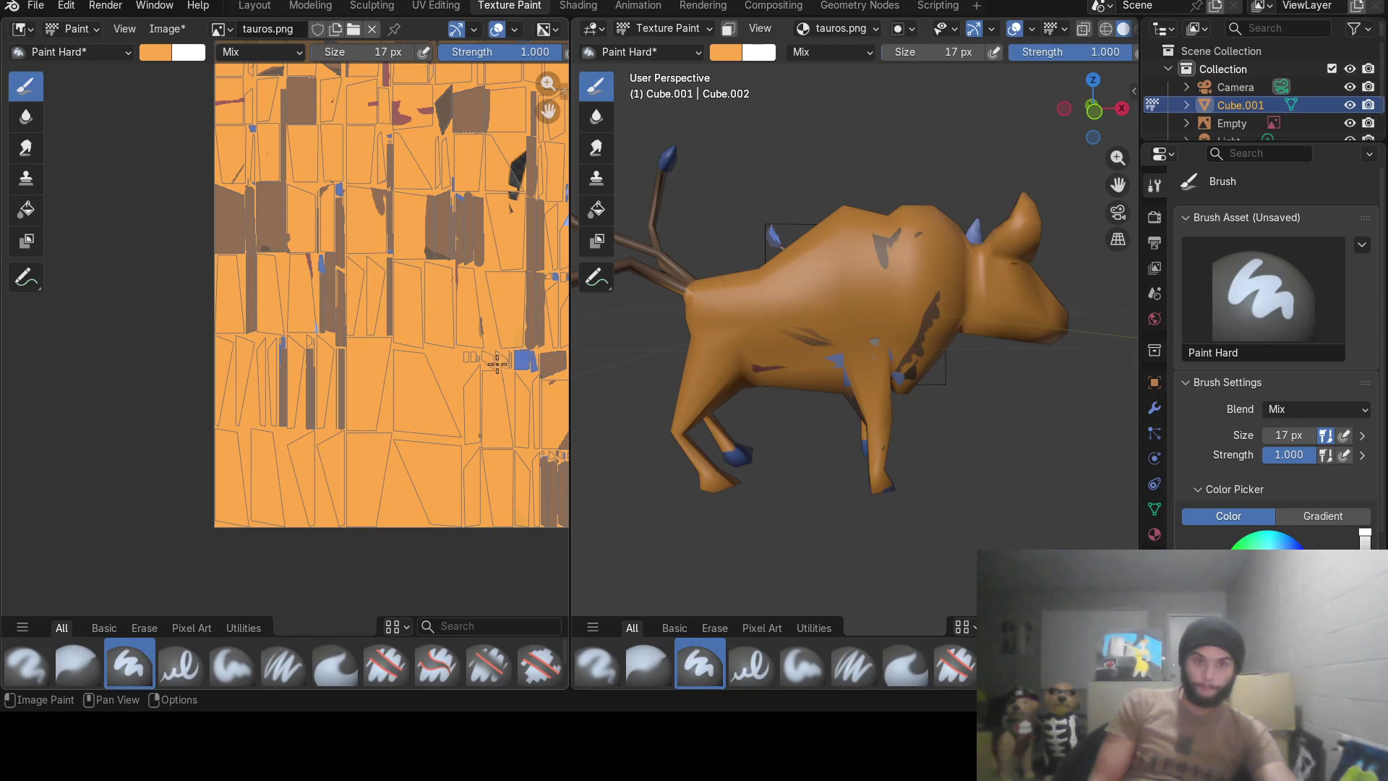
key(ctrl)
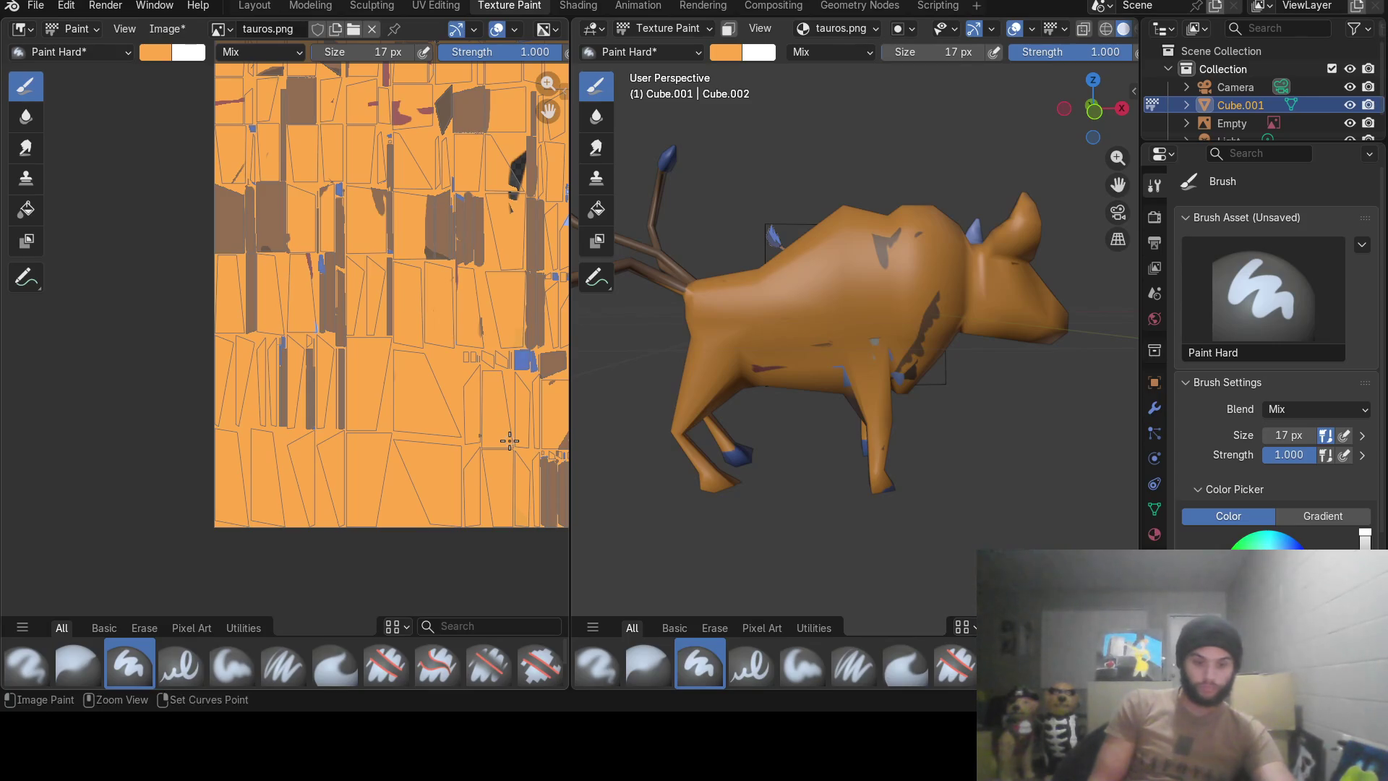
key(ctrl+z)
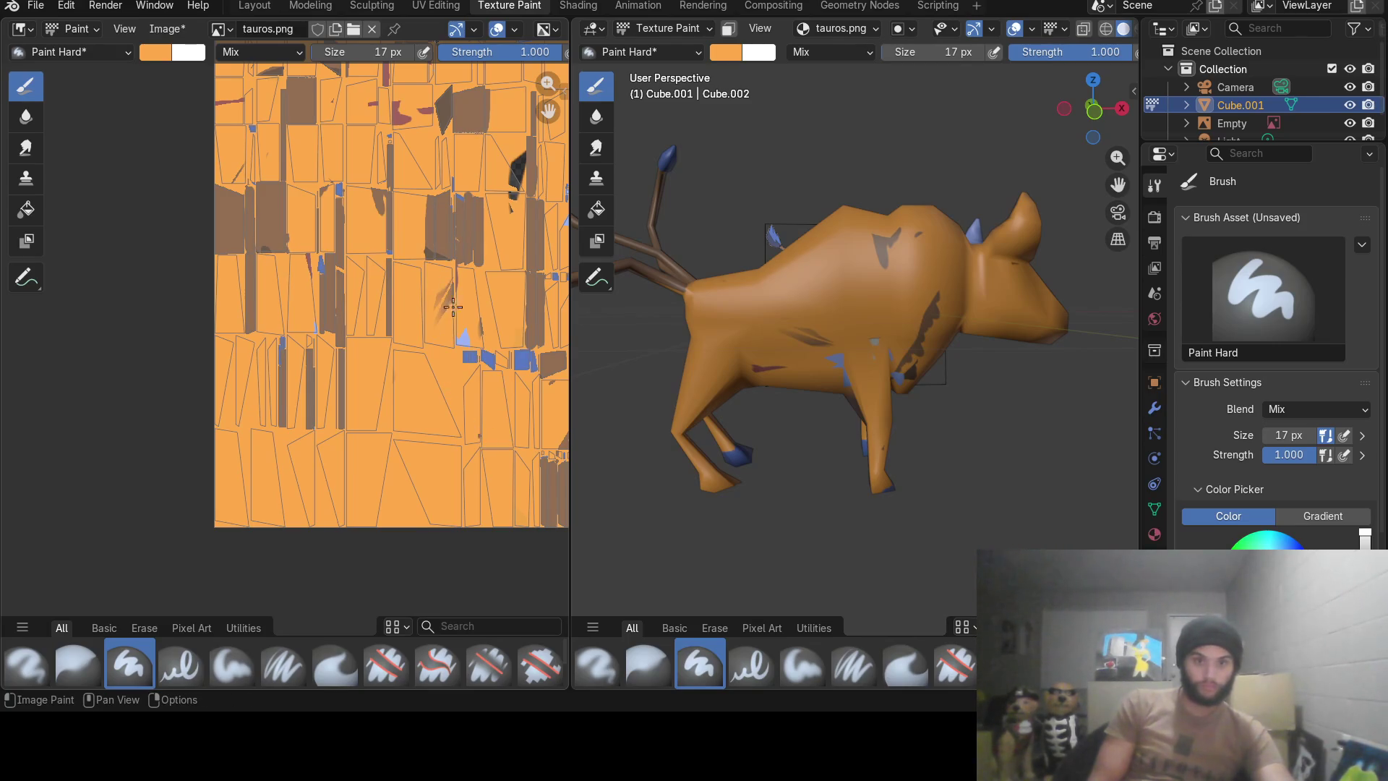
Cover the dark diagonal streak and the mark on the bull's back with orange.
drag(452, 307, 491, 318)
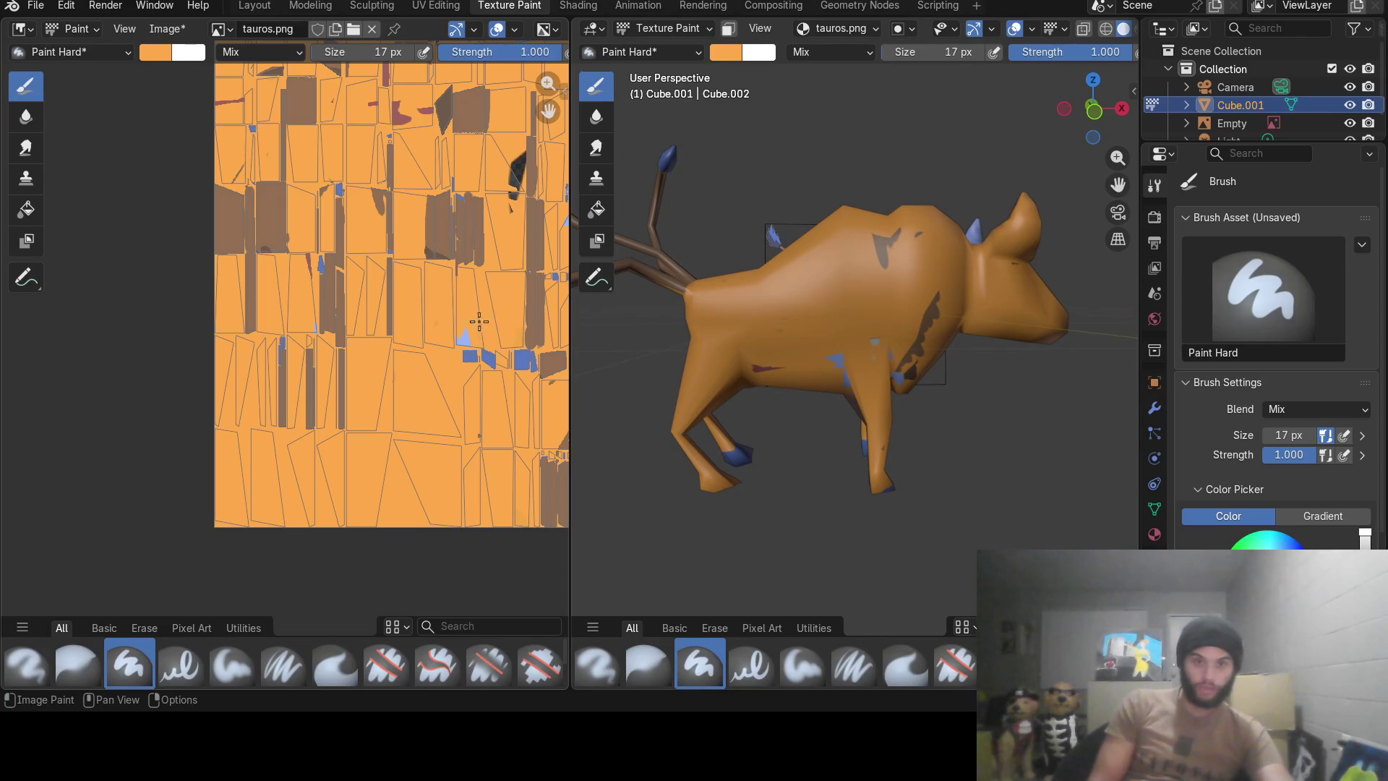
drag(380, 228, 380, 195)
click(380, 220)
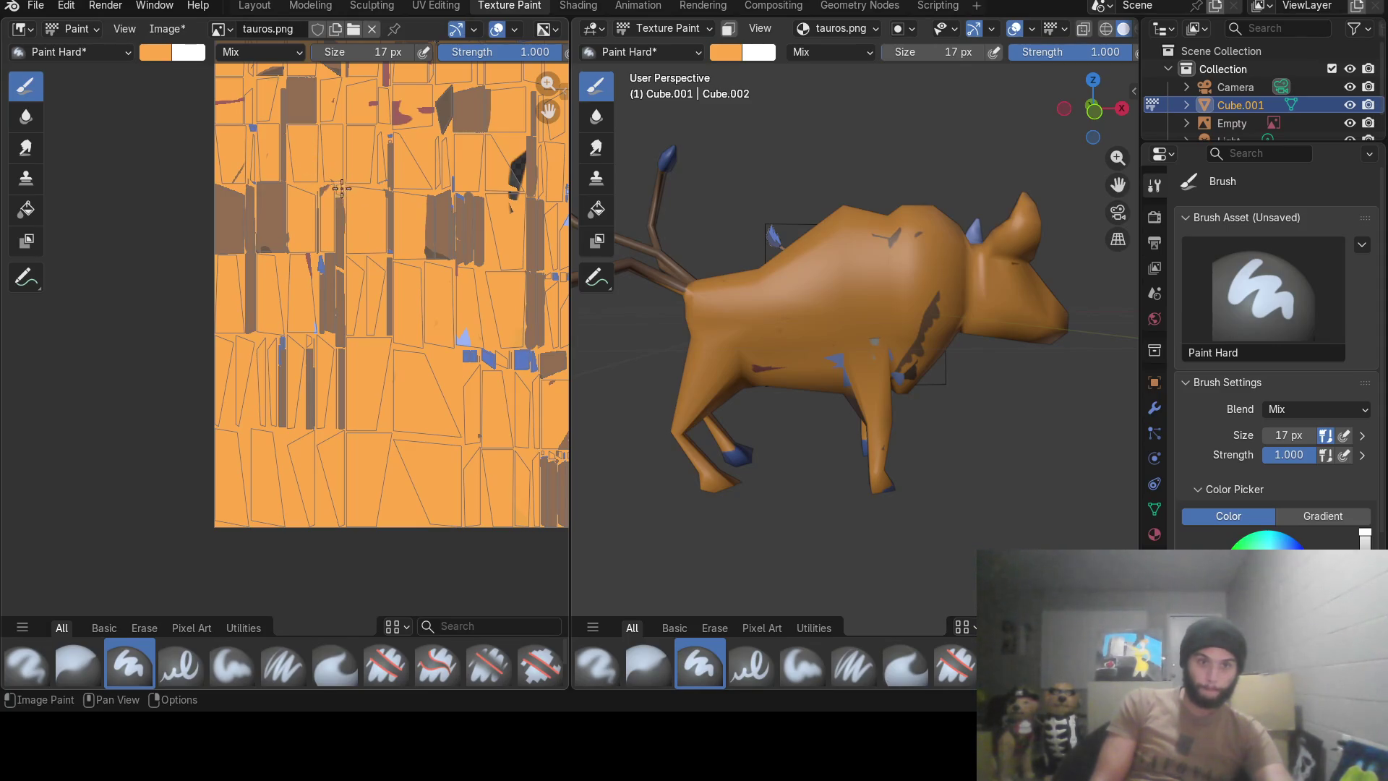
key(ctrl)
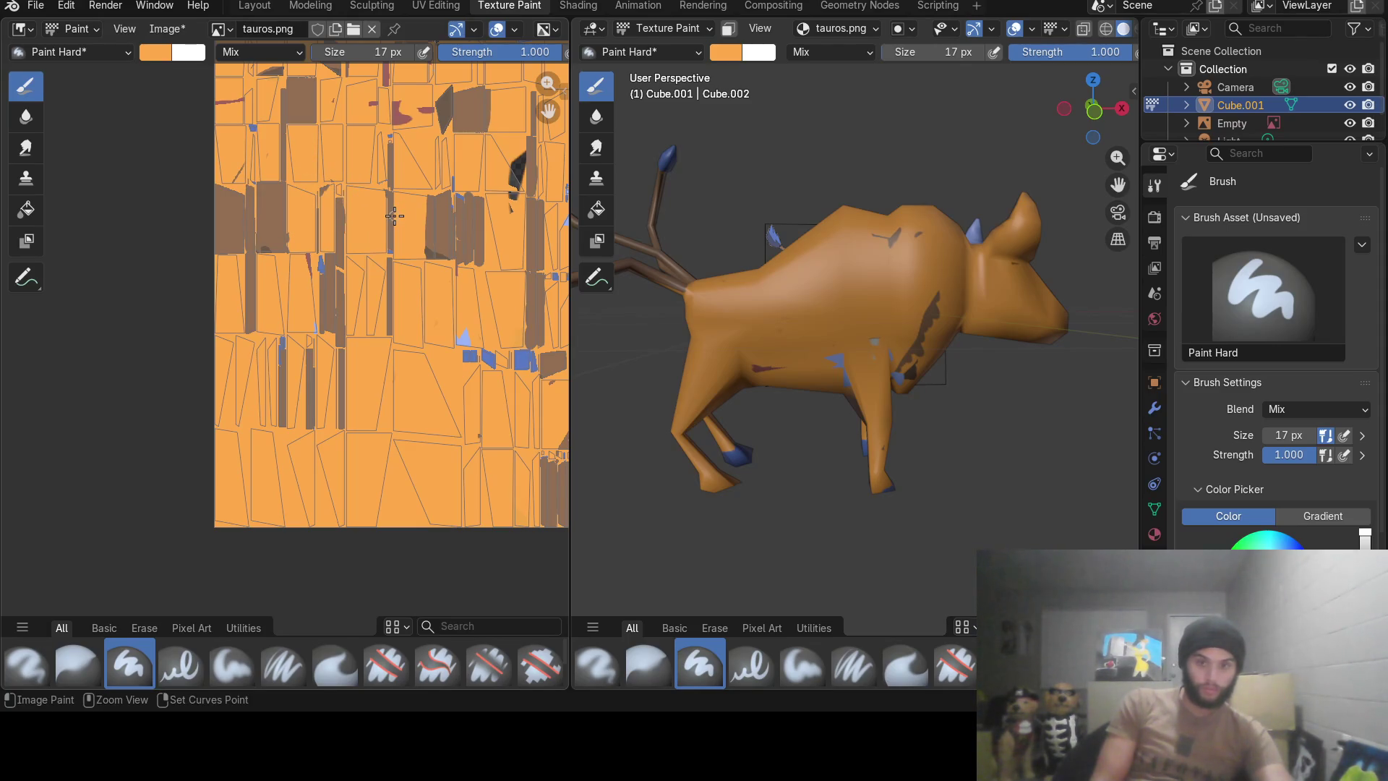
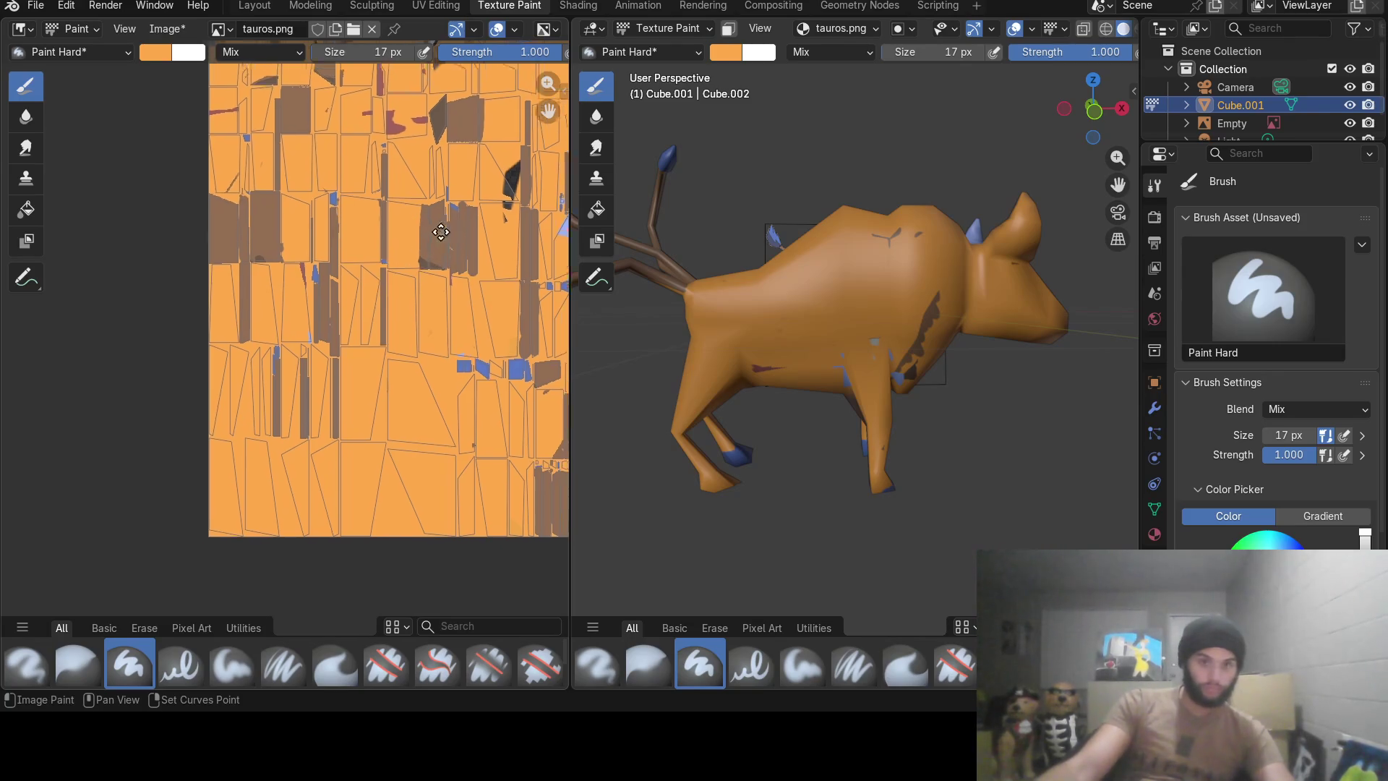
Pan the painted texture image and orbit the bull to face the viewer.
middle_drag(446, 230, 223, 264)
scroll(223, 264, down, 1)
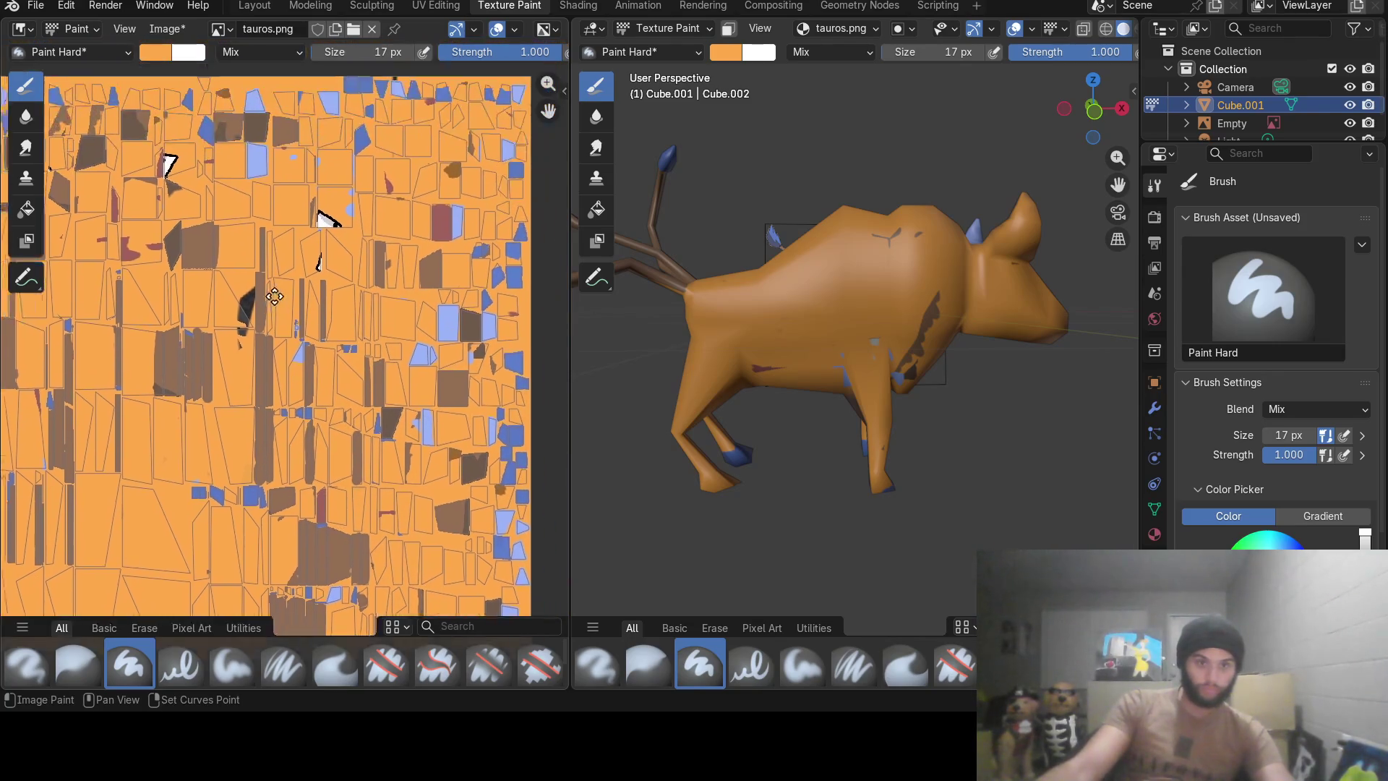
scroll(233, 288, down, 2)
scroll(250, 325, down, 2)
scroll(270, 373, down, 1)
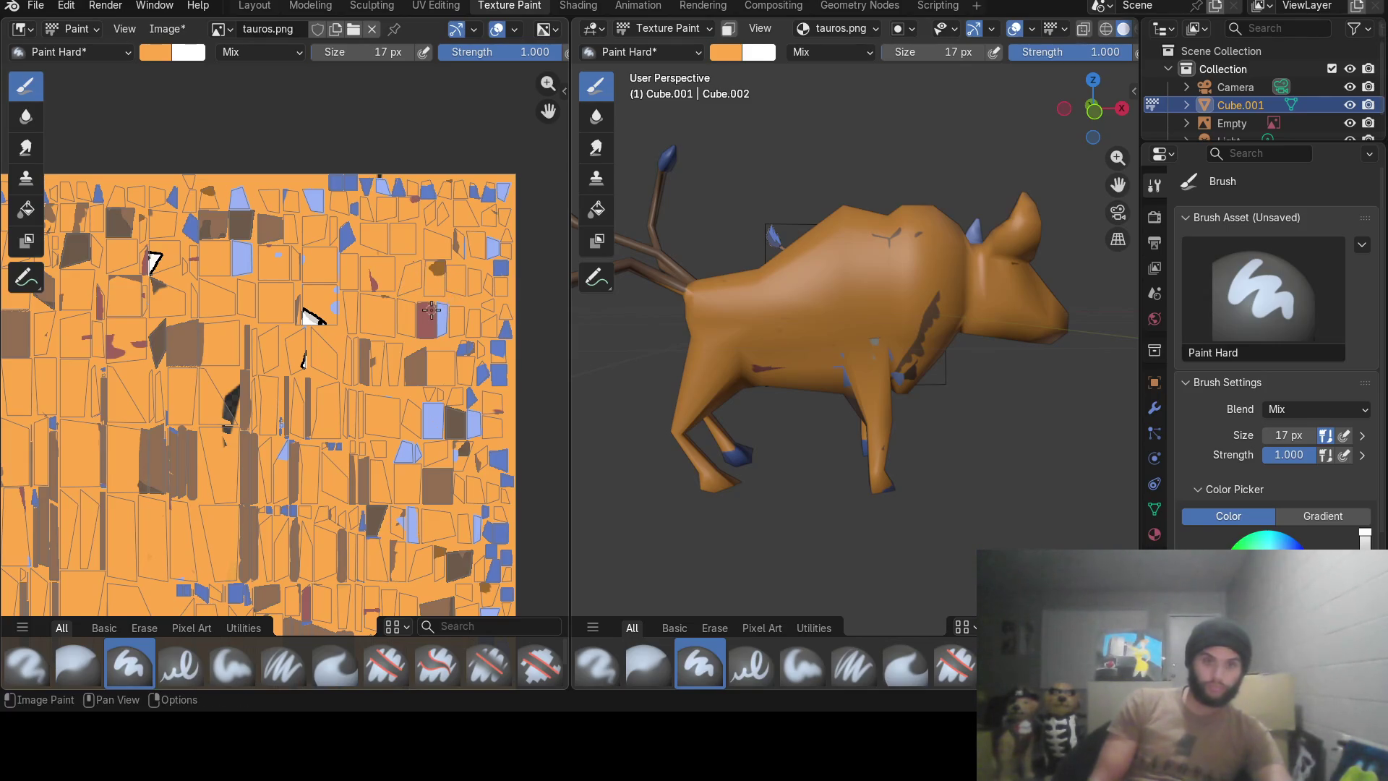
mouse_move(759, 390)
middle_down()
mouse_move(649, 391)
mouse_move(759, 243)
mouse_move(715, 409)
middle_up()
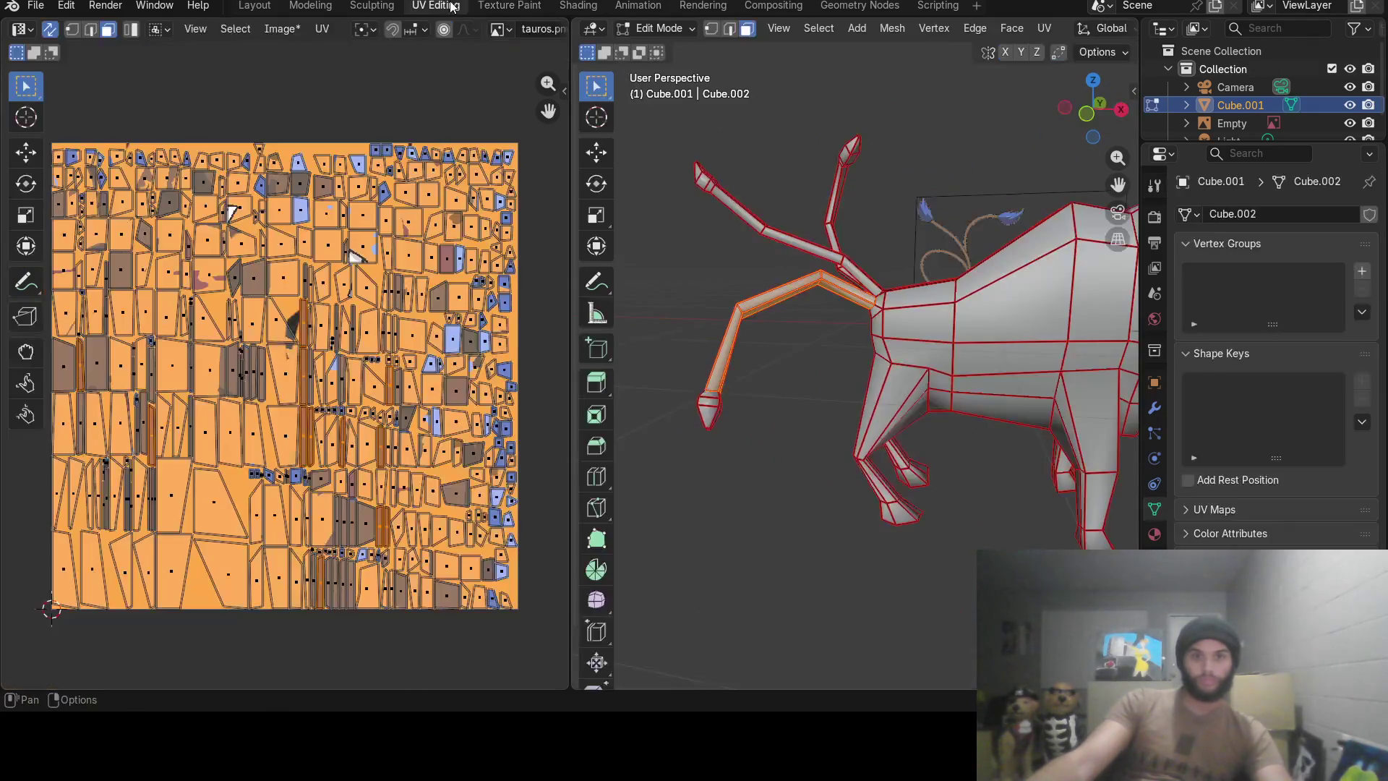
In the UV Editing workspace, zoom in and select a starting face on the bull's shoulder.
click(435, 4)
middle_drag(828, 247, 881, 320)
scroll(880, 320, up, 2)
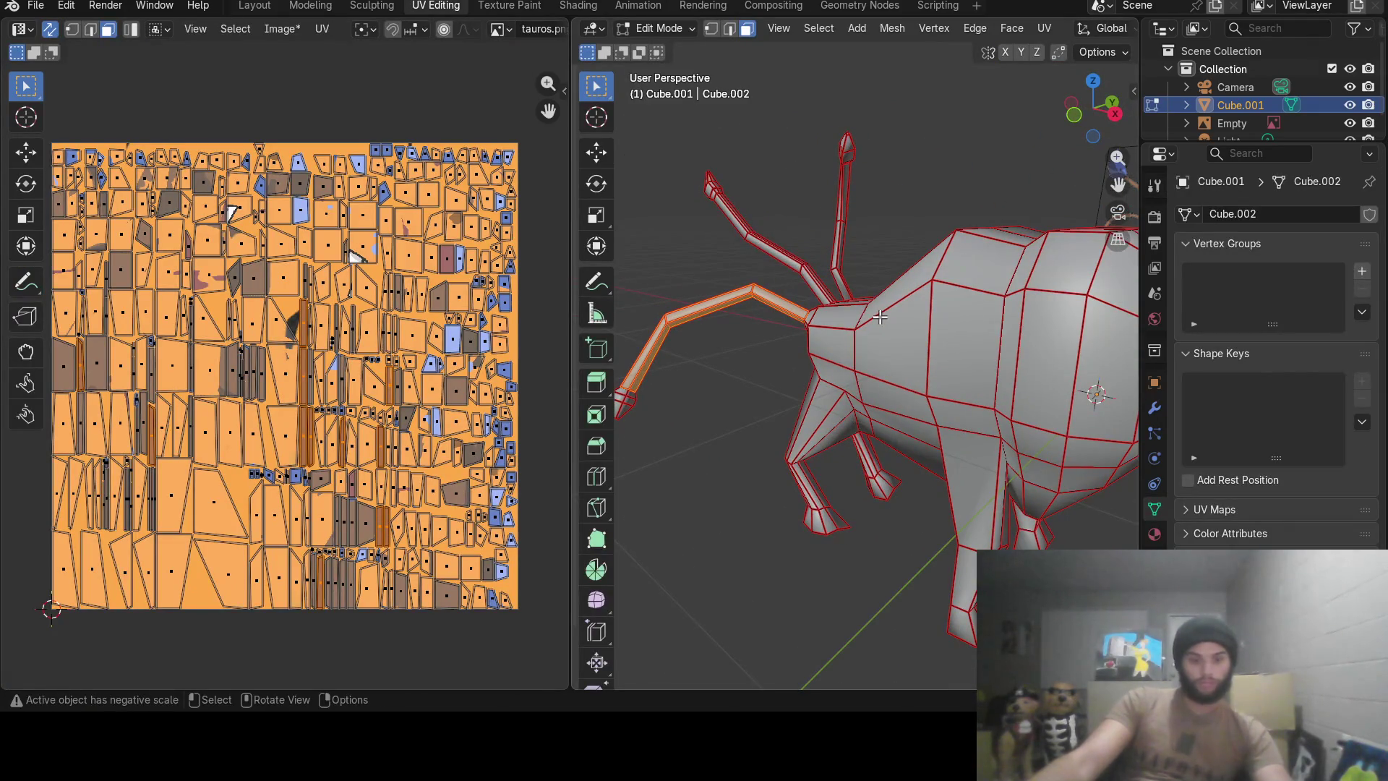
key(ctrl)
click(891, 326)
middle_drag(1045, 410, 921, 386)
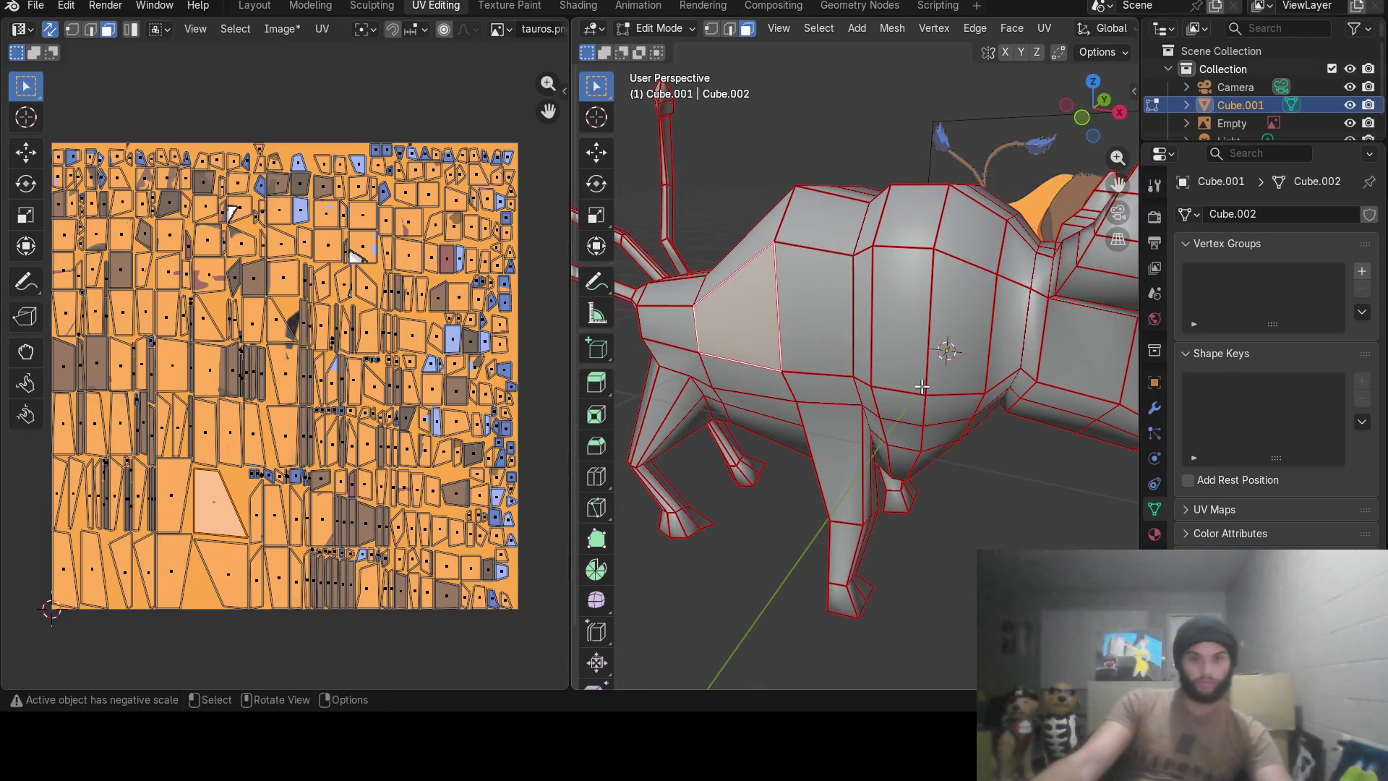
click(900, 340)
mouse_move(901, 339)
middle_down()
mouse_move(860, 338)
mouse_move(914, 325)
middle_up()
Circle-select (C) the surrounding shoulder faces and deselect the stray top face.
key(c)
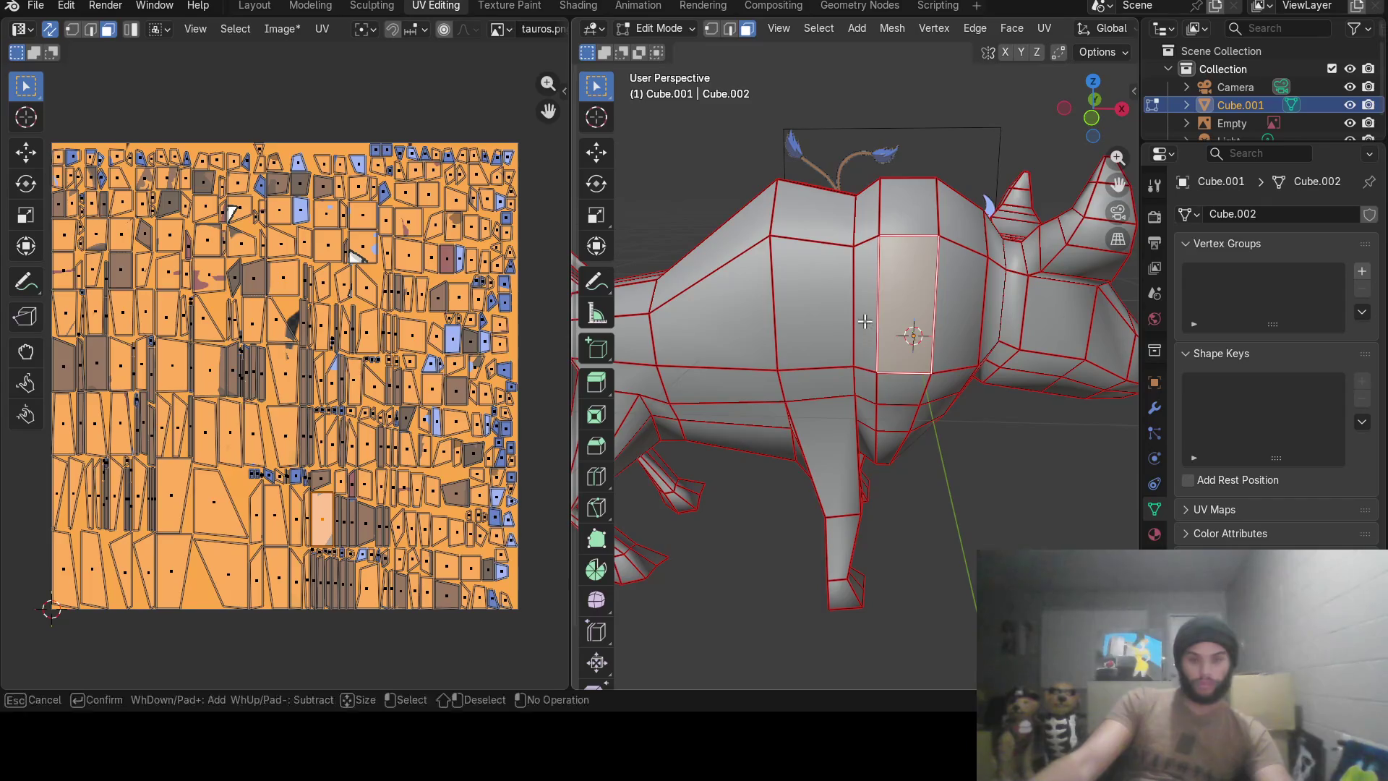
click(874, 279)
mouse_move(927, 297)
mouse_down()
mouse_move(943, 298)
mouse_move(893, 222)
mouse_move(900, 212)
mouse_move(952, 226)
mouse_up()
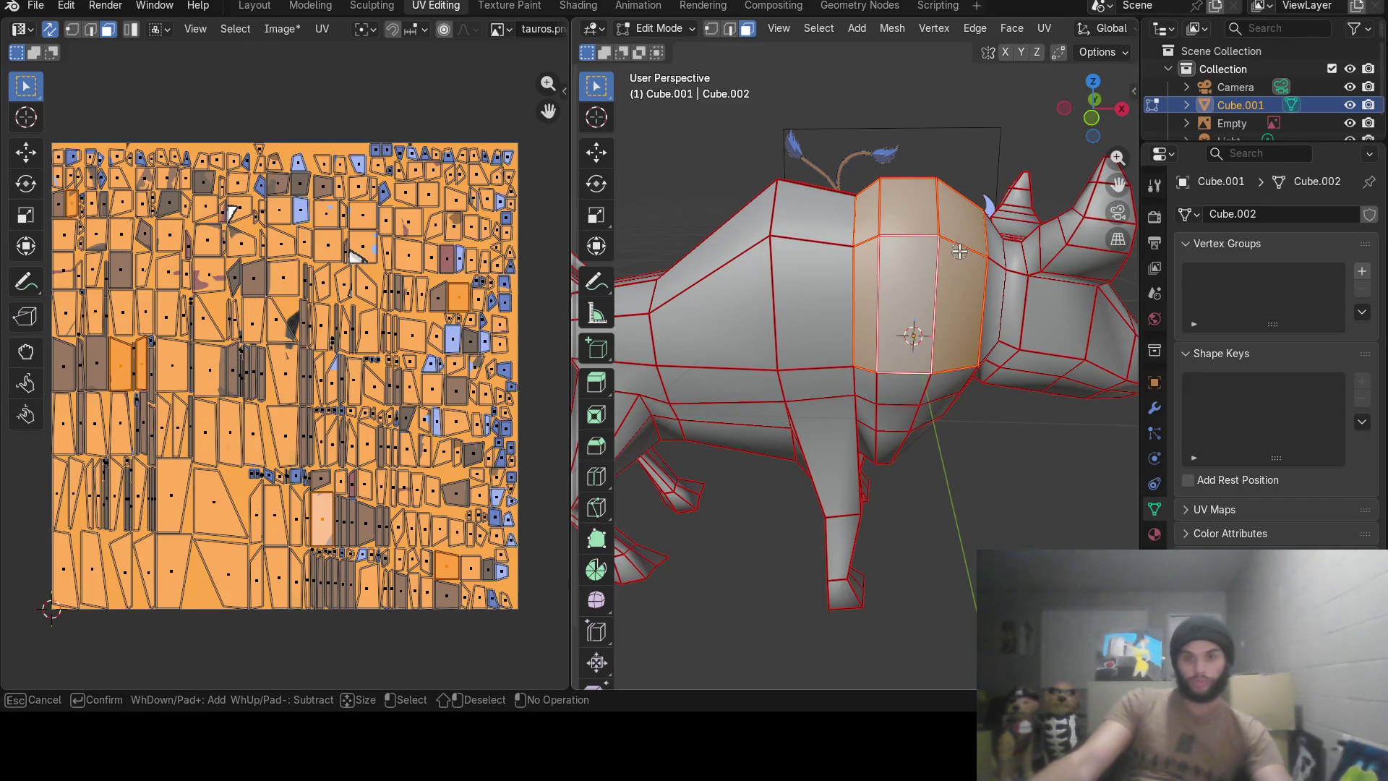
key(Escape)
middle_drag(959, 252, 860, 379)
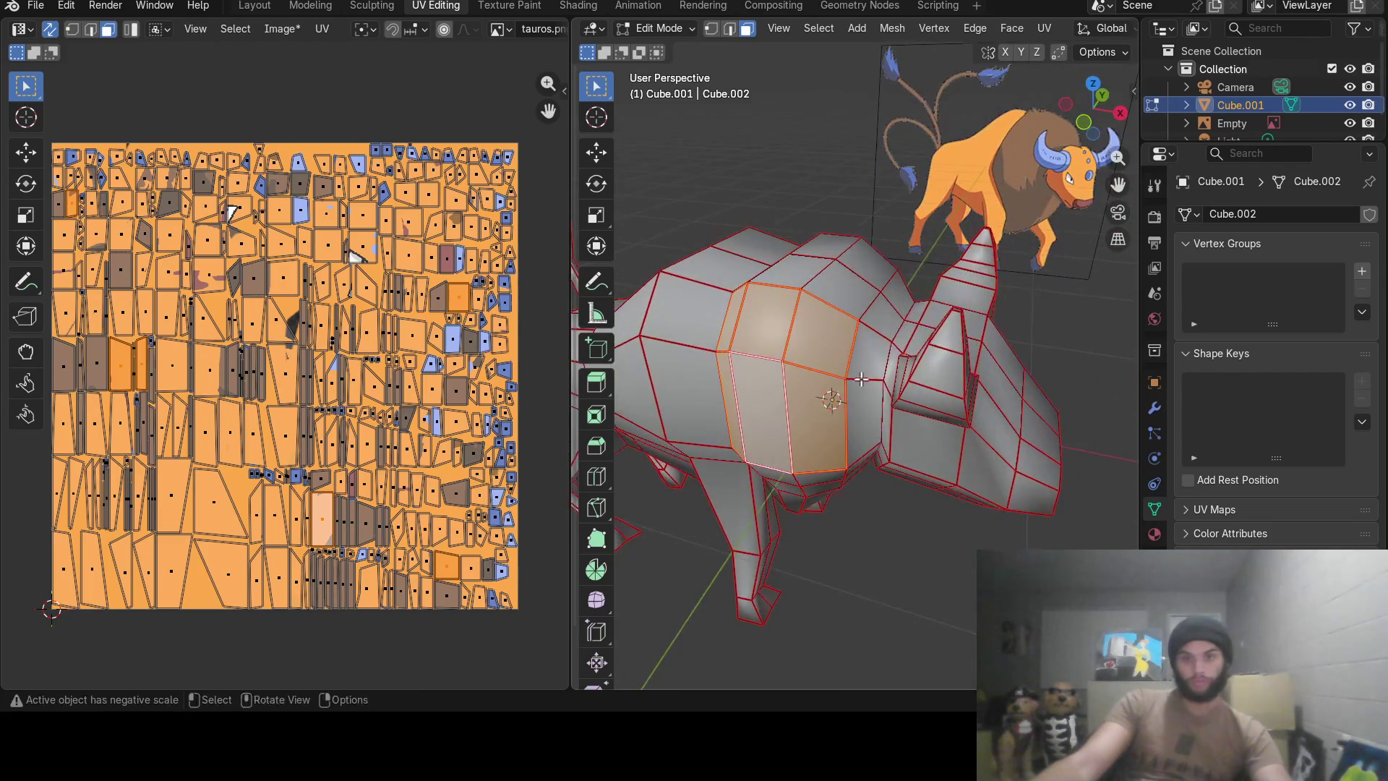
key(c)
mouse_move(861, 378)
mouse_down()
mouse_move(874, 326)
mouse_move(857, 412)
mouse_move(859, 320)
mouse_up()
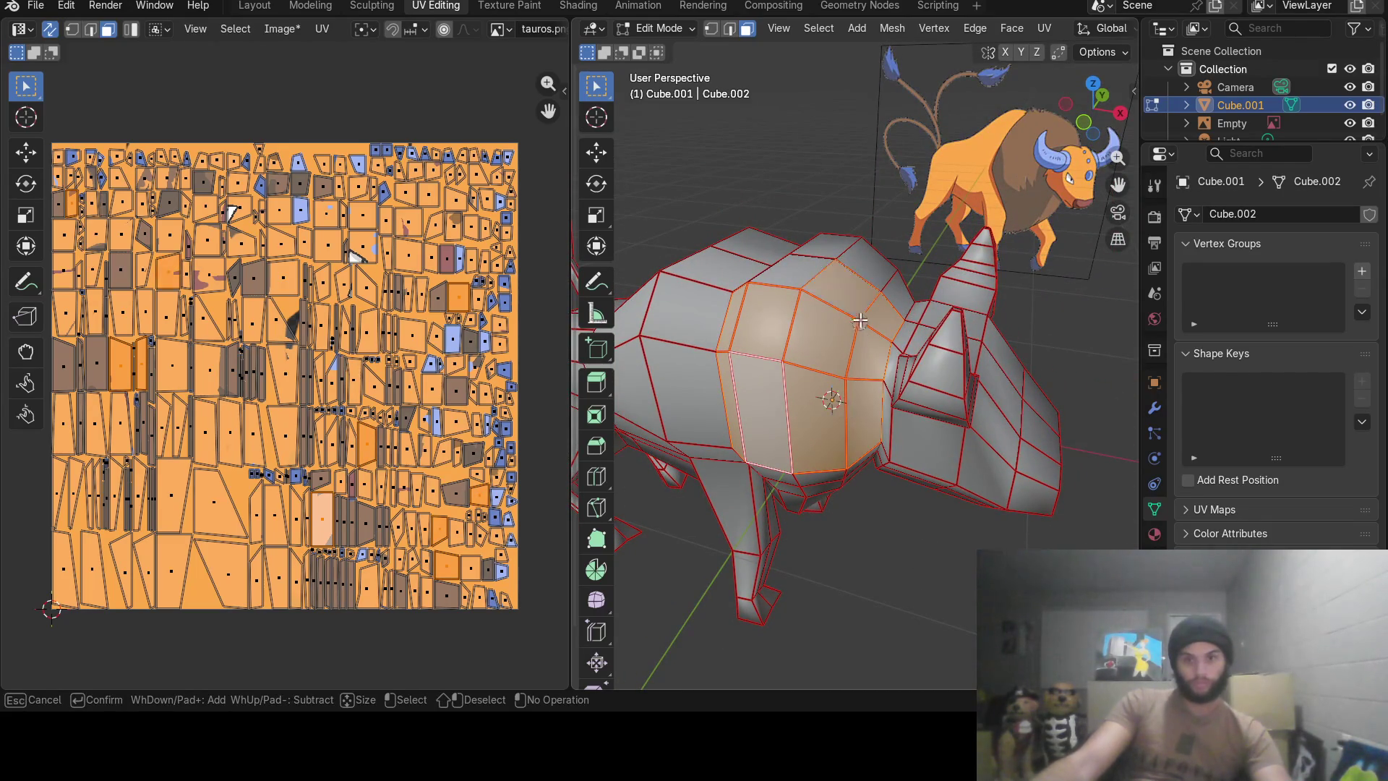
key(Escape)
middle_drag(788, 309, 876, 309)
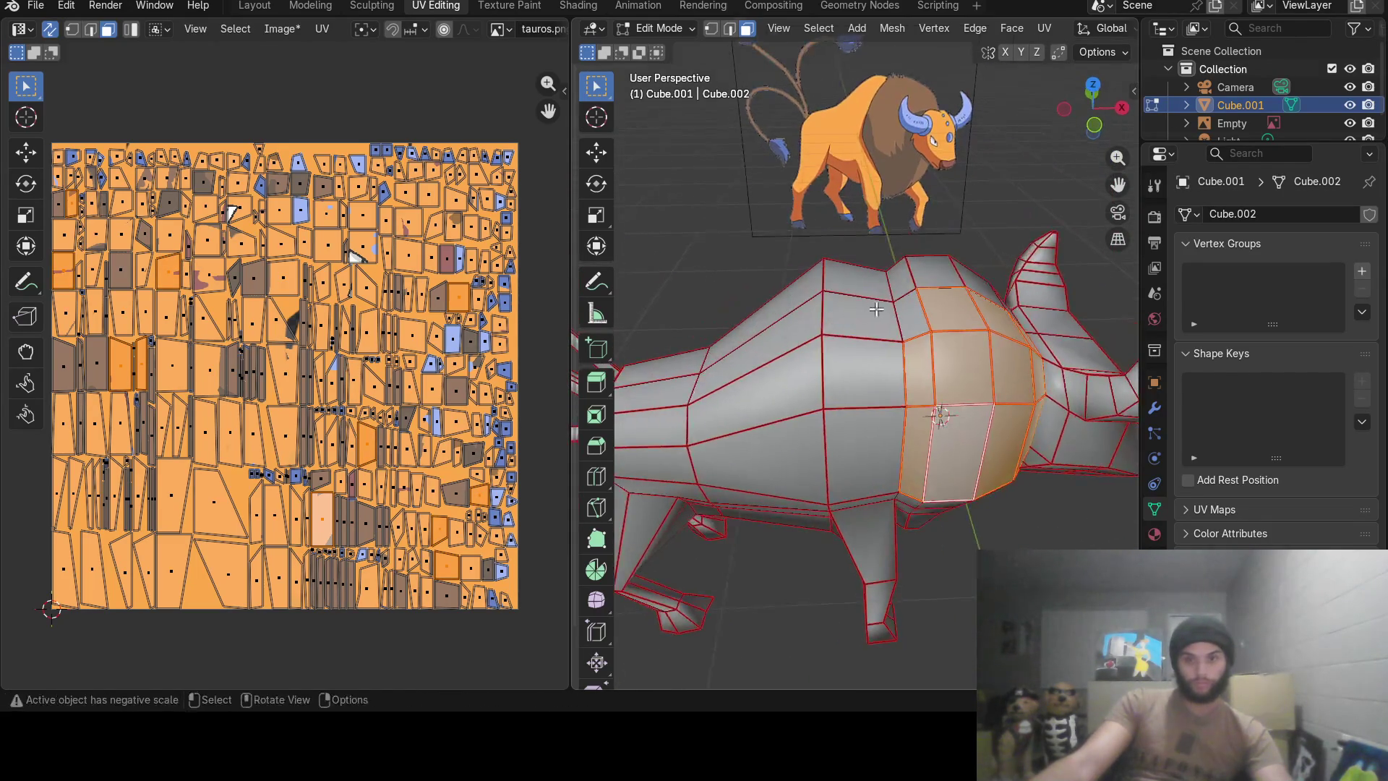
shift+click(911, 296)
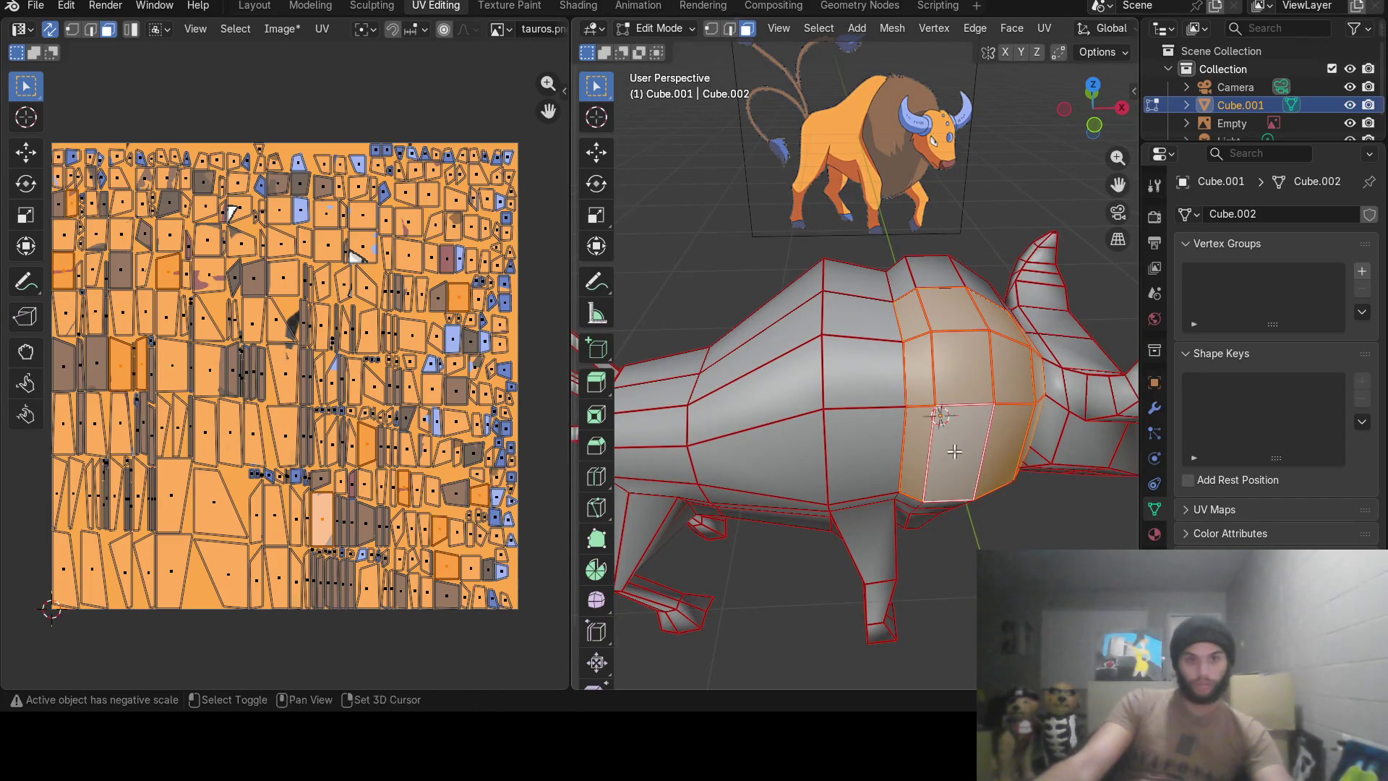
Extend the circle selection to a vertical strip and the head and neck faces.
mouse_move(953, 452)
middle_down()
mouse_move(892, 372)
mouse_move(861, 379)
mouse_move(839, 313)
middle_up()
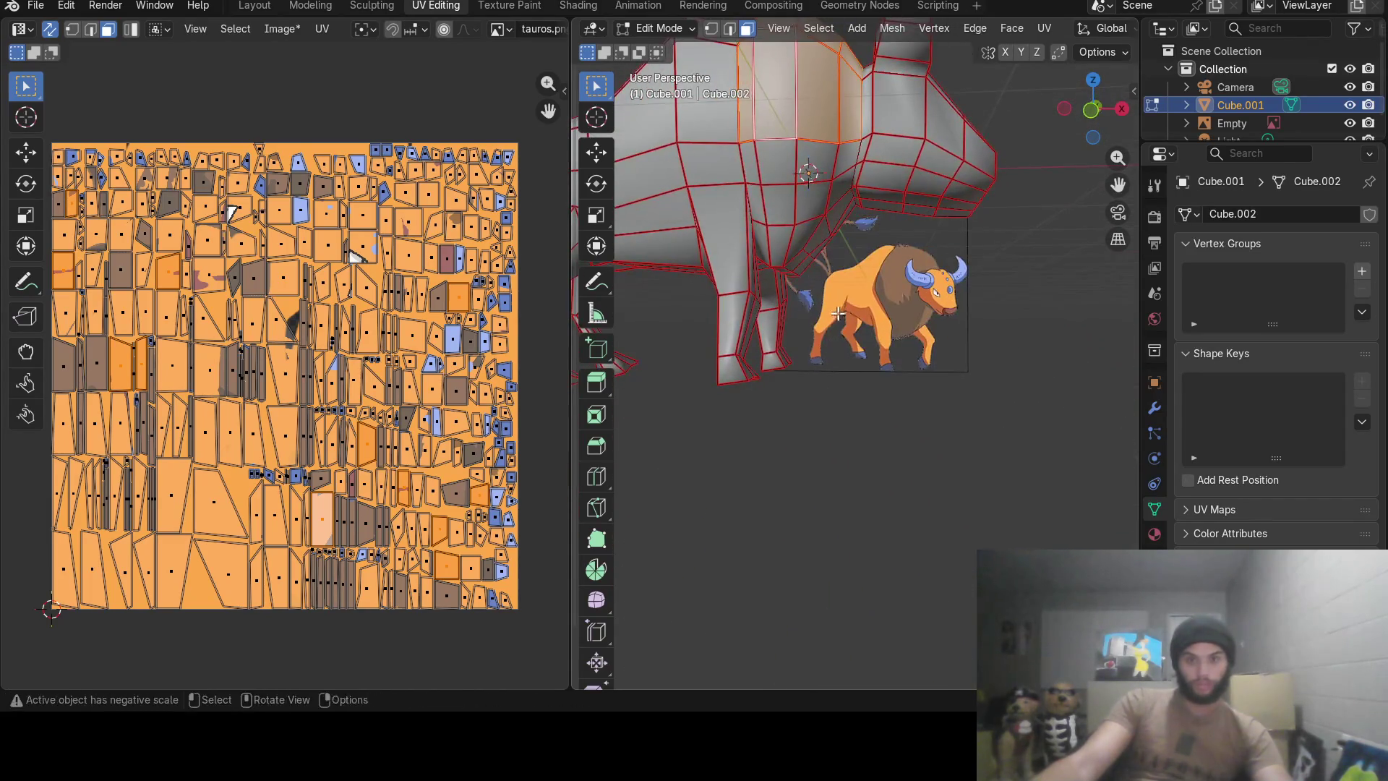
key(c)
mouse_move(769, 147)
mouse_down()
mouse_move(766, 231)
mouse_move(811, 205)
mouse_move(809, 174)
mouse_move(836, 206)
mouse_move(825, 217)
mouse_up()
key(Escape)
mouse_move(825, 212)
middle_down()
mouse_move(764, 173)
mouse_move(738, 250)
mouse_move(793, 206)
middle_up()
key(c)
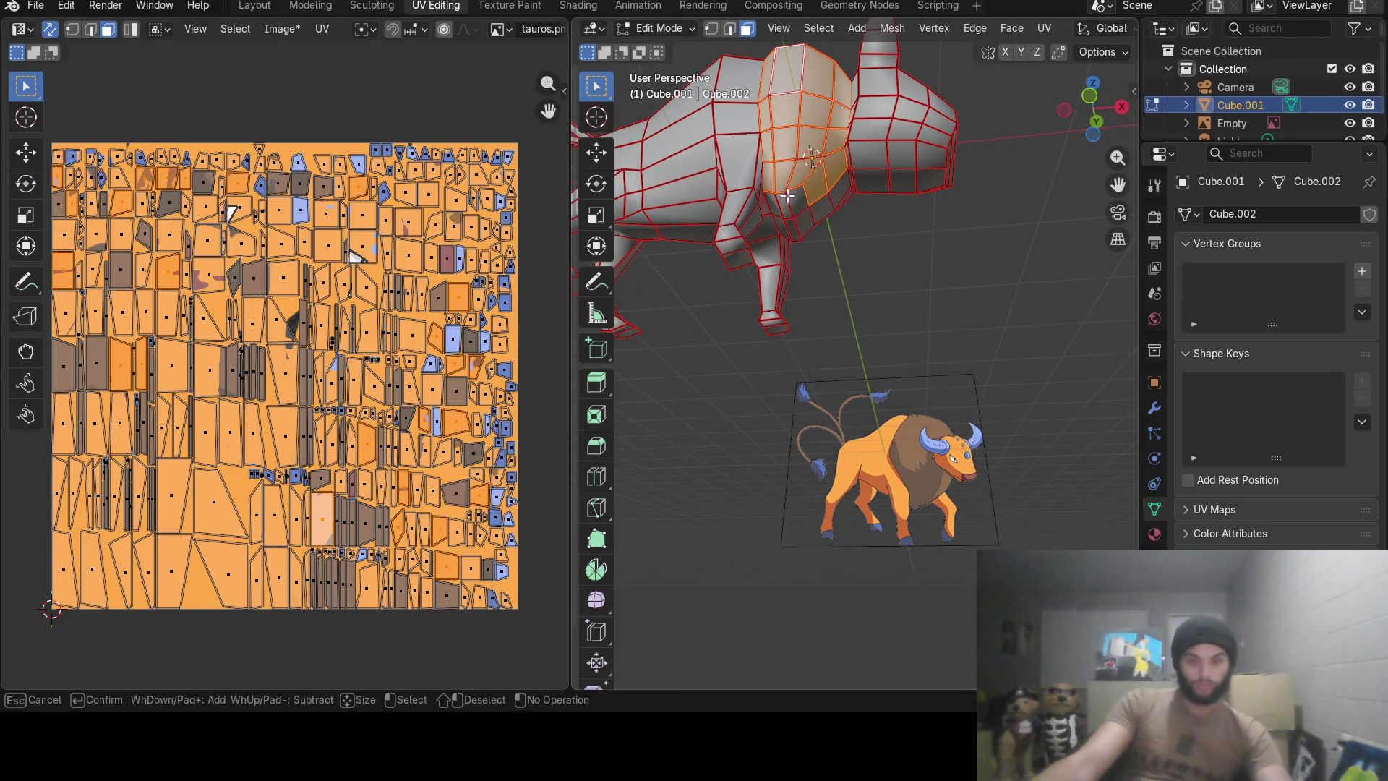
drag(779, 204, 799, 202)
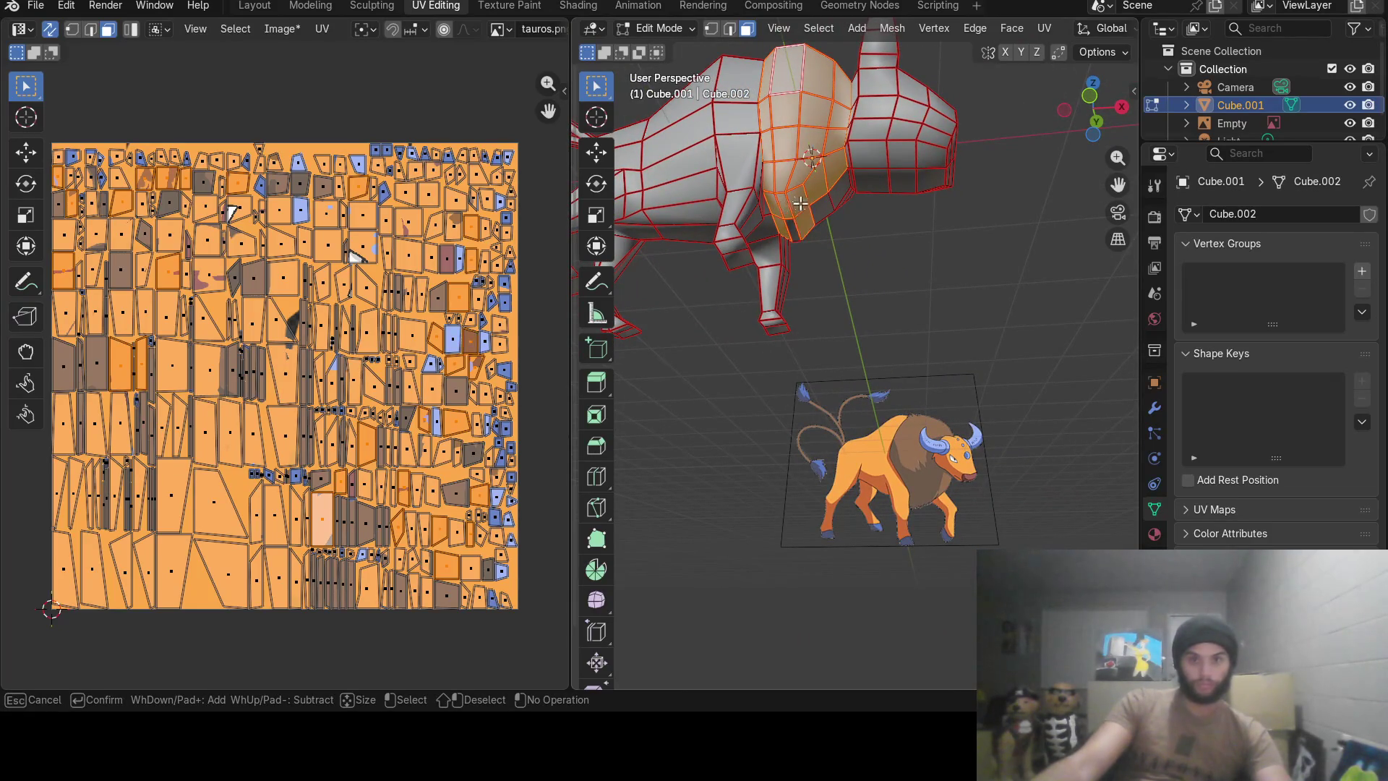
key(Escape)
mouse_move(852, 213)
middle_down()
mouse_move(801, 264)
mouse_move(828, 289)
middle_up()
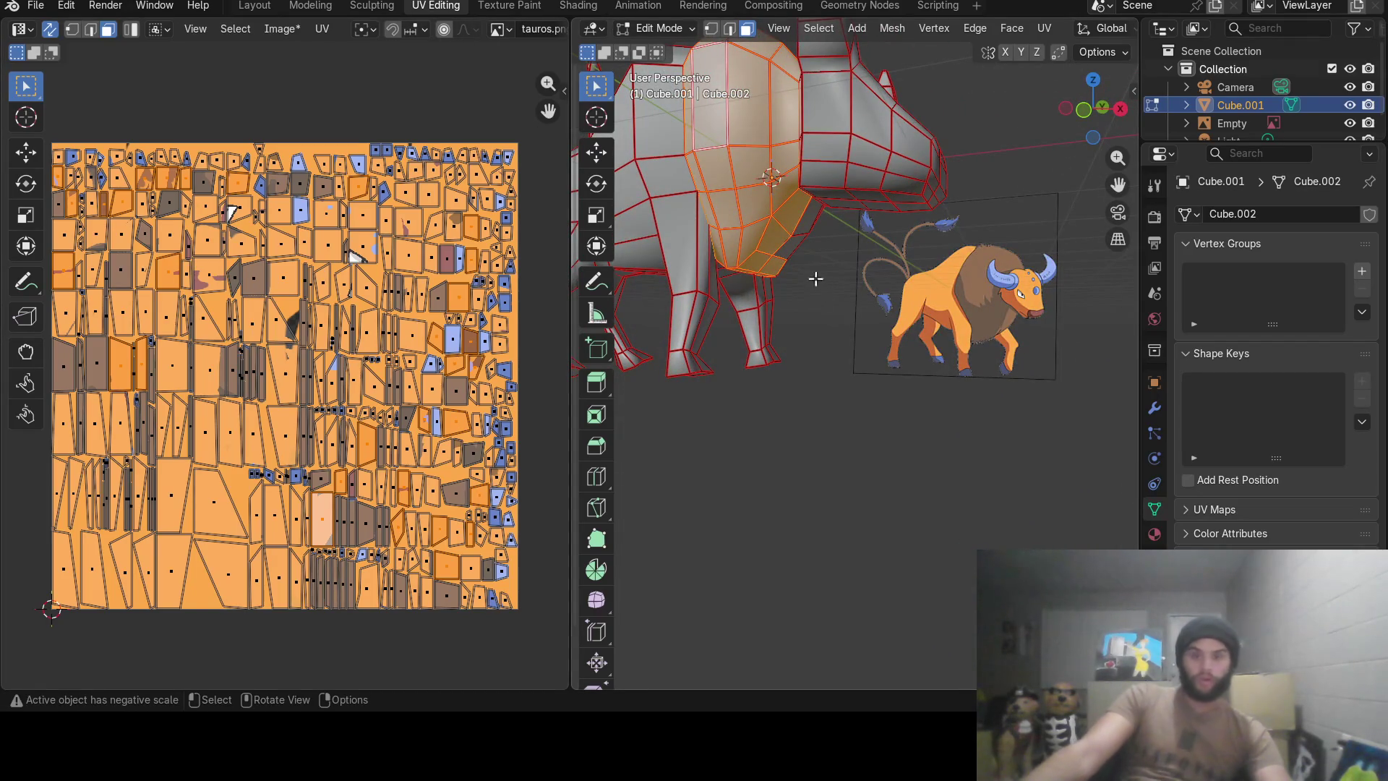
middle_drag(784, 239, 811, 321)
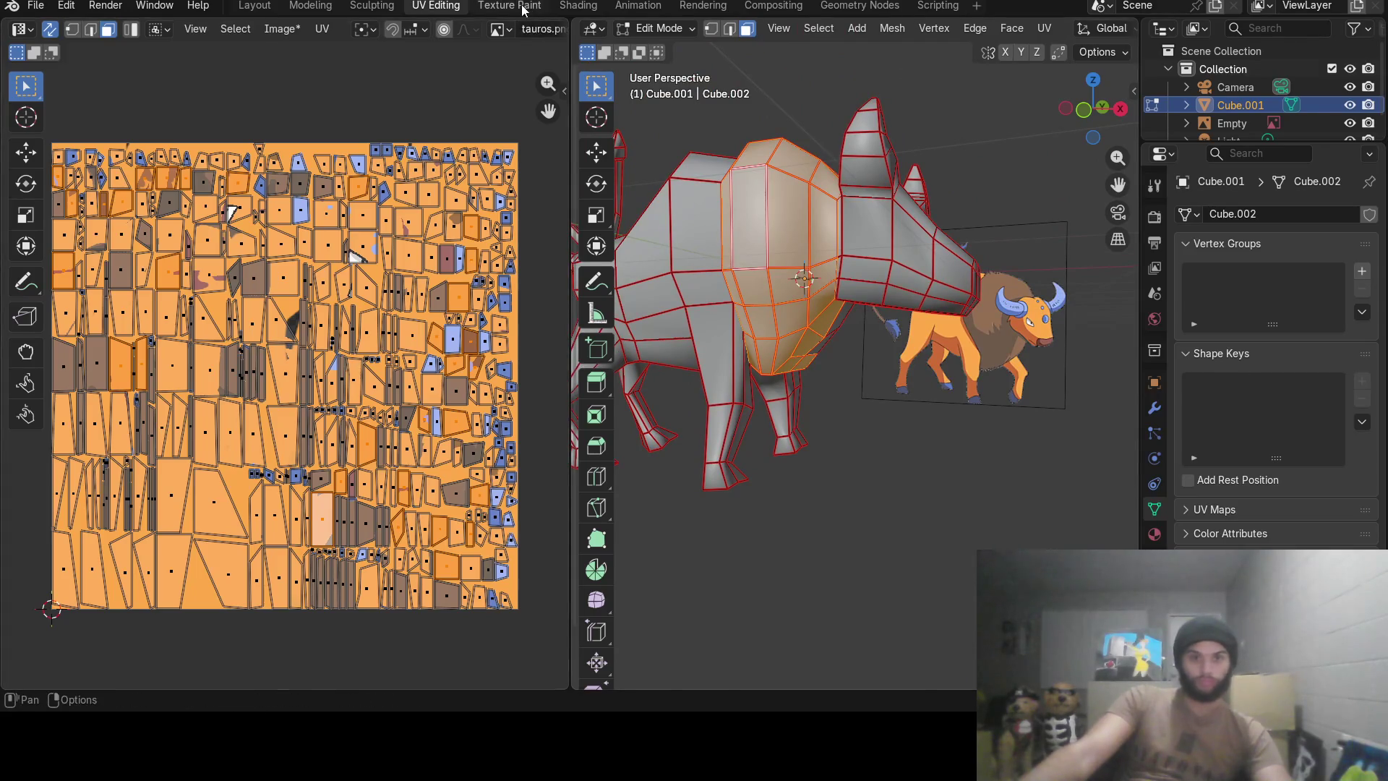
In Texture Paint, eyedrop a brush colour from the bull's body.
click(508, 5)
click(726, 51)
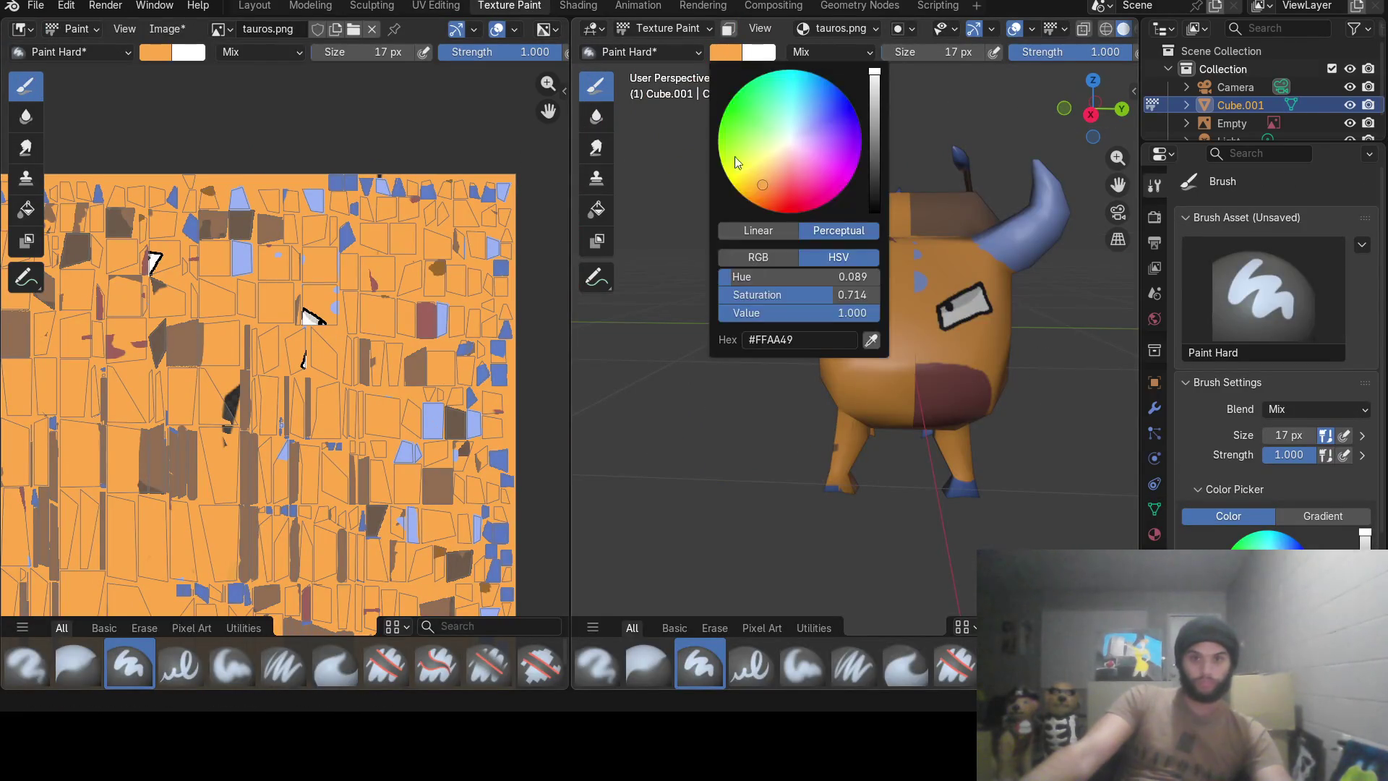
click(872, 338)
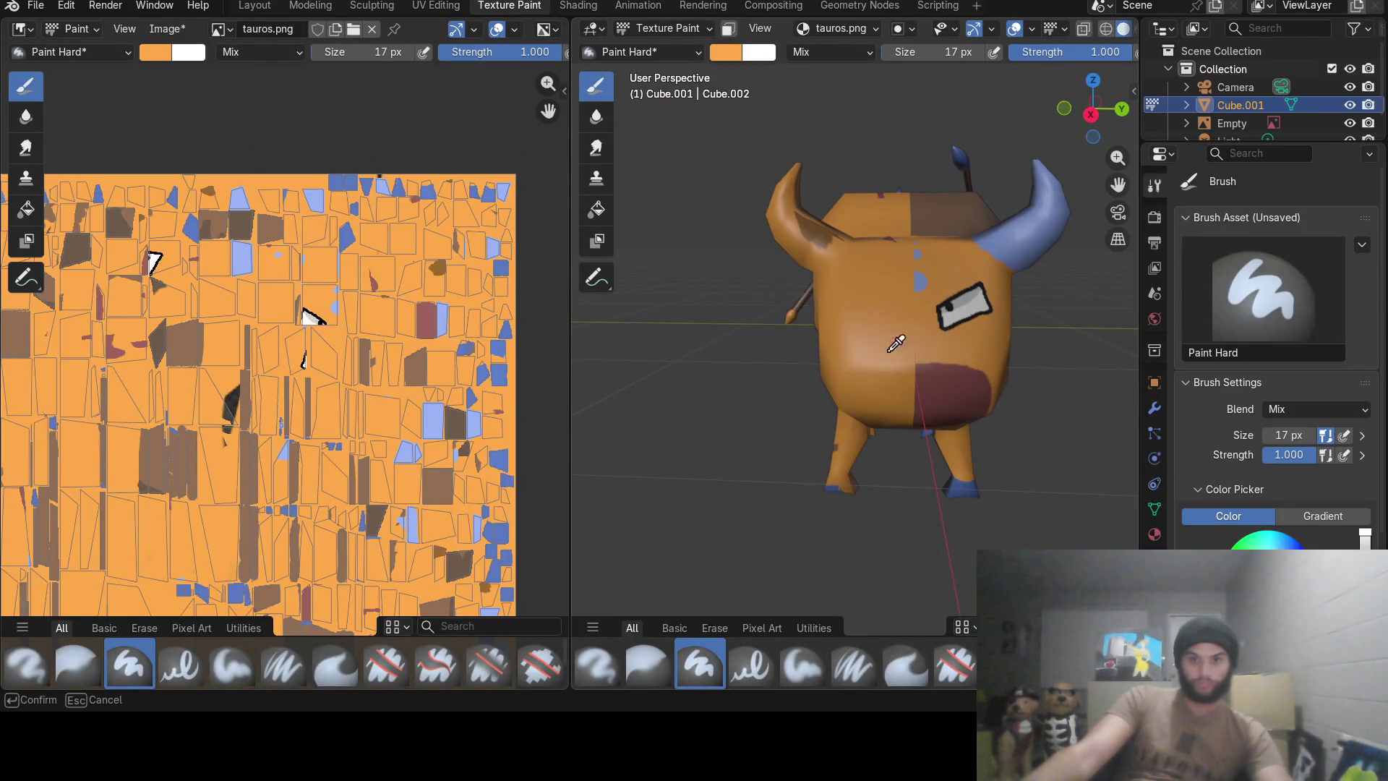
click(929, 345)
middle_drag(930, 345, 756, 322)
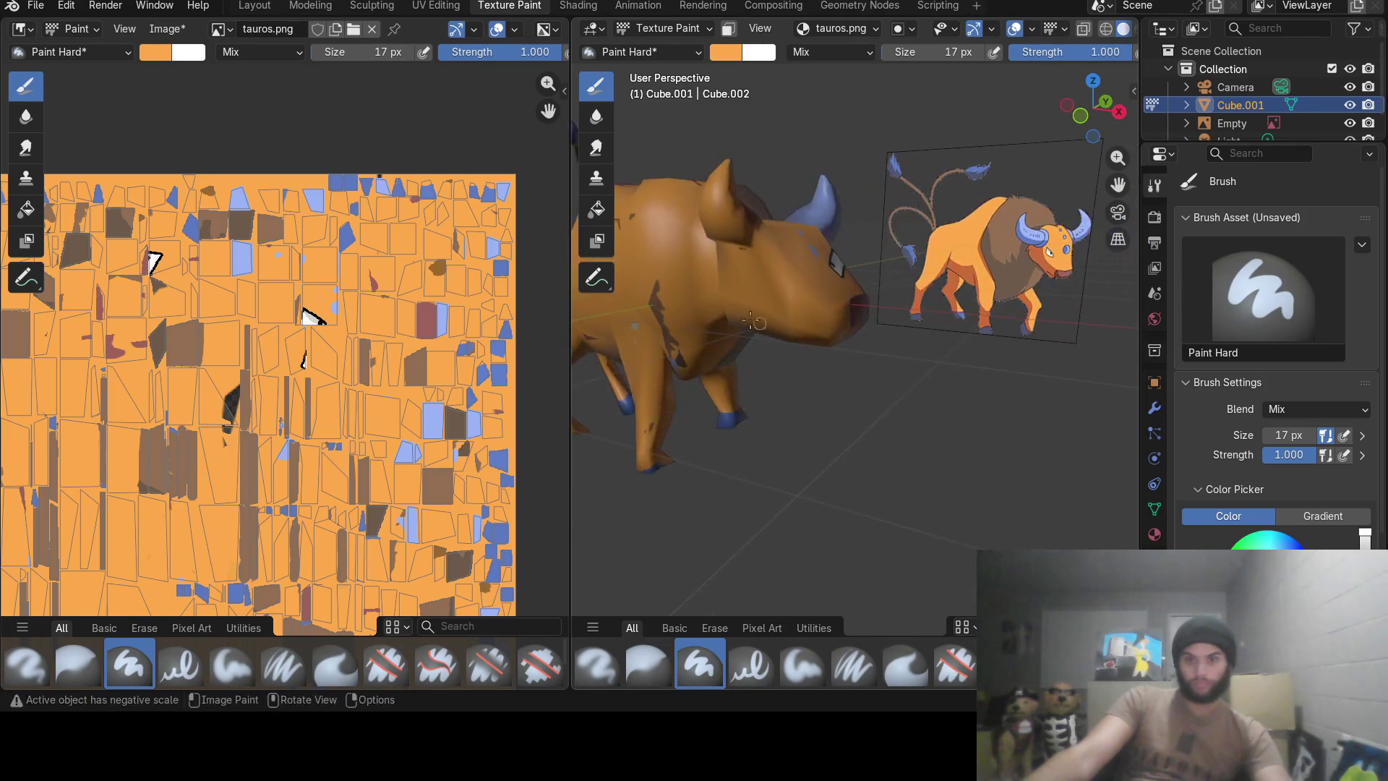
Resample the brush colour as the brown of the reference mane, then return to UV Editing.
click(727, 52)
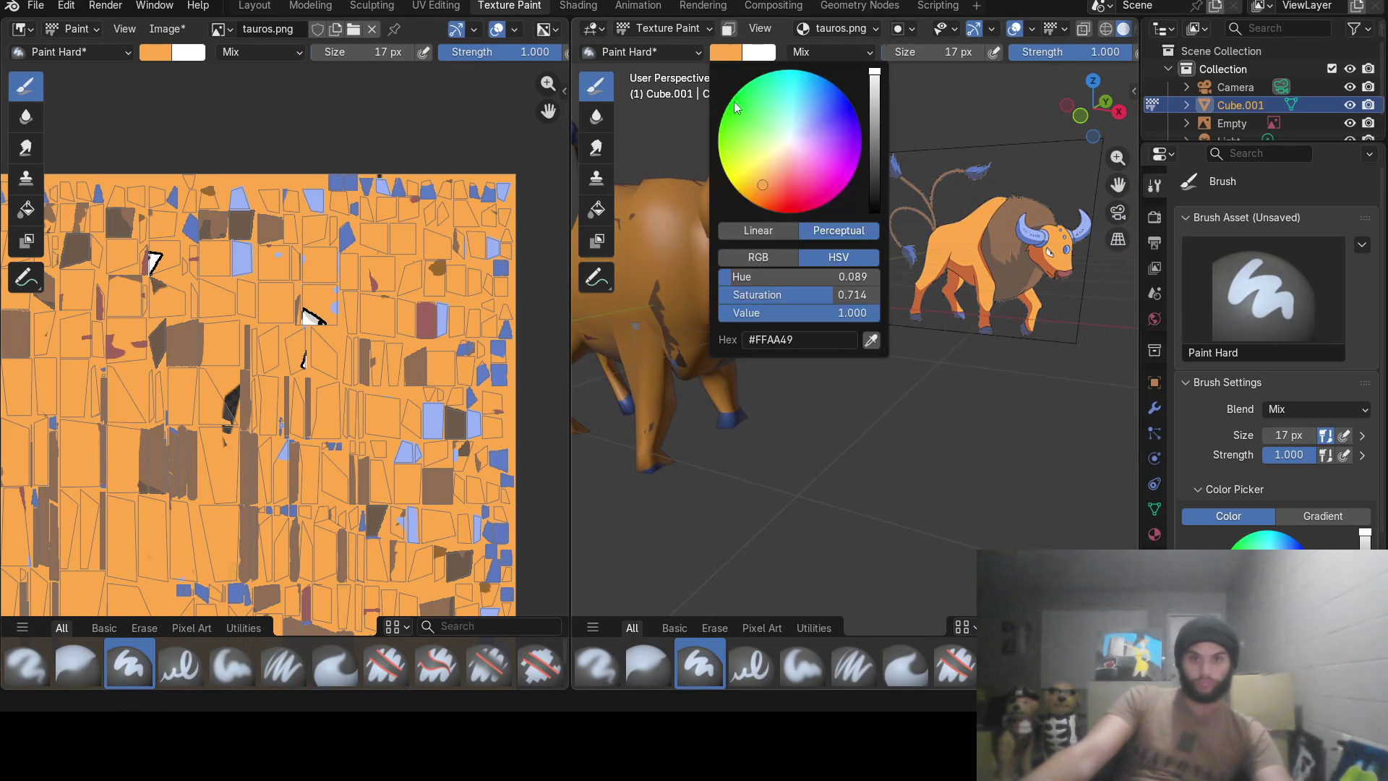
click(870, 340)
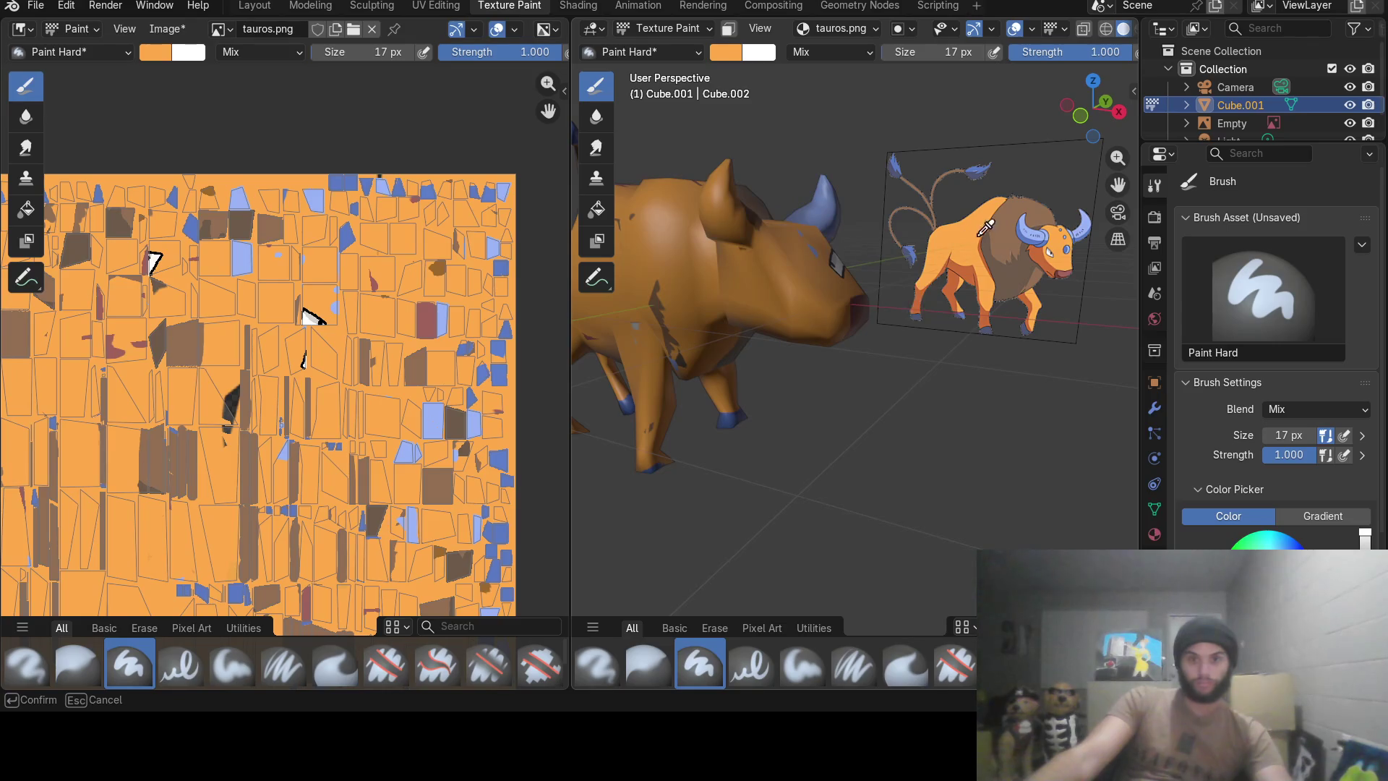
click(1006, 231)
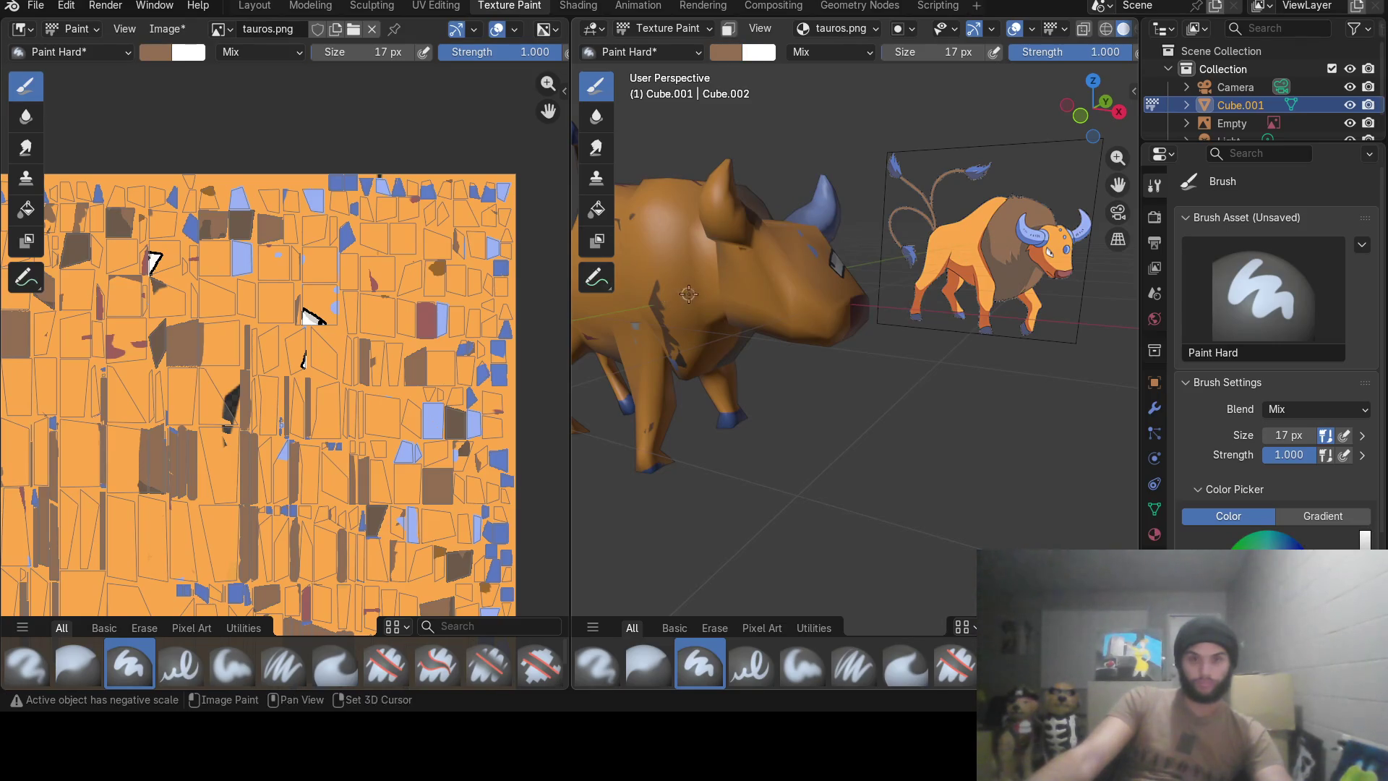
middle_drag(651, 326, 738, 347)
middle_drag(337, 338, 510, 260)
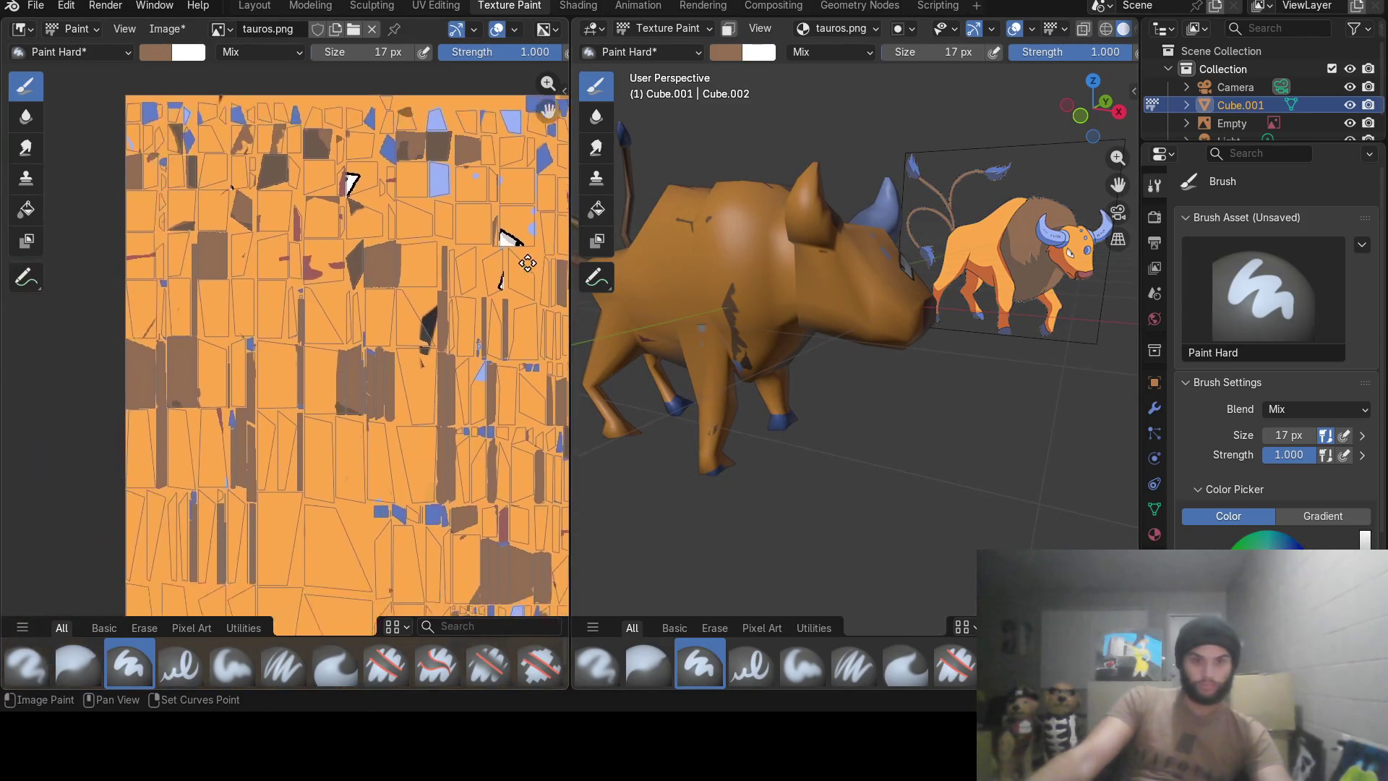
click(434, 7)
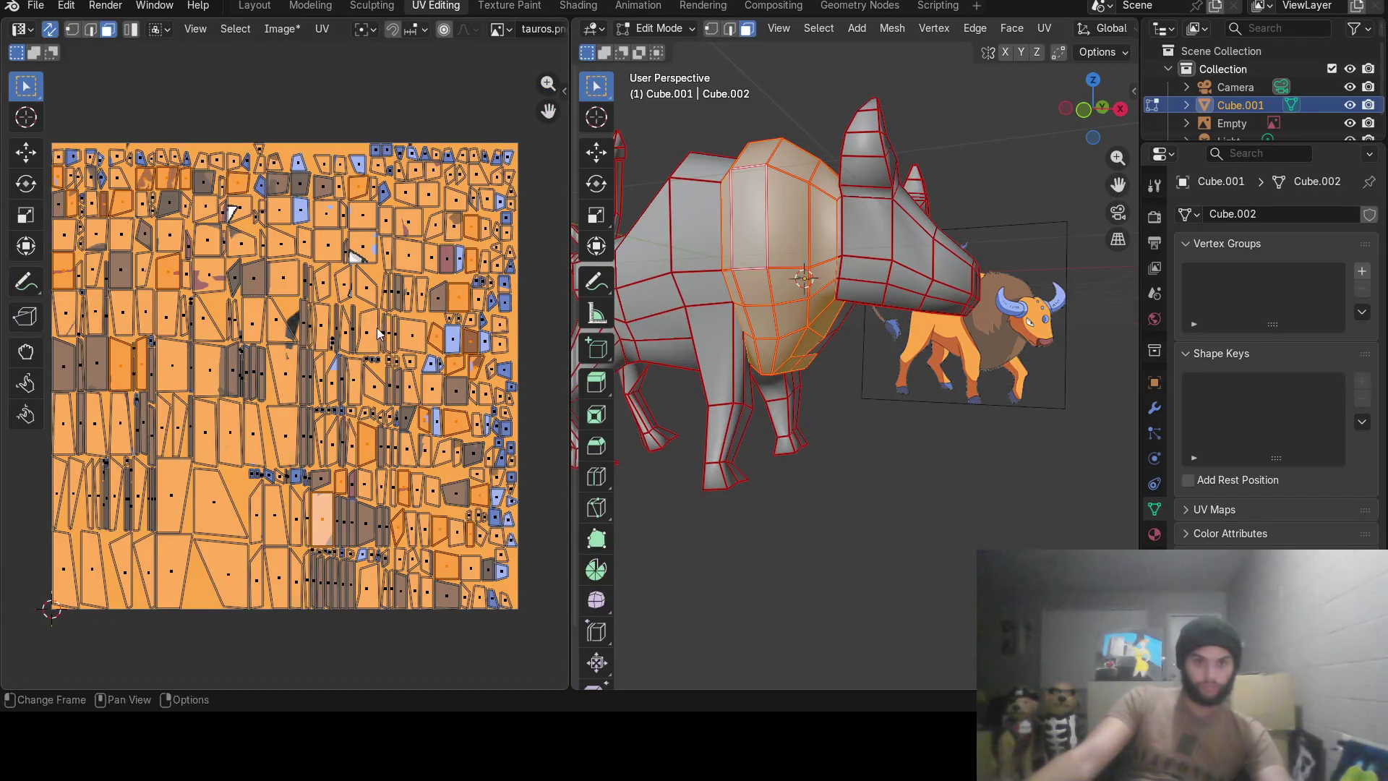
Browse the editor types and UV menu without applying anything, then go to Texture Paint.
middle_drag(365, 331, 425, 332)
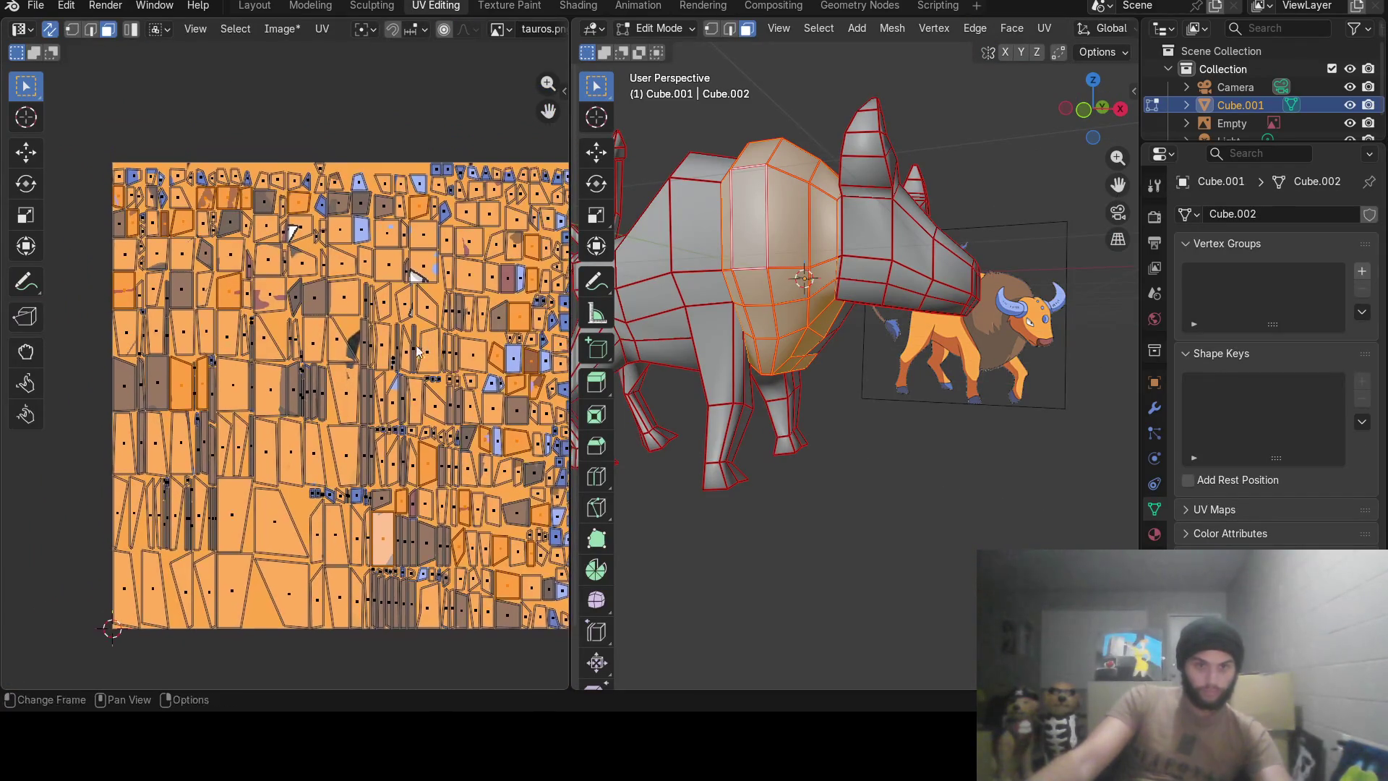
scroll(198, 223, up, 4)
scroll(198, 223, down, 1)
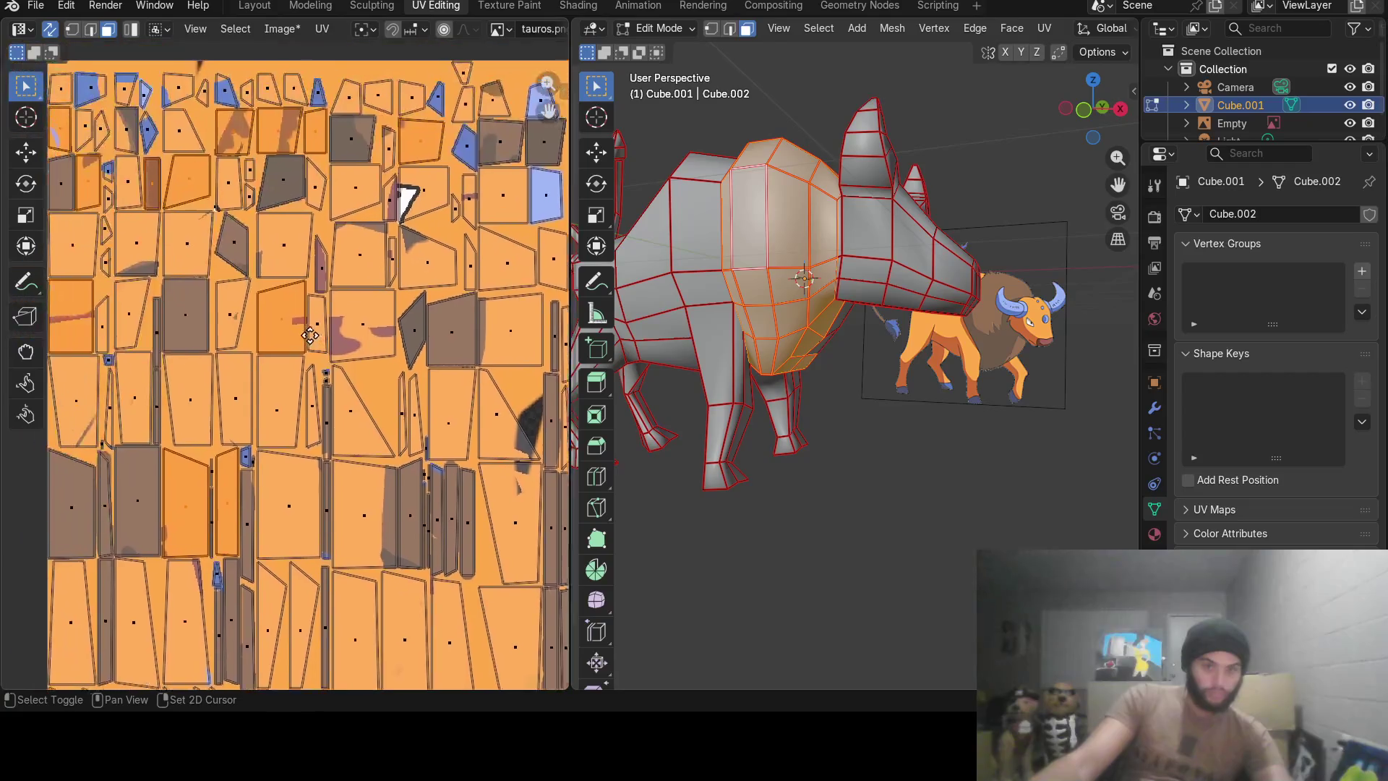
scroll(370, 392, down, 1)
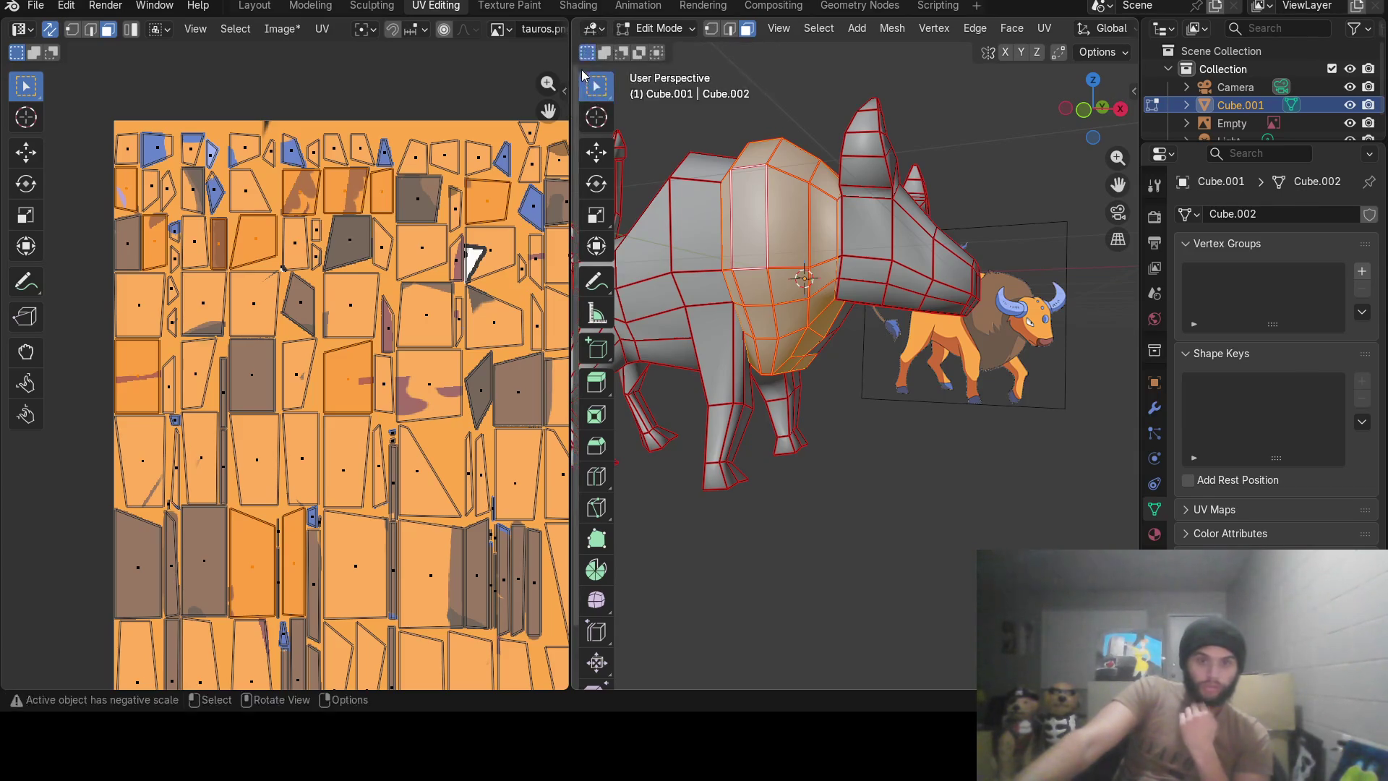
click(595, 30)
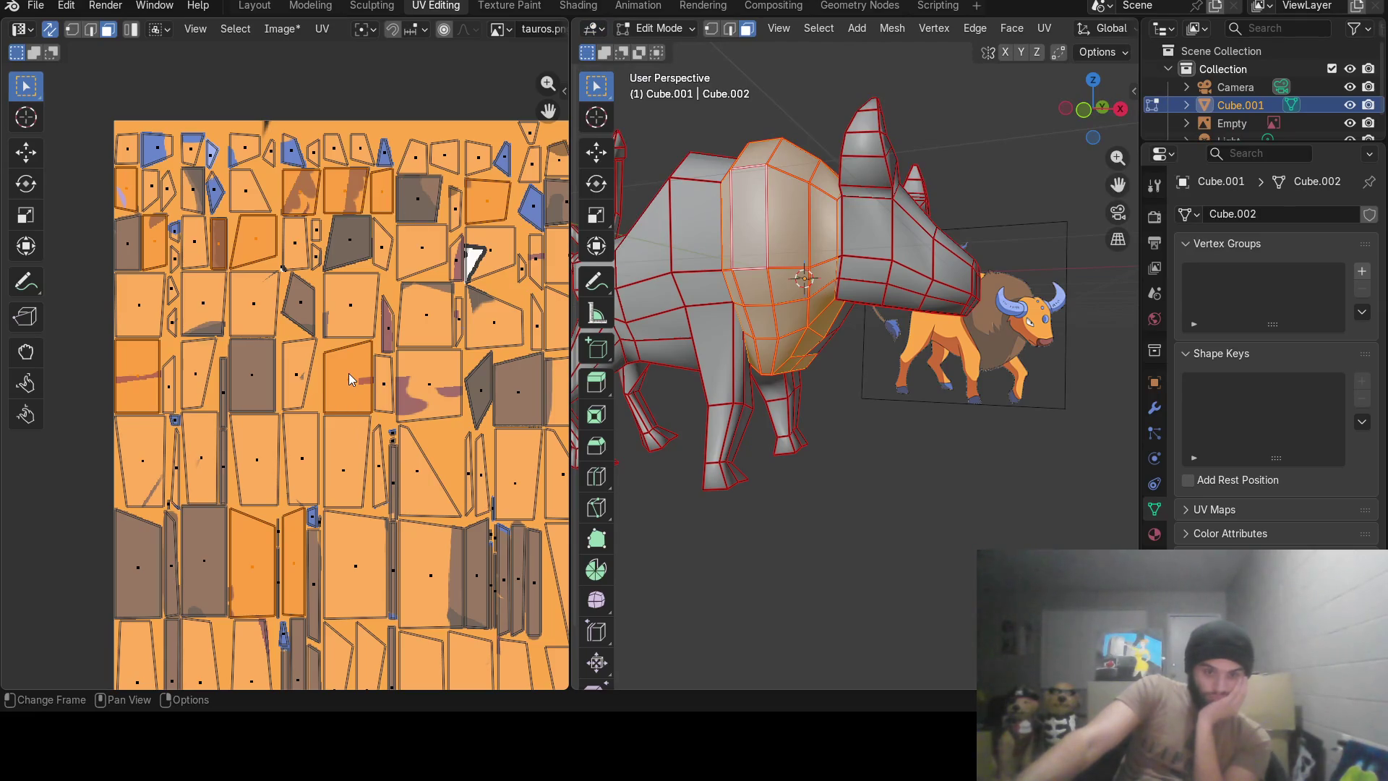
key(u)
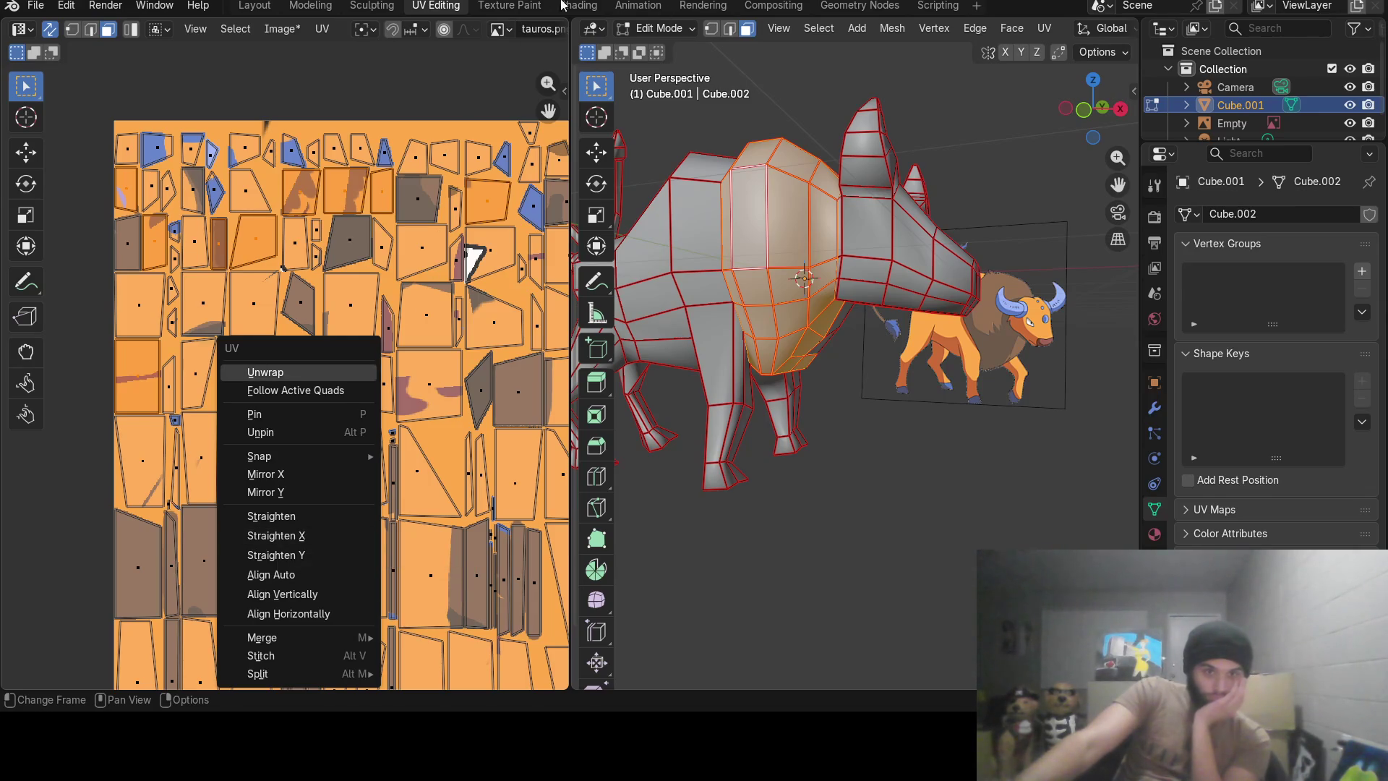
click(528, 9)
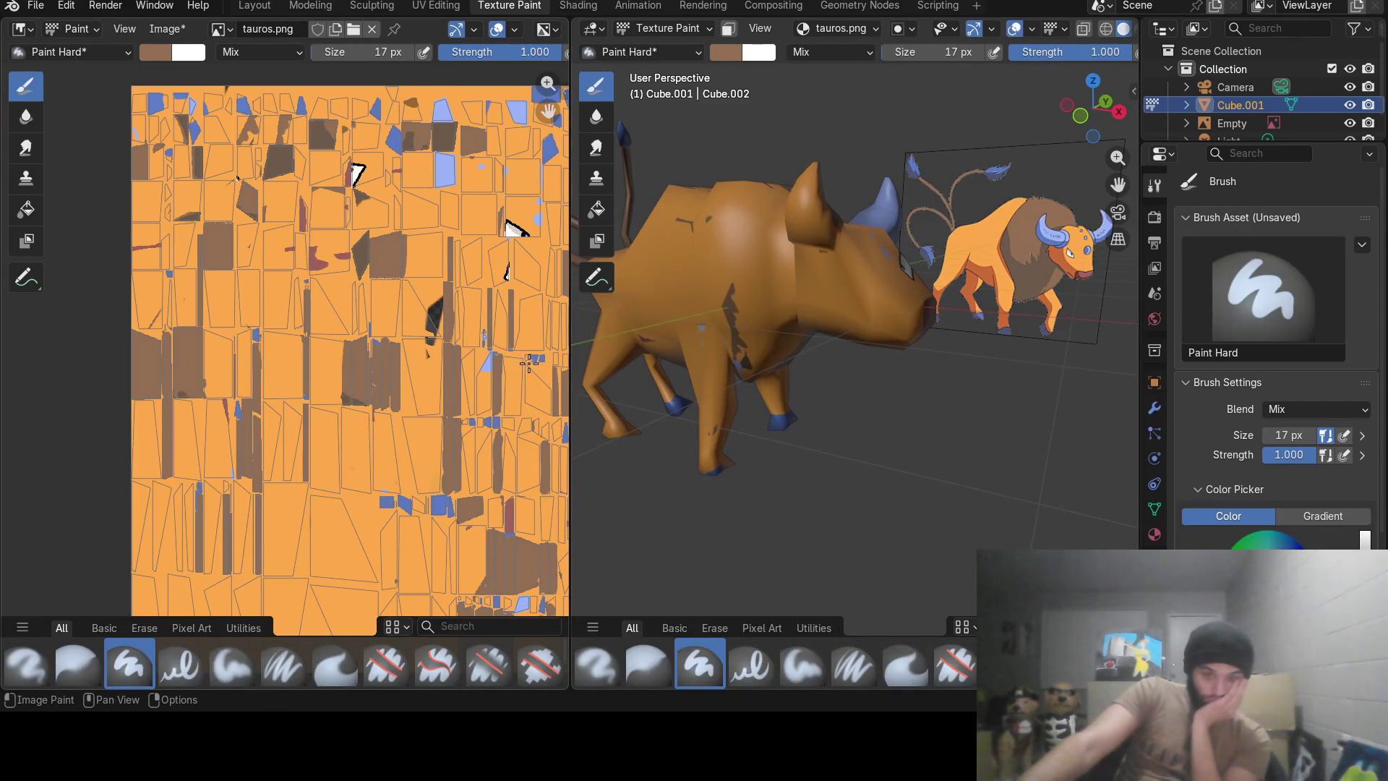
Flip between UV Editing and Texture Paint to compare the UV islands with the painted texture.
click(434, 6)
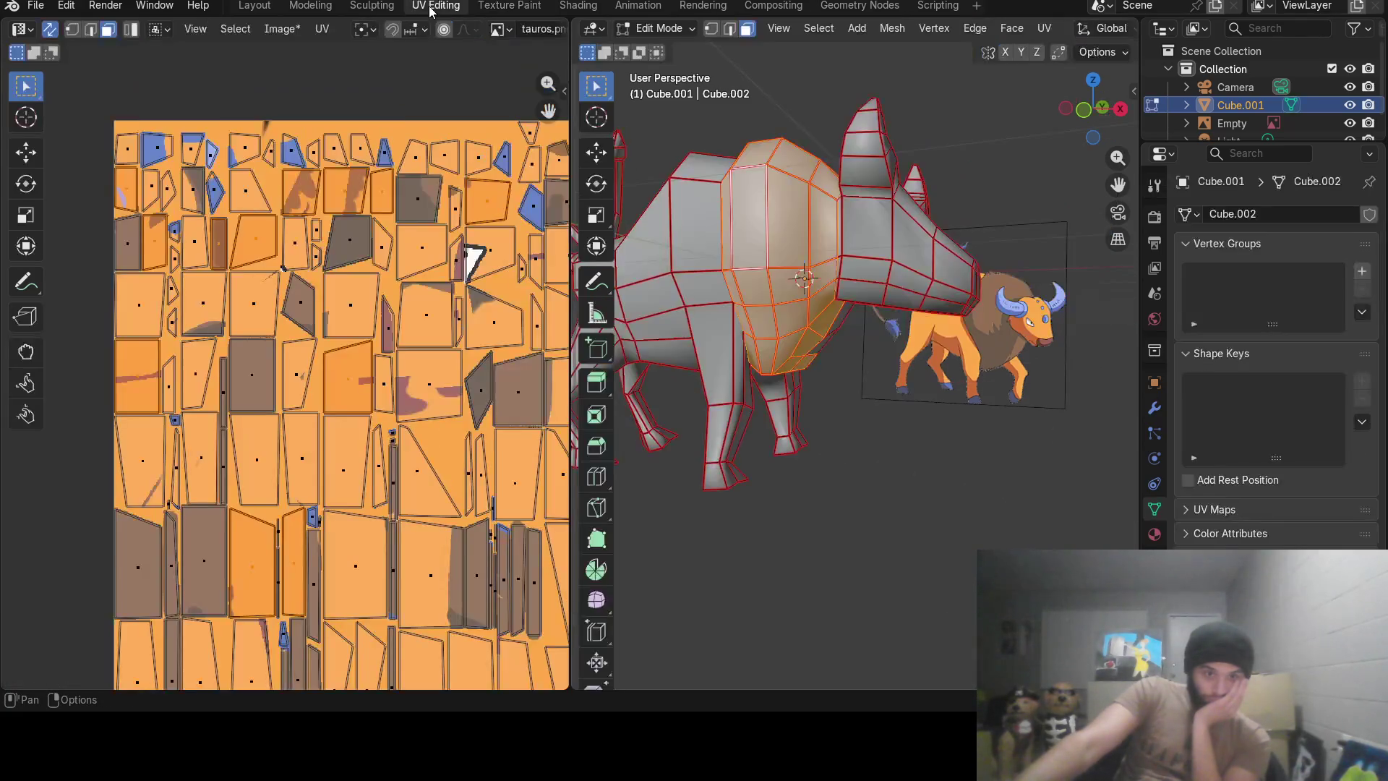
click(497, 6)
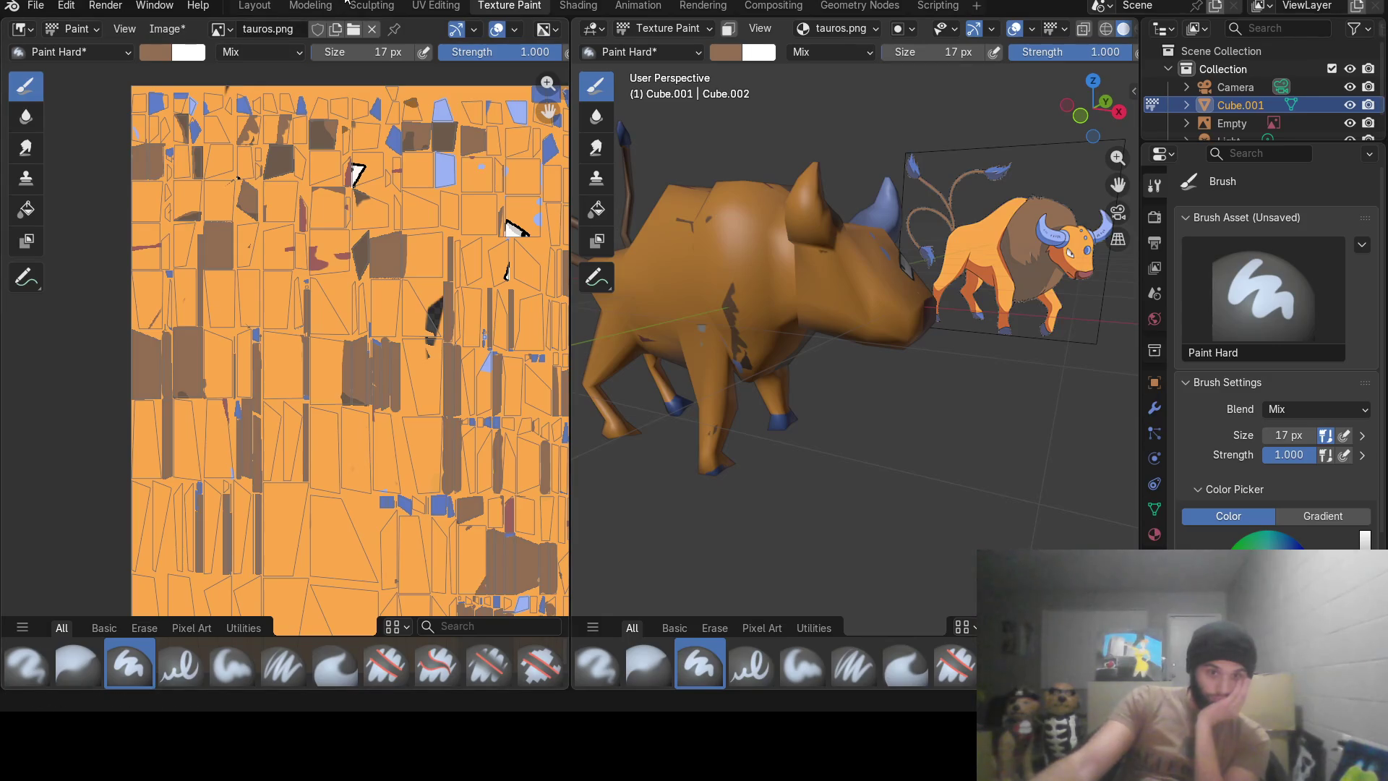
click(419, 6)
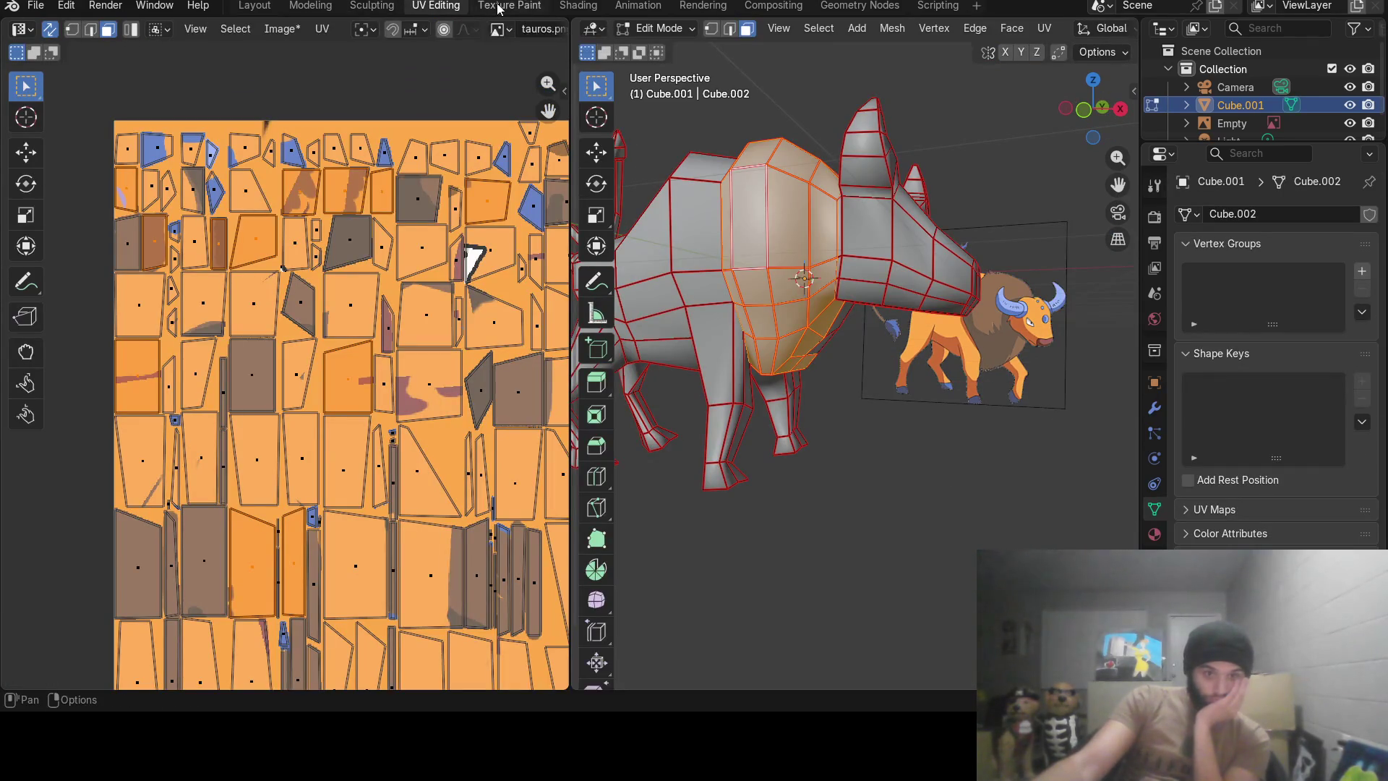
click(491, 12)
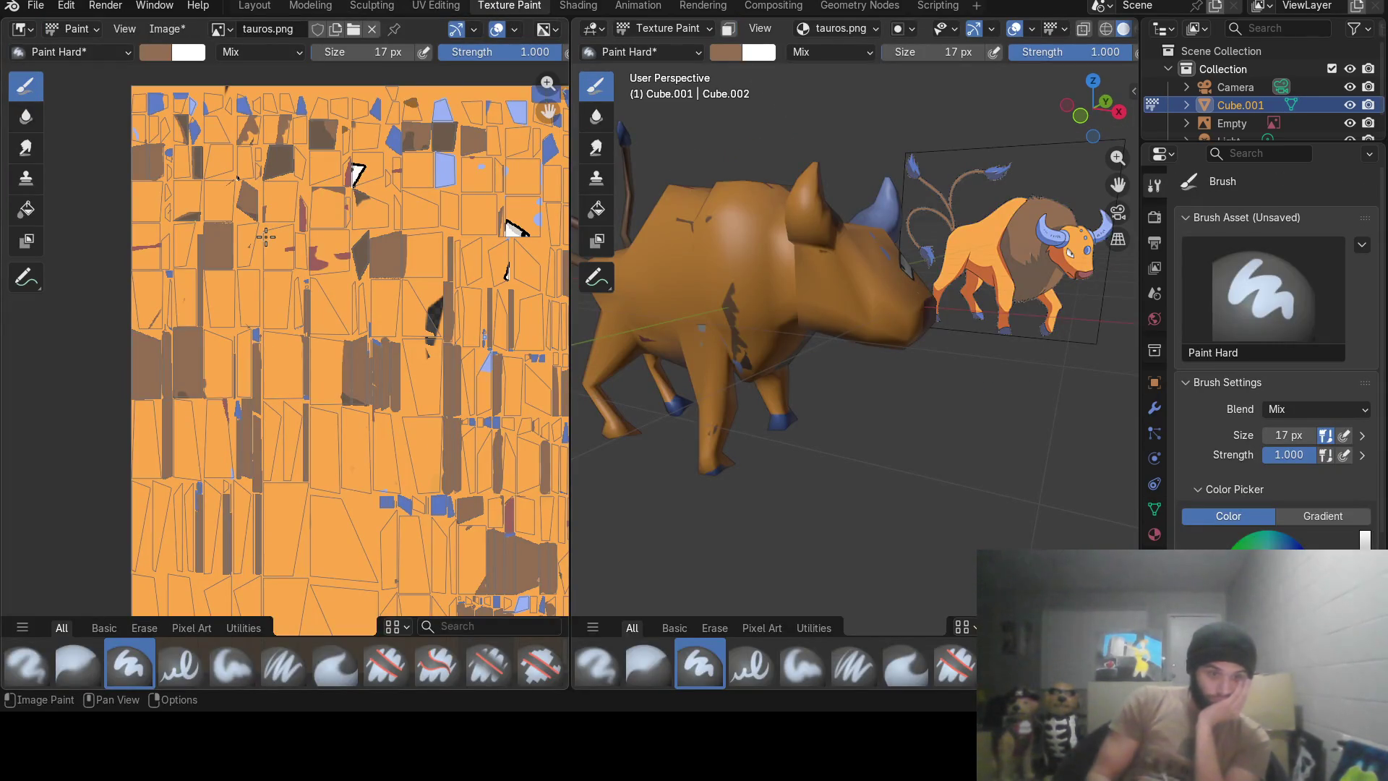
scroll(267, 235, up, 1)
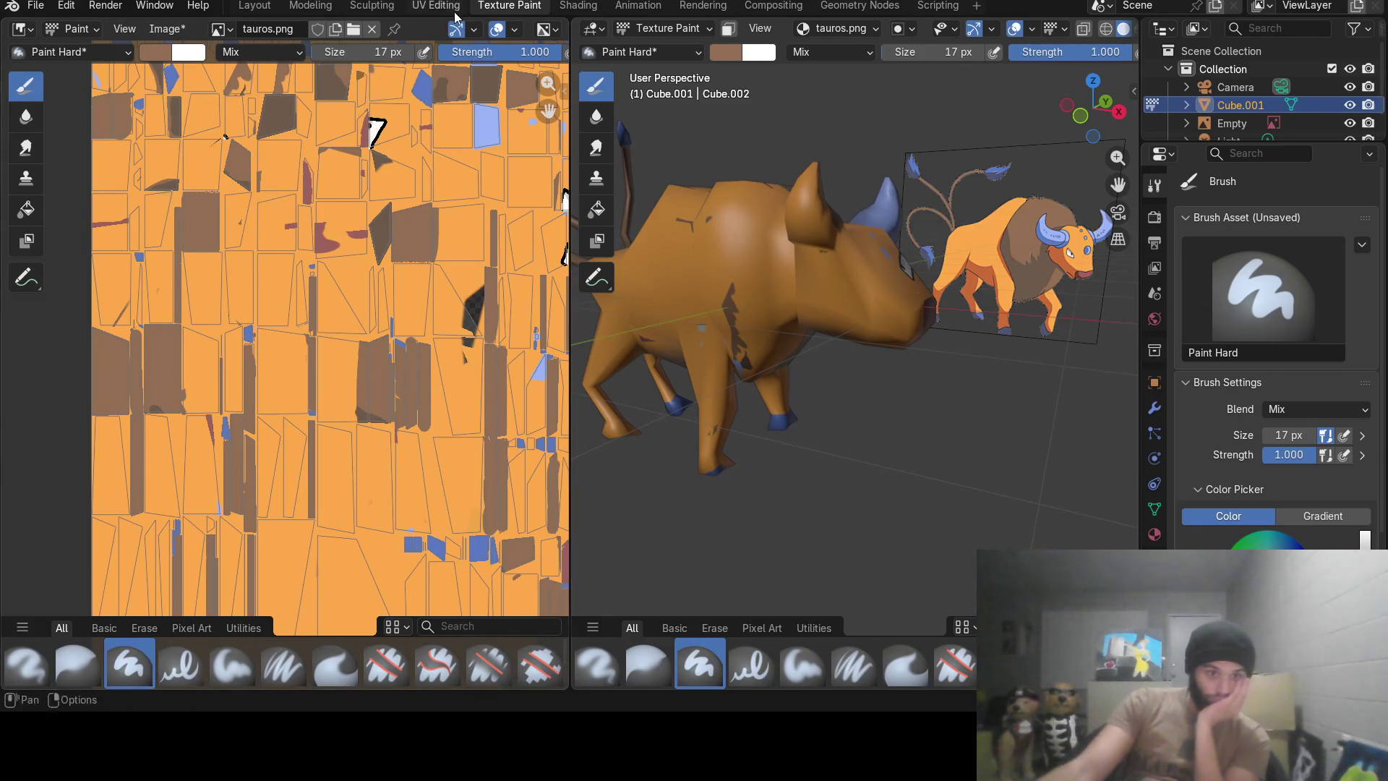
click(430, 5)
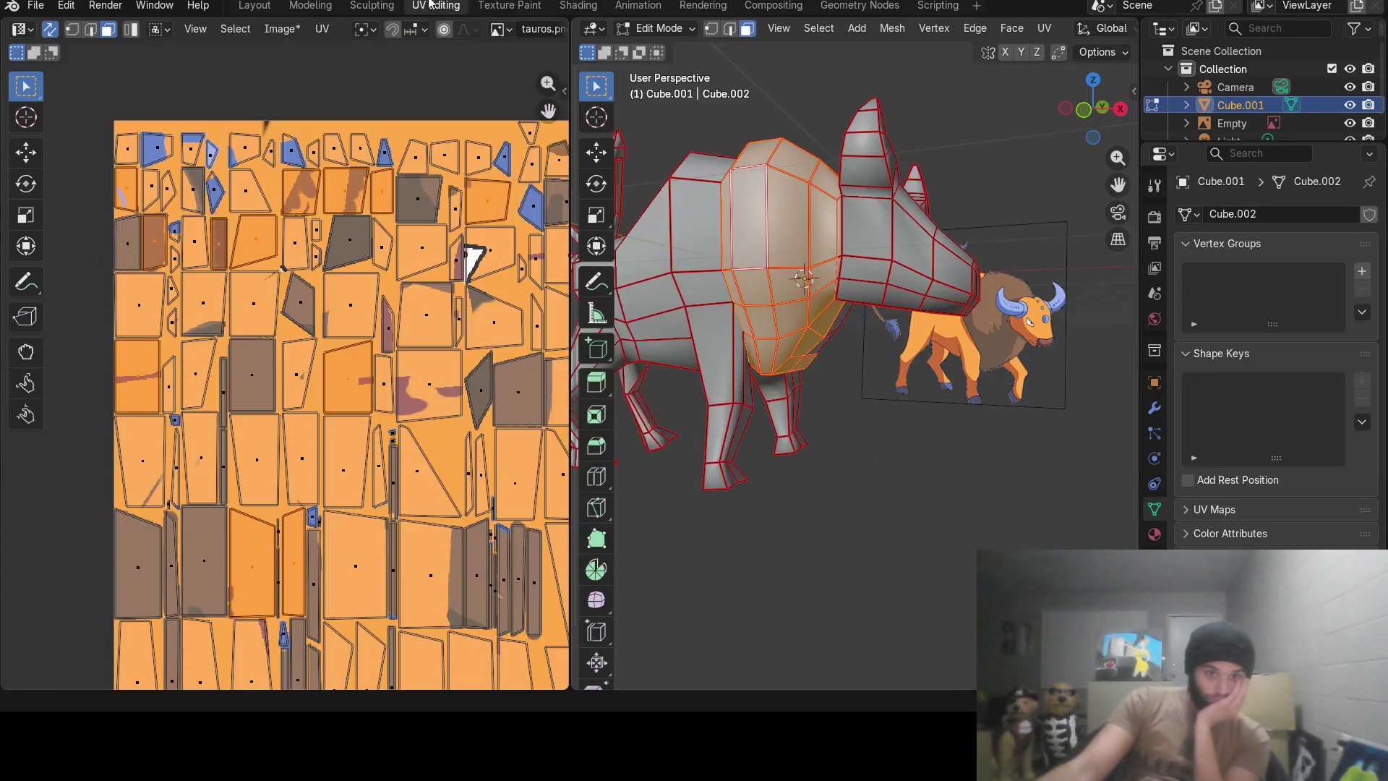
click(516, 7)
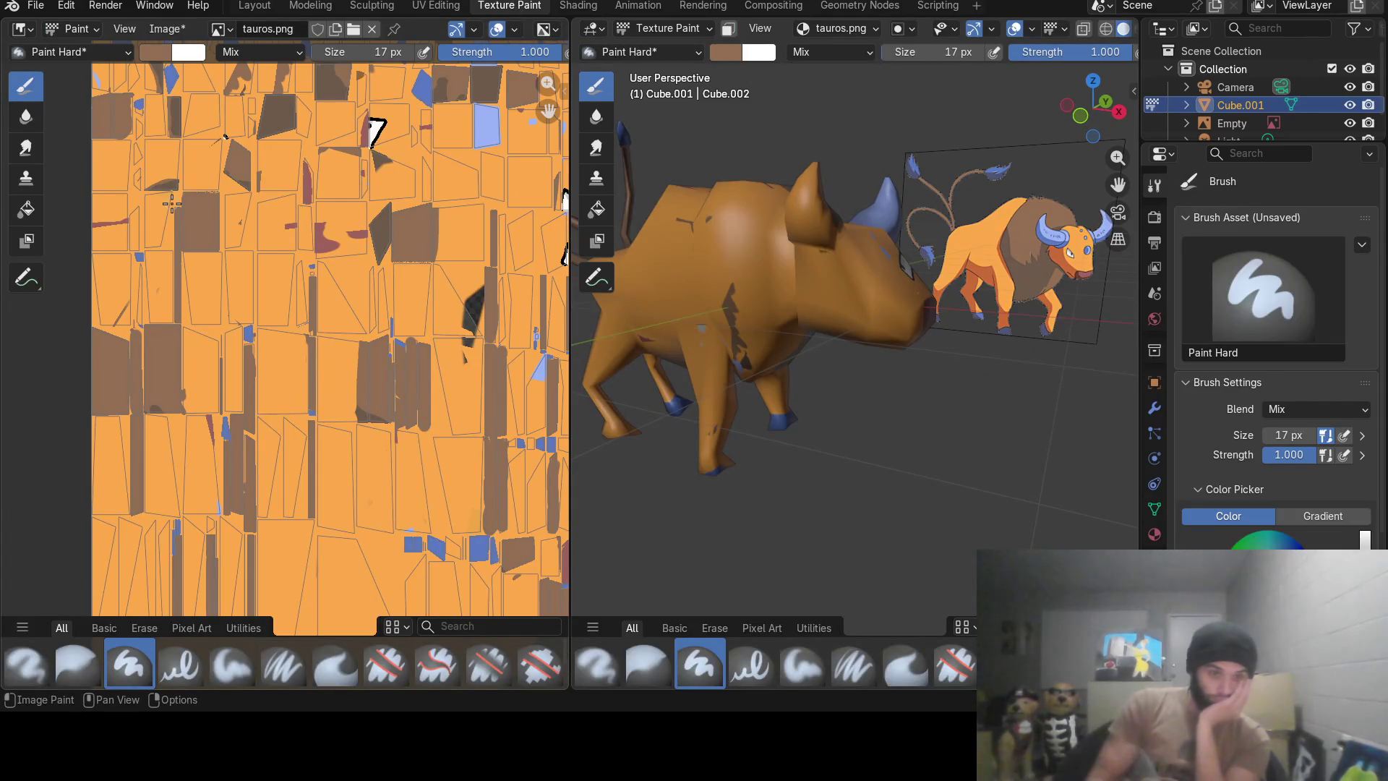
Paint brown patches onto the texture image, checking the UV layout between strokes.
drag(103, 219, 93, 221)
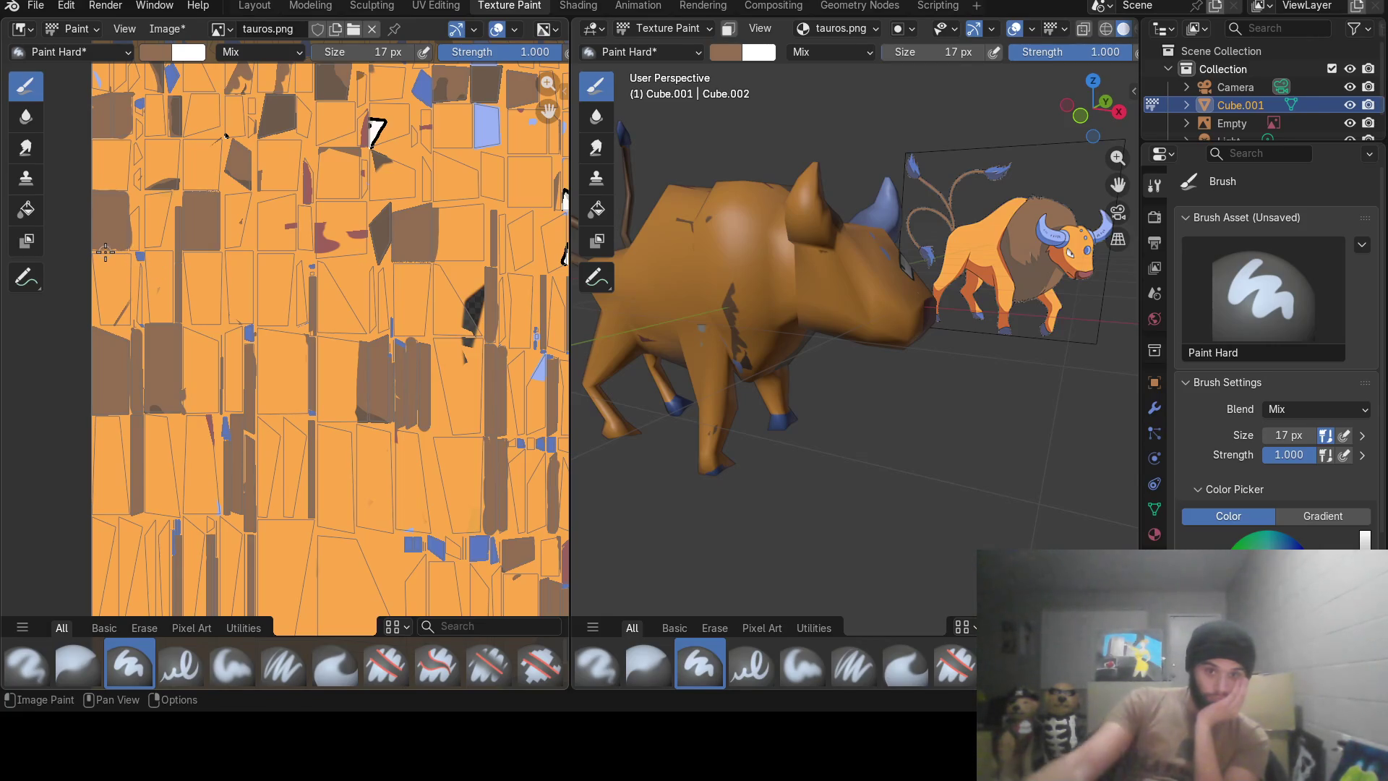
mouse_move(759, 304)
middle_down()
mouse_move(747, 258)
mouse_move(877, 471)
mouse_move(856, 445)
middle_up()
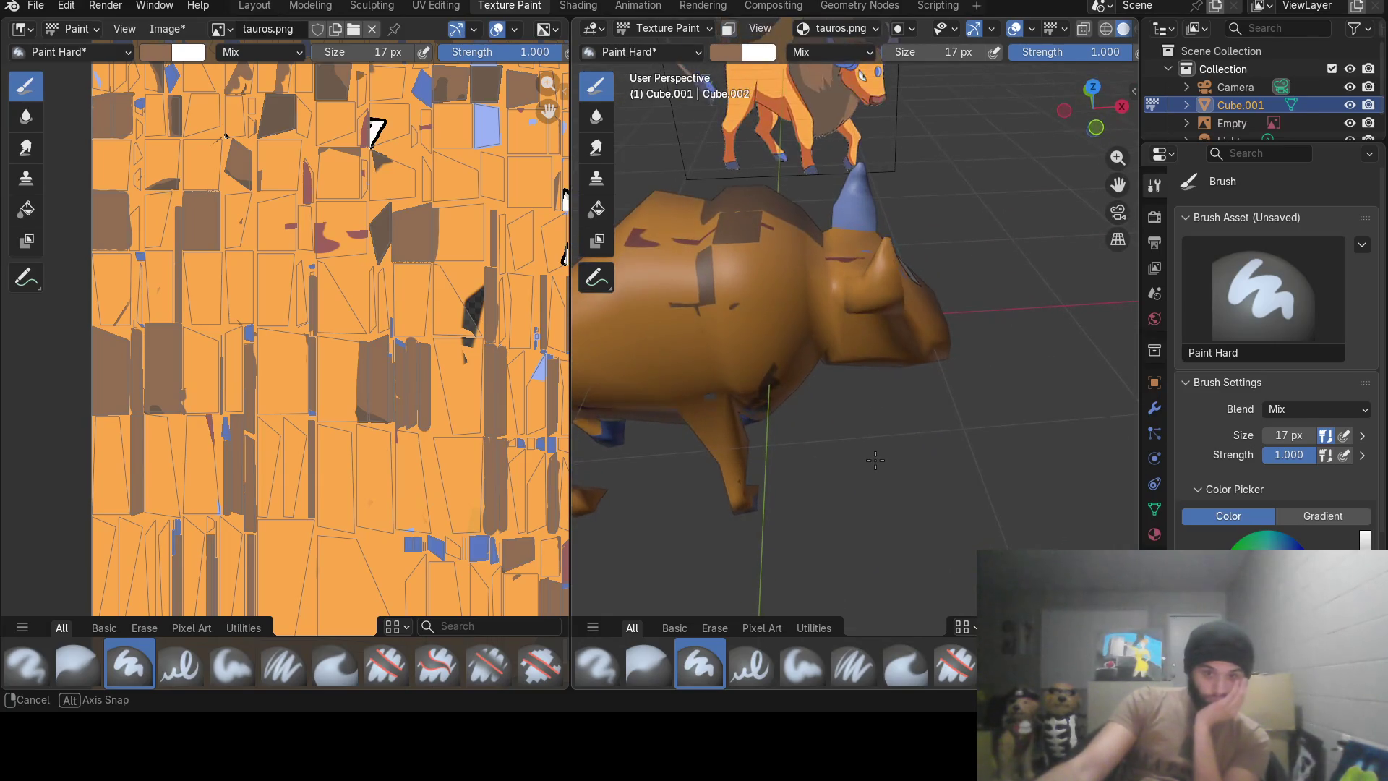
click(435, 5)
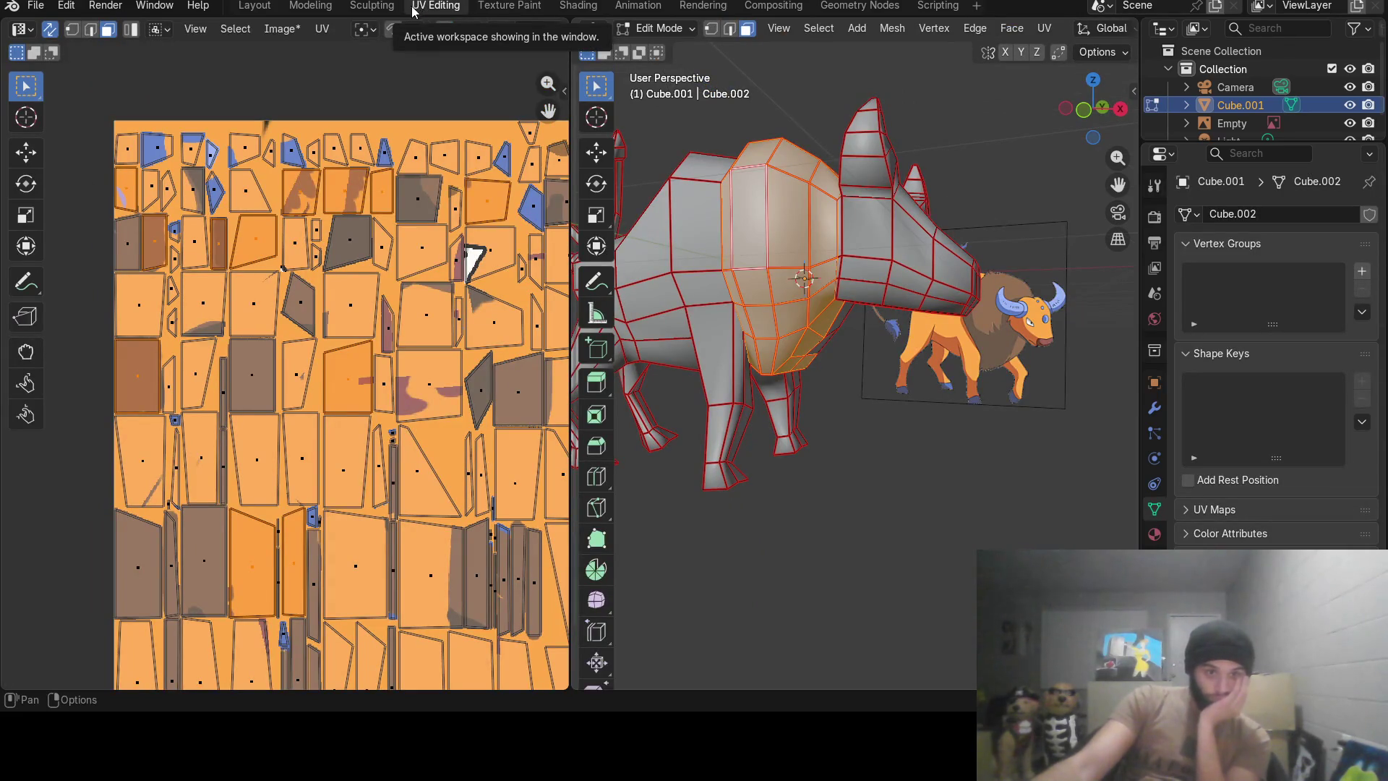
click(485, 5)
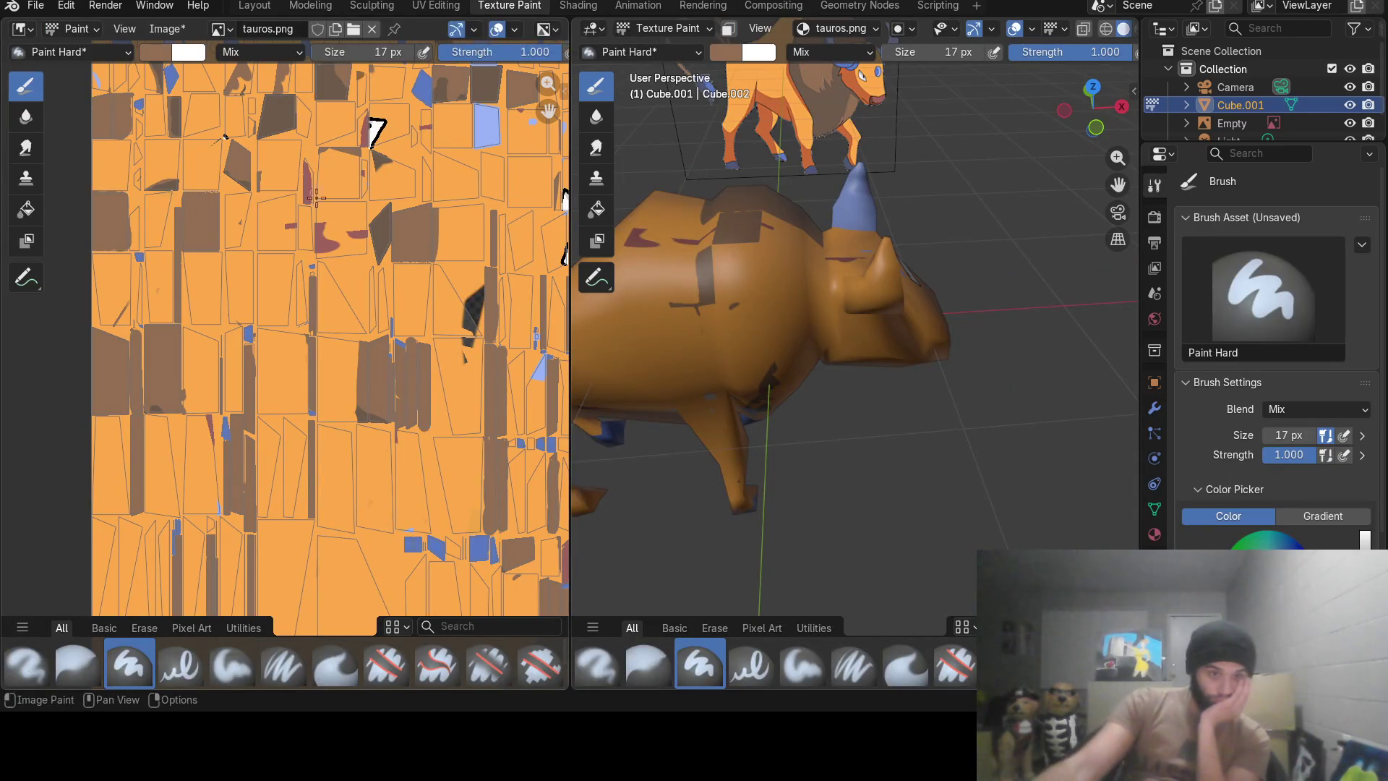
scroll(325, 285, down, 2)
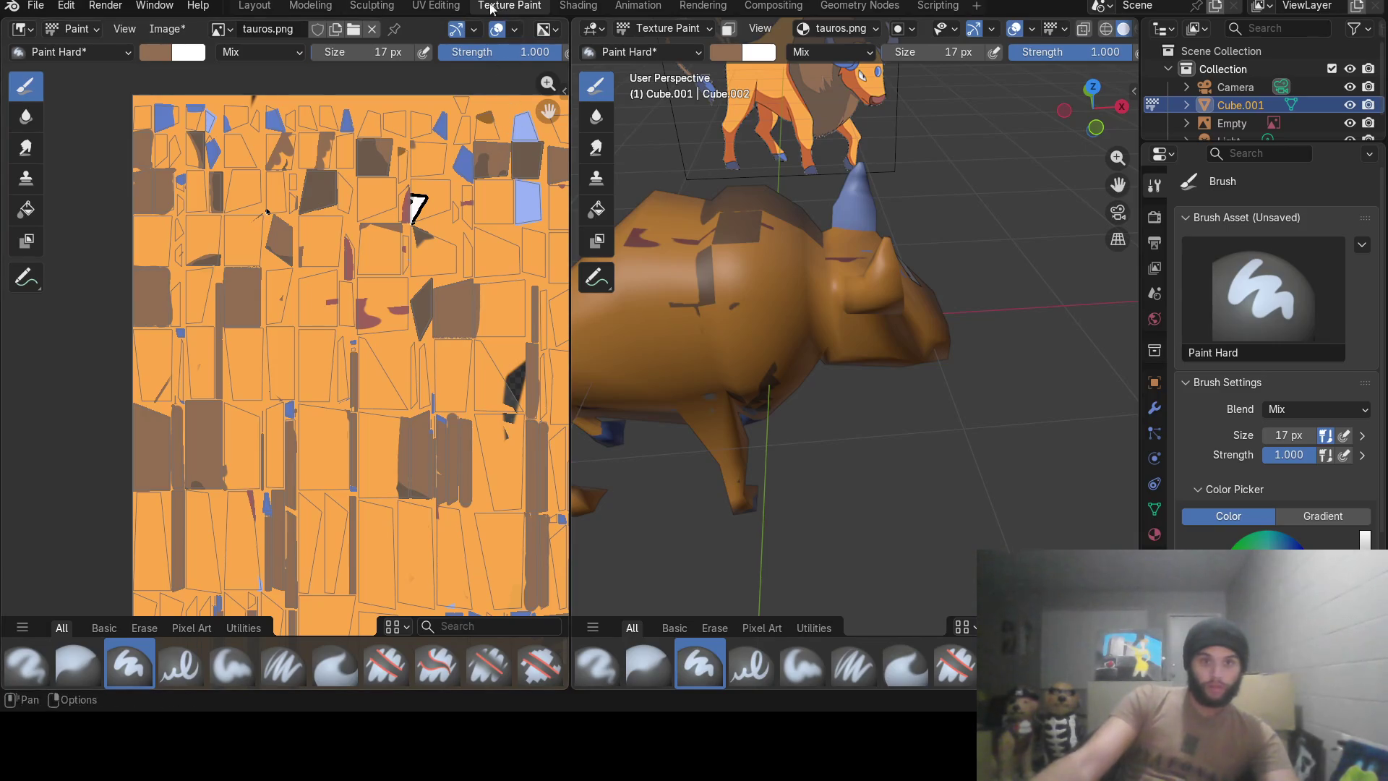
click(461, 8)
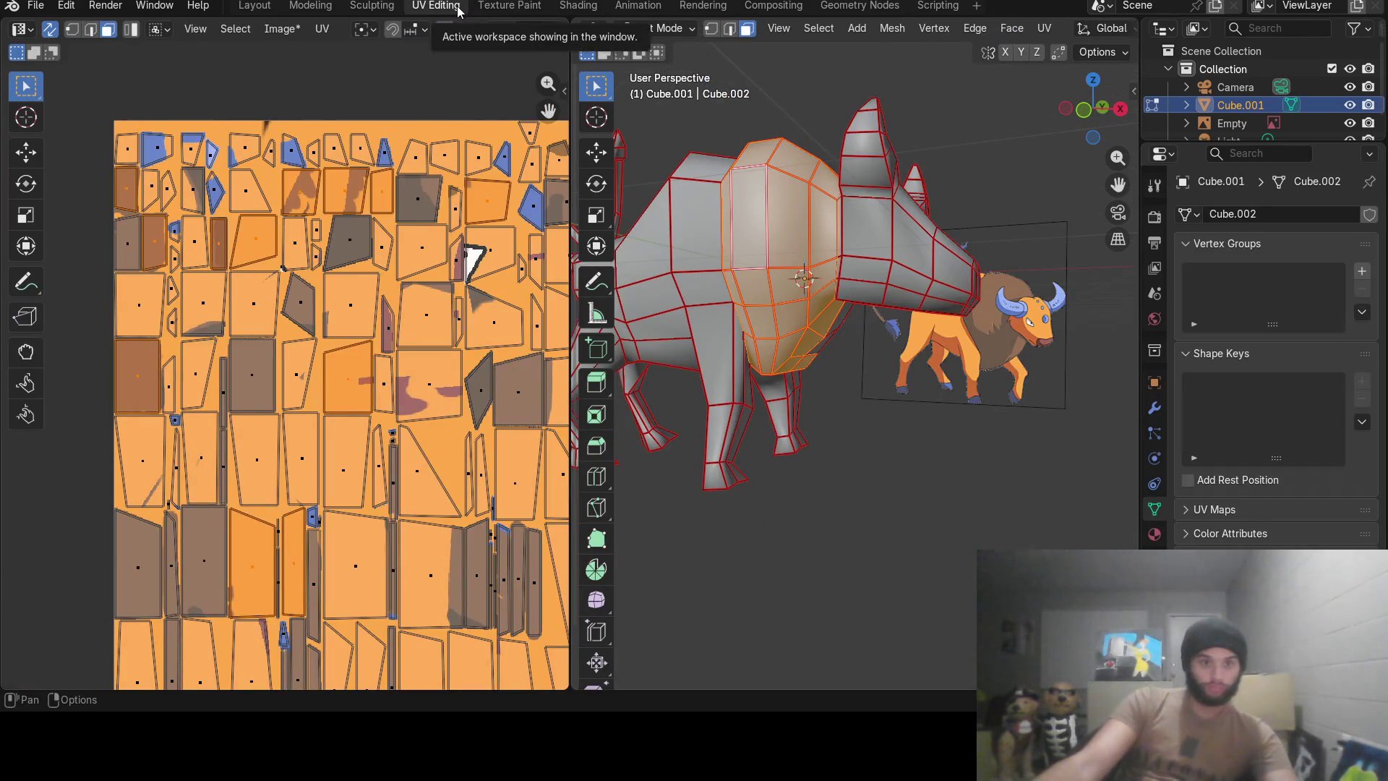
click(488, 8)
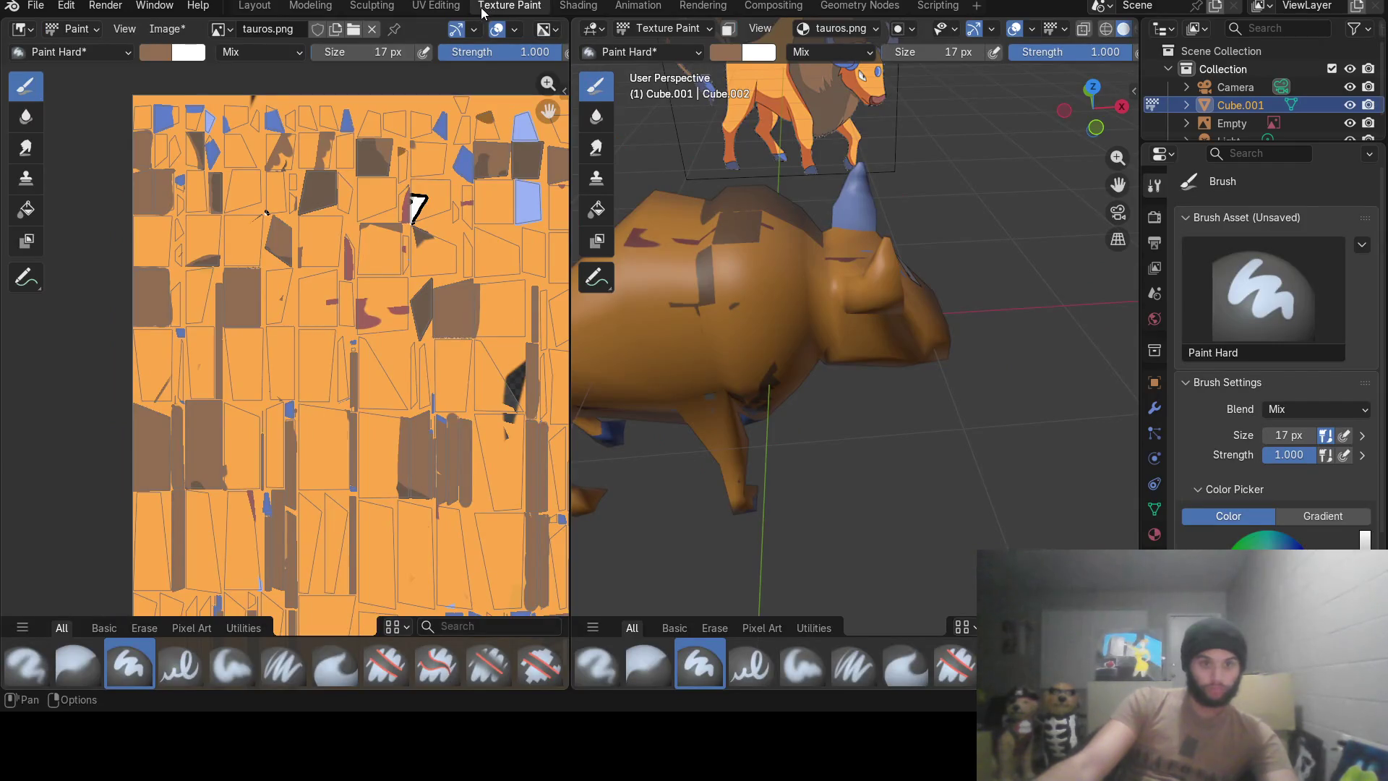
click(233, 185)
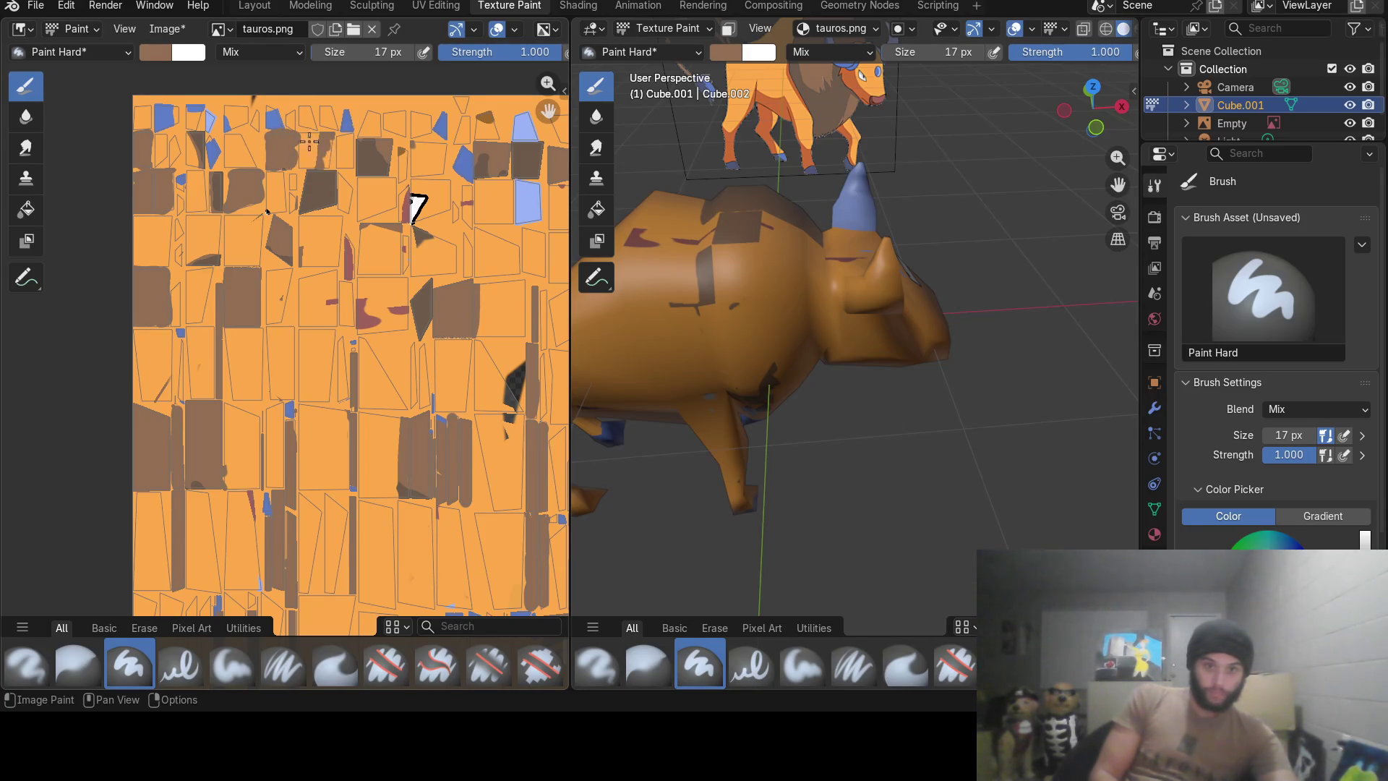
drag(309, 142, 321, 136)
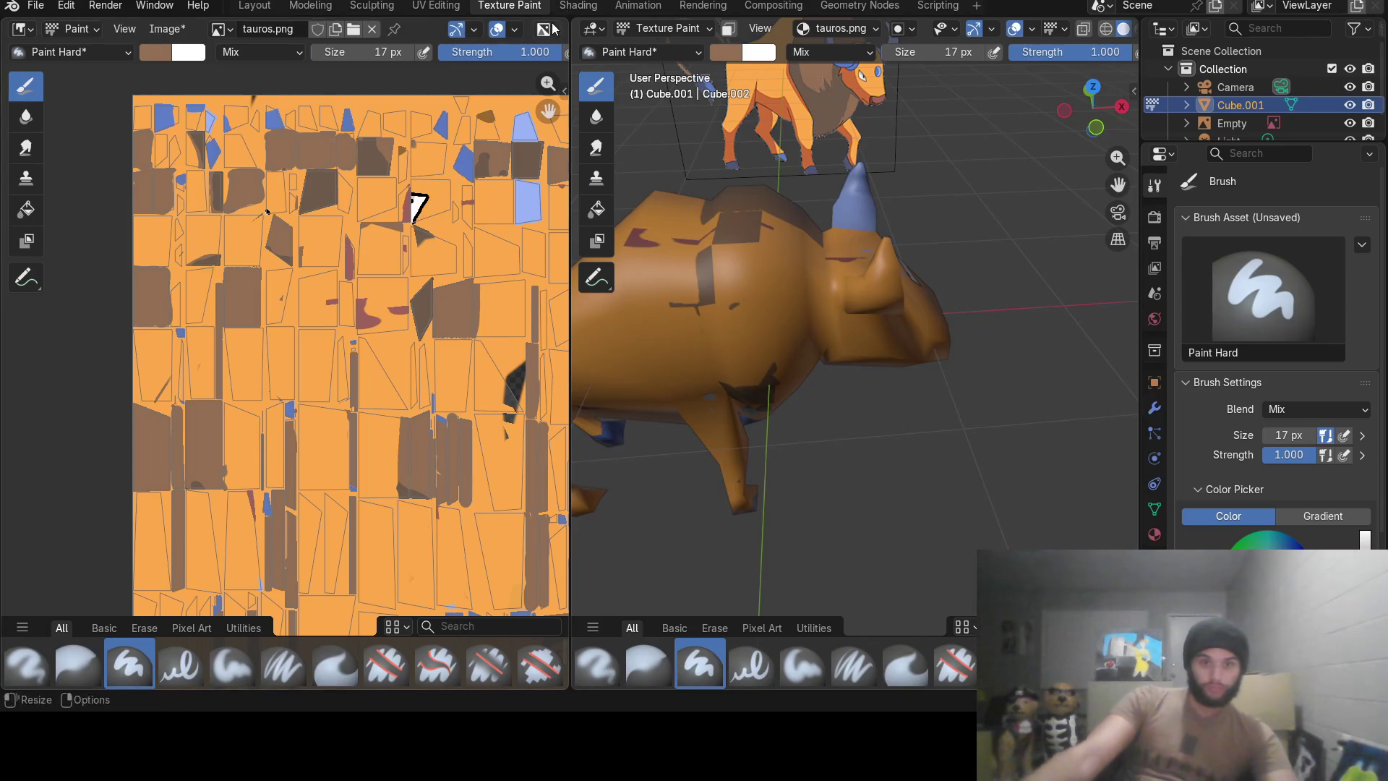
Recheck the UV islands, orbit to a side view of the bull and go to the Modeling workspace.
click(435, 5)
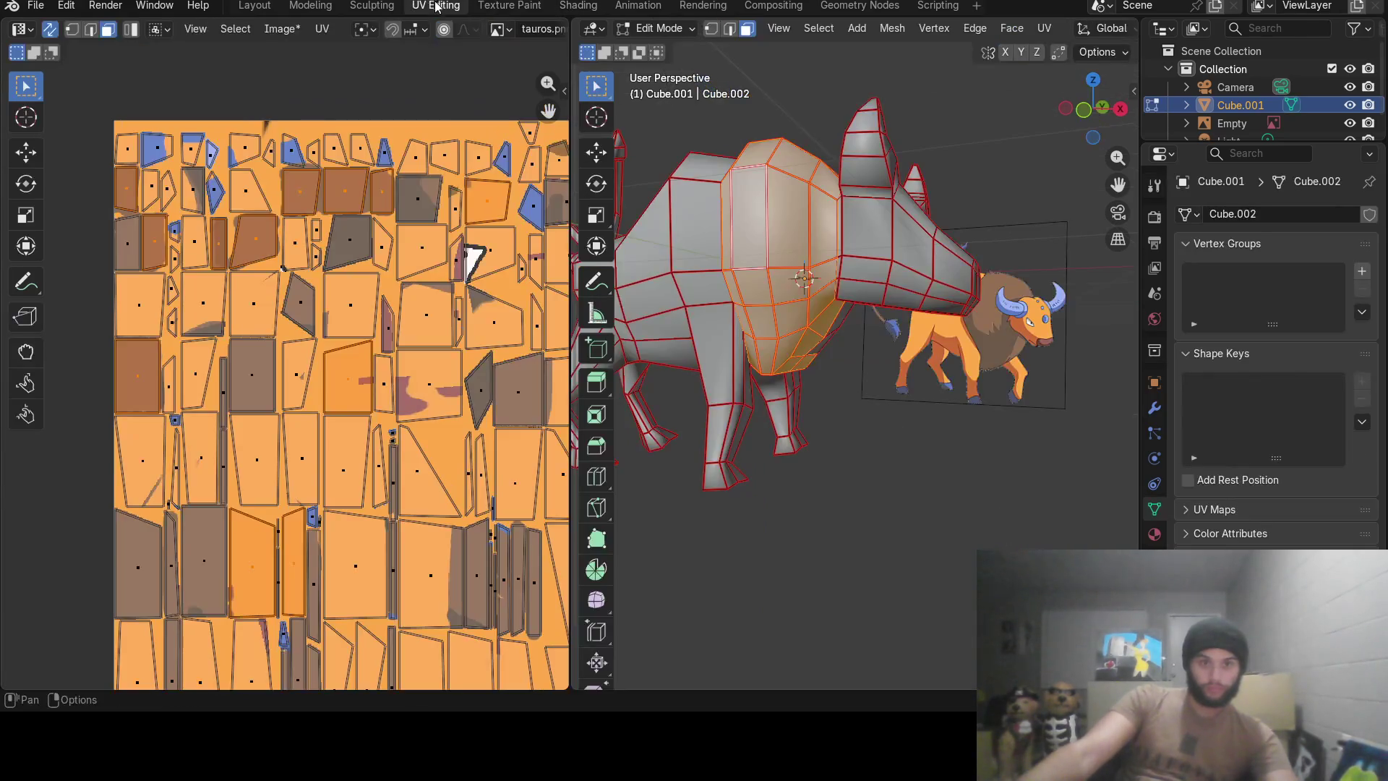
click(483, 5)
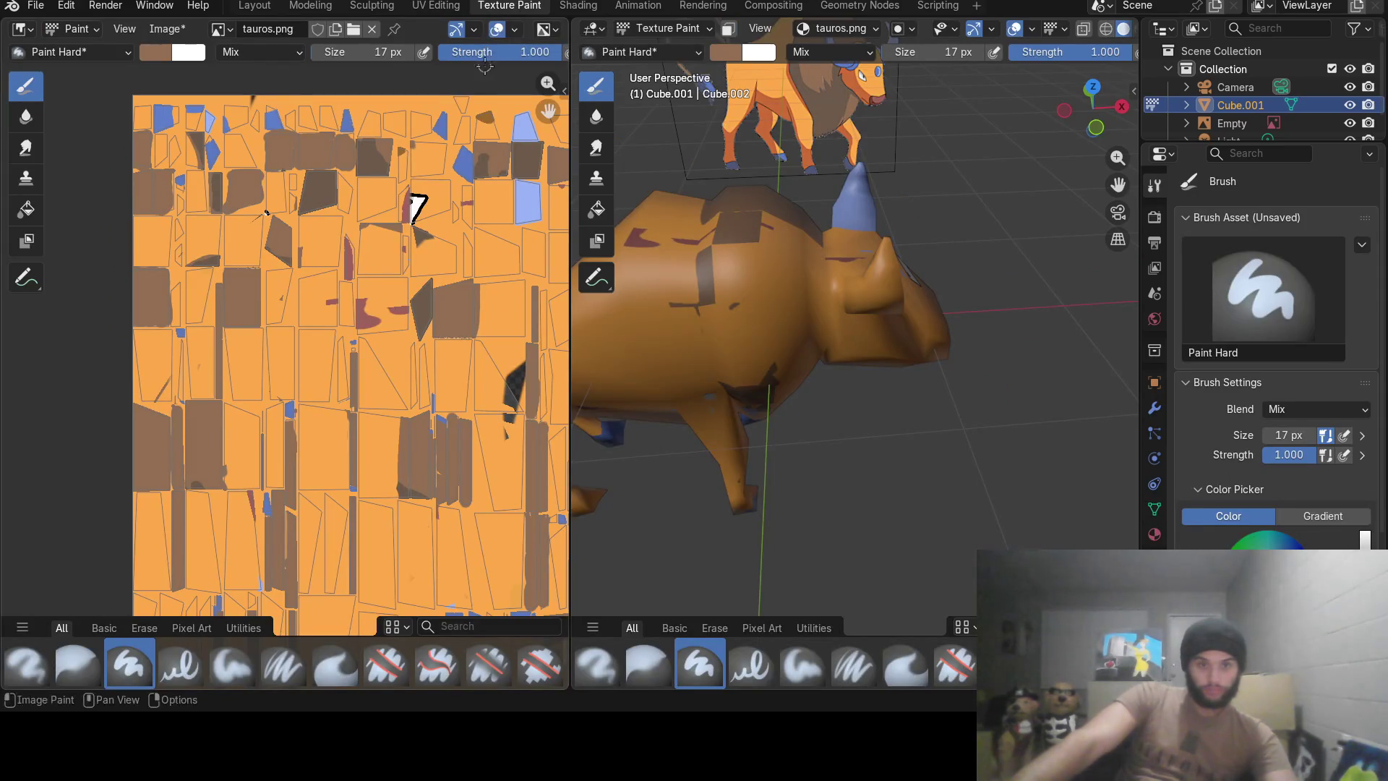
click(434, 5)
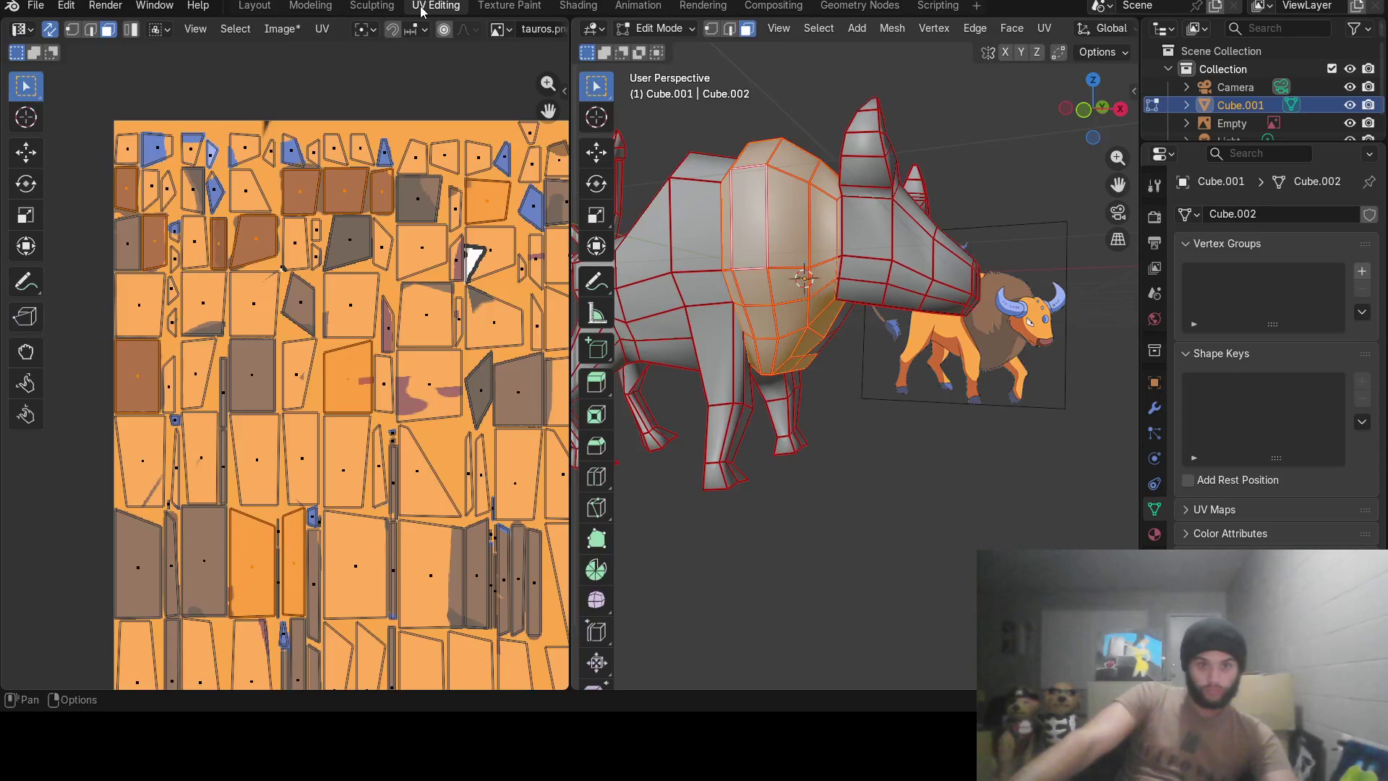
click(508, 5)
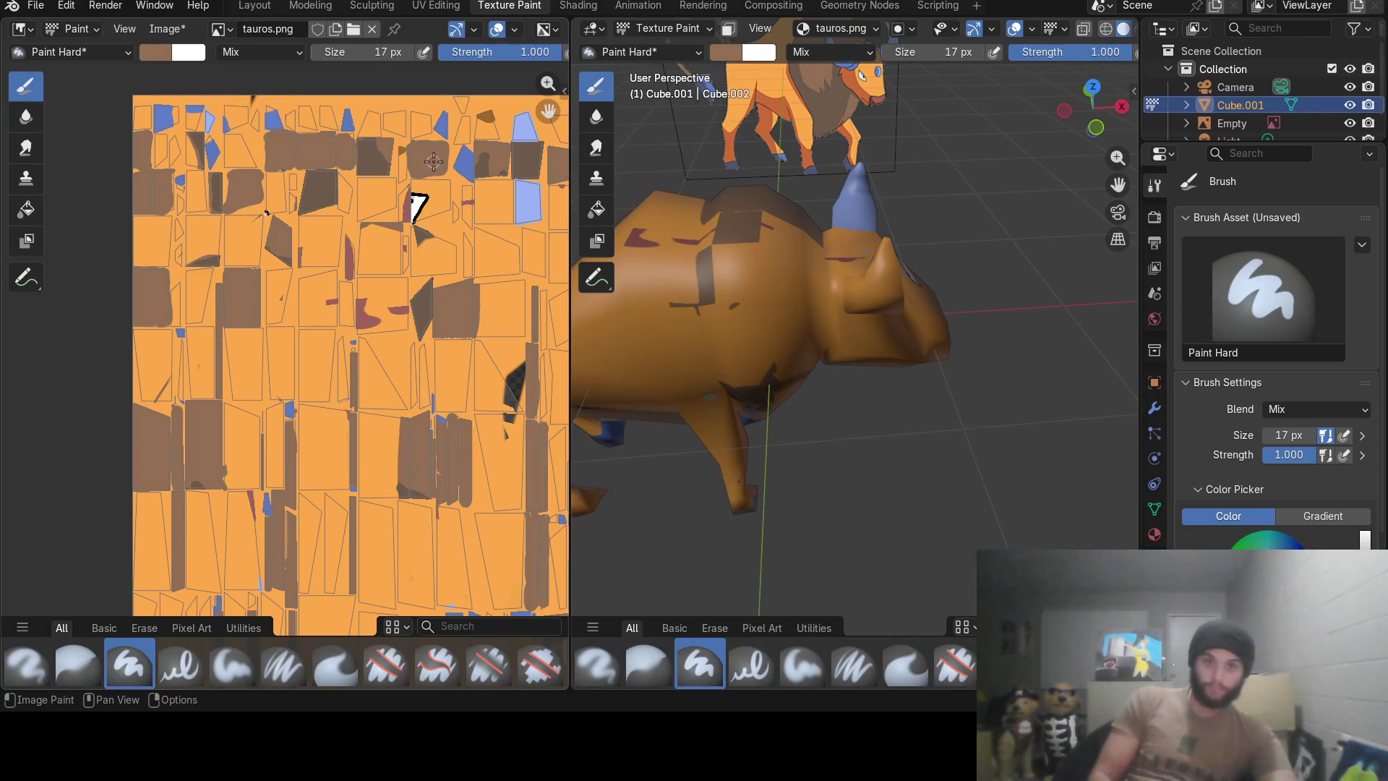
mouse_move(717, 325)
middle_down()
mouse_move(768, 317)
mouse_move(699, 229)
mouse_move(788, 457)
mouse_move(807, 274)
mouse_move(960, 236)
mouse_move(896, 256)
middle_up()
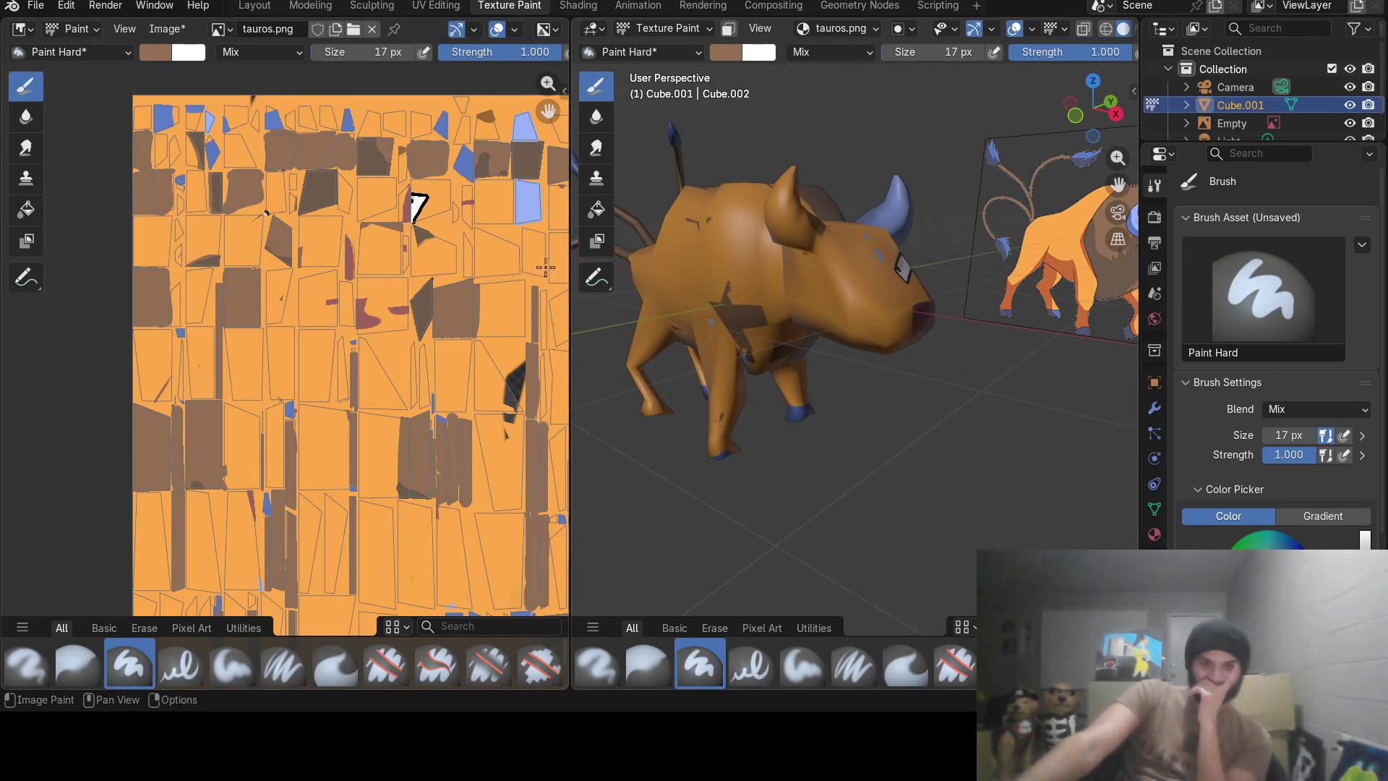
scroll(449, 311, down, 3)
scroll(450, 309, down, 1)
scroll(451, 309, up, 1)
scroll(491, 361, up, 1)
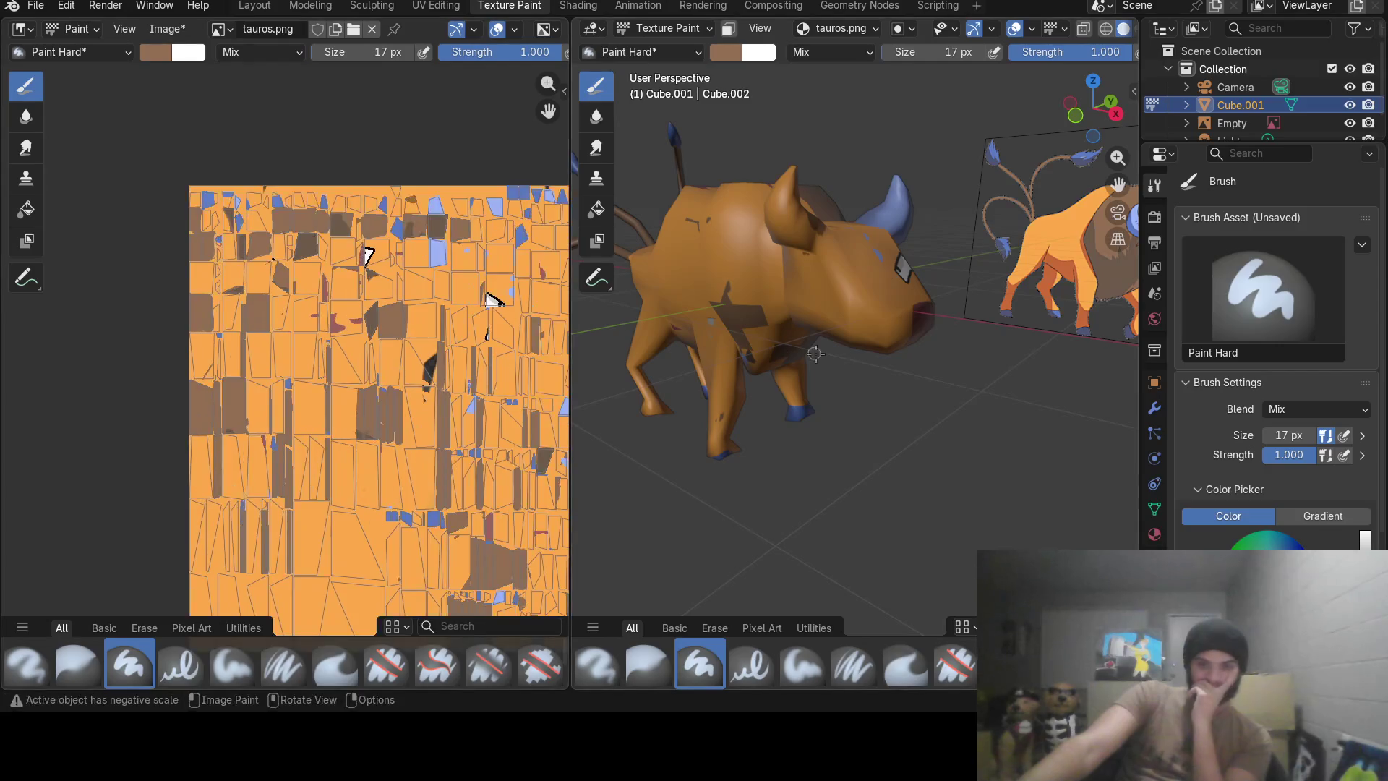
mouse_move(869, 326)
middle_down()
mouse_move(979, 342)
mouse_move(734, 239)
middle_up()
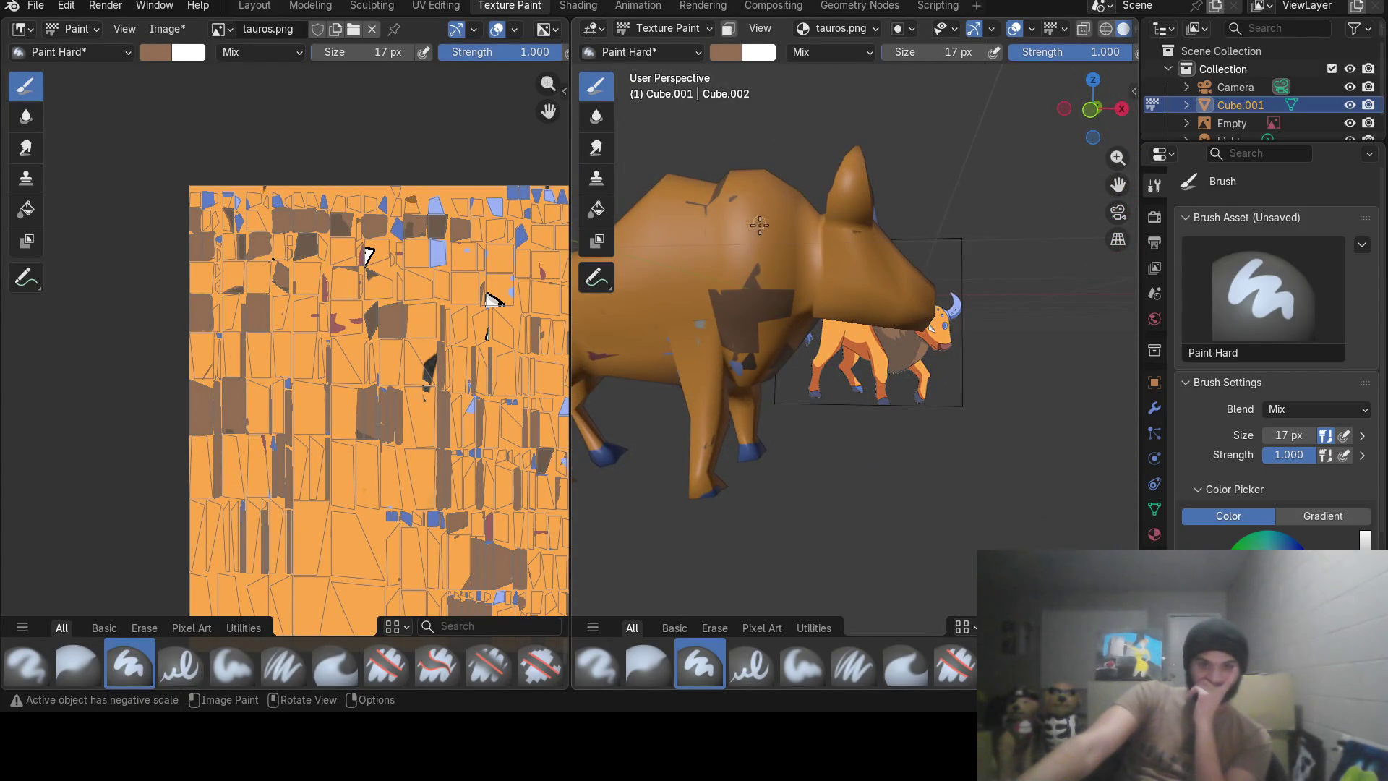
middle_drag(760, 229, 744, 255)
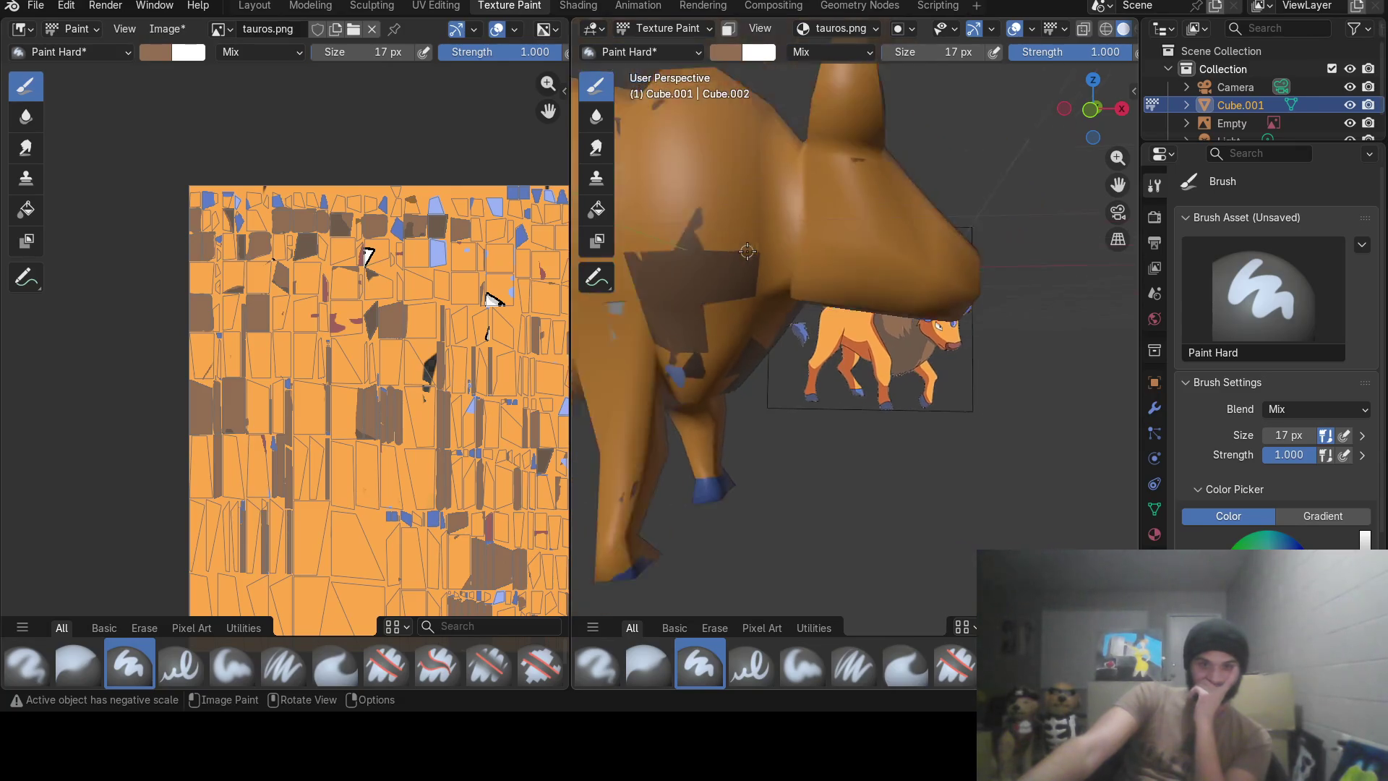
click(317, 7)
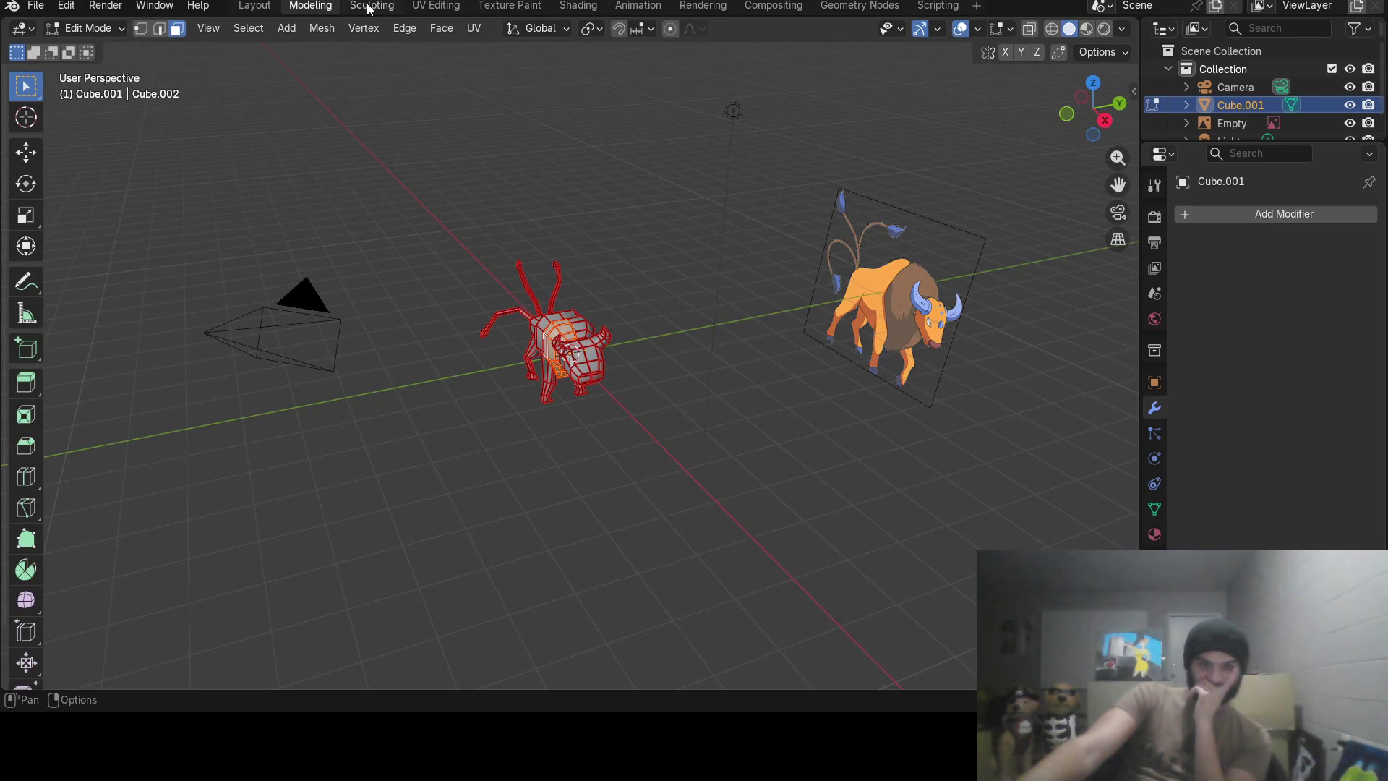
mouse_move(652, 415)
middle_down()
mouse_move(590, 388)
mouse_move(866, 319)
middle_up()
key(Tab)
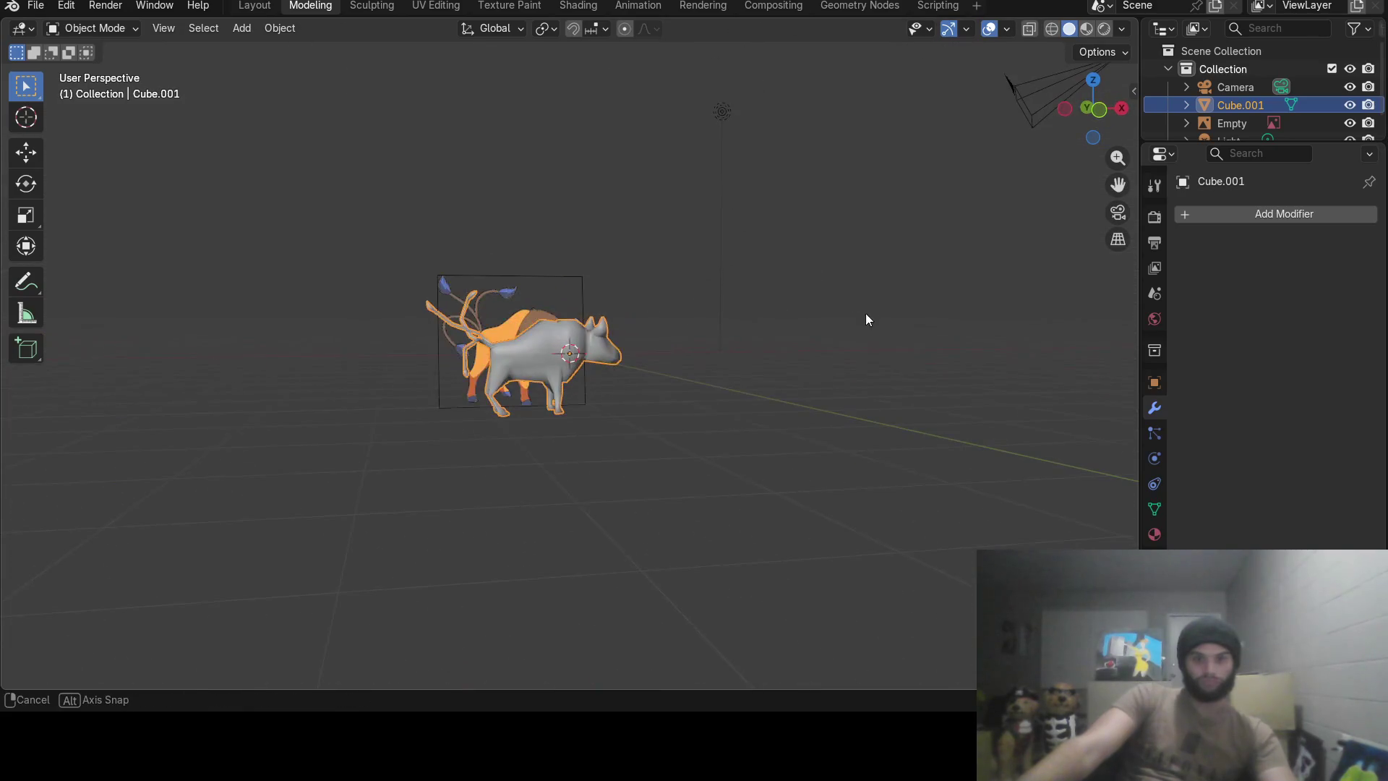
click(1088, 28)
mouse_move(1055, 73)
middle_down()
mouse_move(613, 470)
mouse_move(527, 413)
mouse_move(825, 382)
mouse_move(769, 470)
mouse_move(615, 437)
mouse_move(496, 381)
mouse_move(806, 334)
mouse_move(613, 401)
mouse_move(466, 347)
mouse_move(473, 287)
mouse_move(868, 347)
mouse_move(672, 362)
mouse_move(928, 342)
mouse_move(477, 369)
mouse_move(371, 344)
mouse_move(455, 311)
mouse_move(589, 344)
middle_up()
scroll(528, 413, up, 3)
click(528, 410)
click(1099, 29)
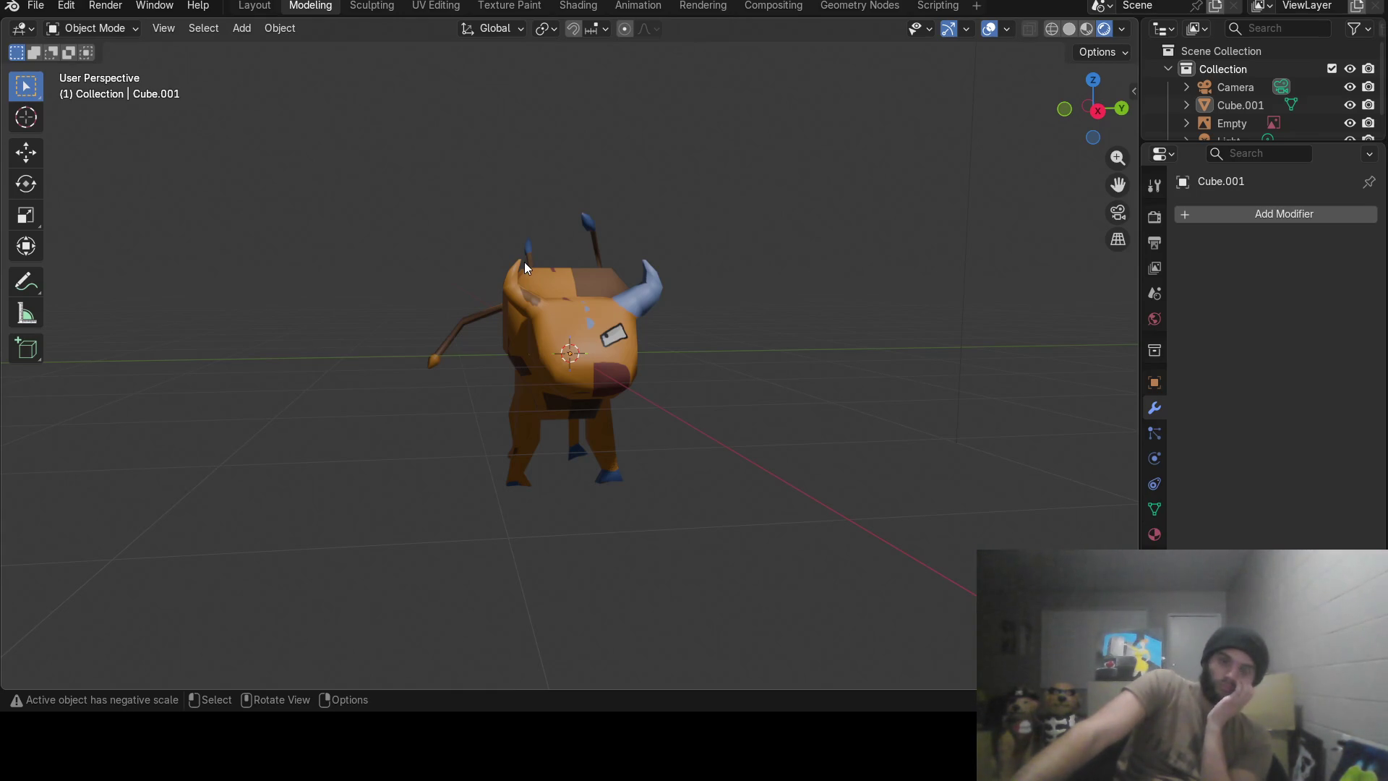
mouse_move(525, 262)
middle_down()
mouse_move(771, 261)
mouse_move(513, 370)
mouse_move(505, 341)
mouse_move(566, 218)
mouse_move(538, 233)
mouse_move(547, 254)
mouse_move(580, 262)
mouse_move(533, 283)
mouse_move(640, 164)
middle_up()
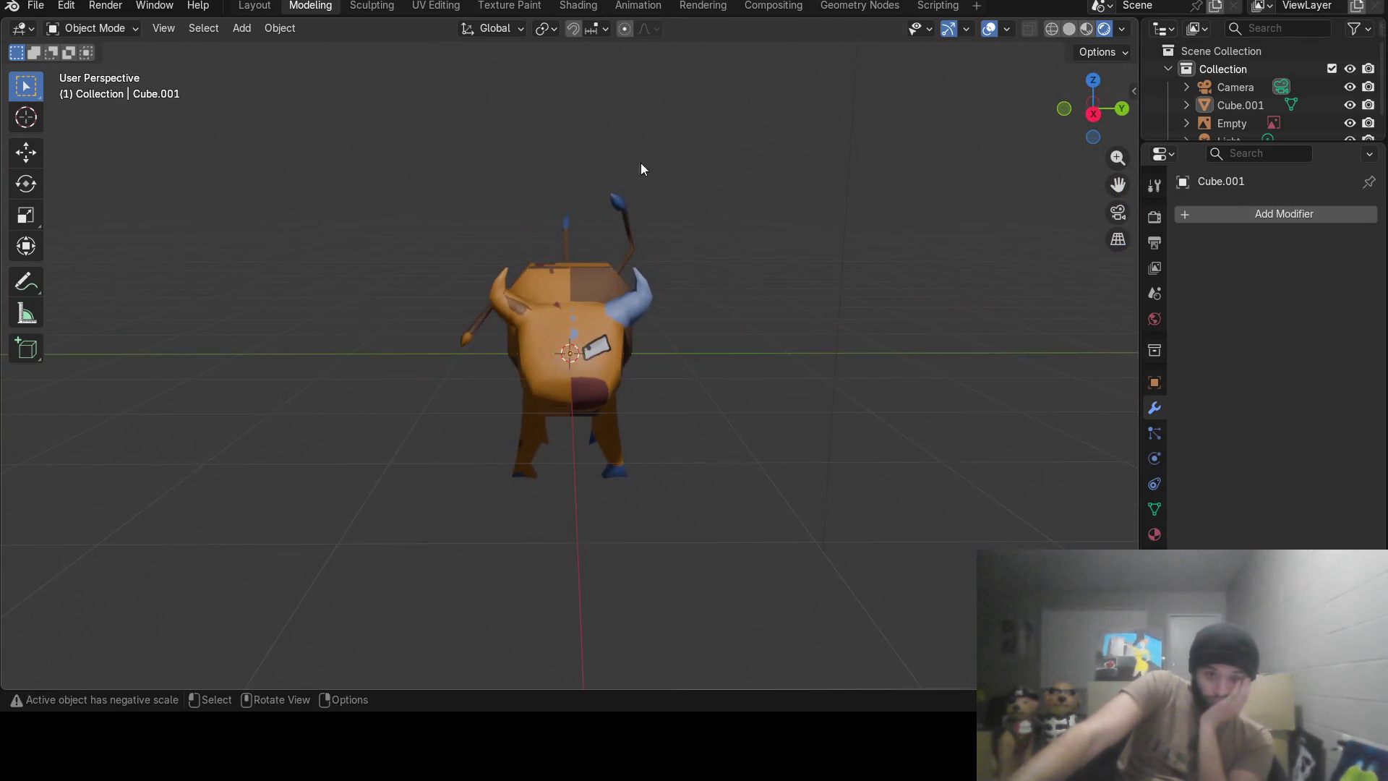
click(1068, 28)
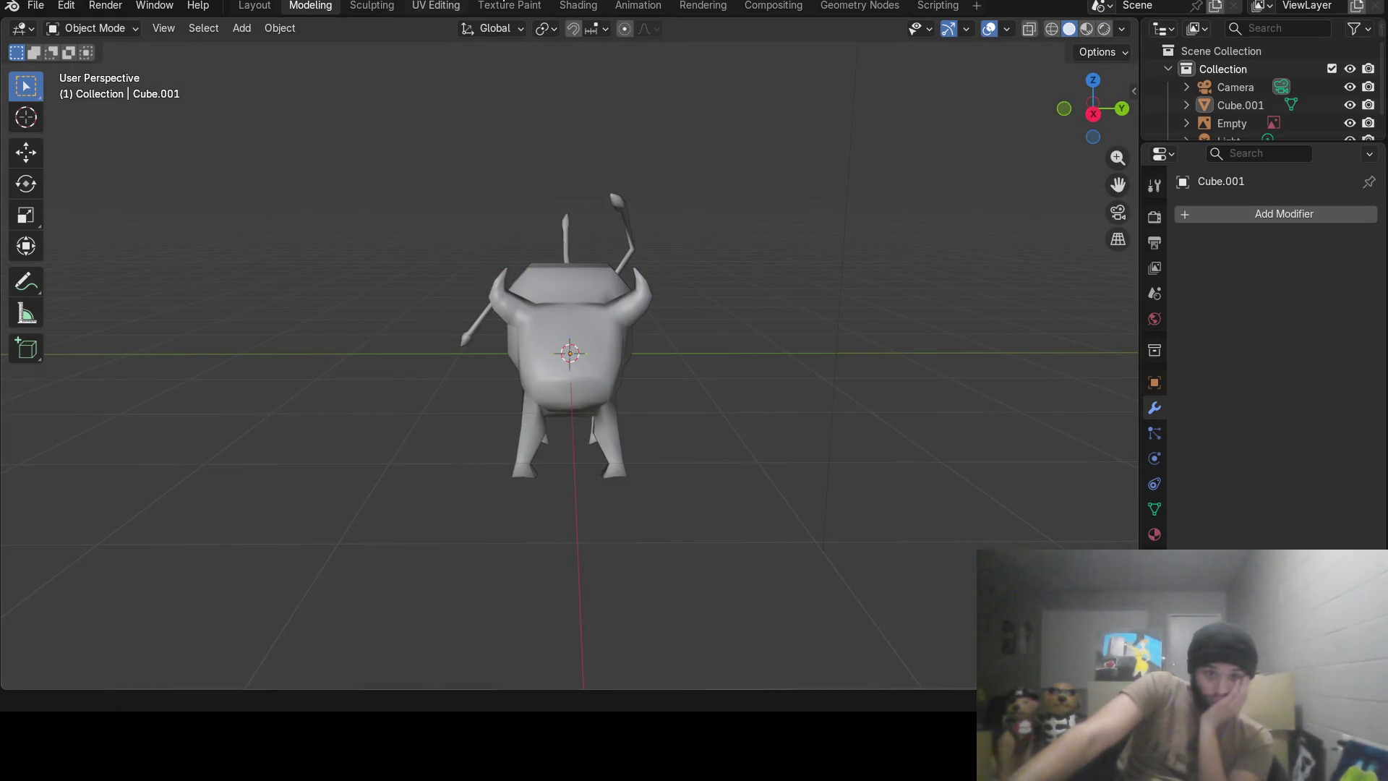
mouse_move(533, 93)
middle_down()
mouse_move(580, 230)
mouse_move(664, 190)
middle_up()
click(511, 7)
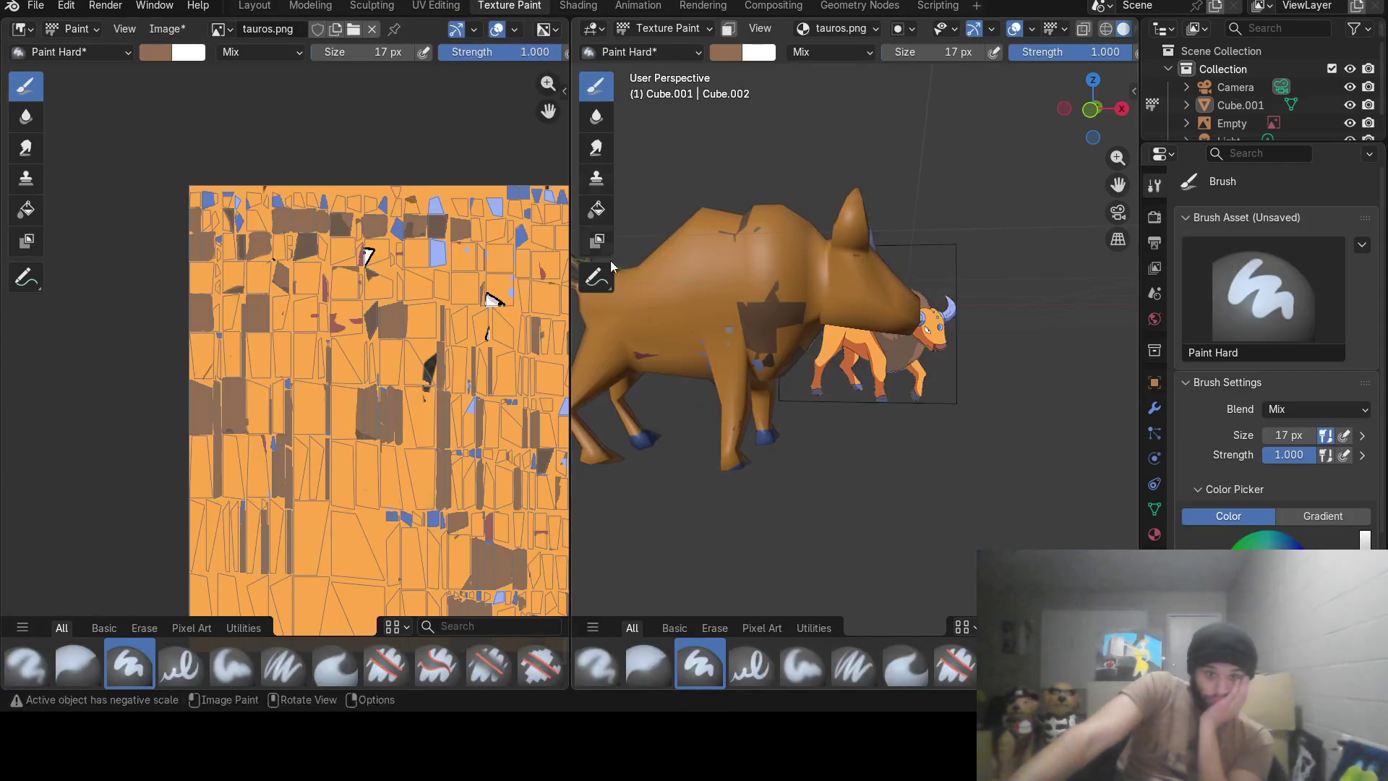
Orbit to a front view and return to the UV Editing workspace.
mouse_move(841, 312)
middle_down()
mouse_move(663, 346)
mouse_move(695, 325)
mouse_move(760, 326)
middle_up()
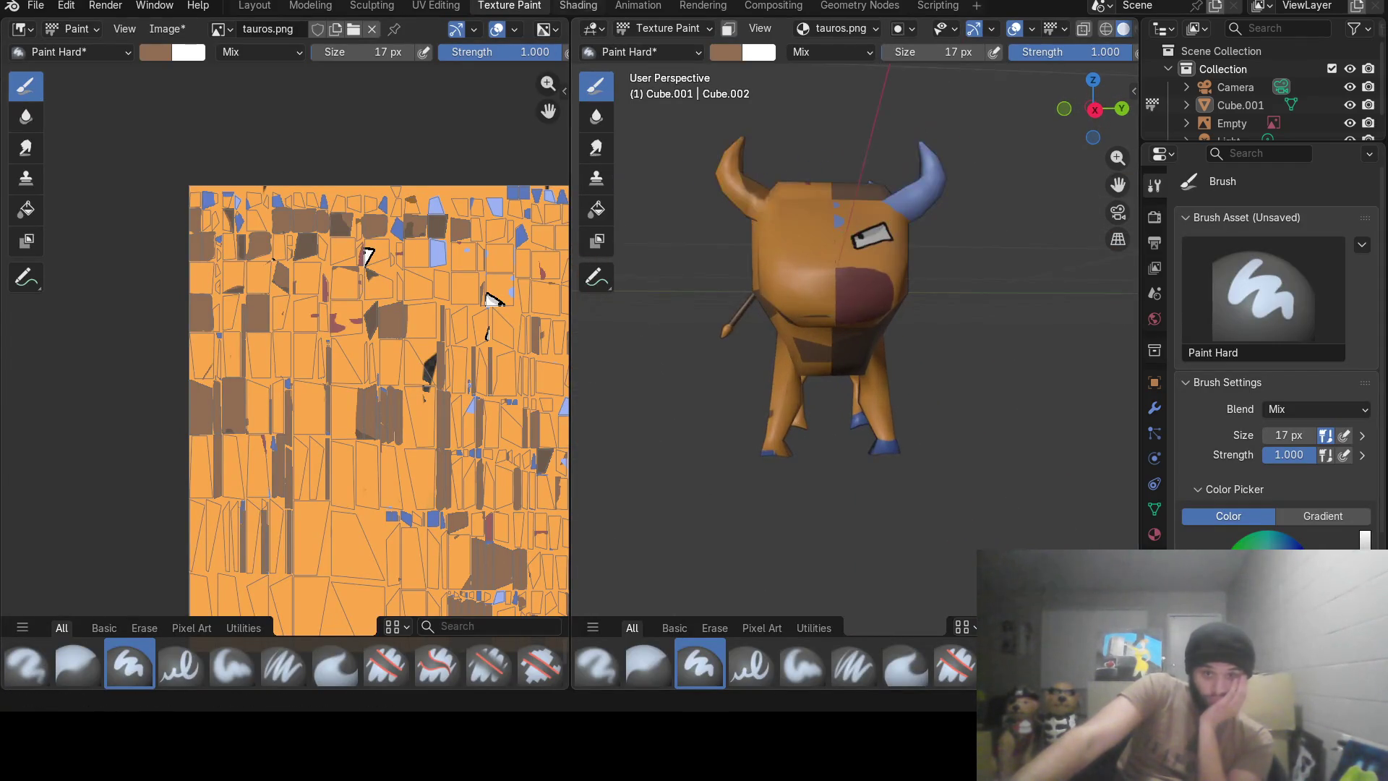
click(446, 7)
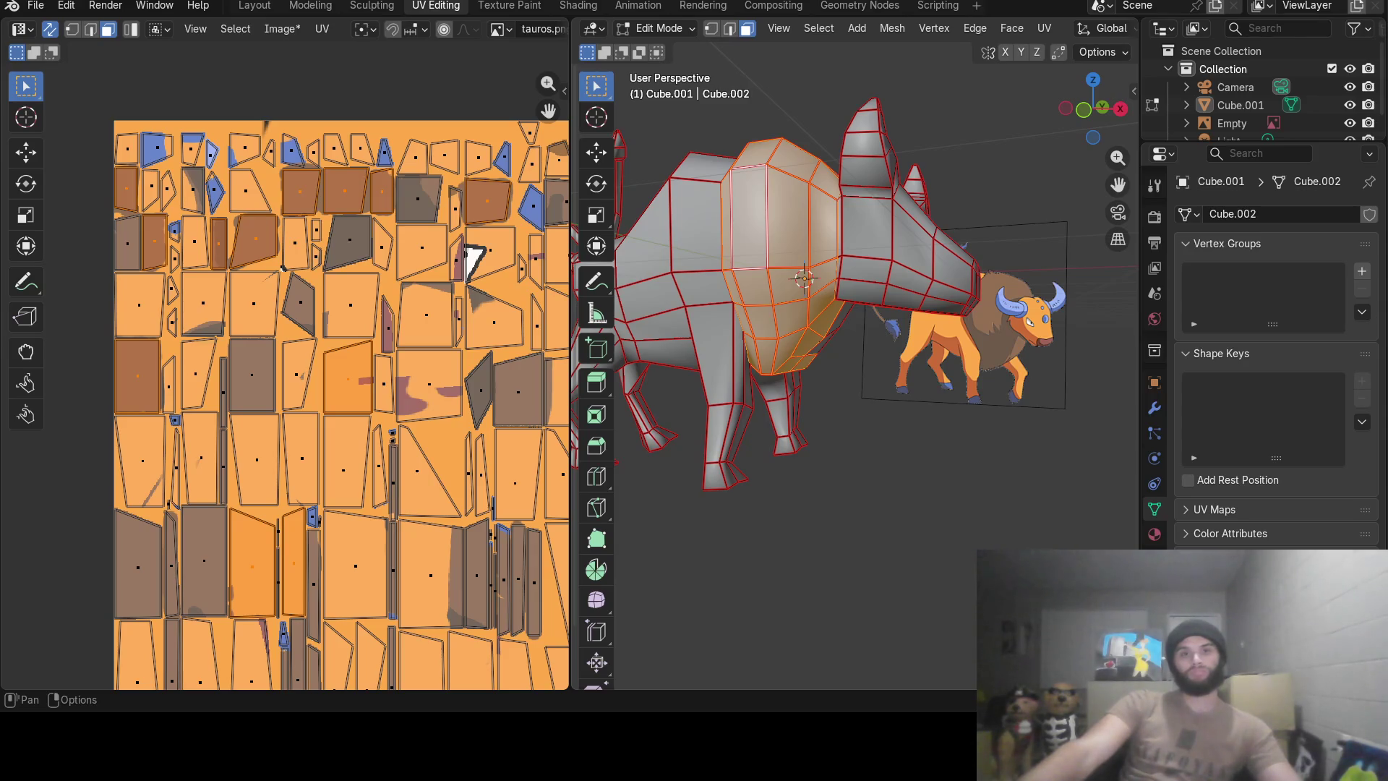
In Modeling, select the whole mesh, glance at the N sidebar, and leave Edit Mode for Object Mode.
click(311, 6)
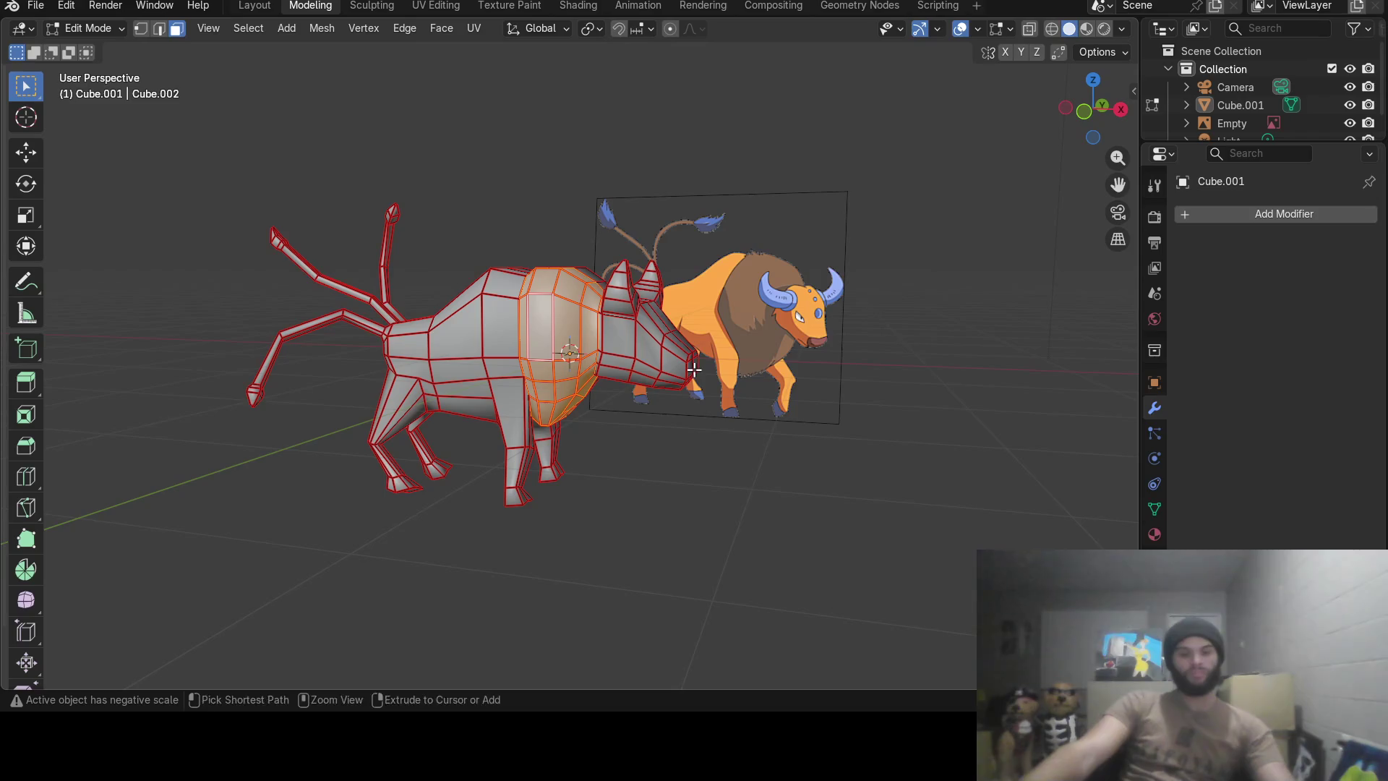
key(a)
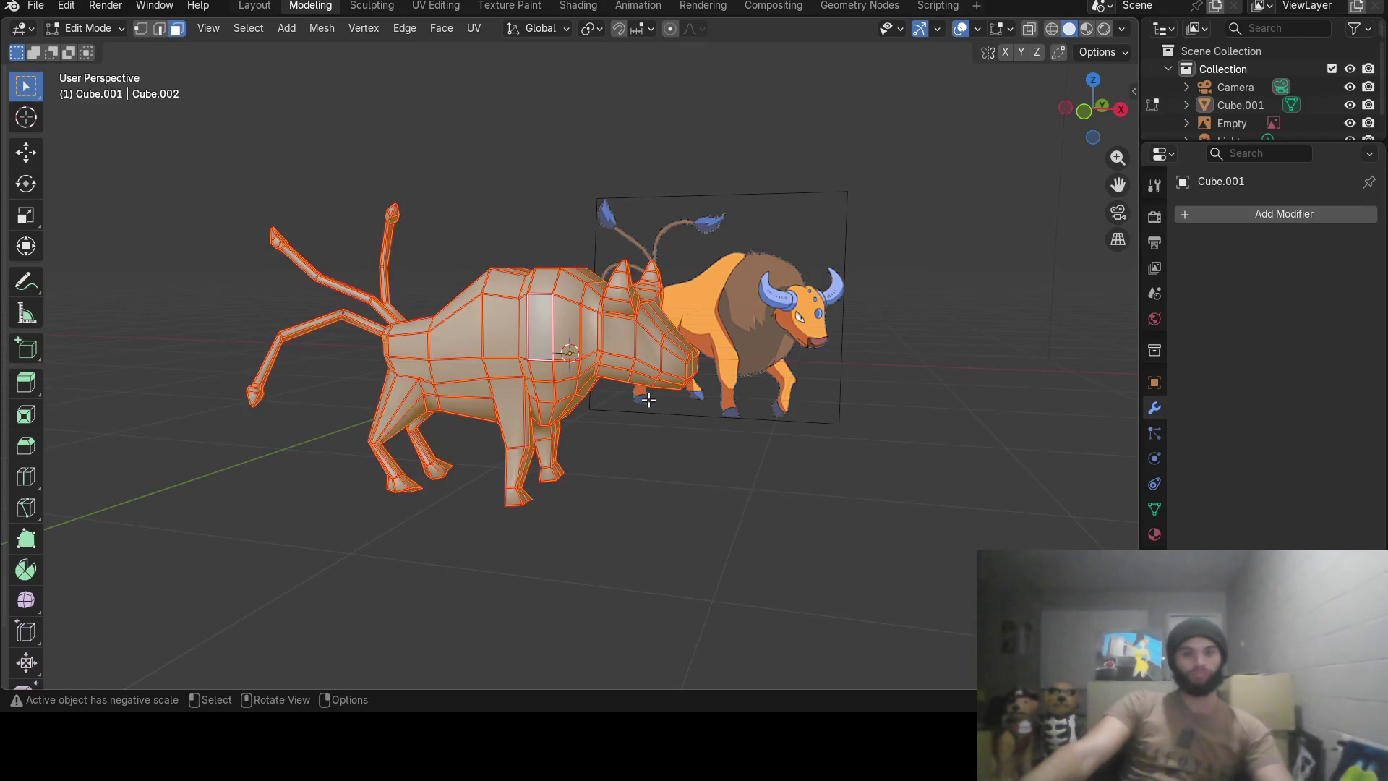
middle_drag(650, 396, 568, 383)
key(n)
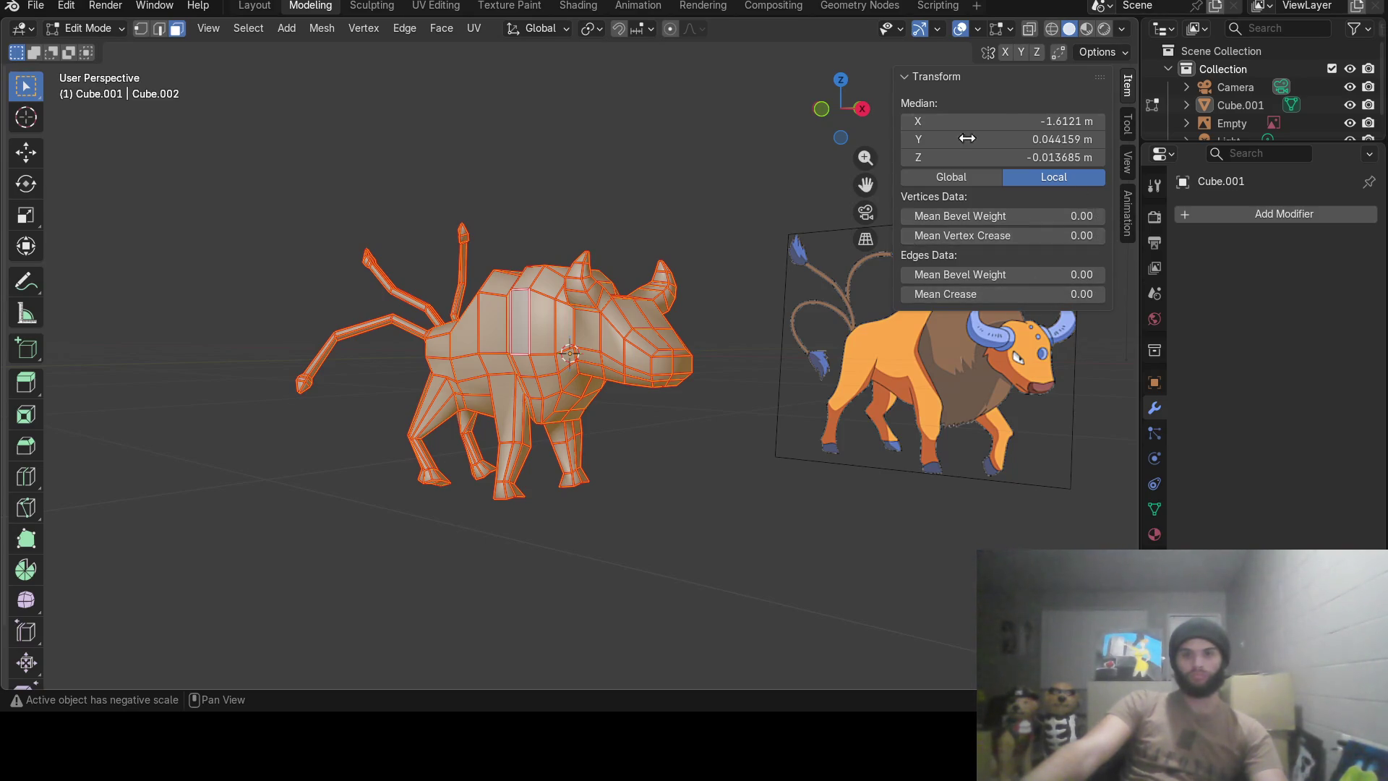
key(n)
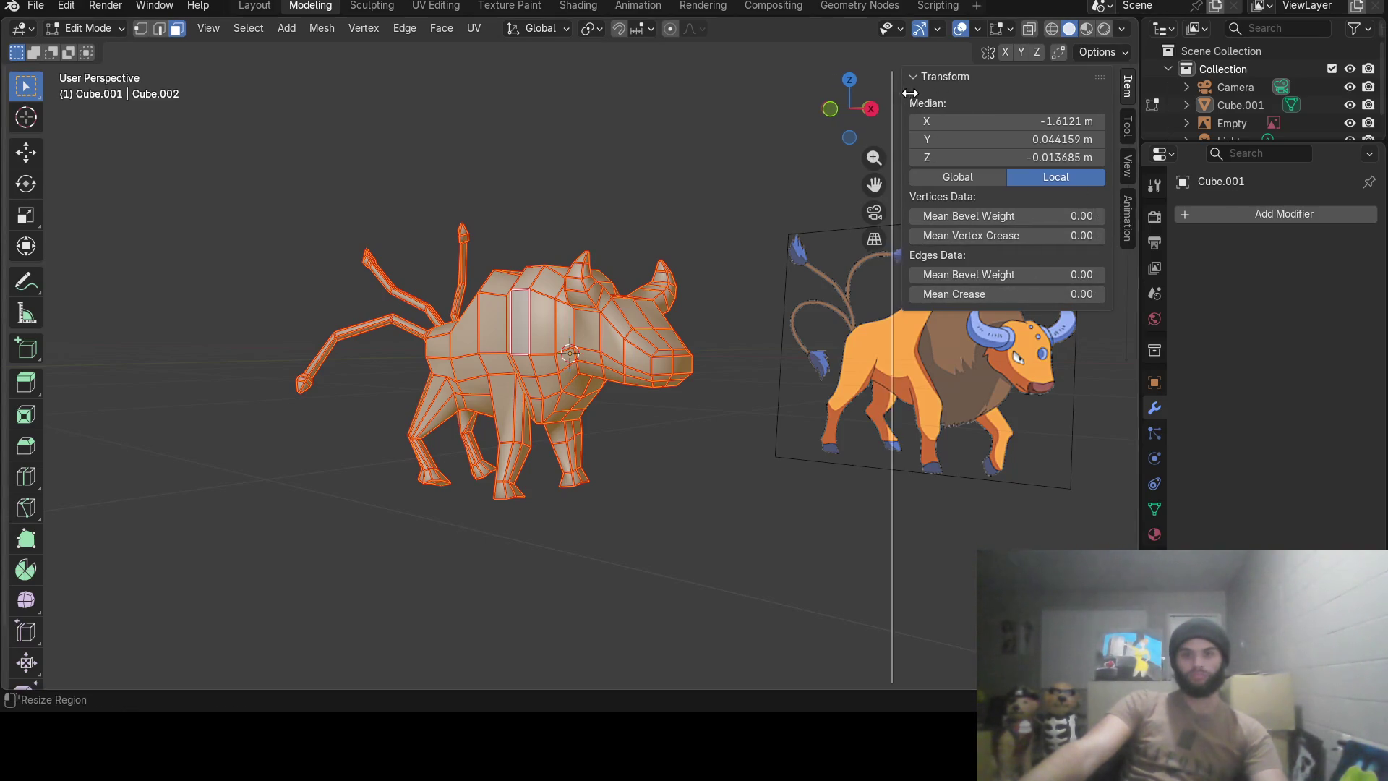
mouse_move(771, 323)
middle_down()
mouse_move(806, 341)
mouse_move(703, 397)
mouse_move(651, 383)
middle_up()
key(Tab)
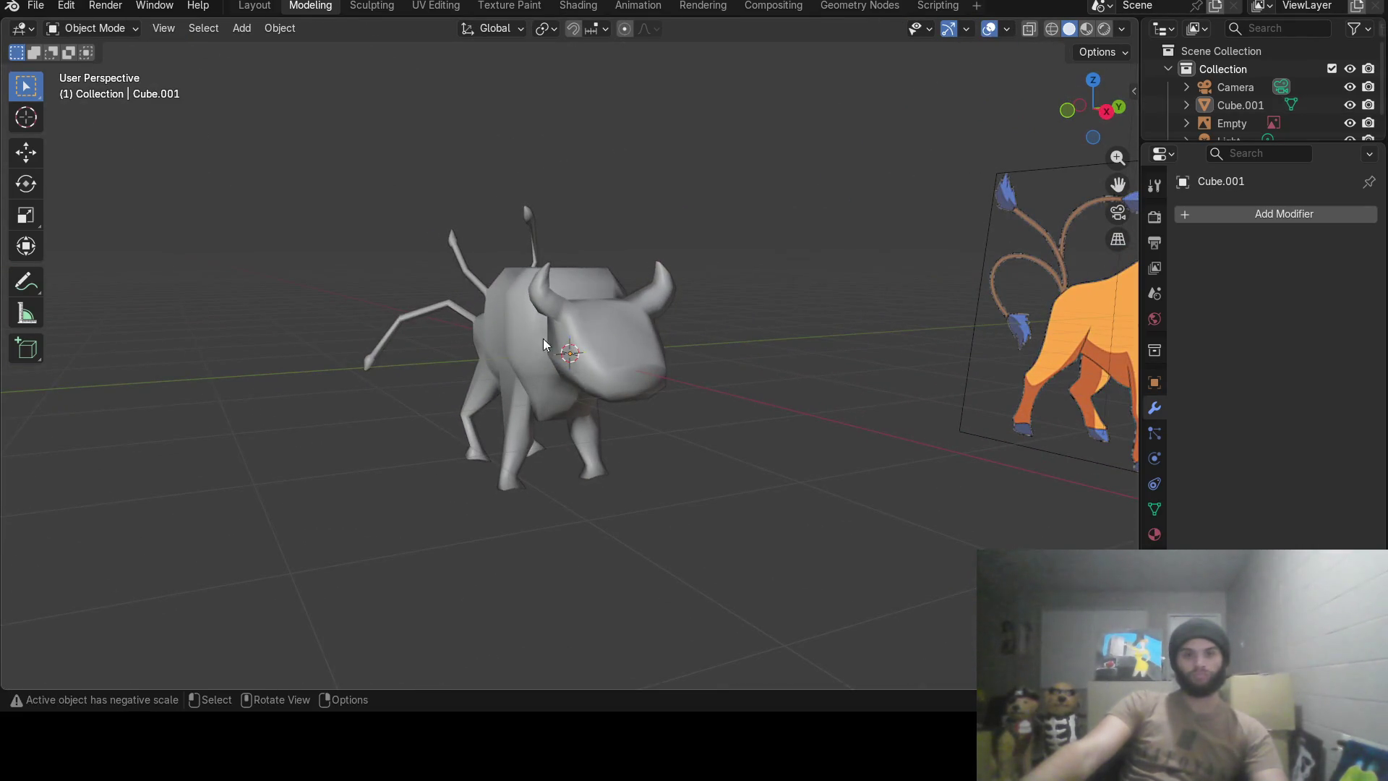
Select the bull in Object Mode, inspect it, then pass through Texture Paint back to UV Editing.
right_click(534, 336)
key(Escape)
click(591, 297)
mouse_move(565, 311)
middle_down()
mouse_move(547, 325)
mouse_move(605, 326)
middle_up()
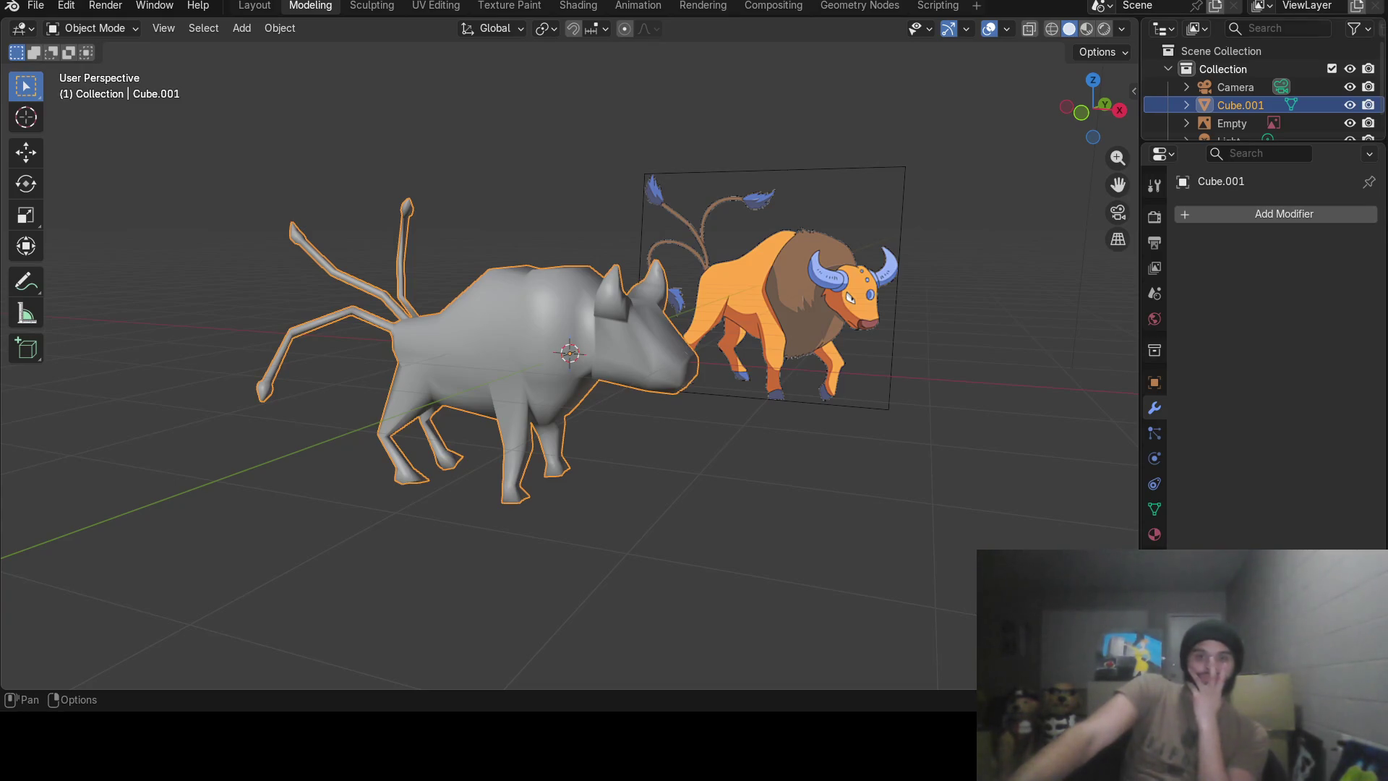
mouse_move(676, 215)
middle_down()
mouse_move(656, 250)
mouse_move(534, 16)
middle_up()
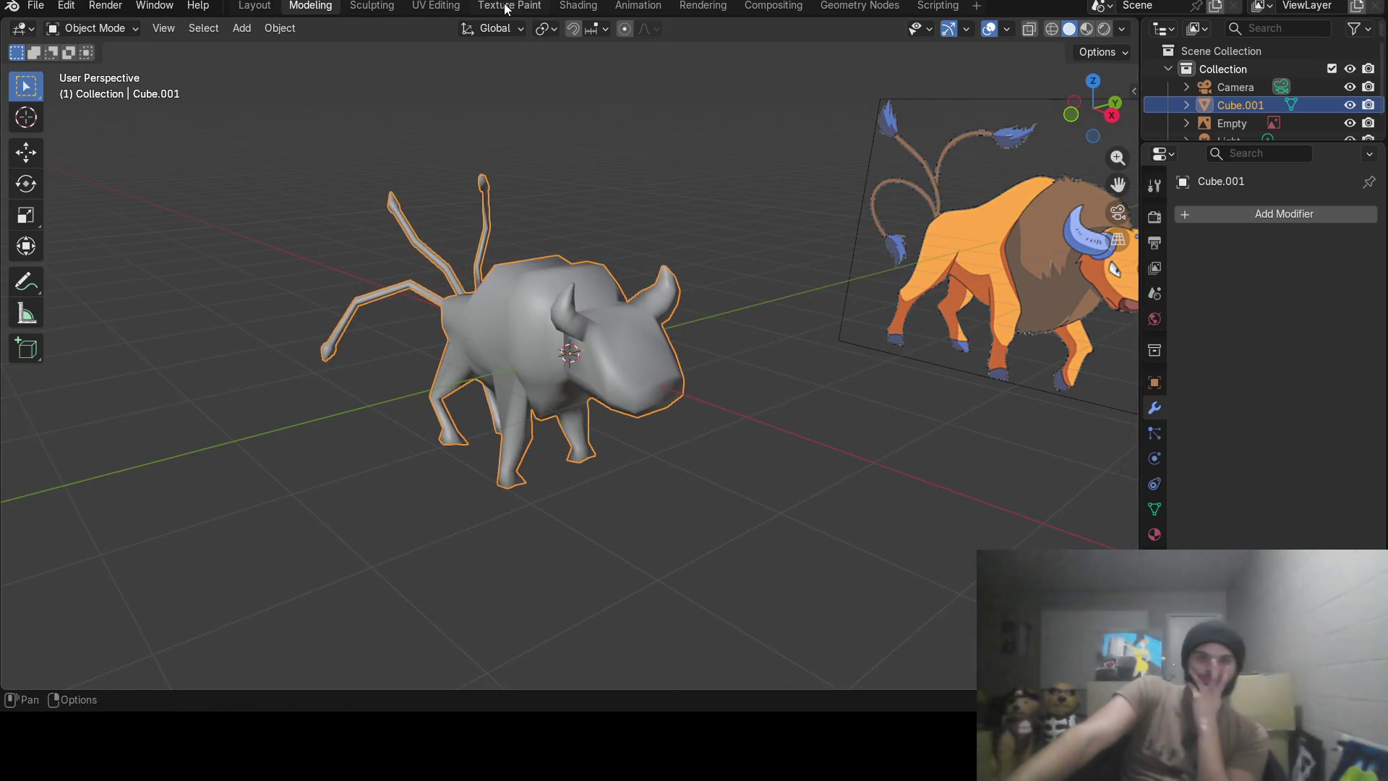
click(509, 6)
mouse_move(807, 271)
middle_down()
mouse_move(929, 291)
mouse_move(904, 289)
middle_up()
click(435, 6)
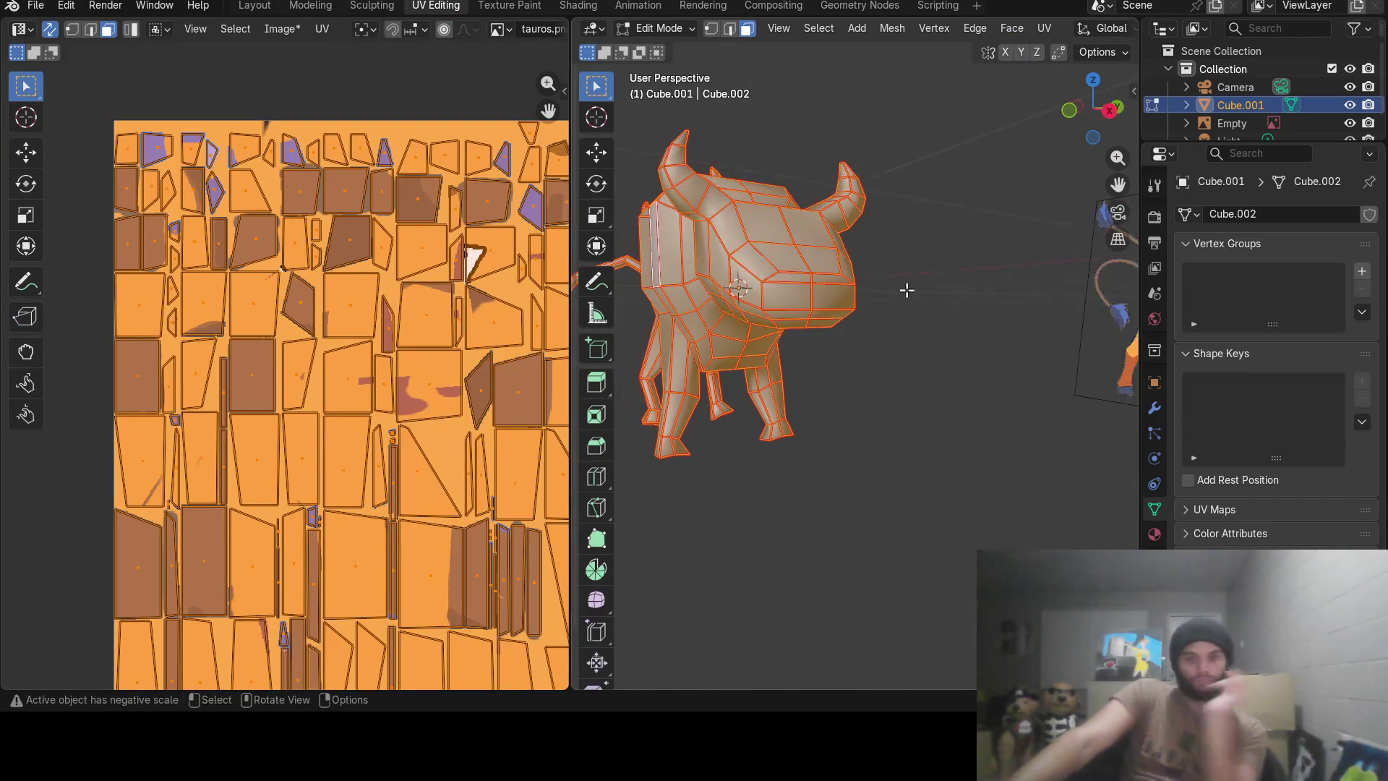
key(alt+a)
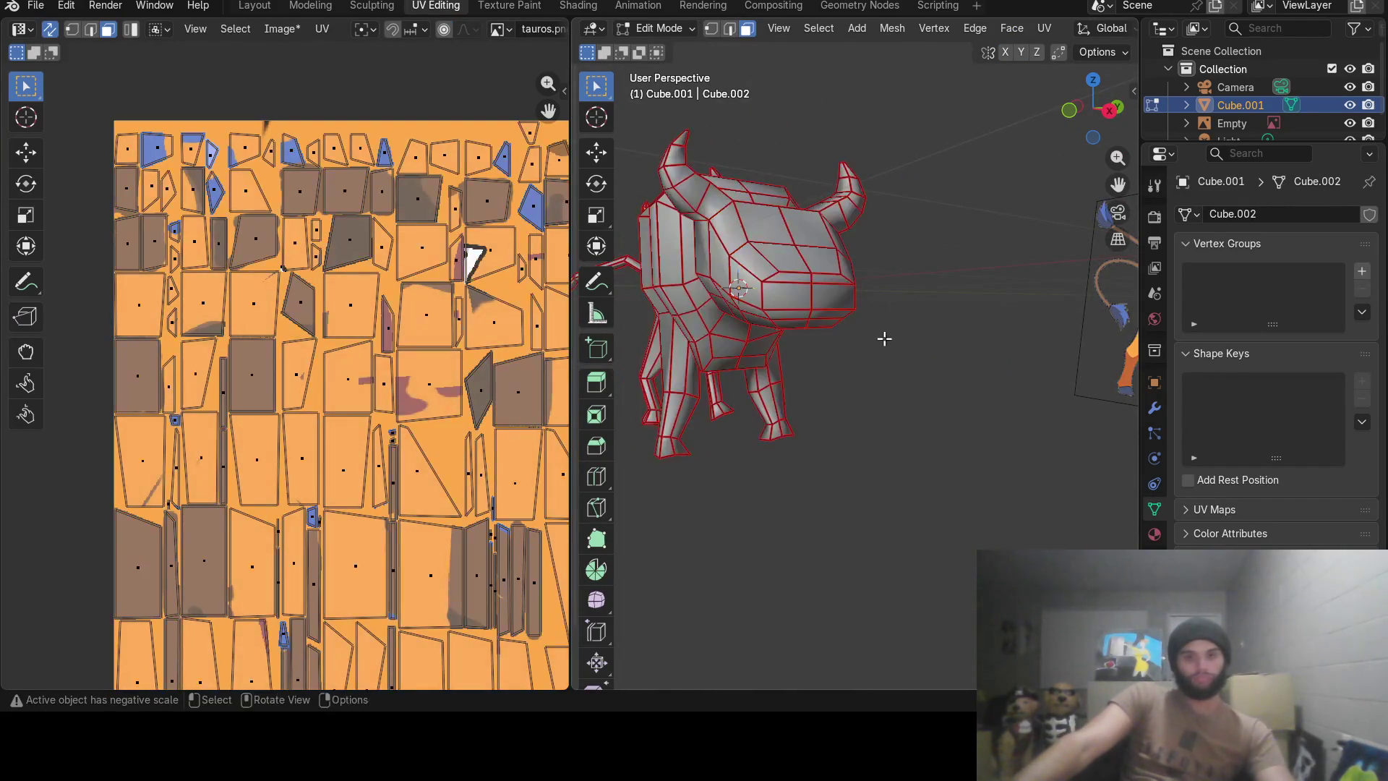
middle_drag(883, 336, 804, 327)
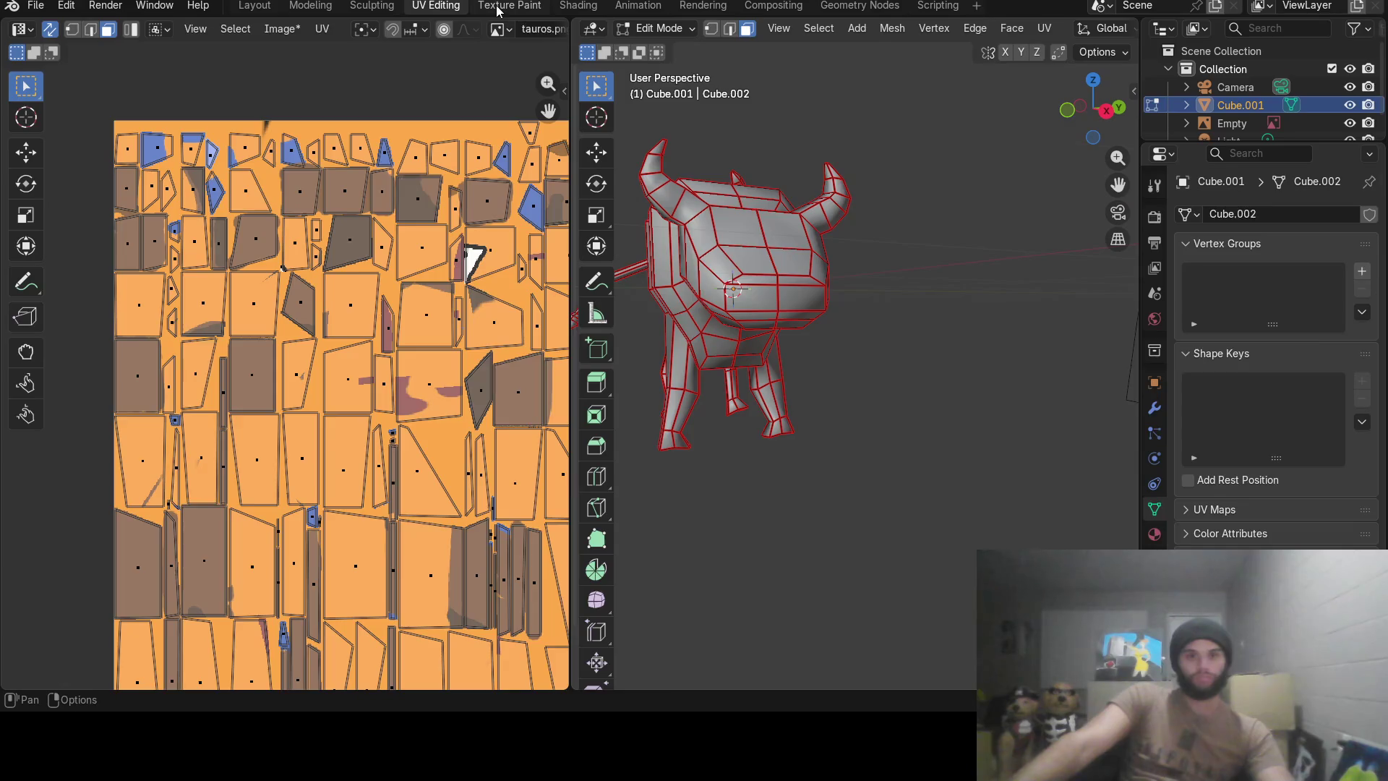
click(497, 7)
click(463, 8)
scroll(760, 271, up, 4)
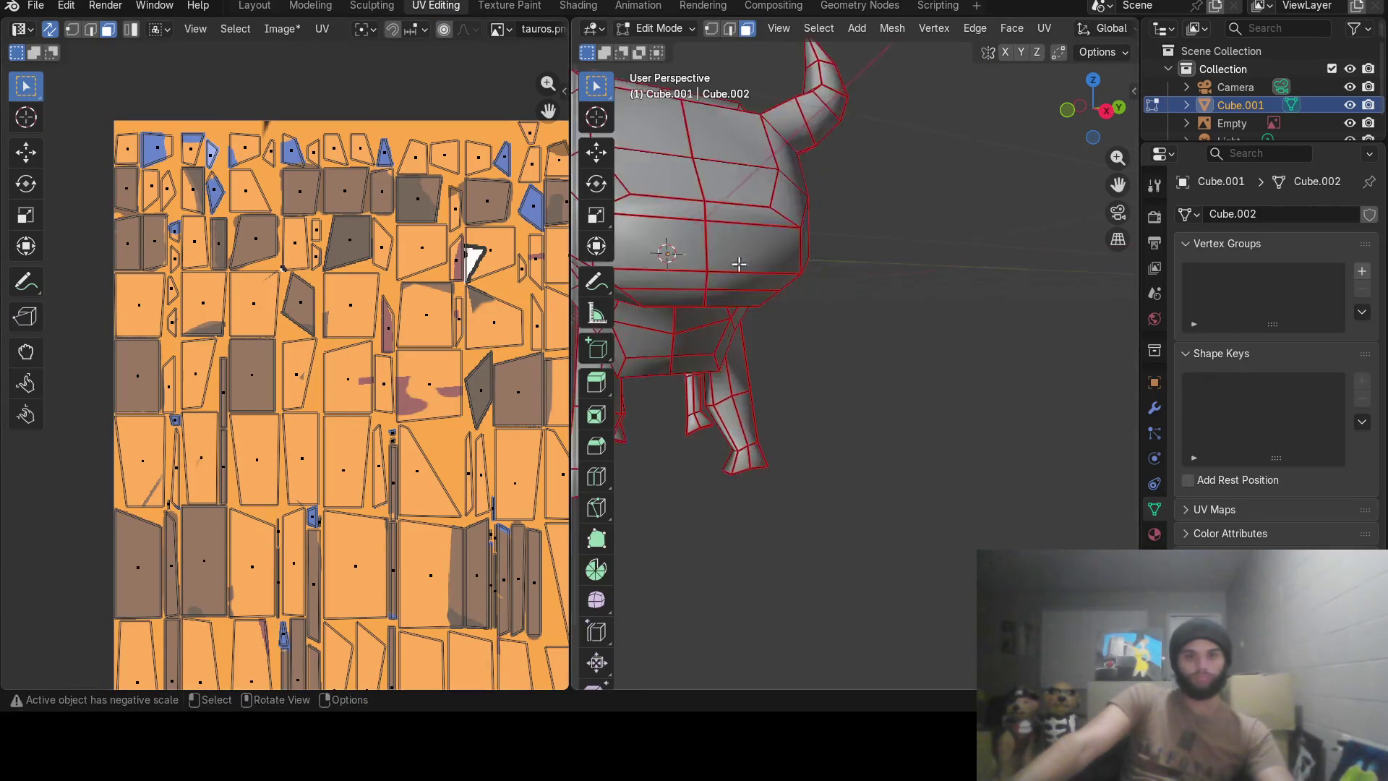
middle_drag(797, 277, 813, 280)
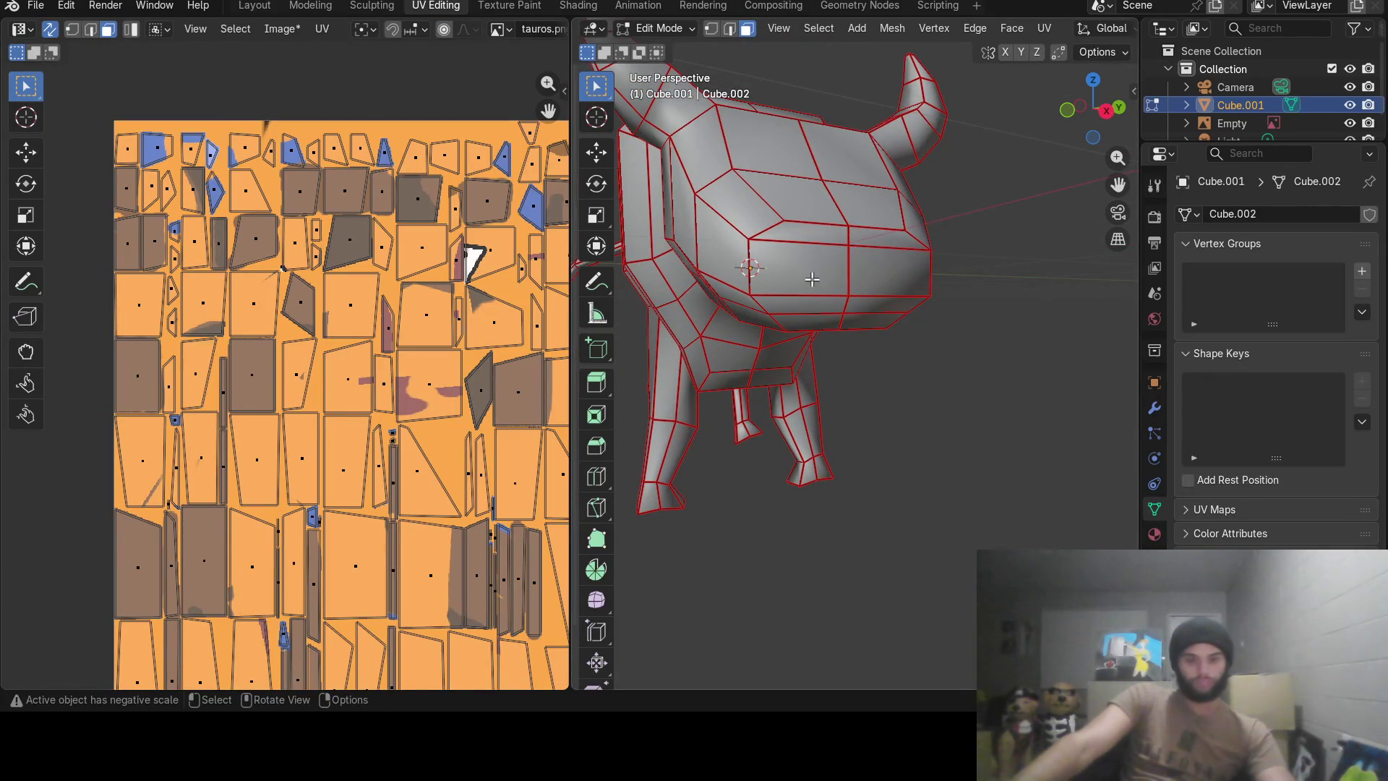
key(c)
drag(811, 243, 812, 315)
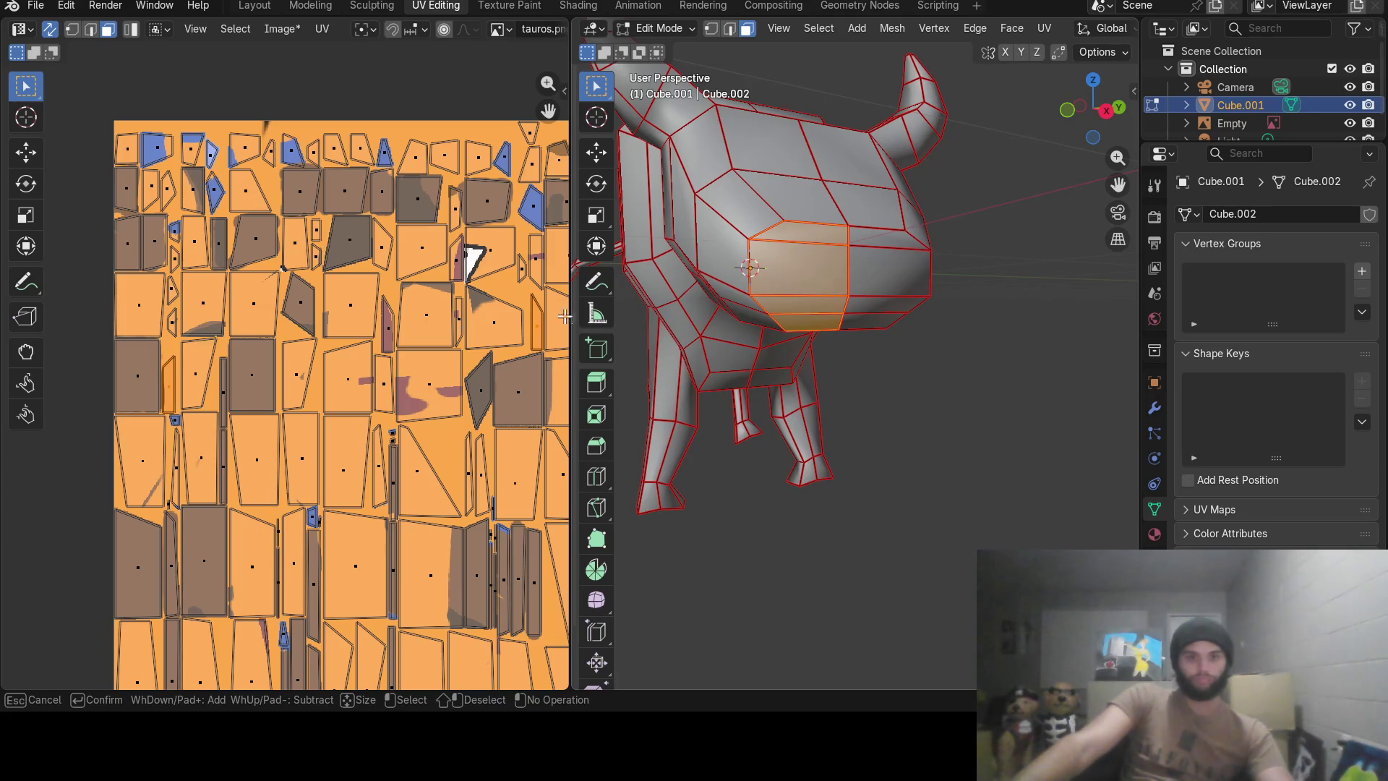
key(Return)
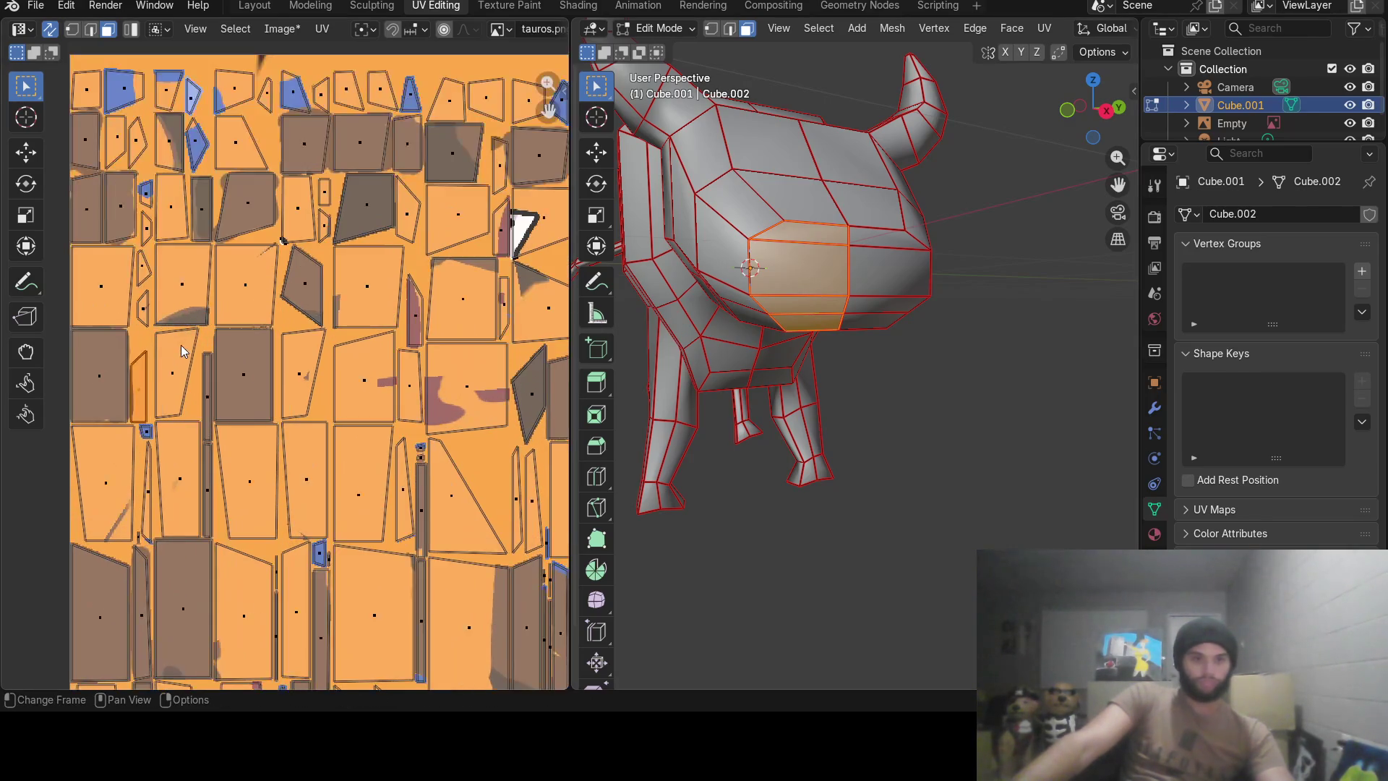
scroll(326, 282, up, 1)
scroll(478, 225, up, 1)
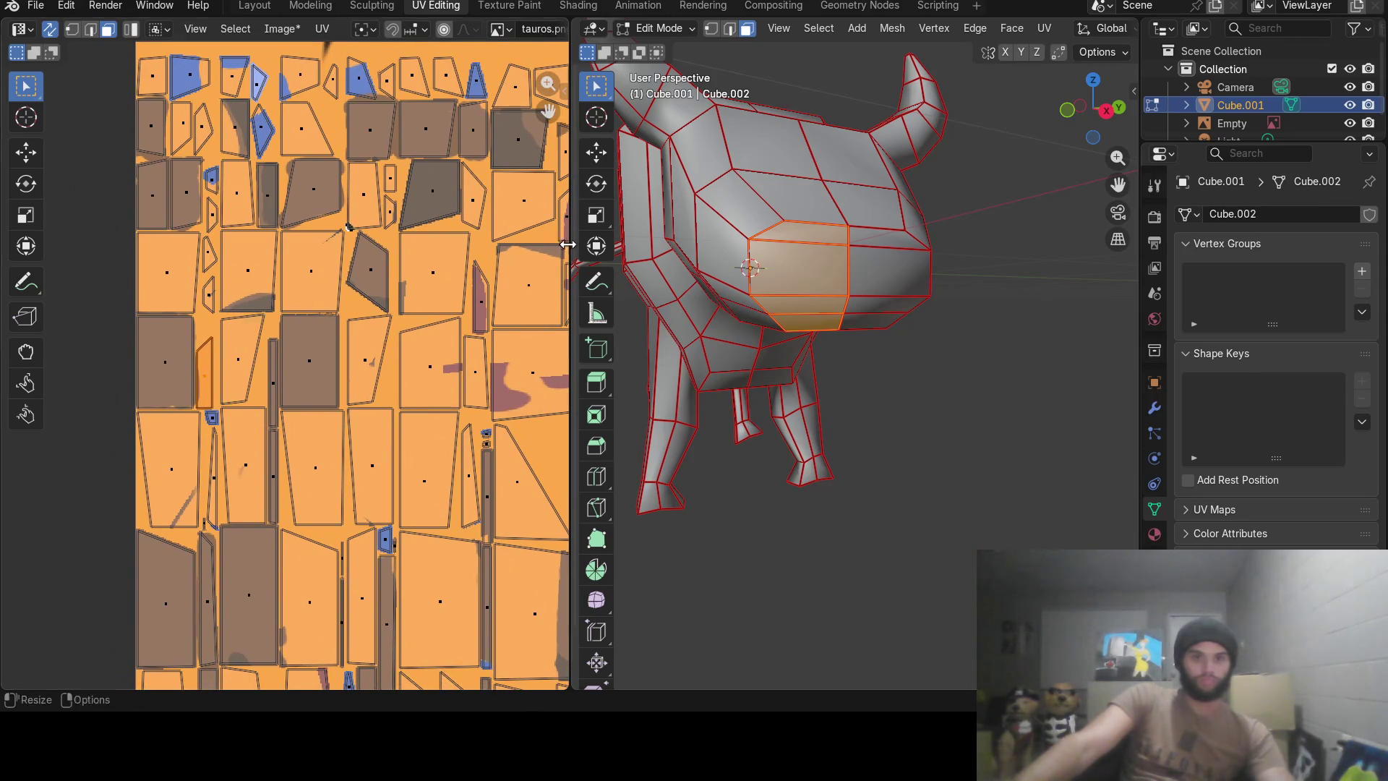
drag(572, 248, 900, 251)
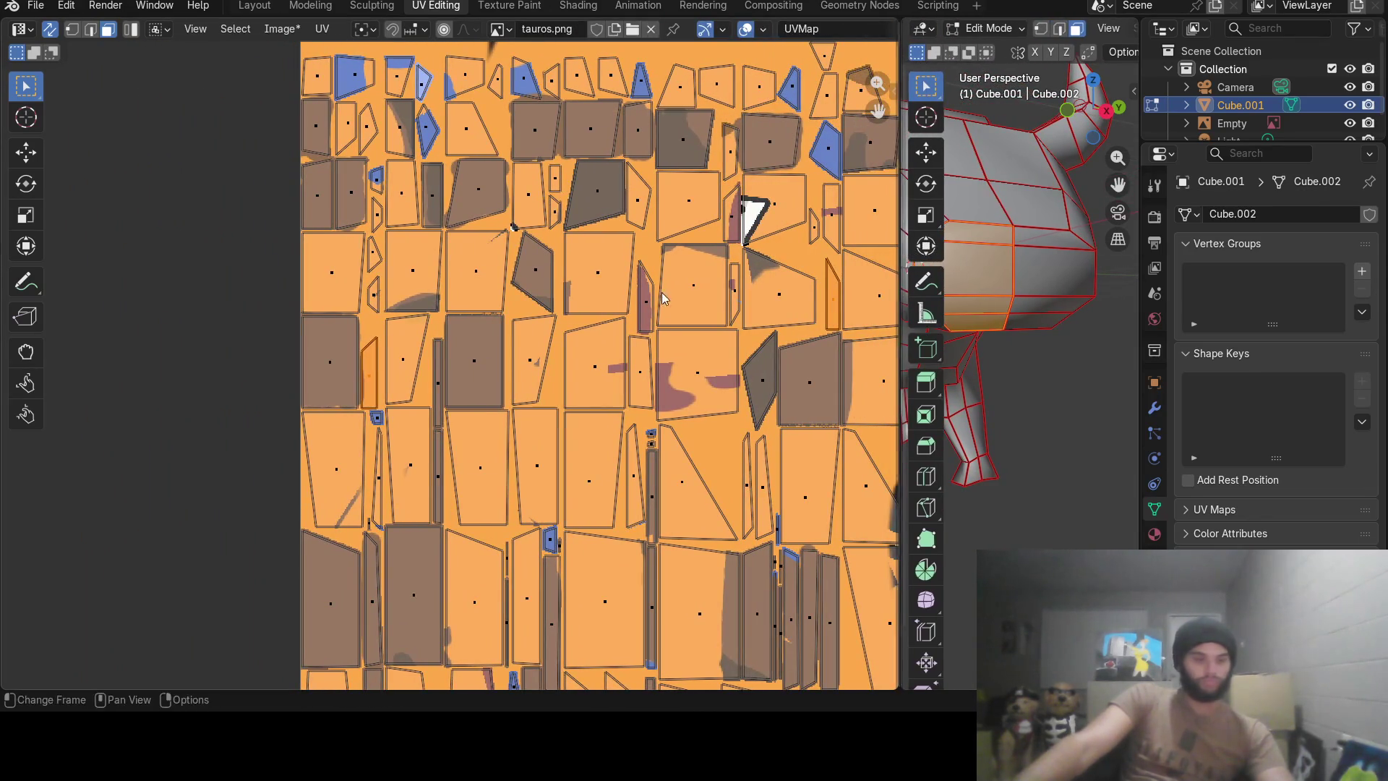
mouse_move(781, 398)
middle_down()
mouse_move(514, 365)
mouse_move(528, 280)
mouse_move(642, 440)
middle_up()
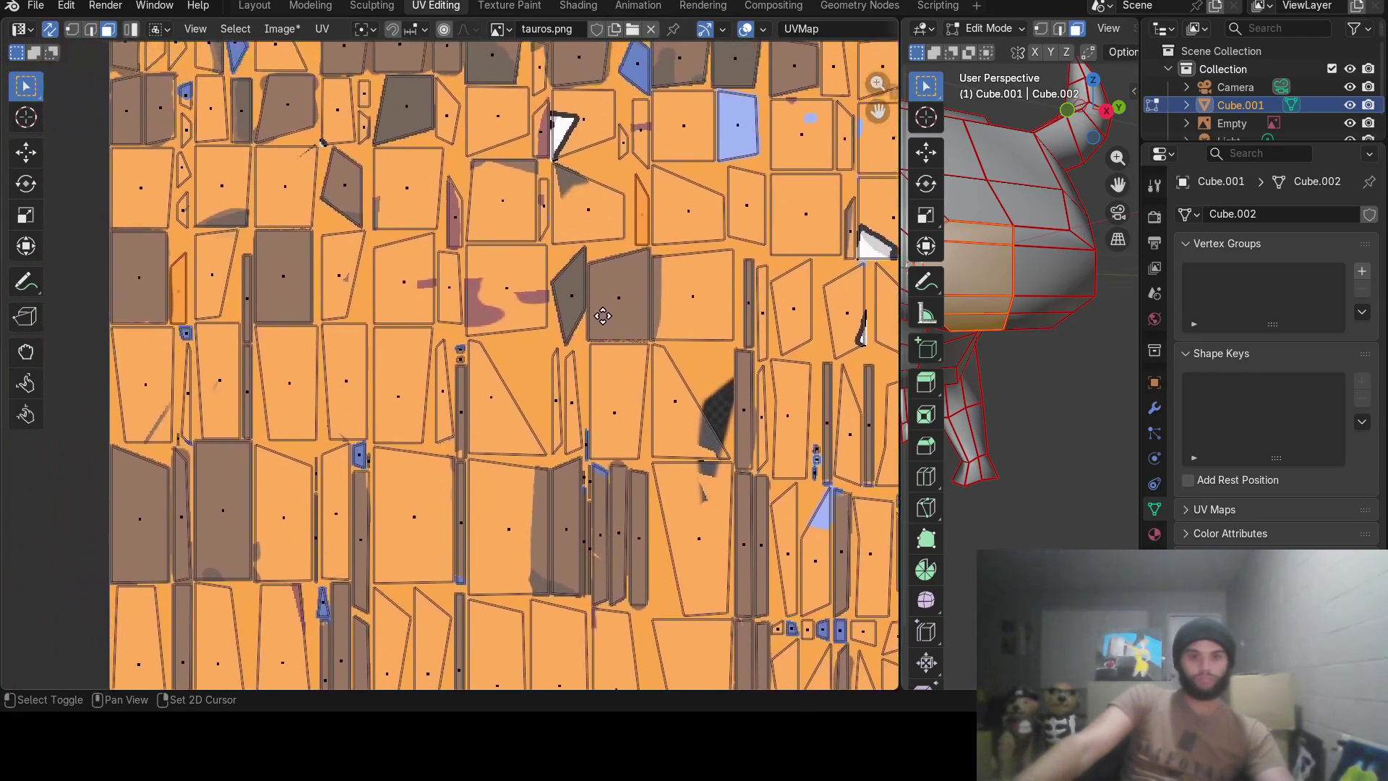
scroll(642, 441, down, 2)
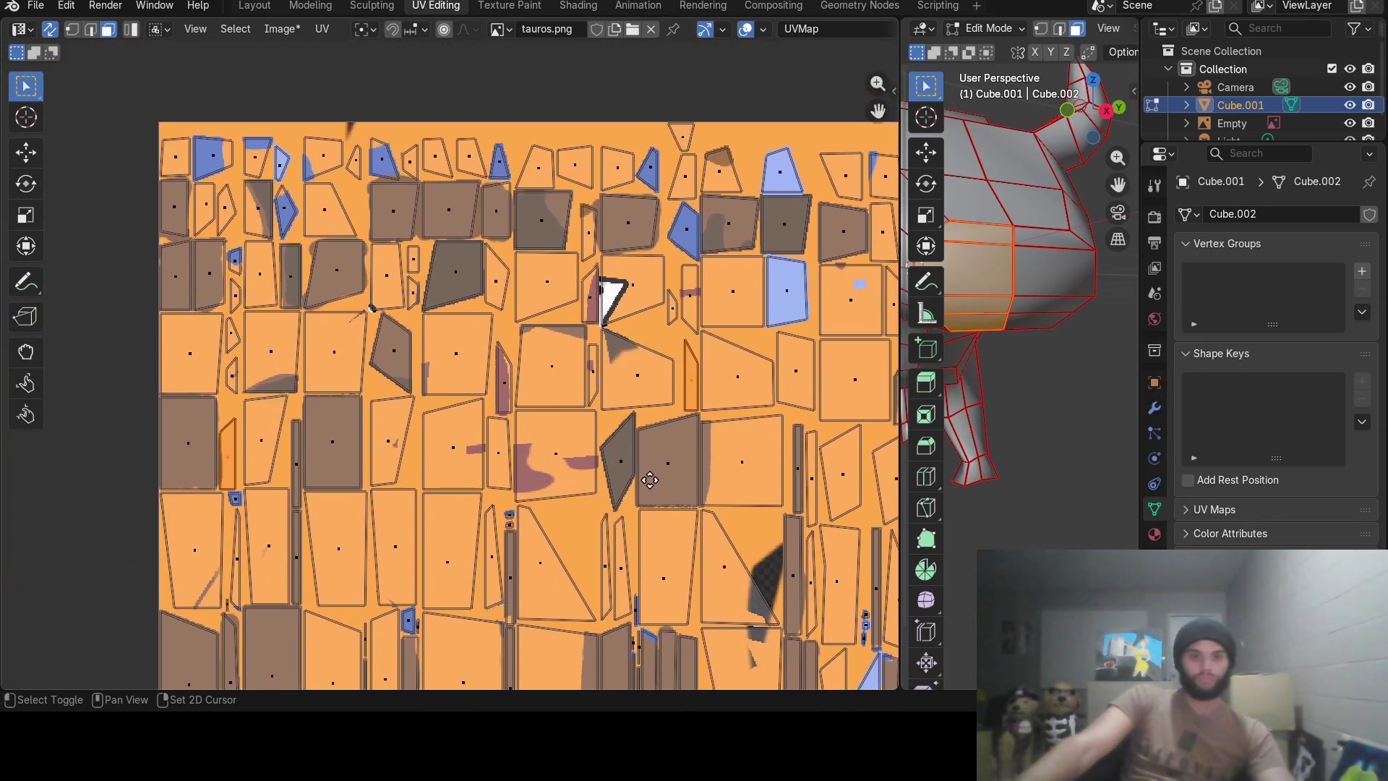
scroll(651, 445, up, 1)
scroll(657, 450, up, 1)
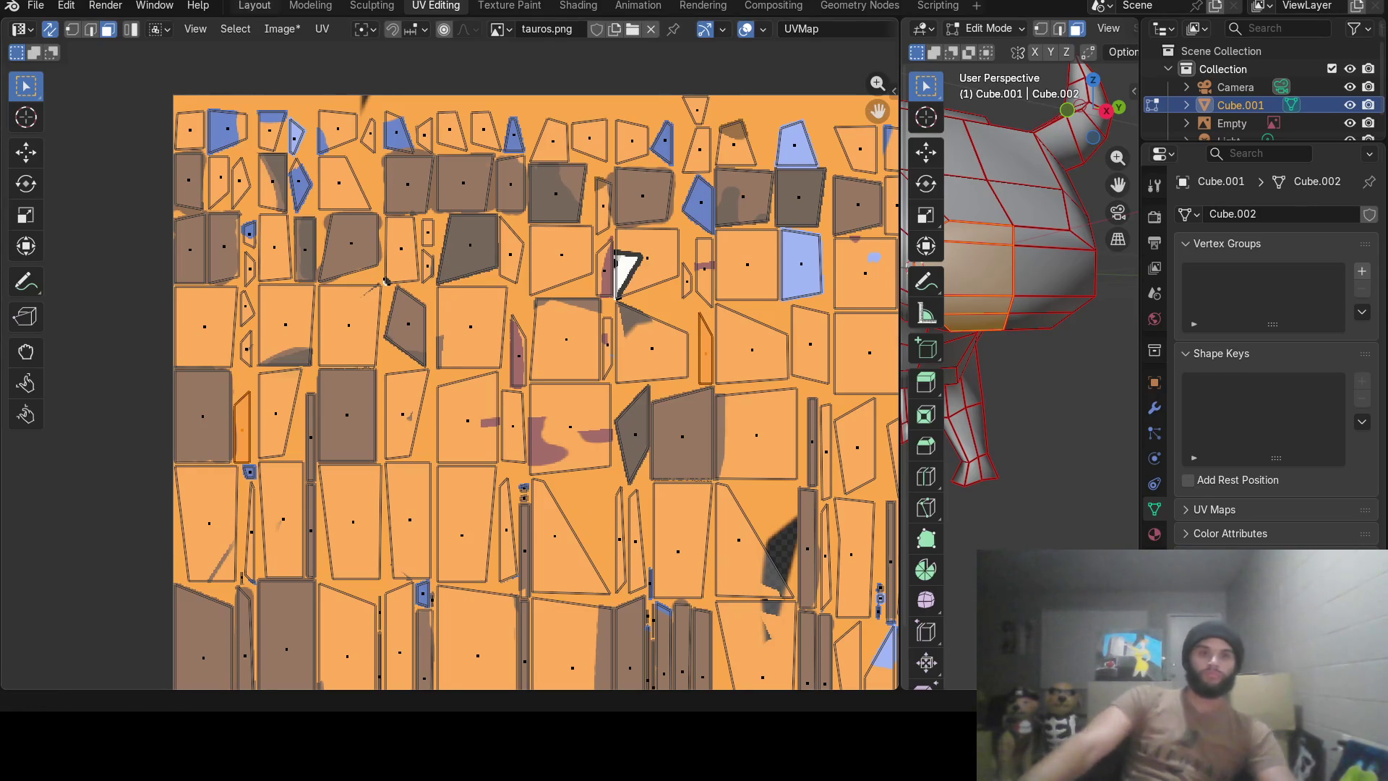
click(853, 57)
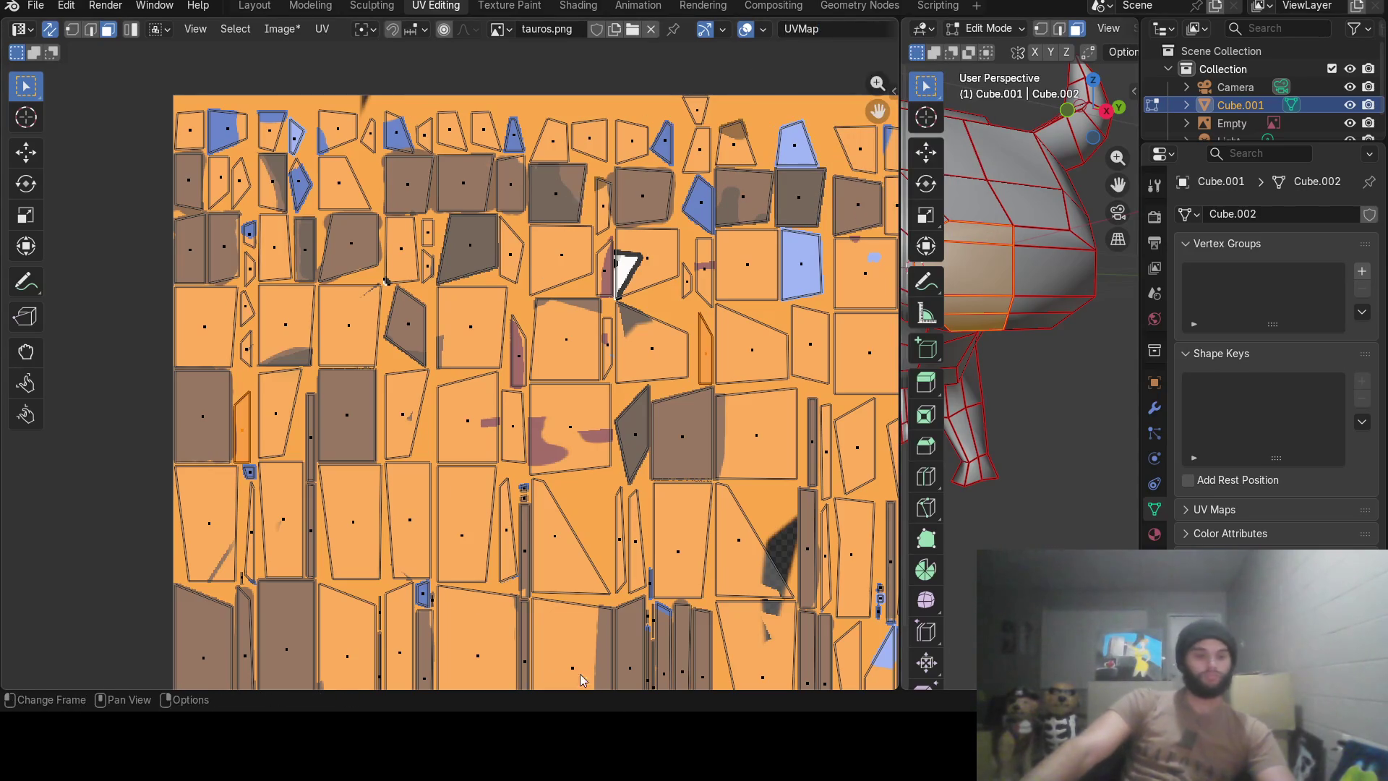
middle_drag(602, 173, 601, 174)
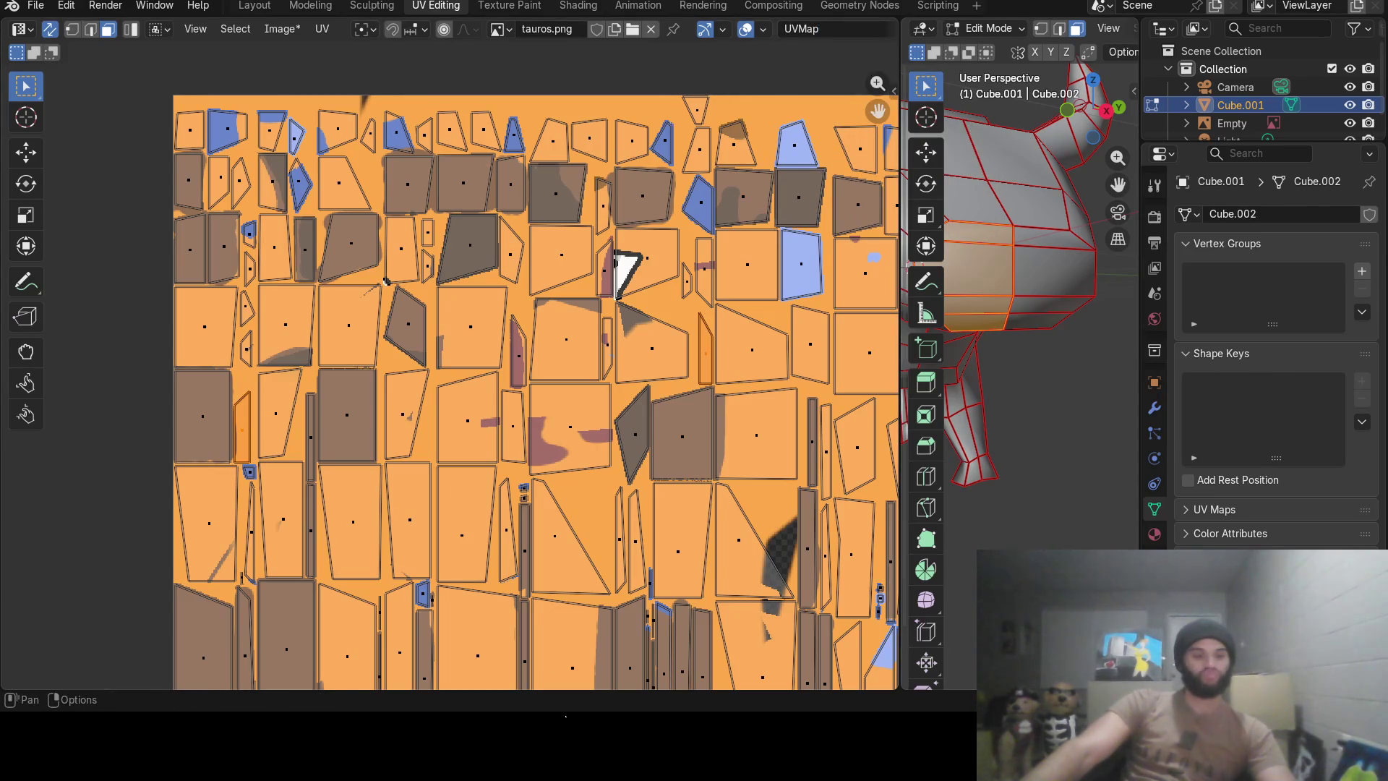
middle_drag(615, 258, 615, 257)
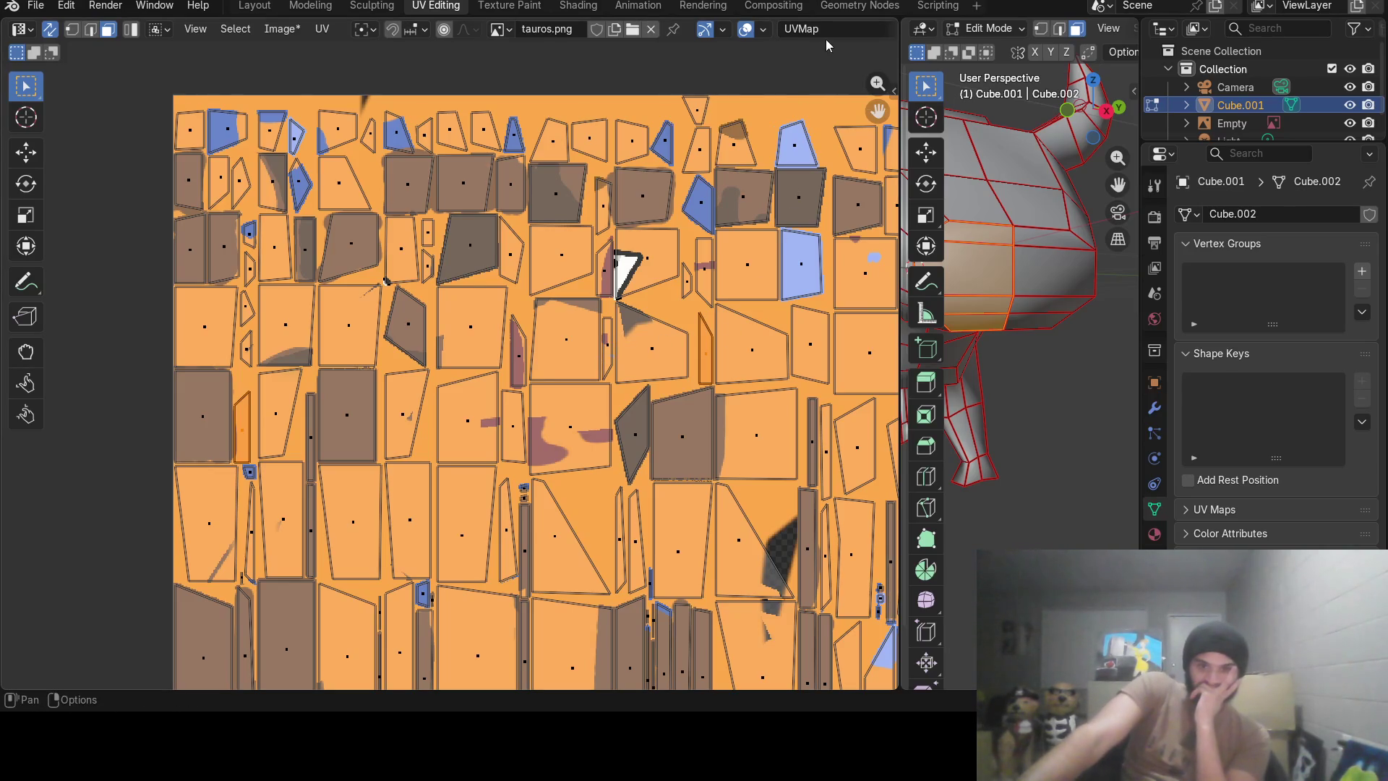
click(508, 6)
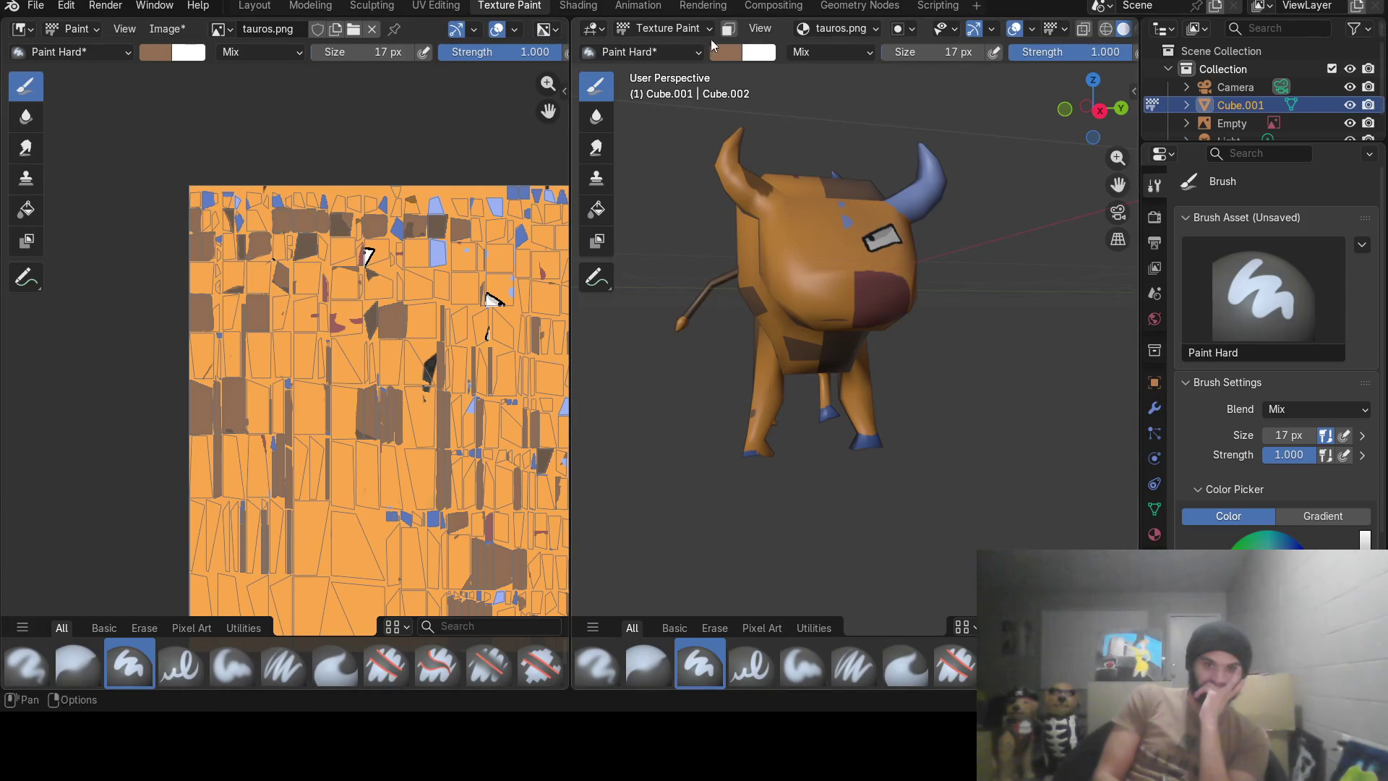
Eyedrop a dark red from the screen as the brush colour.
click(725, 51)
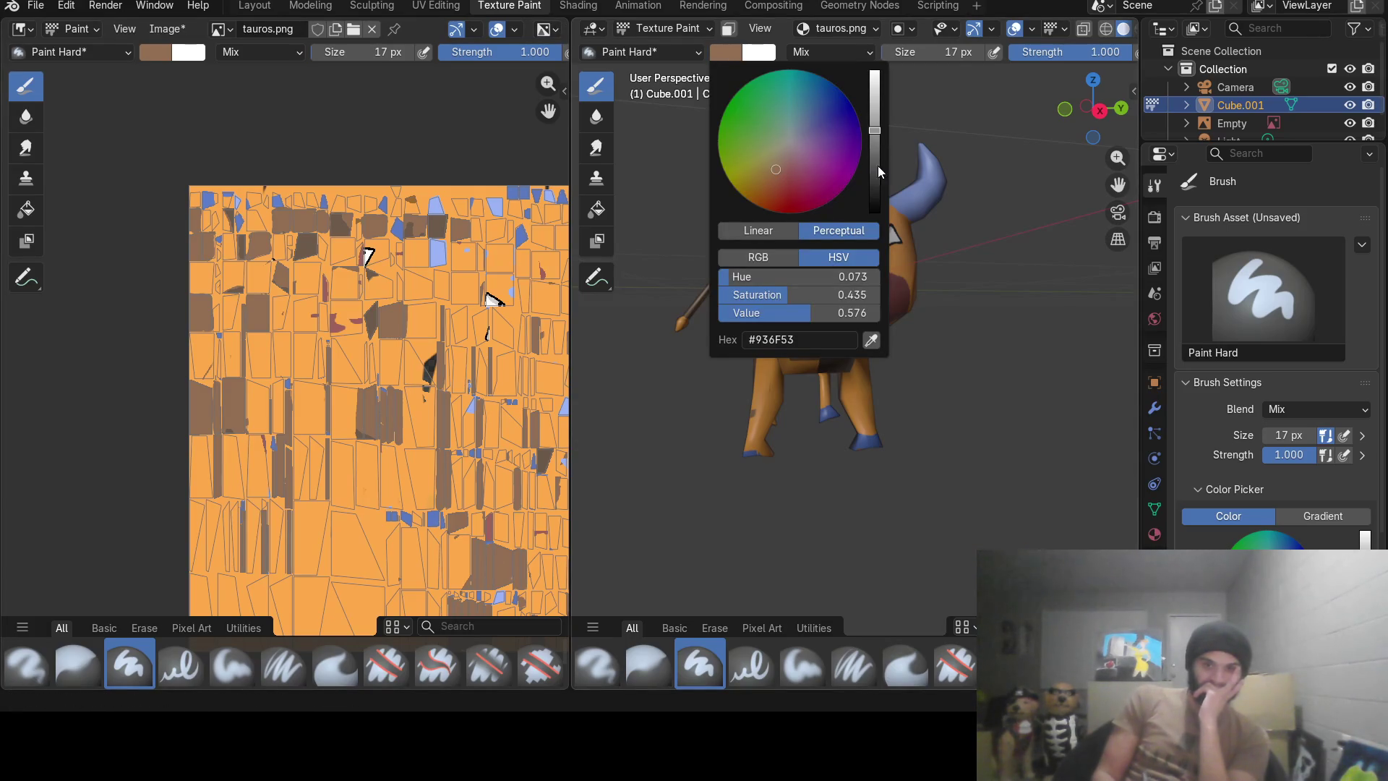
click(871, 340)
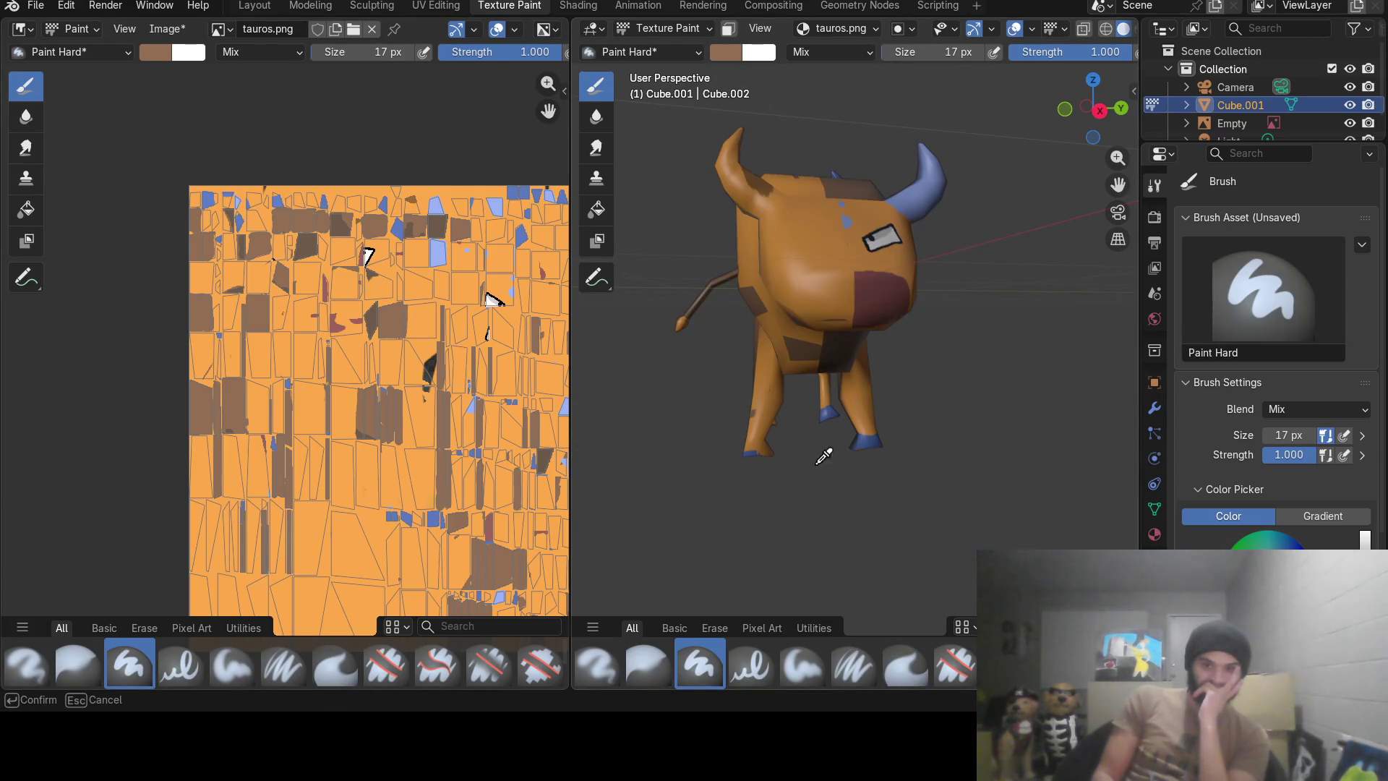
click(888, 289)
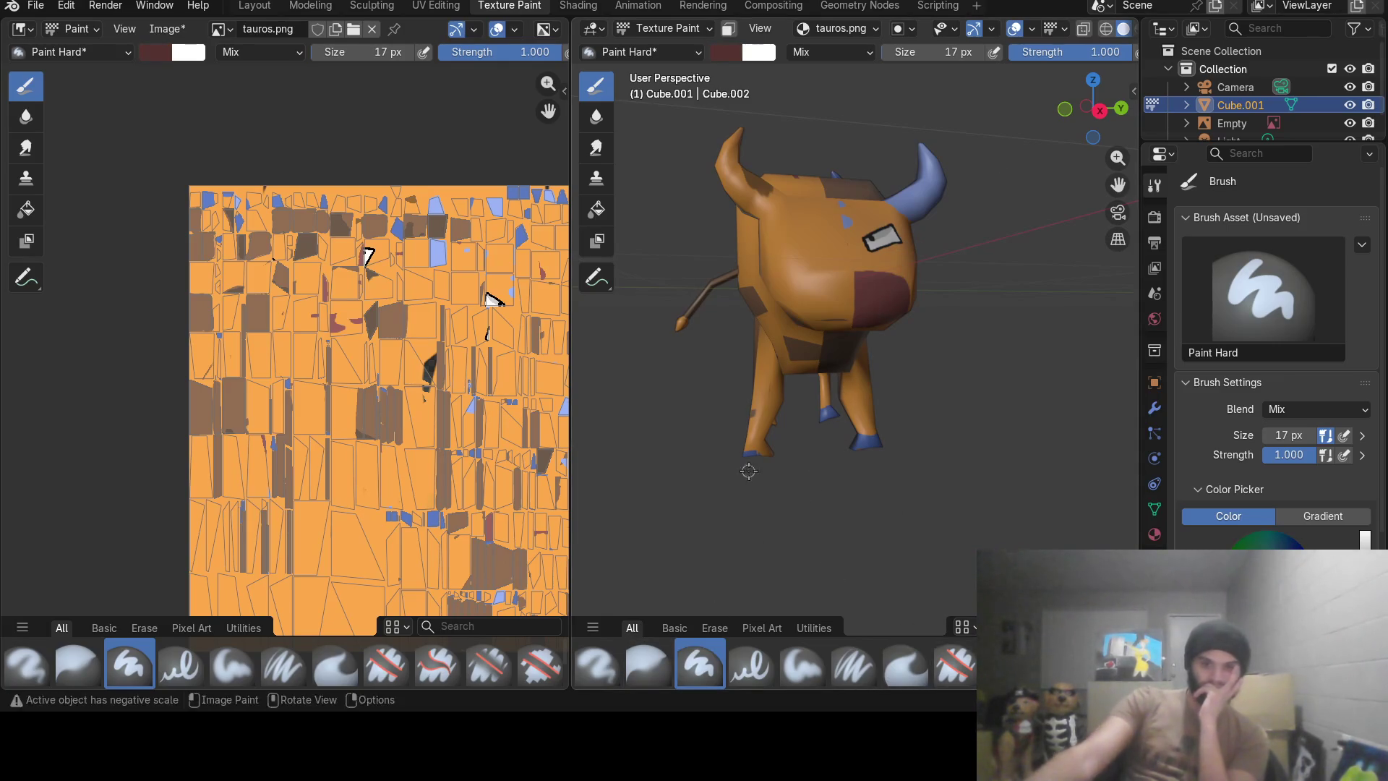
Orbit to the reference bull image and eyedrop its reddish-brown as the brush colour.
middle_drag(748, 471, 1055, 308)
scroll(1054, 308, up, 3)
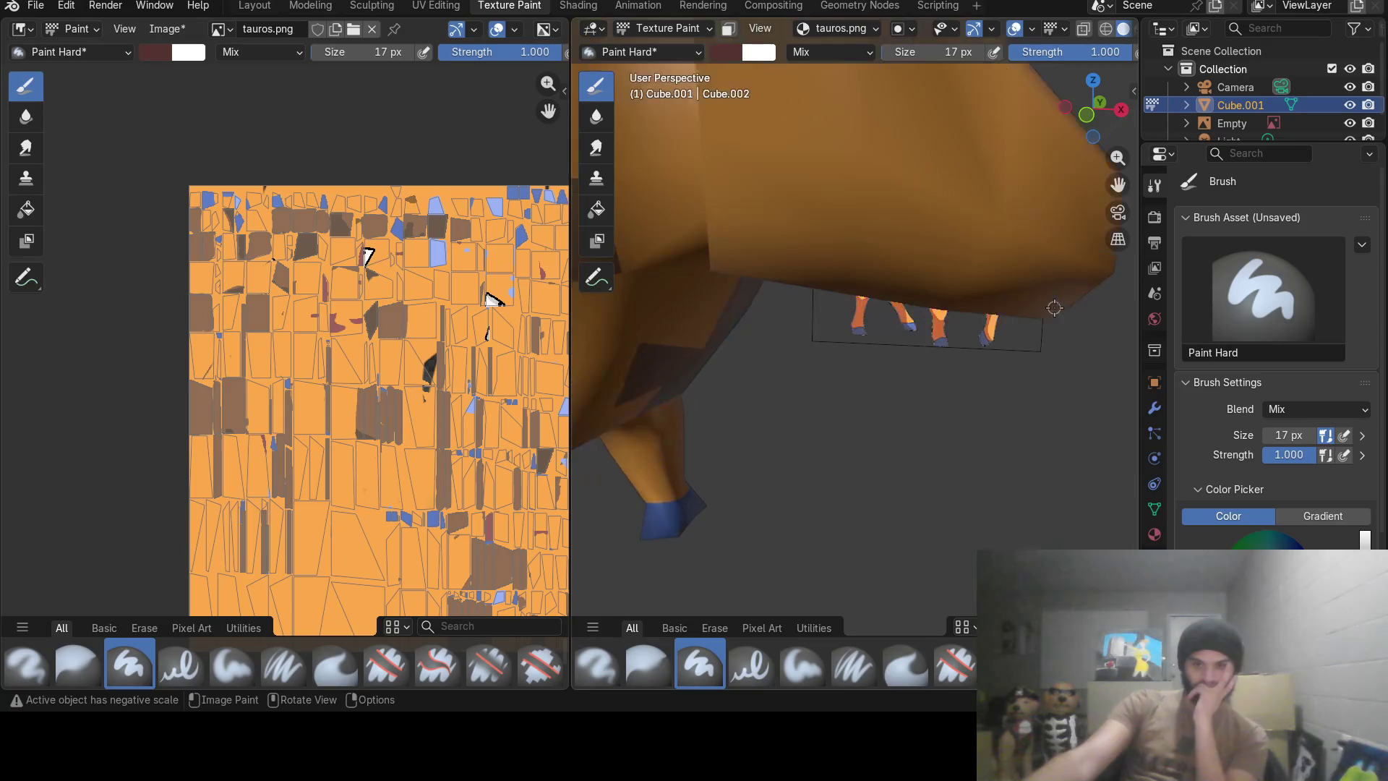
mouse_move(1055, 309)
middle_down()
mouse_move(995, 250)
mouse_move(813, 239)
middle_up()
scroll(996, 251, down, 3)
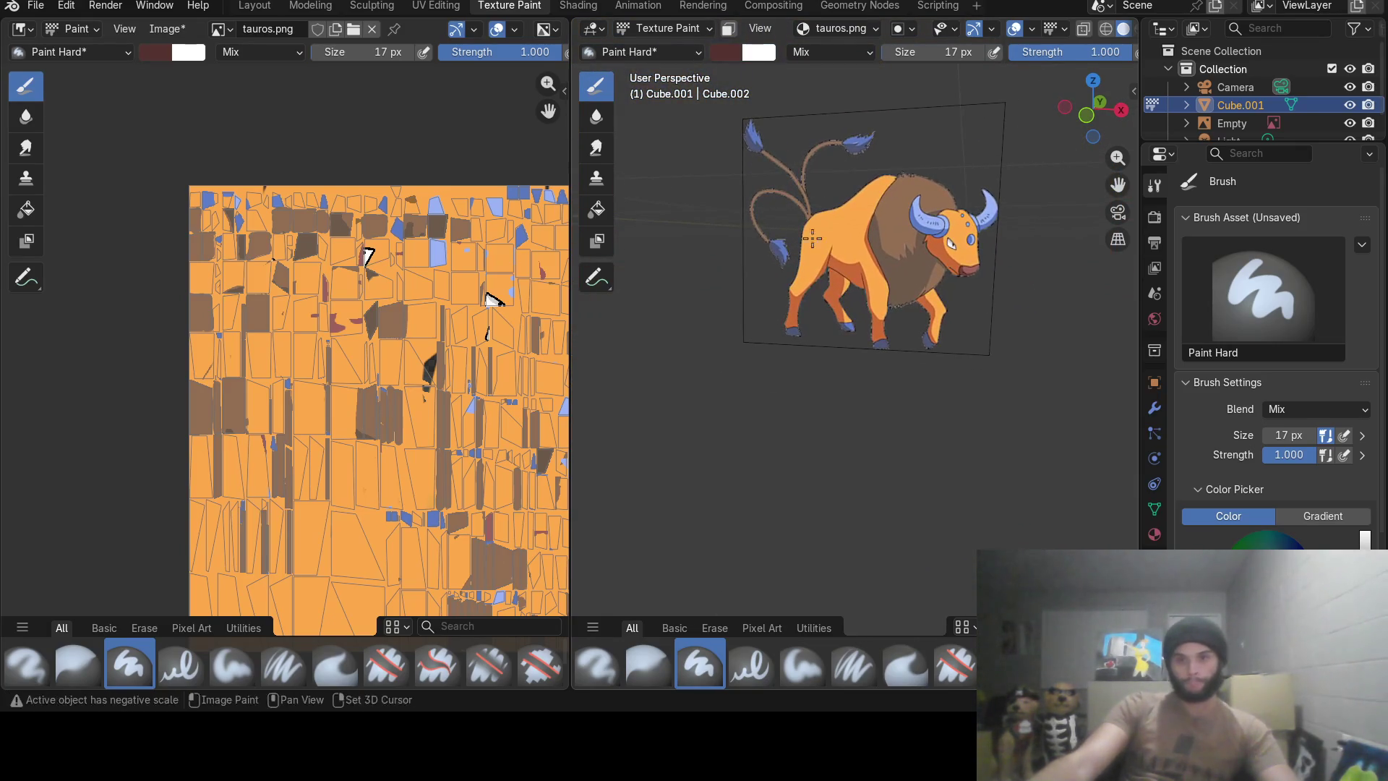
click(719, 55)
click(859, 326)
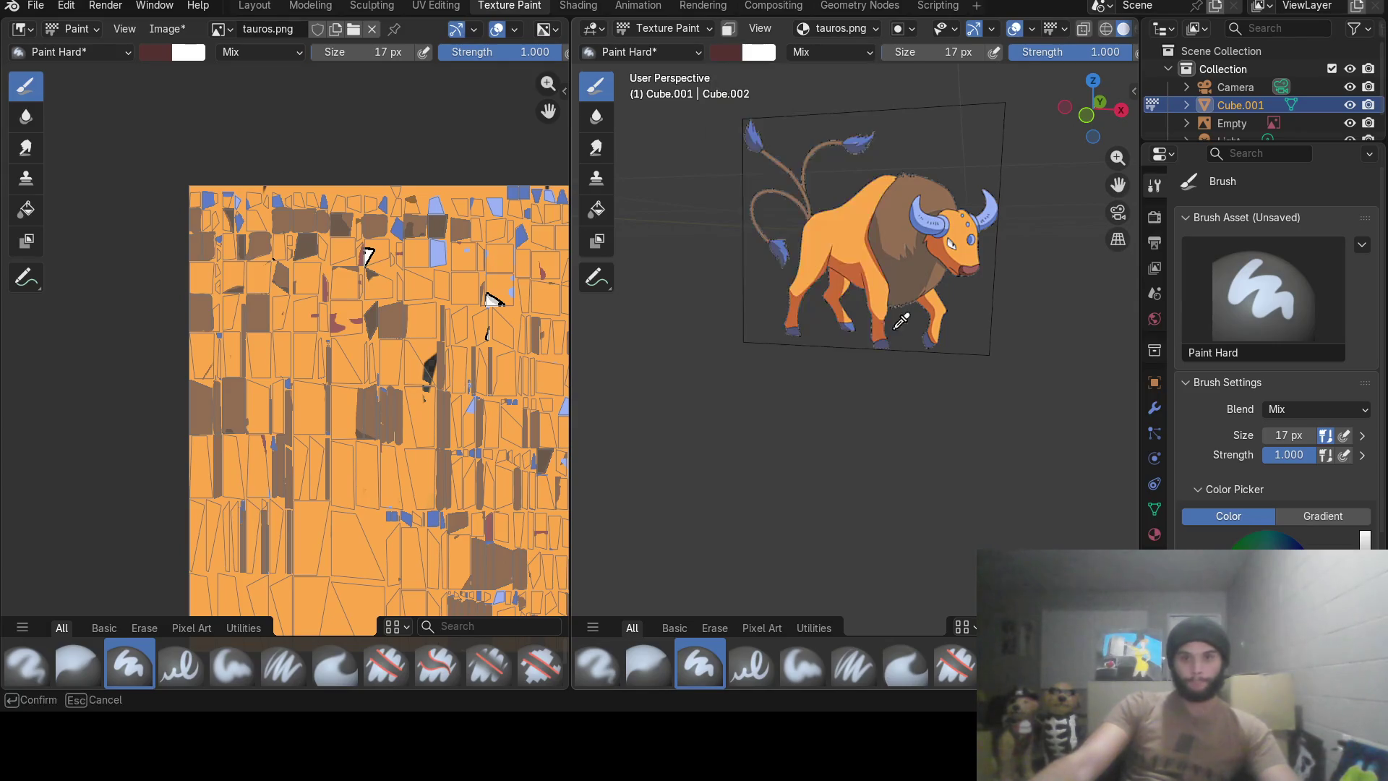
click(972, 267)
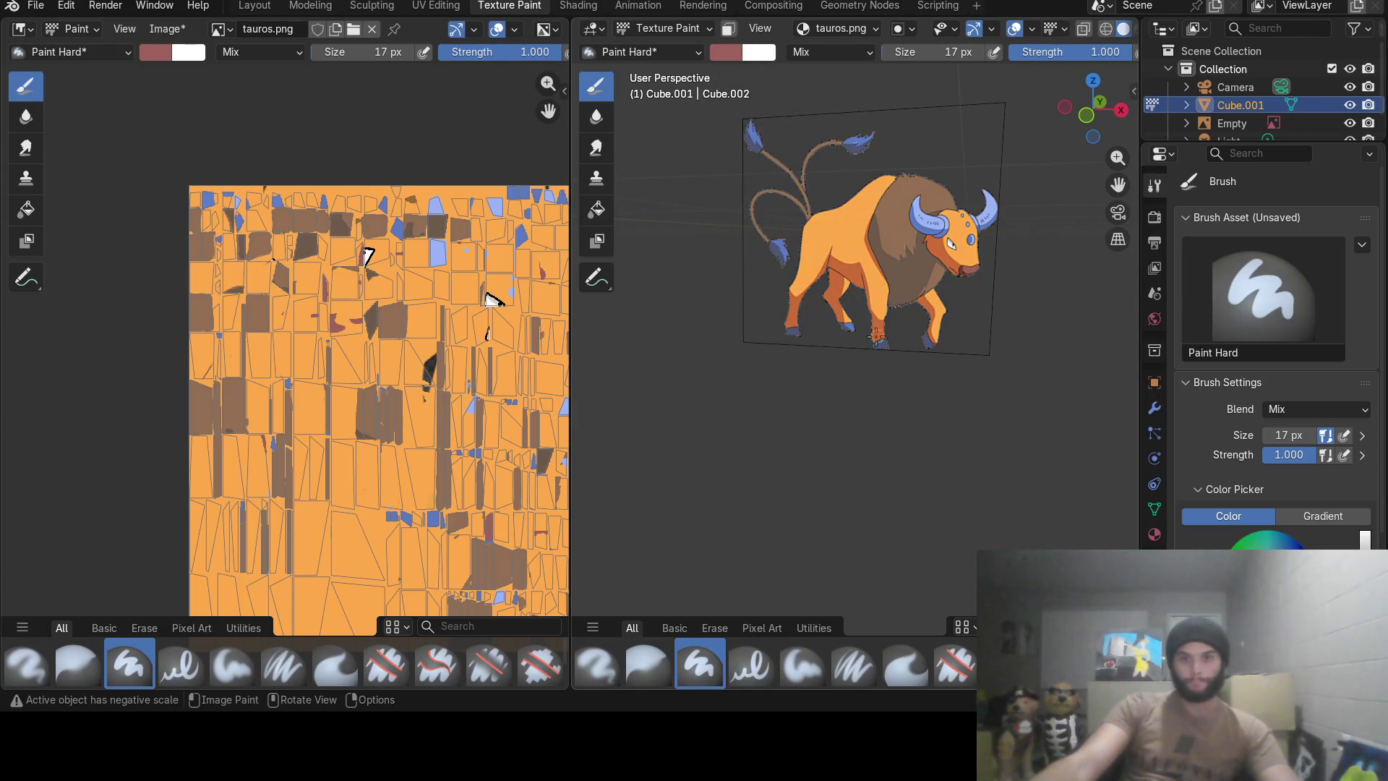
mouse_move(733, 366)
middle_down()
mouse_move(643, 346)
mouse_move(695, 358)
middle_up()
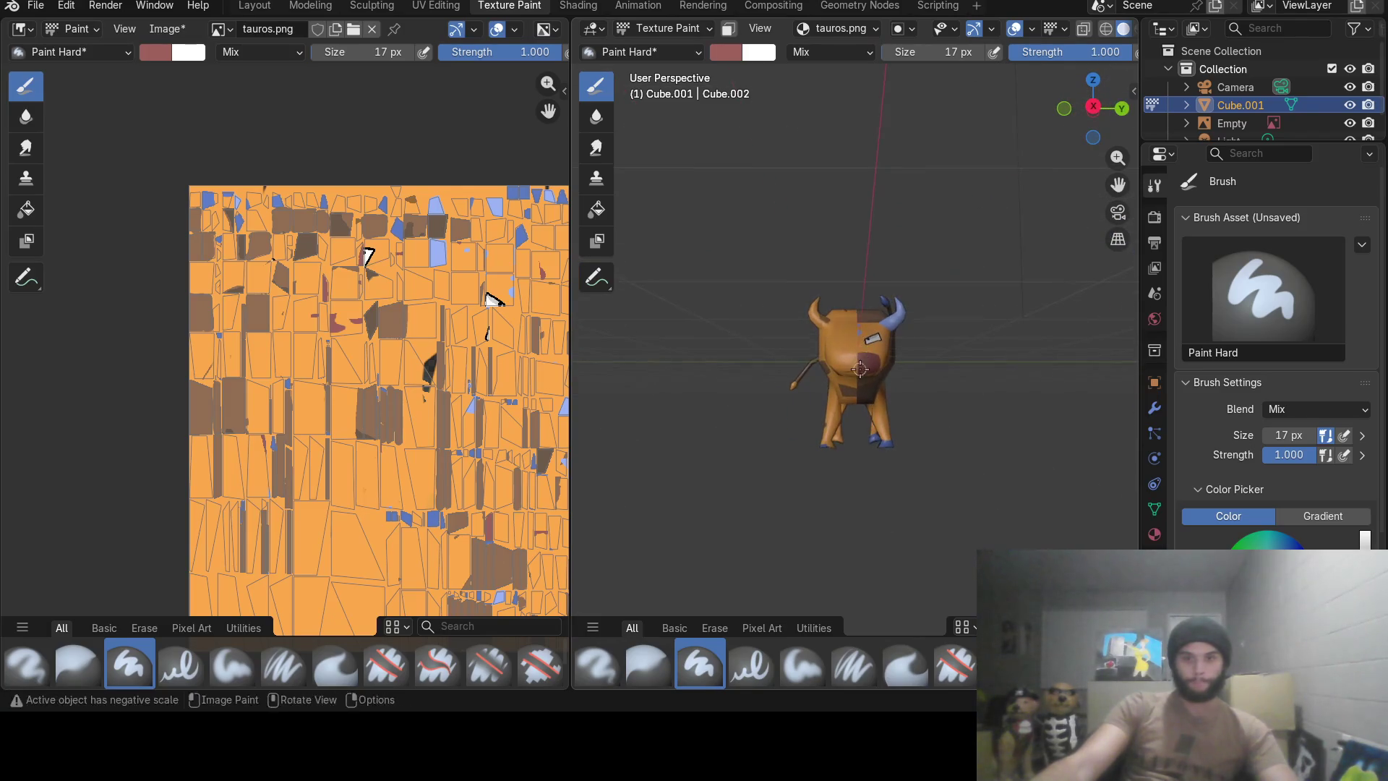
scroll(864, 376, up, 4)
scroll(864, 377, up, 2)
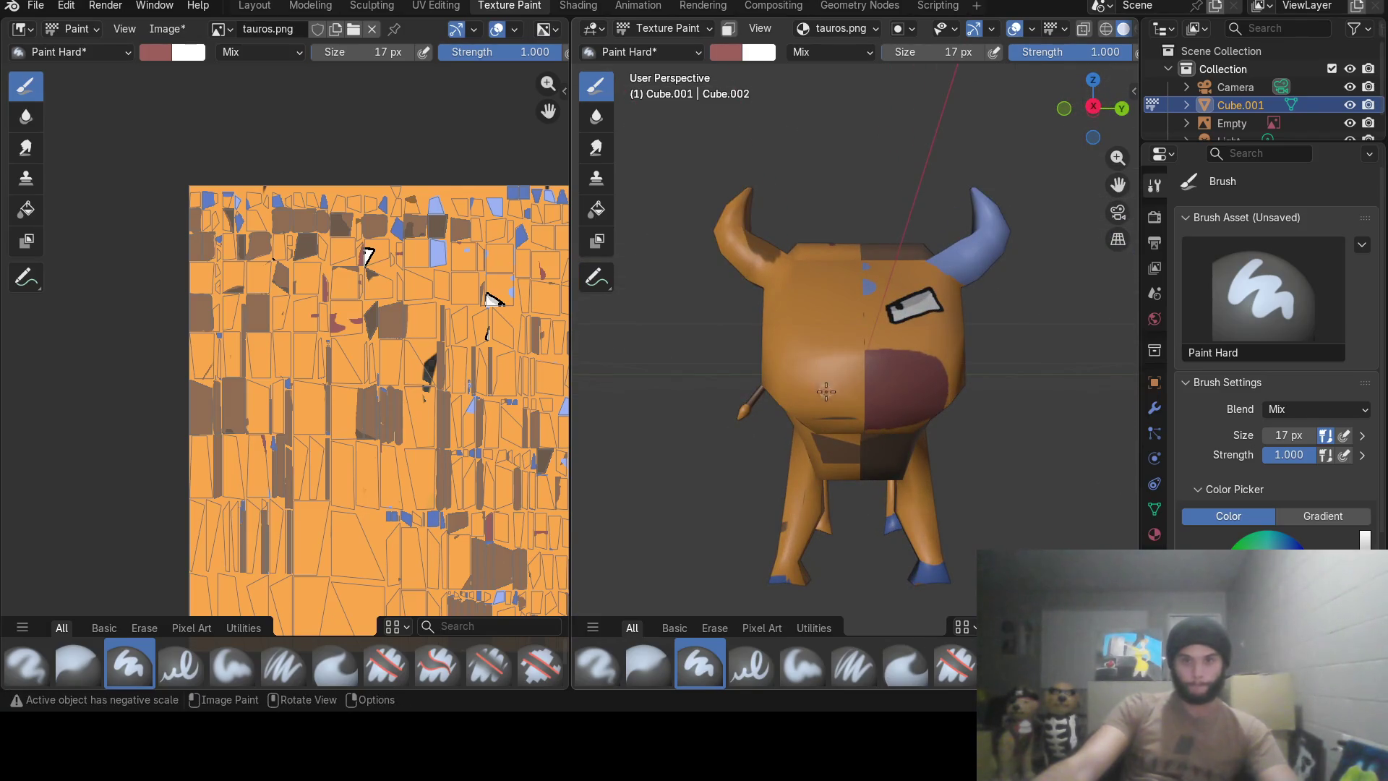
Paint red on the bull's muzzle and undo the stray stroke on its body.
click(826, 392)
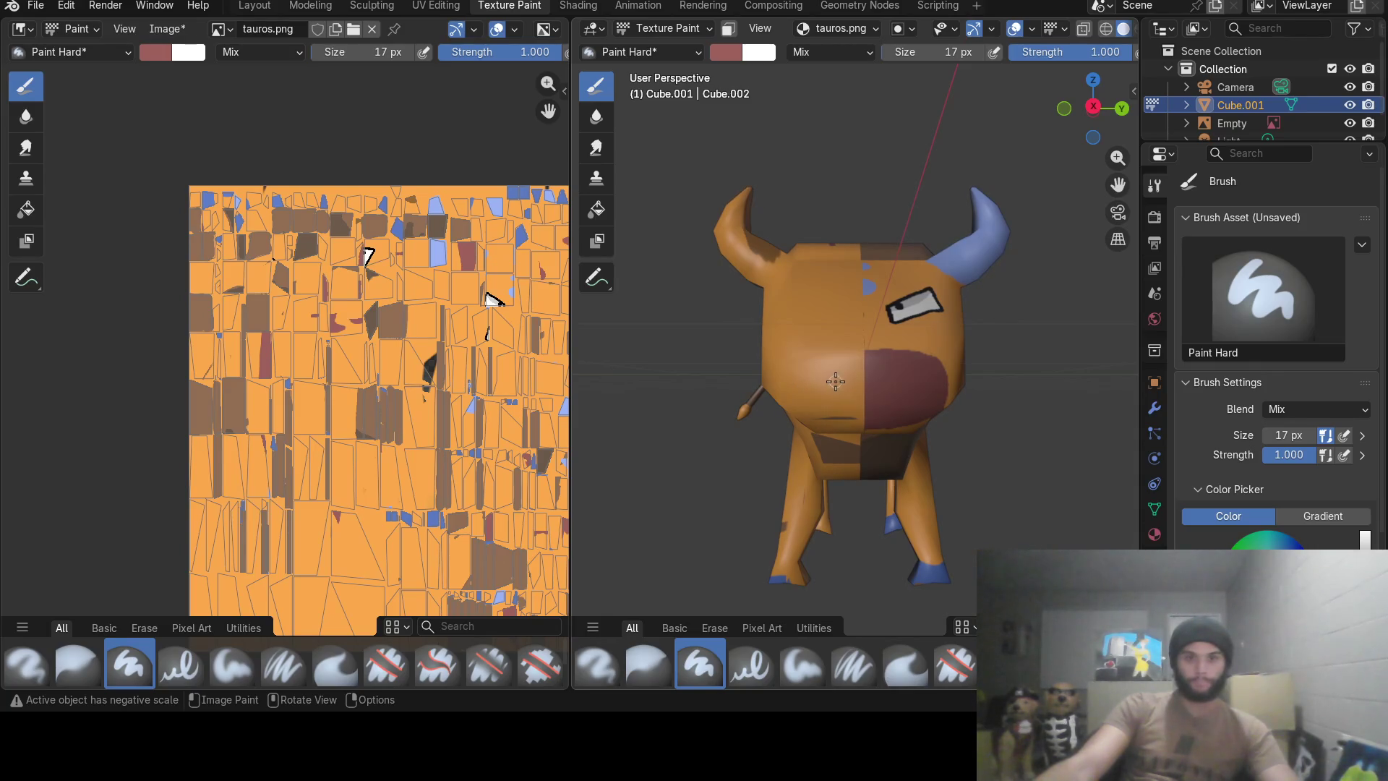
drag(845, 392, 810, 404)
mouse_move(822, 393)
middle_down()
mouse_move(821, 413)
mouse_move(975, 451)
middle_up()
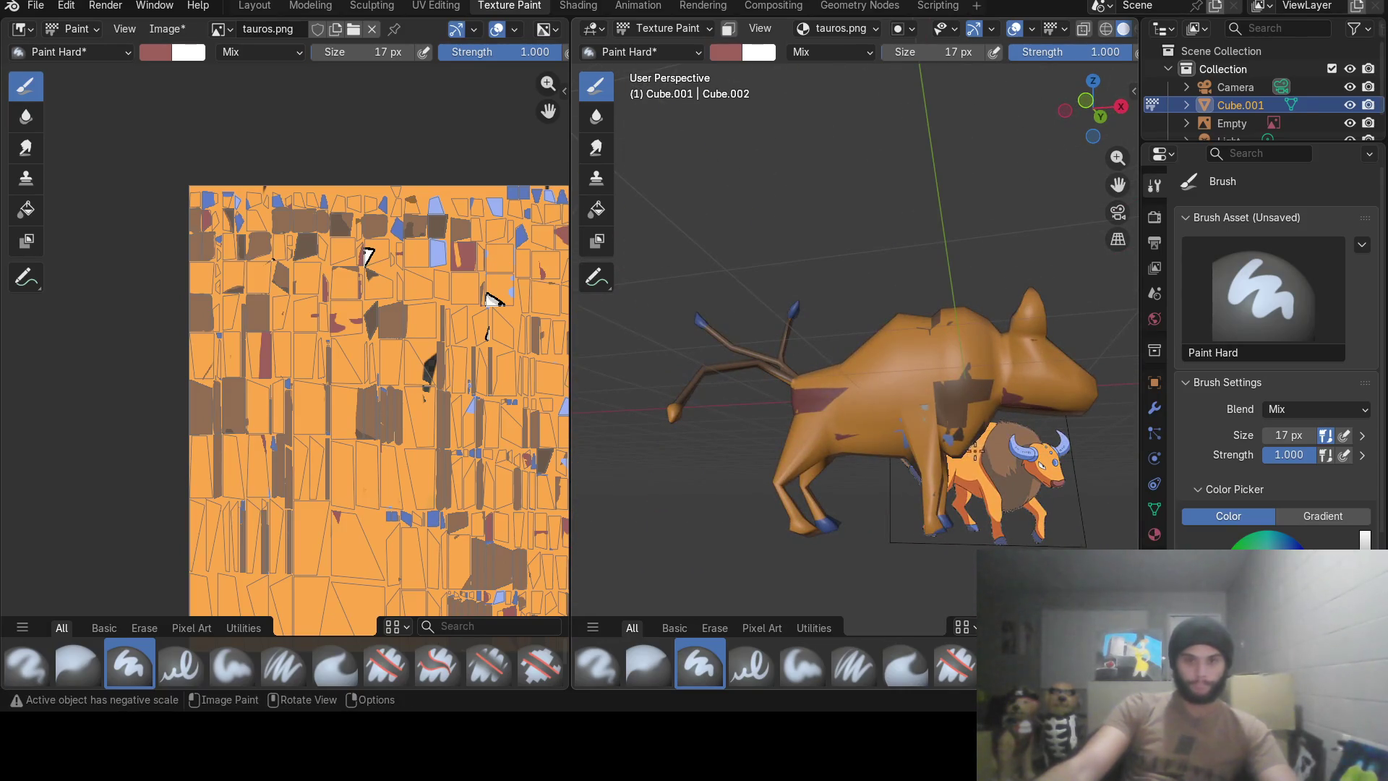
key(ctrl)
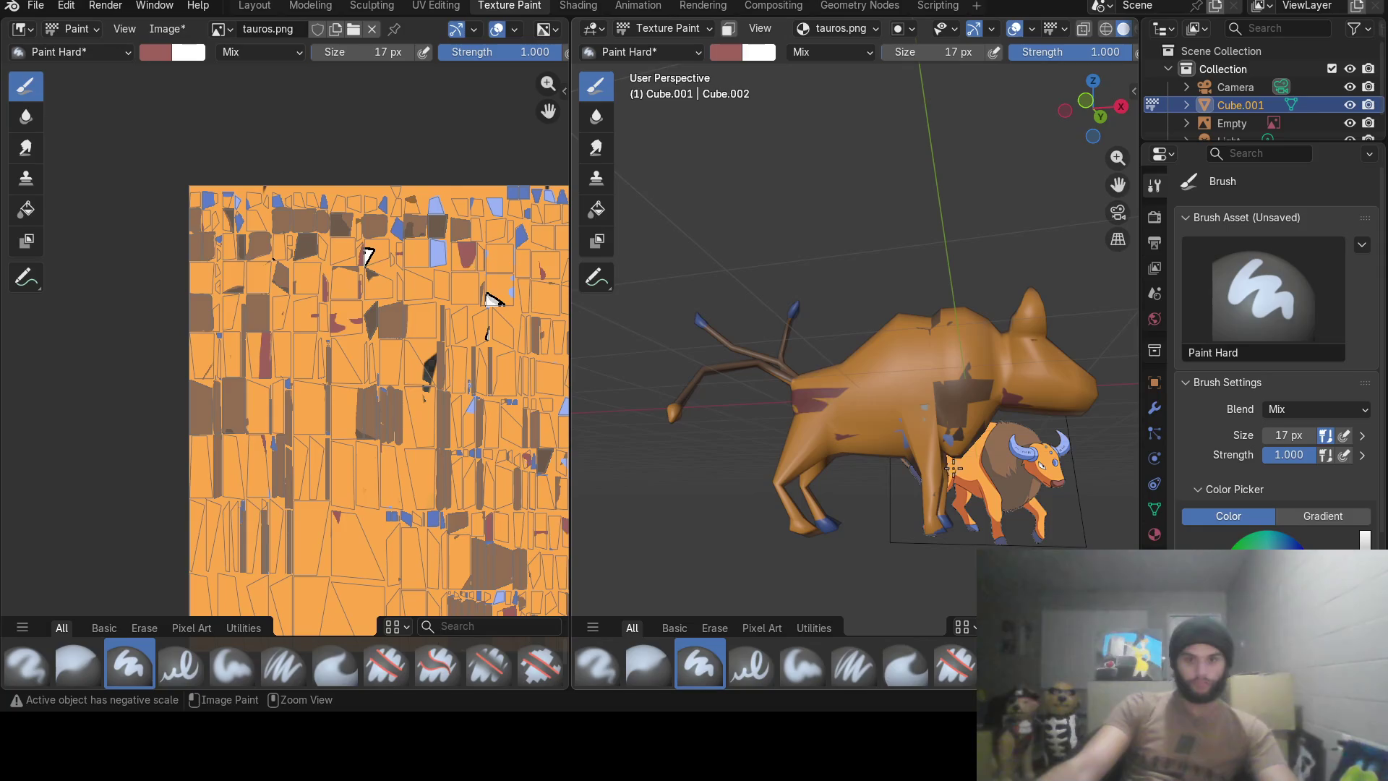
key(ctrl+z)
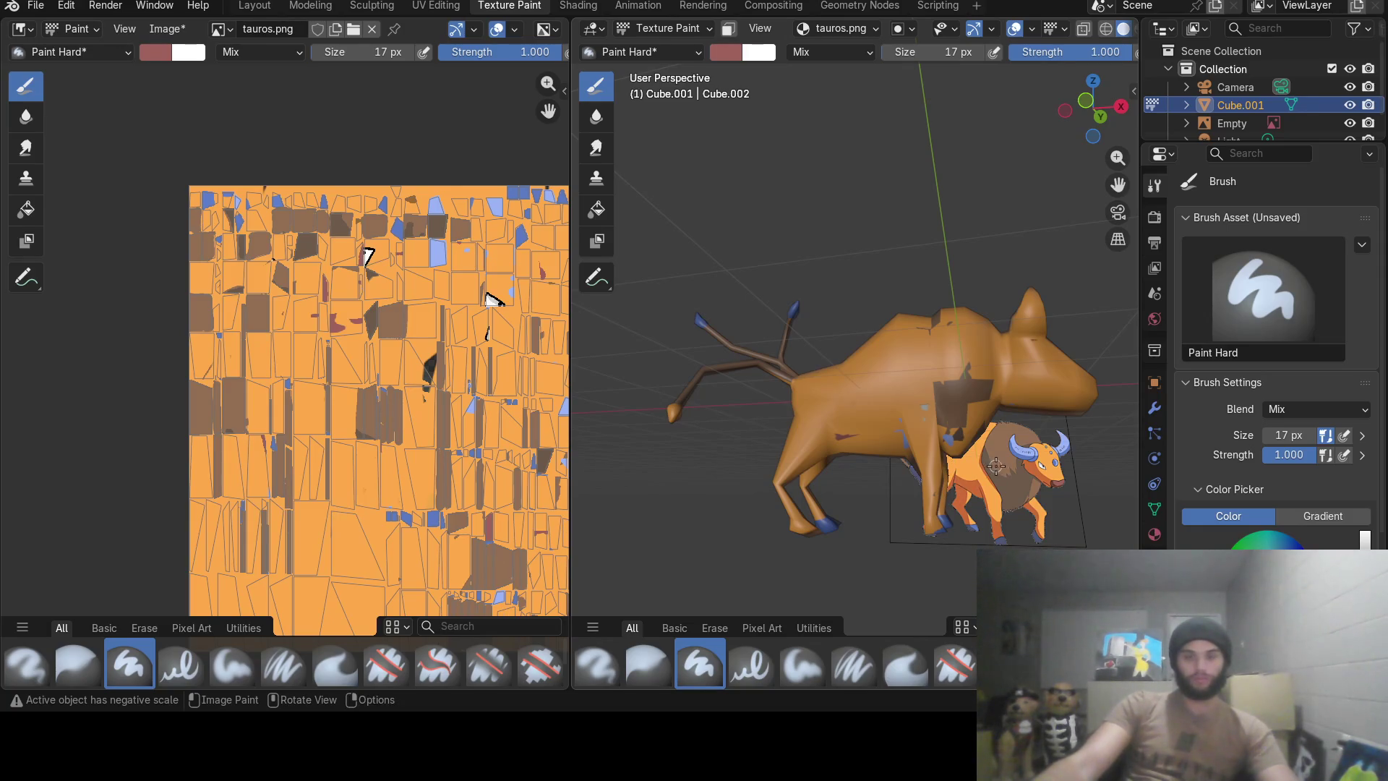
mouse_move(995, 465)
middle_down()
mouse_move(926, 440)
mouse_move(963, 439)
mouse_move(824, 271)
middle_up()
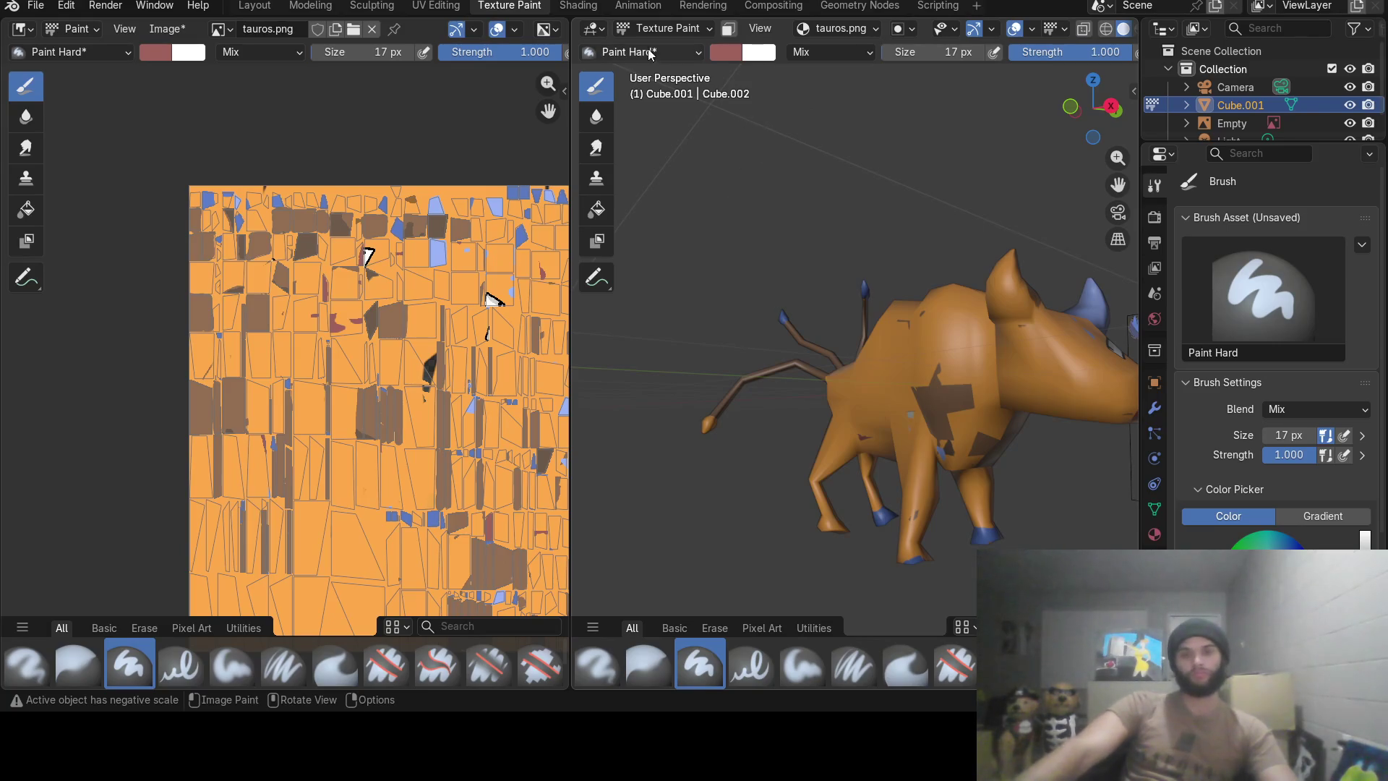
shift+middle_drag(603, 137, 613, 35)
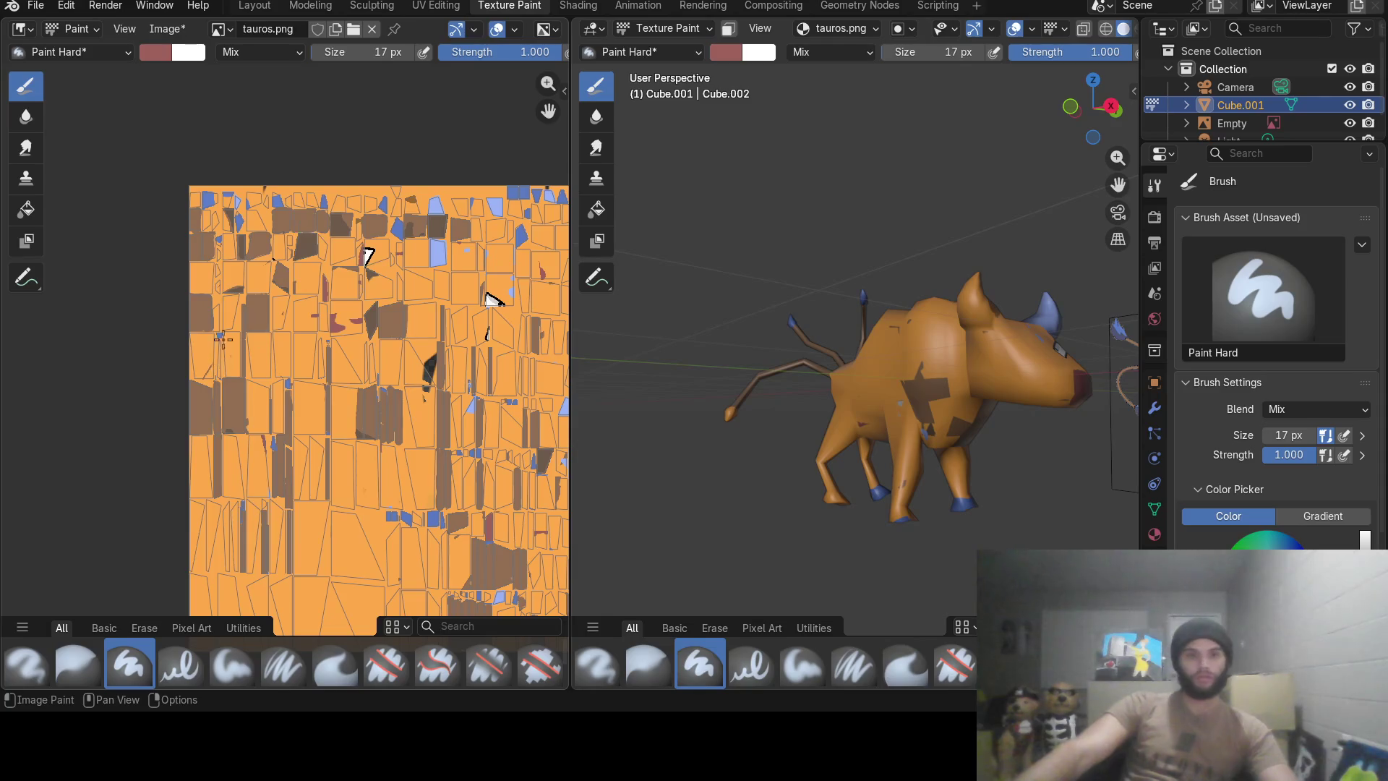
scroll(489, 301, up, 3)
scroll(489, 301, up, 1)
middle_drag(695, 359, 767, 362)
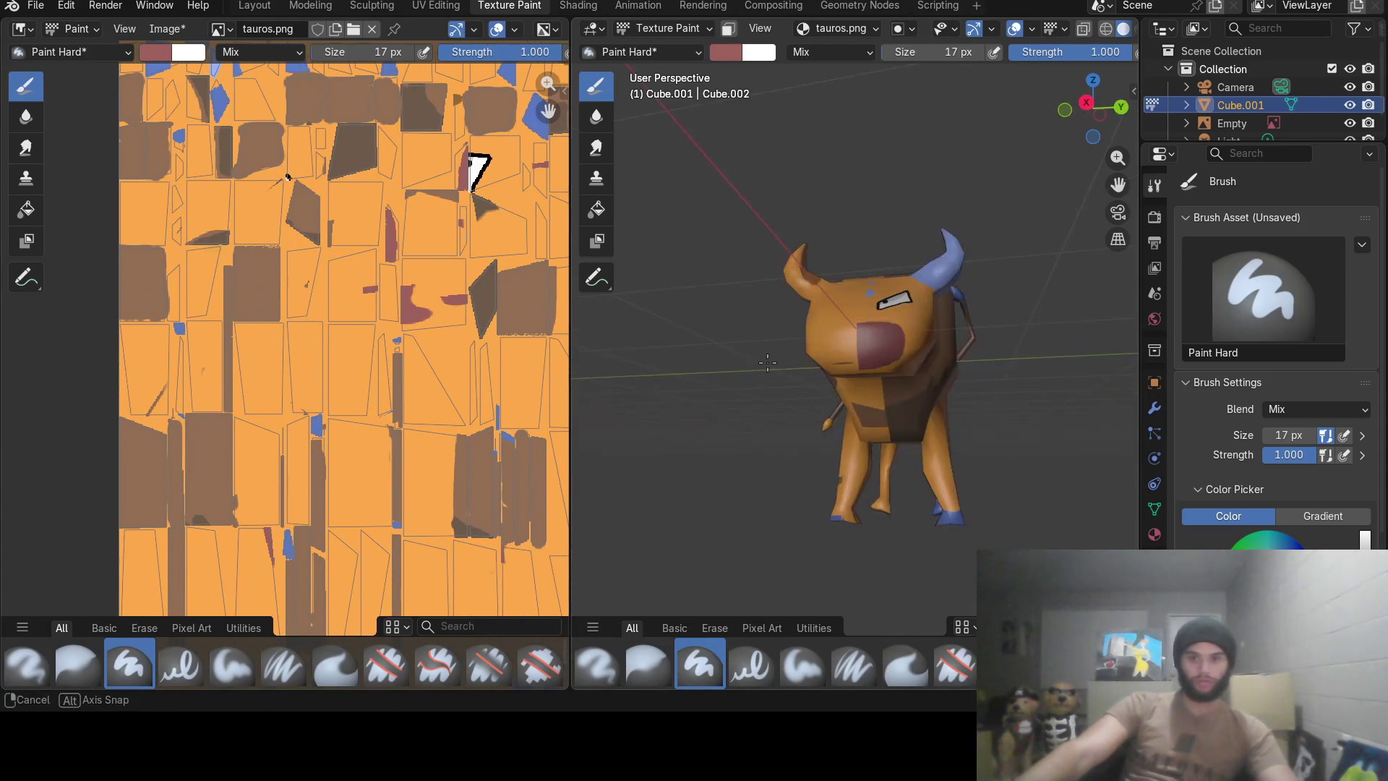
scroll(759, 358, up, 5)
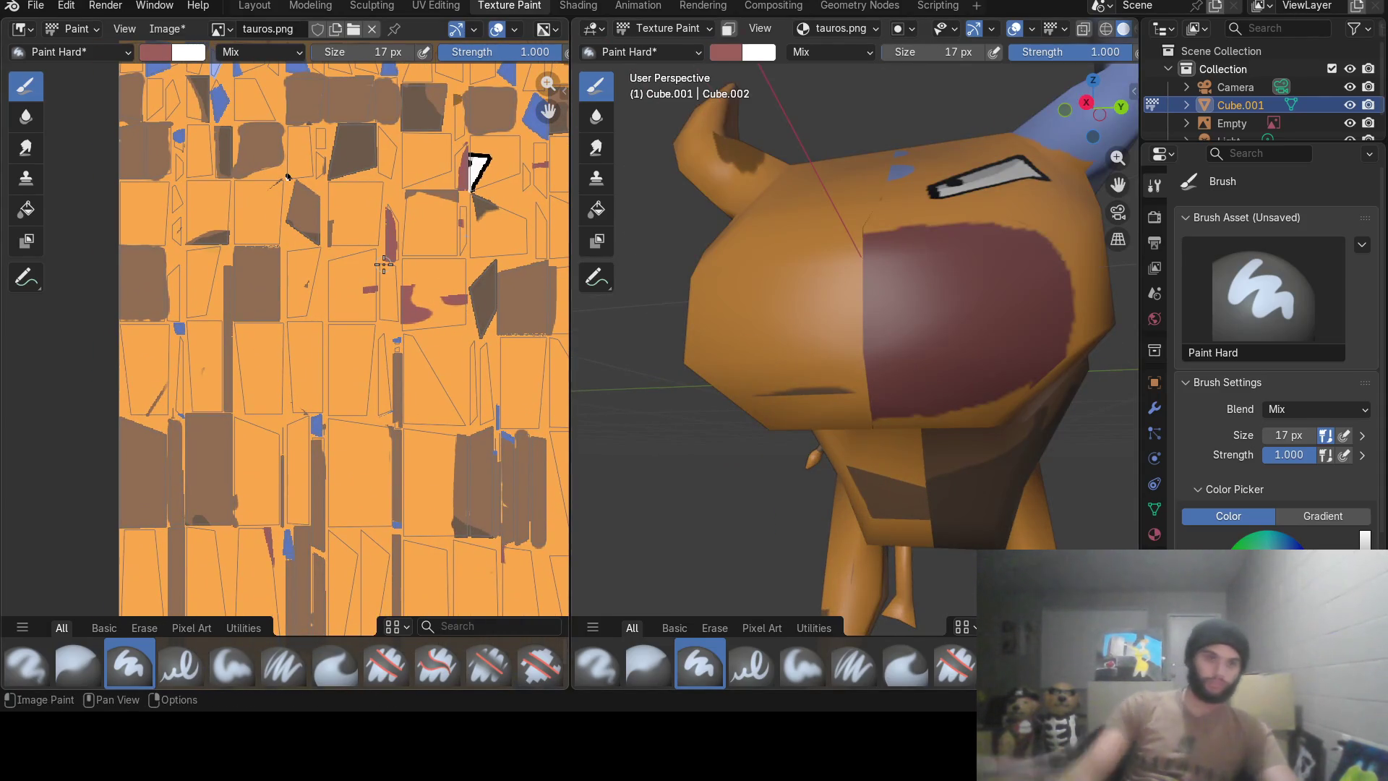
Paint more red dabs across the bull's lower face on the texture, then return to UV Editing.
click(174, 281)
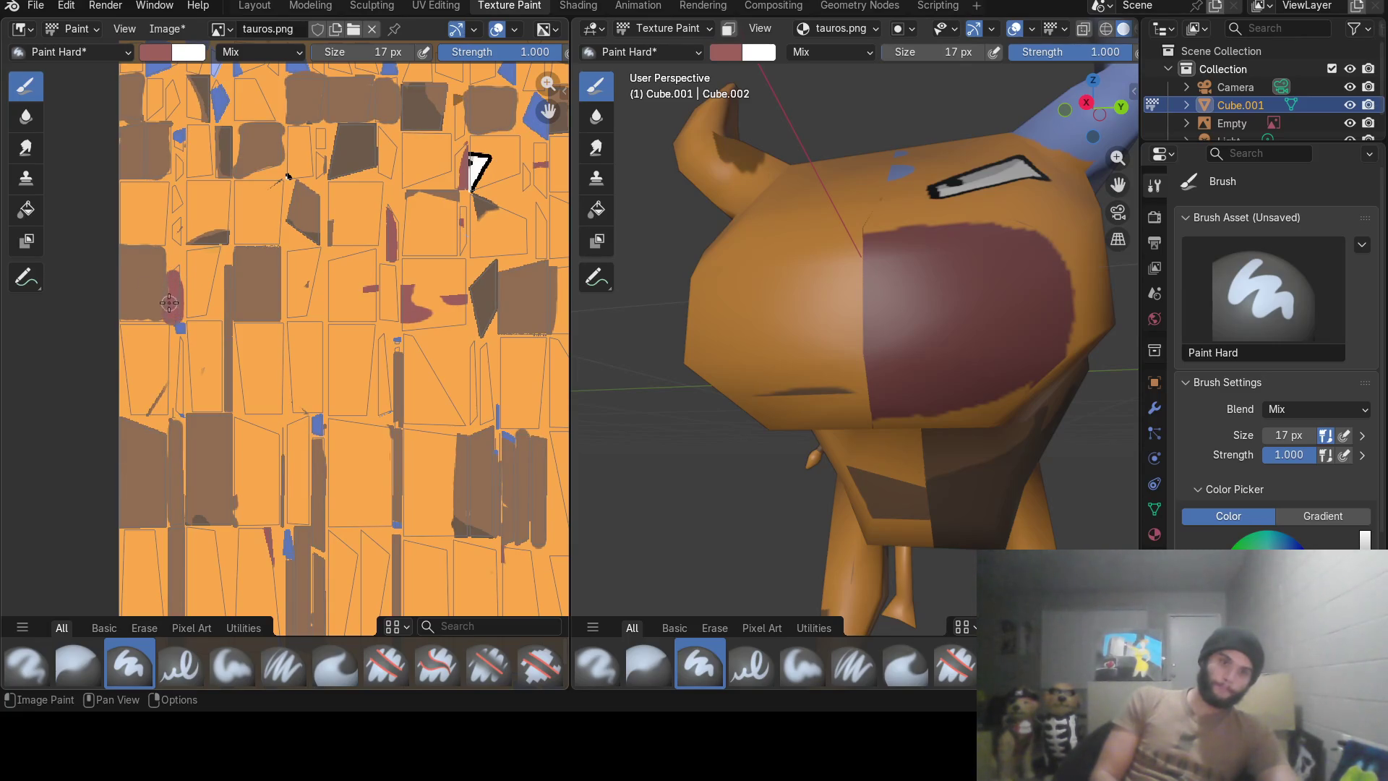
drag(174, 272, 180, 273)
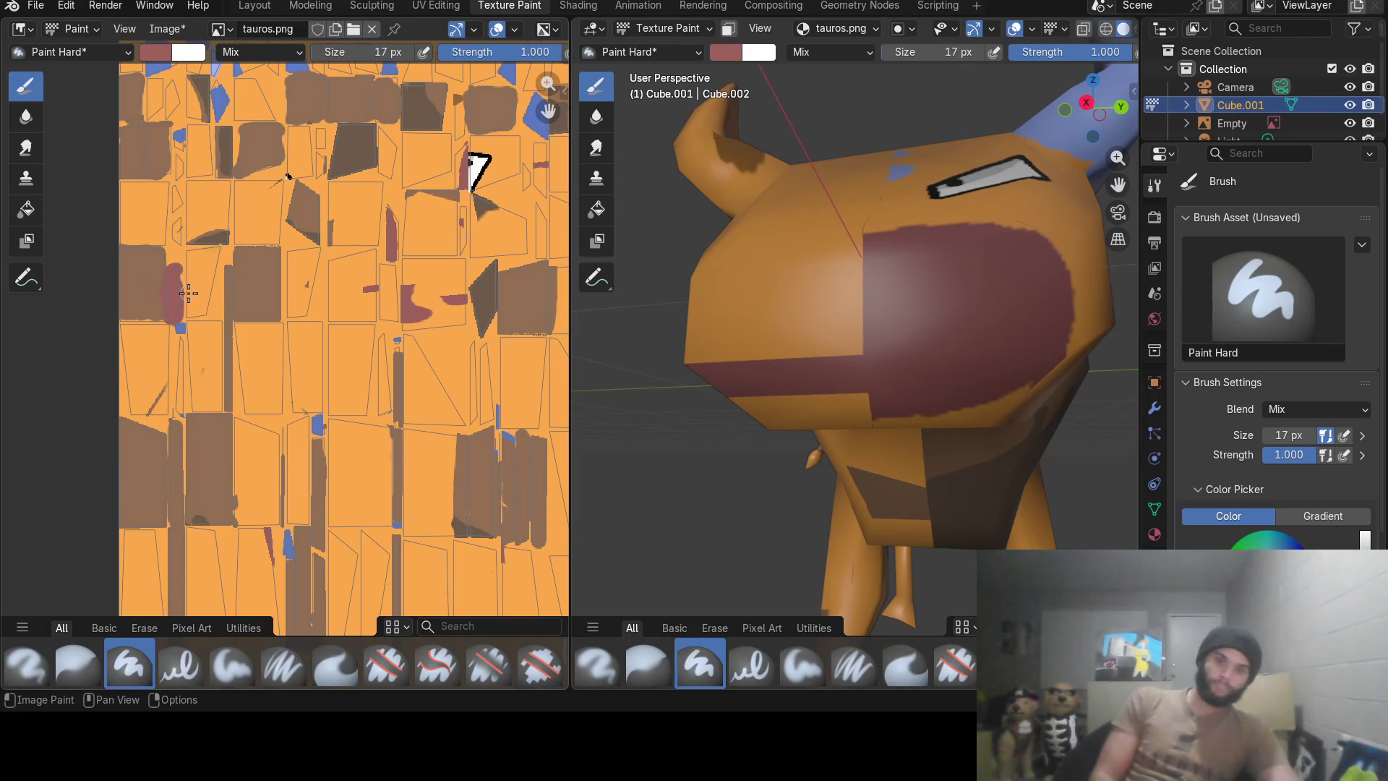
middle_drag(461, 320, 296, 350)
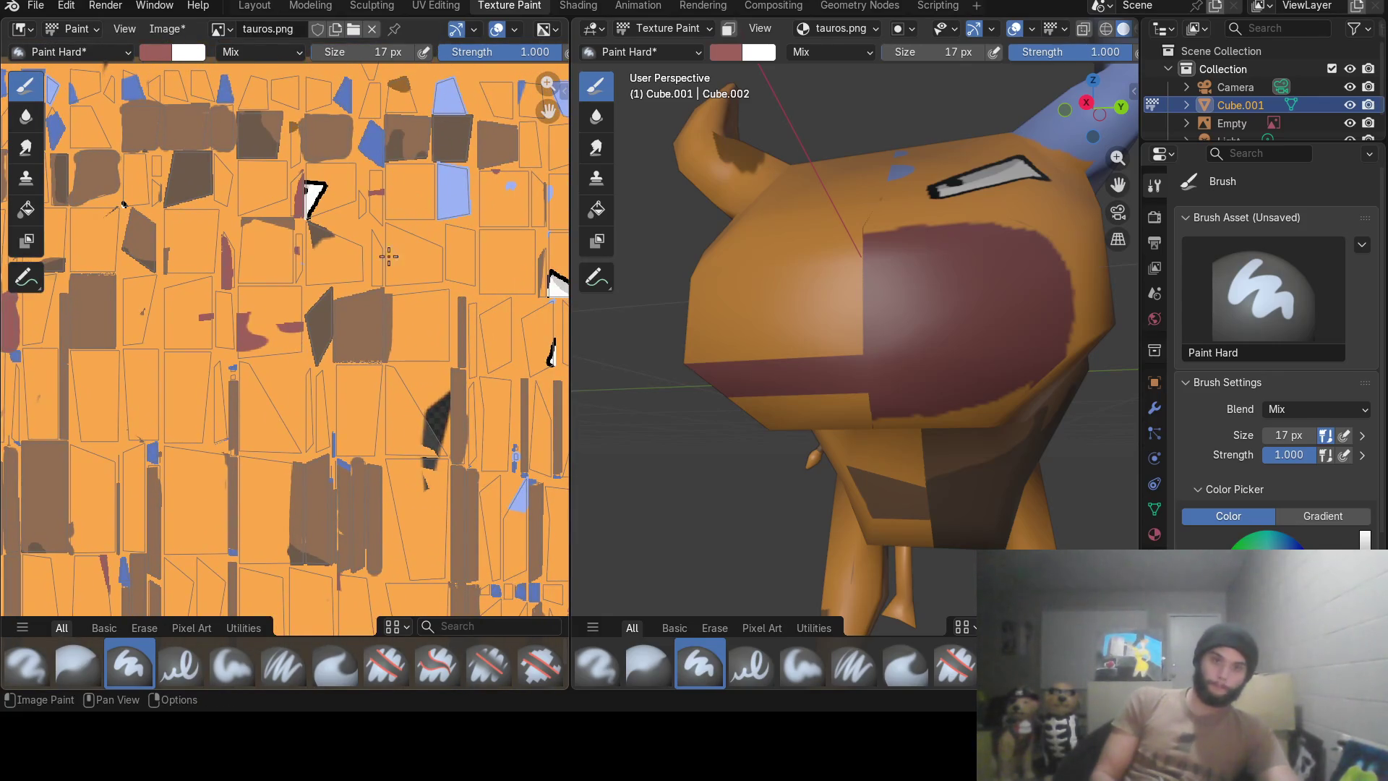
drag(375, 233, 378, 280)
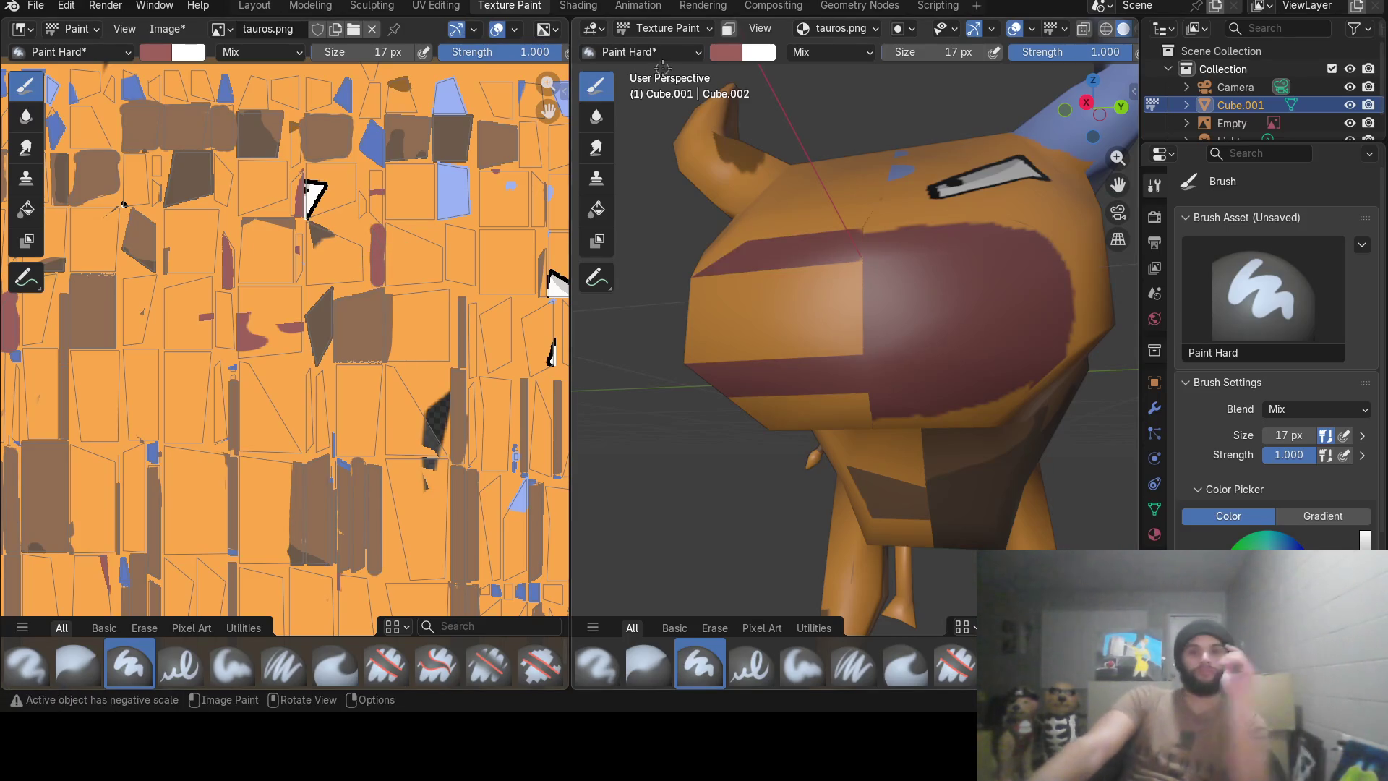
click(435, 6)
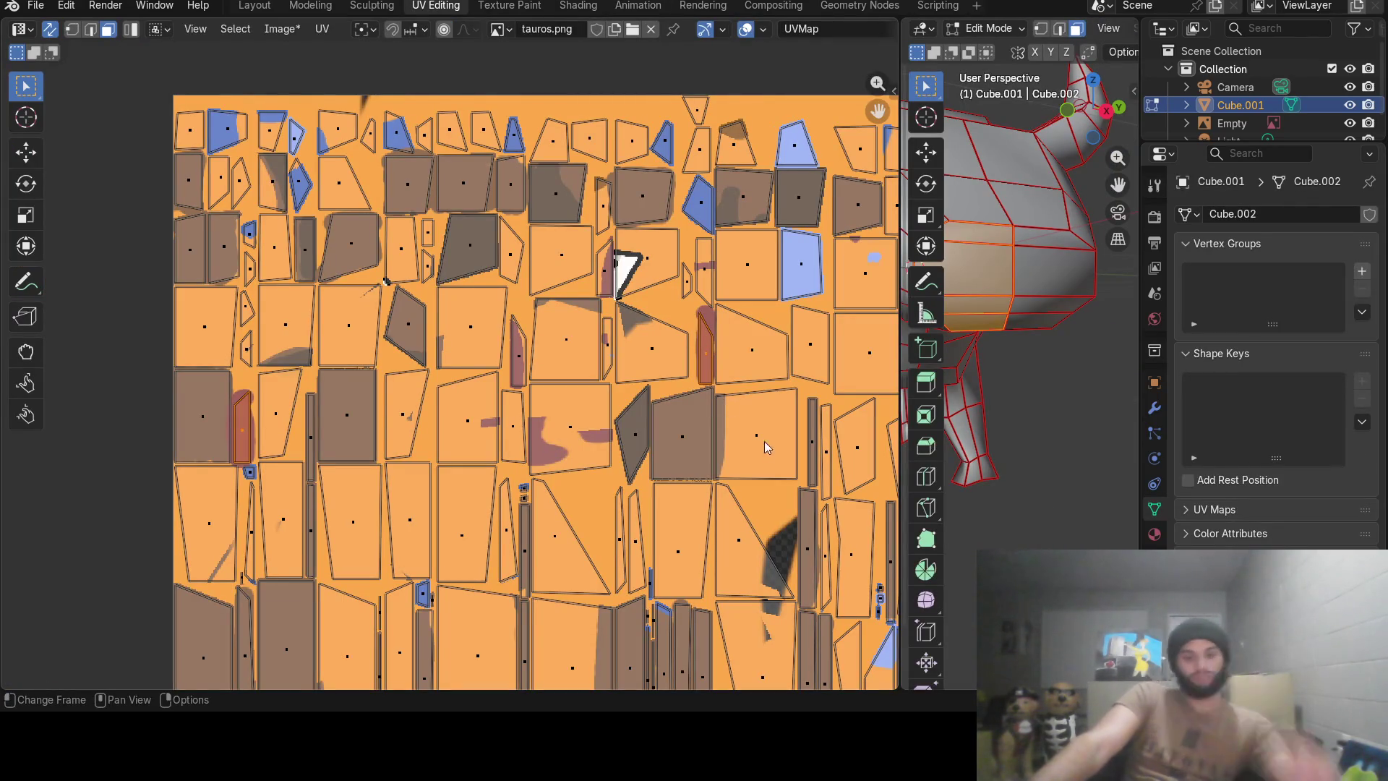
Frame the eye markings in the UV view and switch back to Texture Paint.
middle_drag(757, 457, 562, 353)
scroll(562, 353, down, 2)
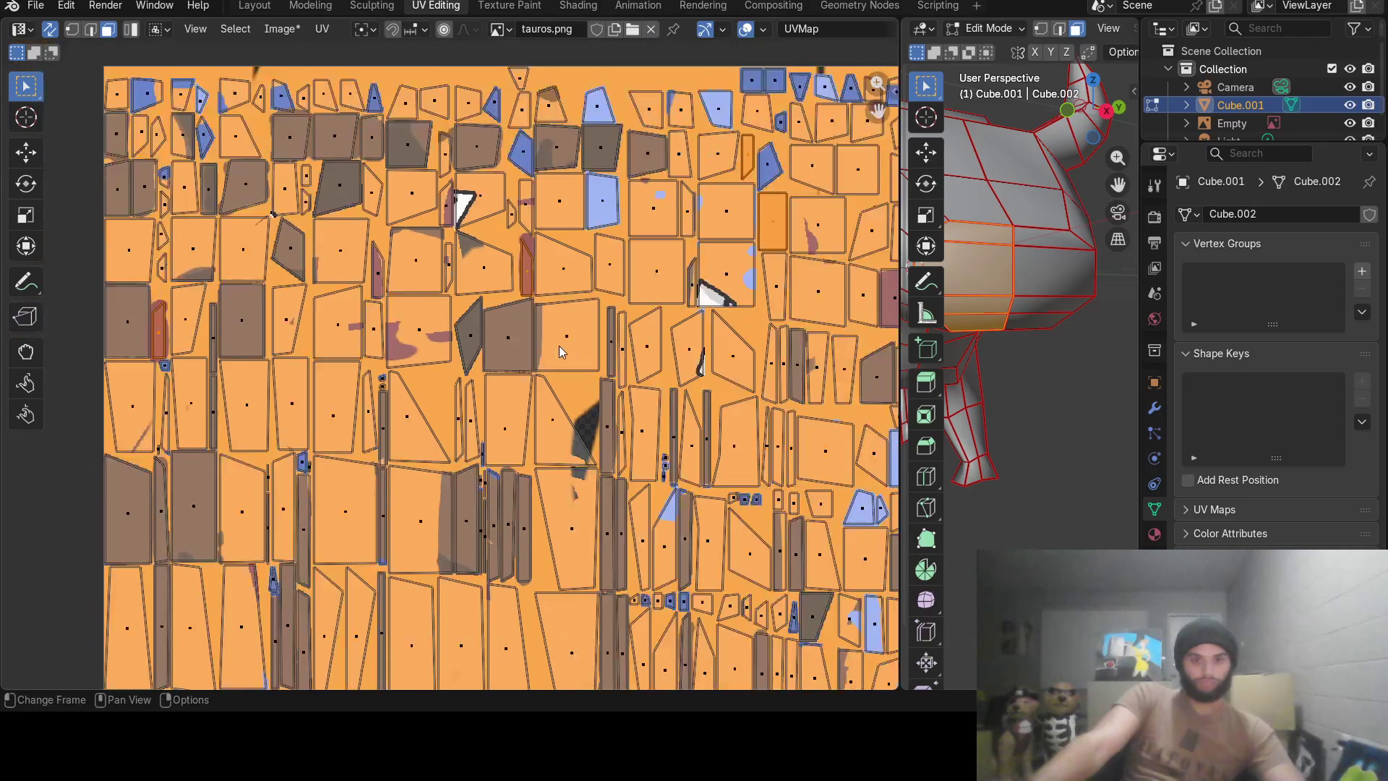
scroll(560, 350, down, 3)
scroll(674, 293, up, 1)
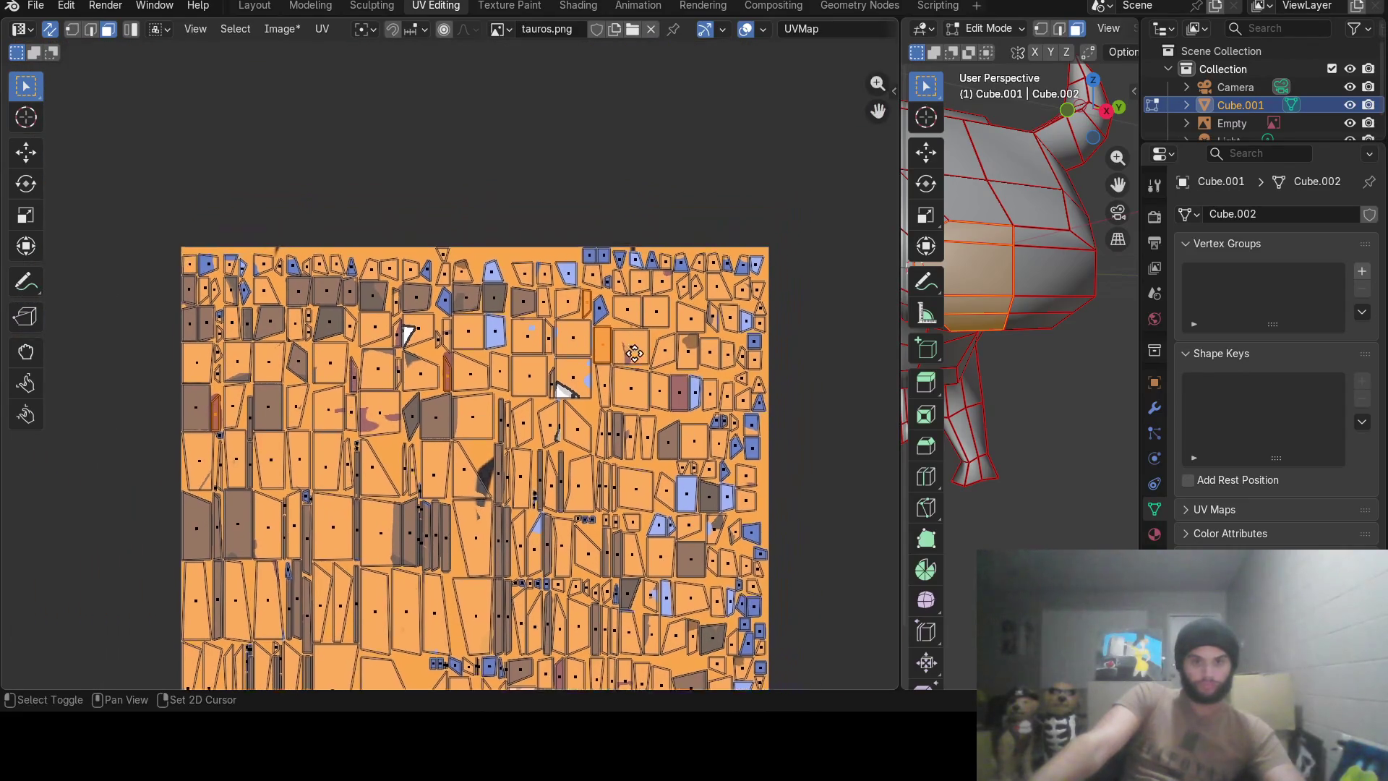
scroll(674, 295, up, 1)
scroll(679, 325, up, 3)
mouse_move(682, 357)
middle_down()
mouse_move(507, 358)
mouse_move(452, 384)
middle_up()
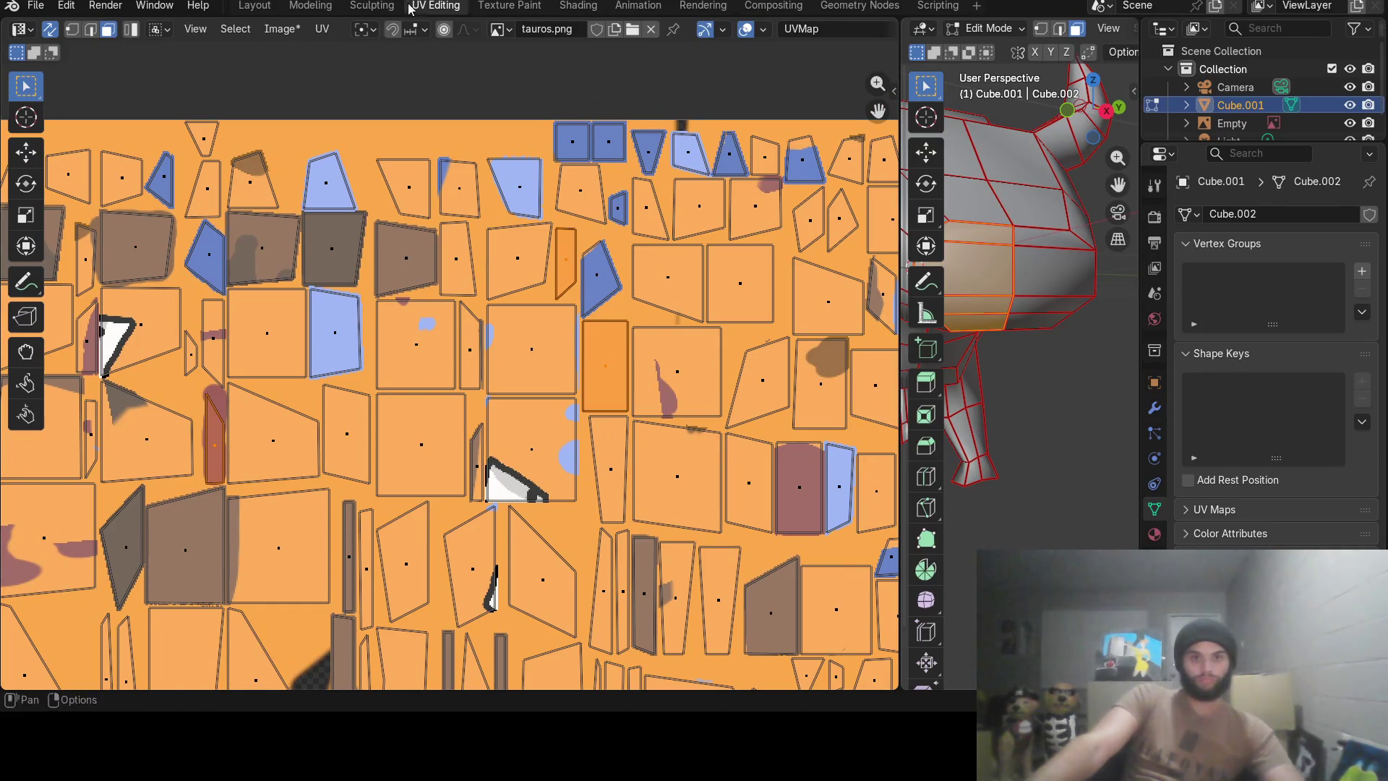
click(509, 6)
middle_drag(256, 282, 194, 293)
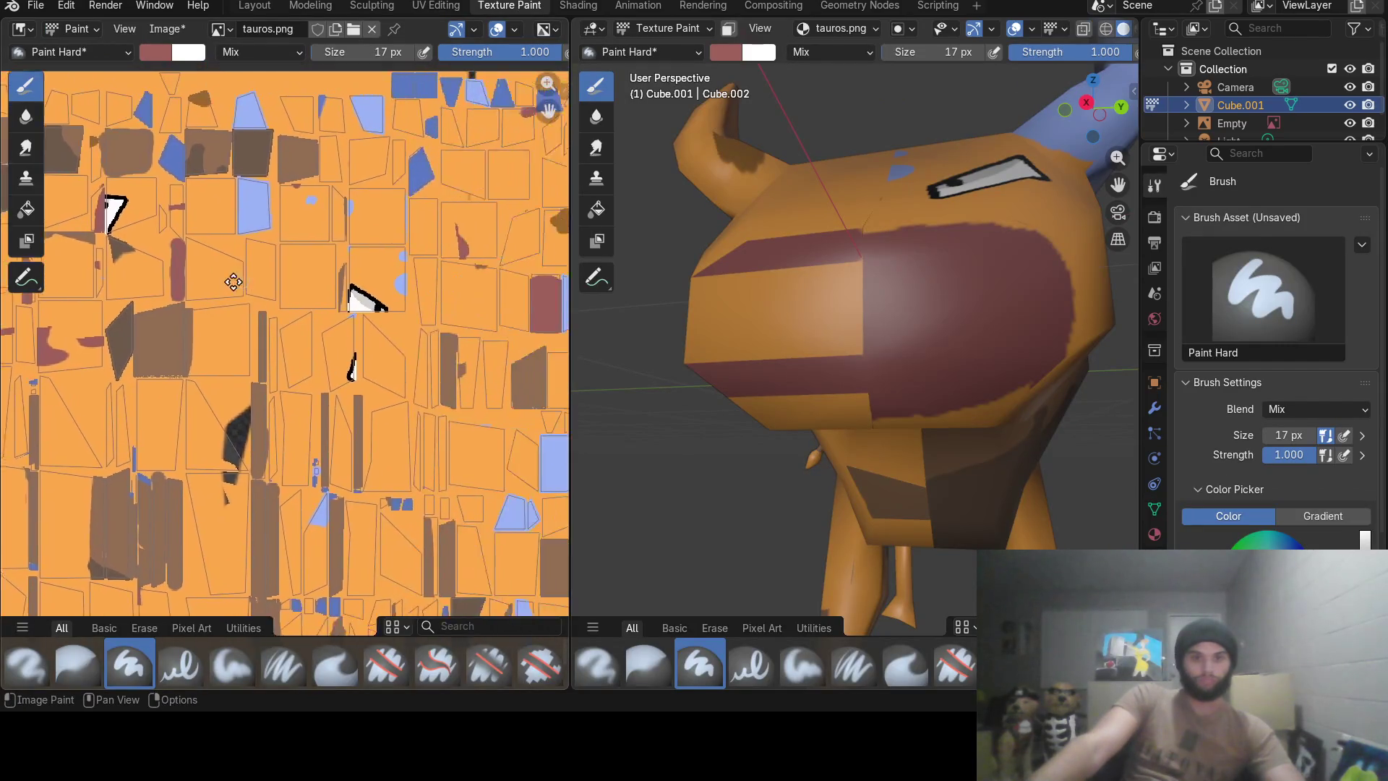
Paint two dark red strokes covering the muzzle fully, check the model, and return to UV Editing.
click(454, 7)
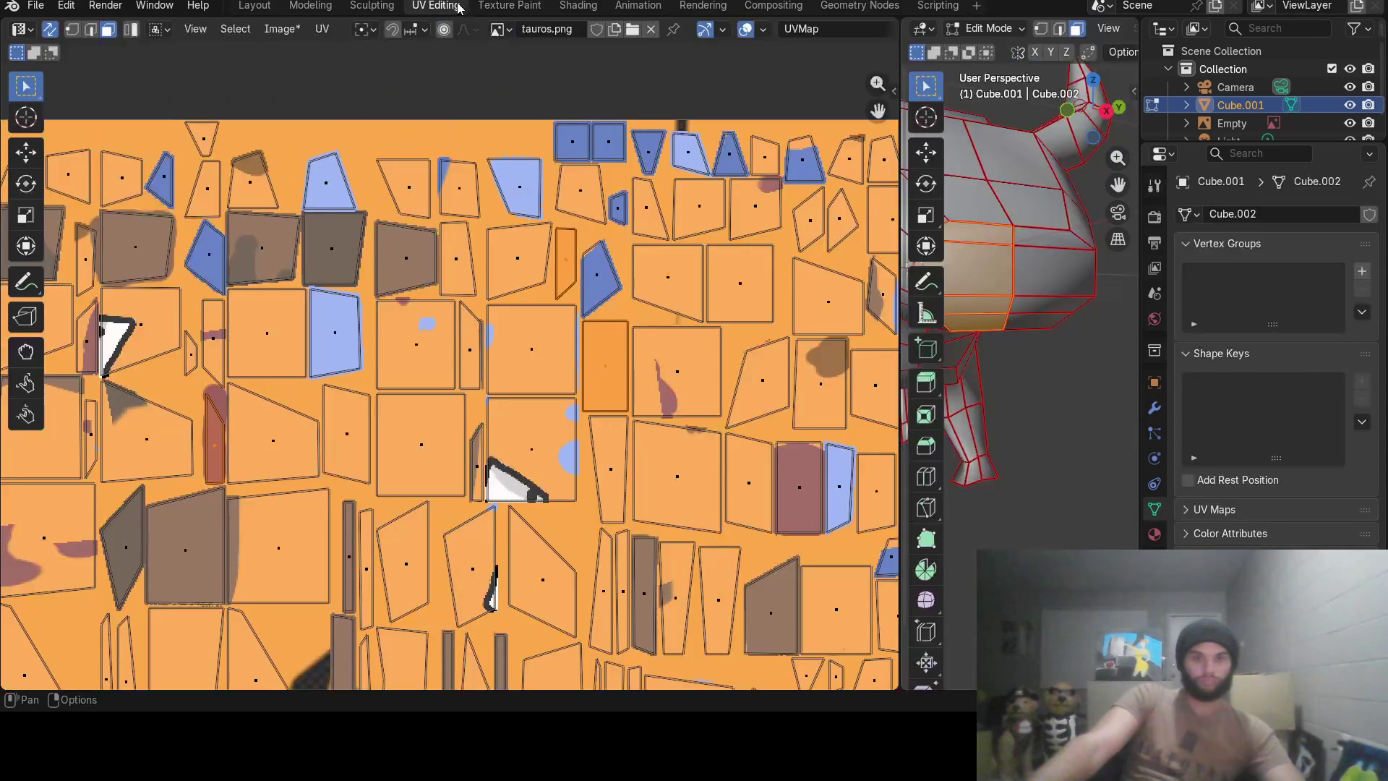
click(506, 5)
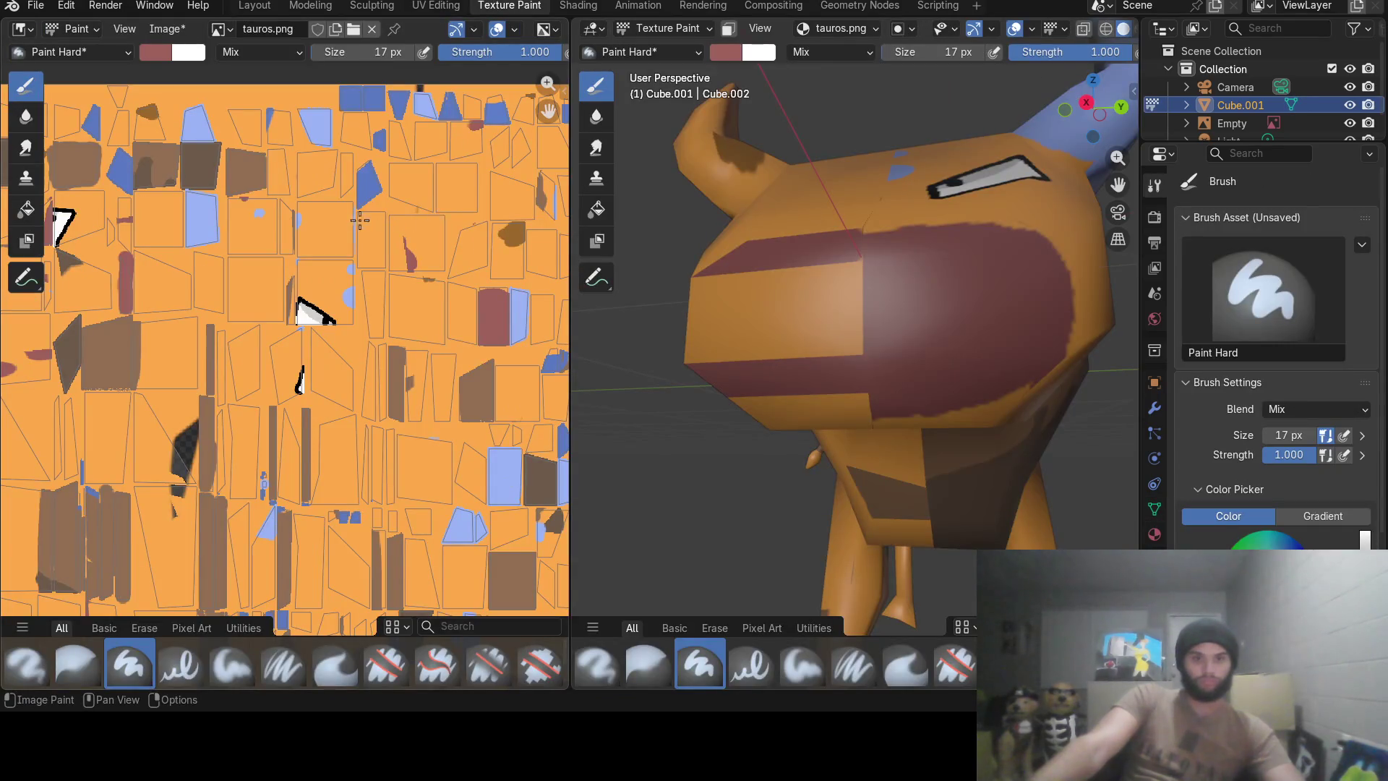
scroll(360, 221, up, 1)
scroll(366, 289, up, 1)
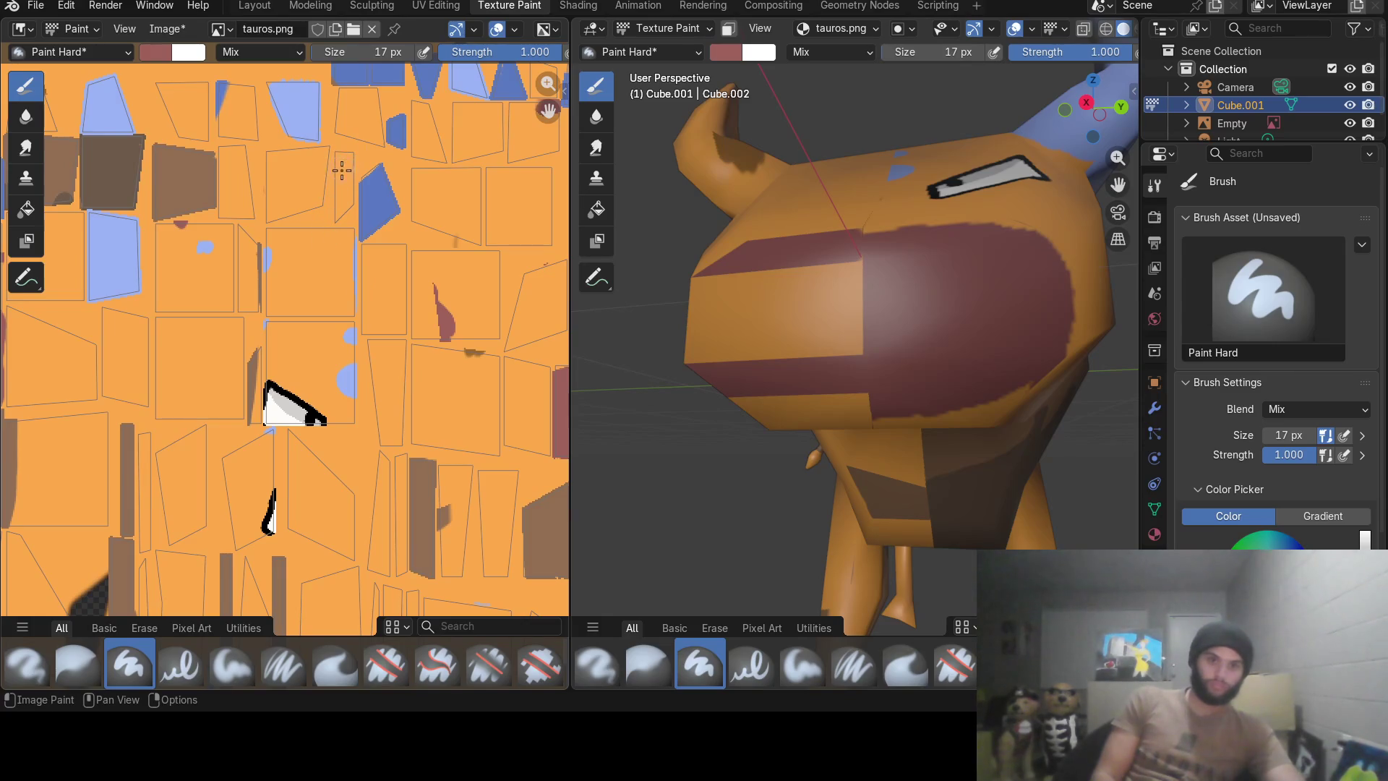
mouse_move(340, 153)
mouse_down()
mouse_move(345, 210)
mouse_move(349, 175)
mouse_up()
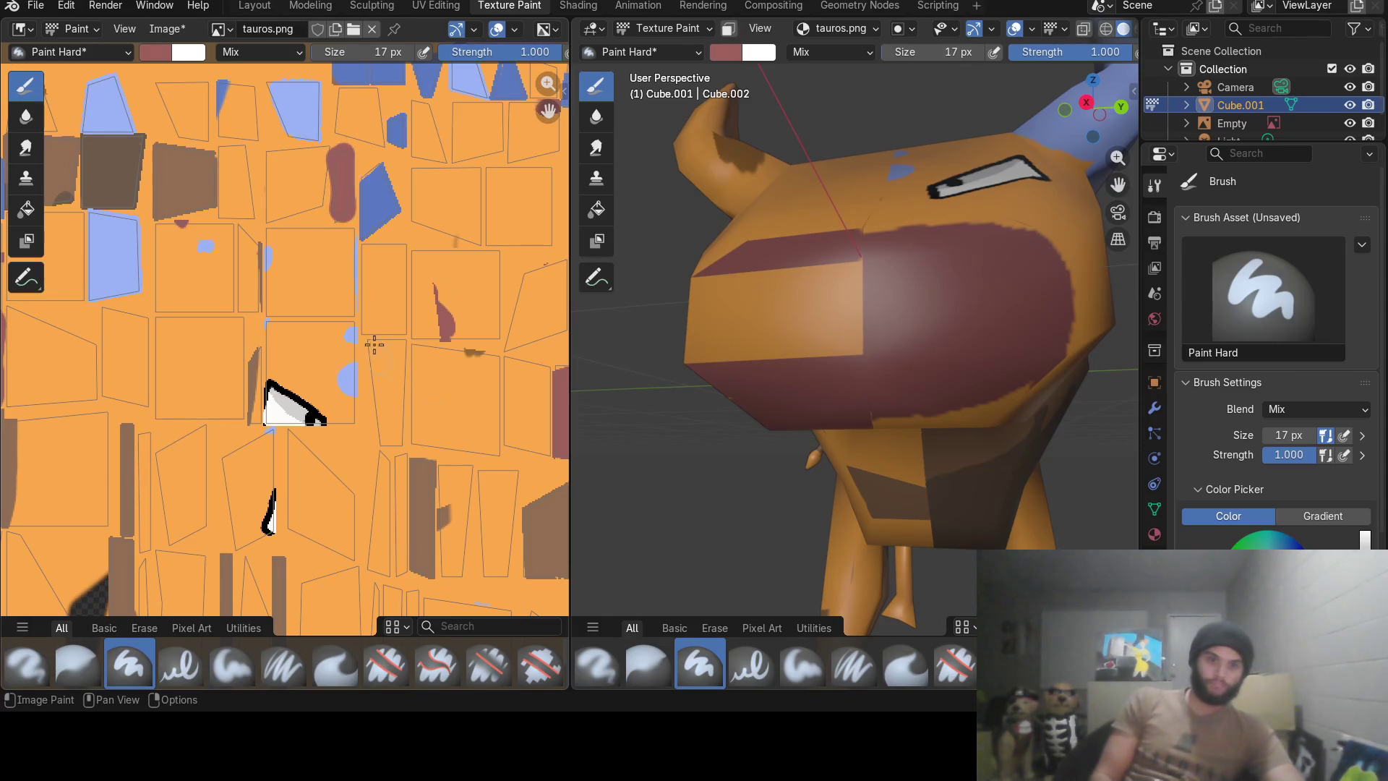
mouse_move(359, 245)
mouse_down()
mouse_move(367, 321)
mouse_move(378, 258)
mouse_move(398, 265)
mouse_move(391, 331)
mouse_up()
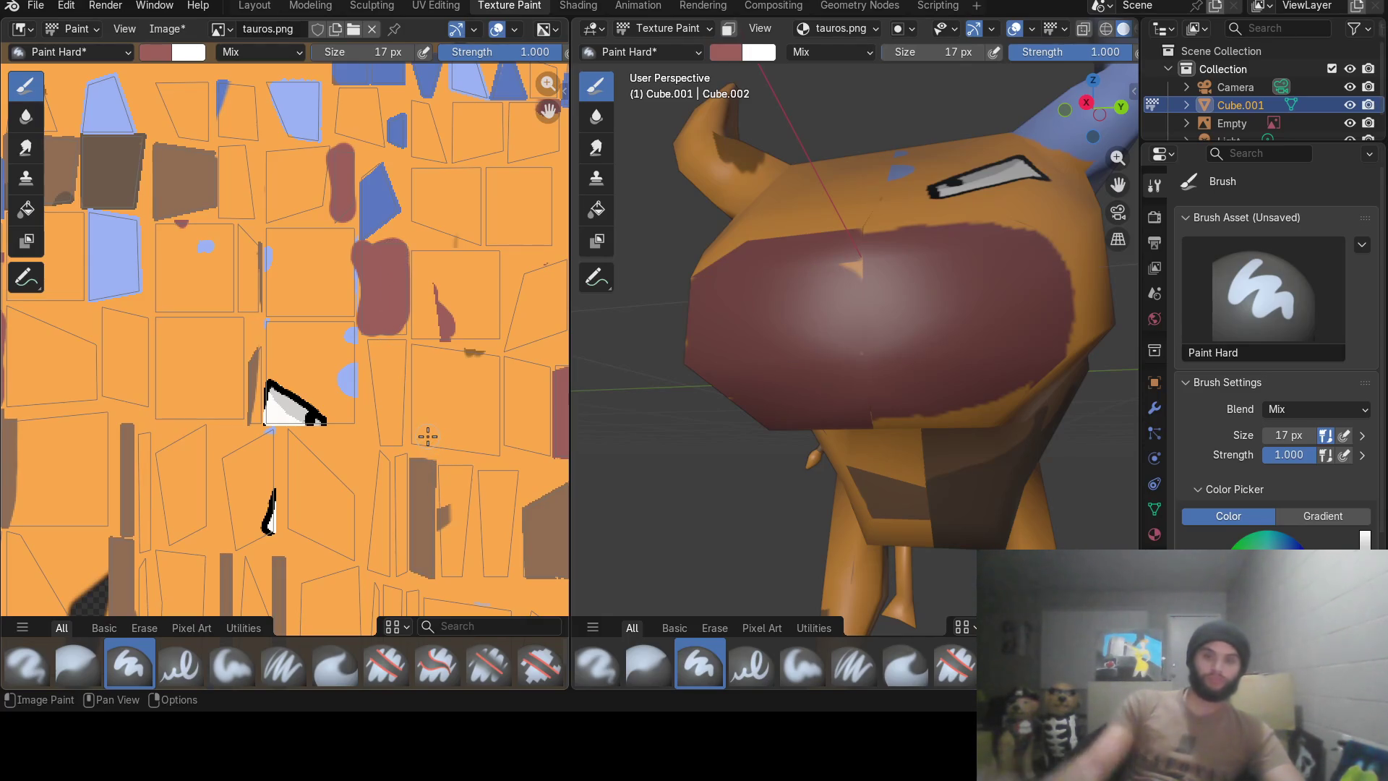
mouse_move(868, 380)
middle_down()
mouse_move(930, 378)
mouse_move(904, 165)
middle_up()
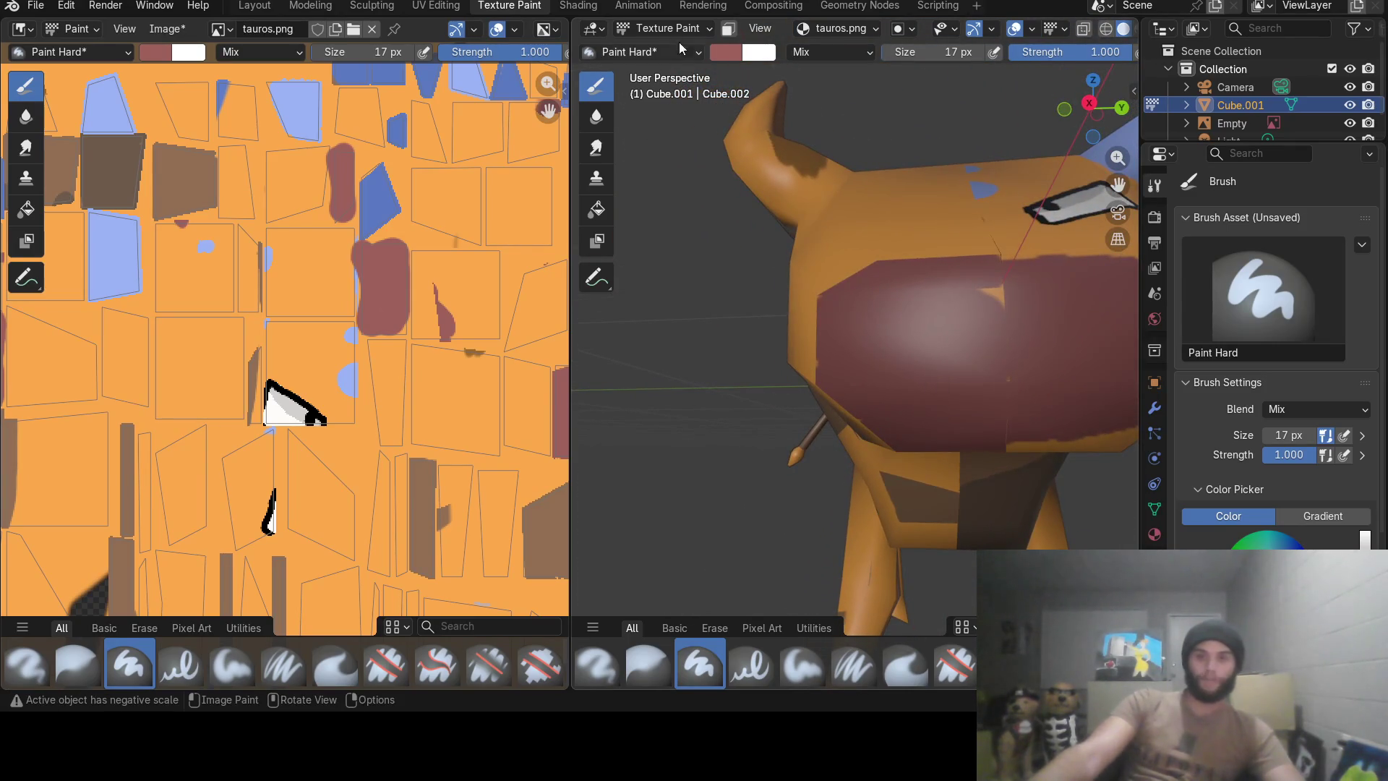
click(435, 6)
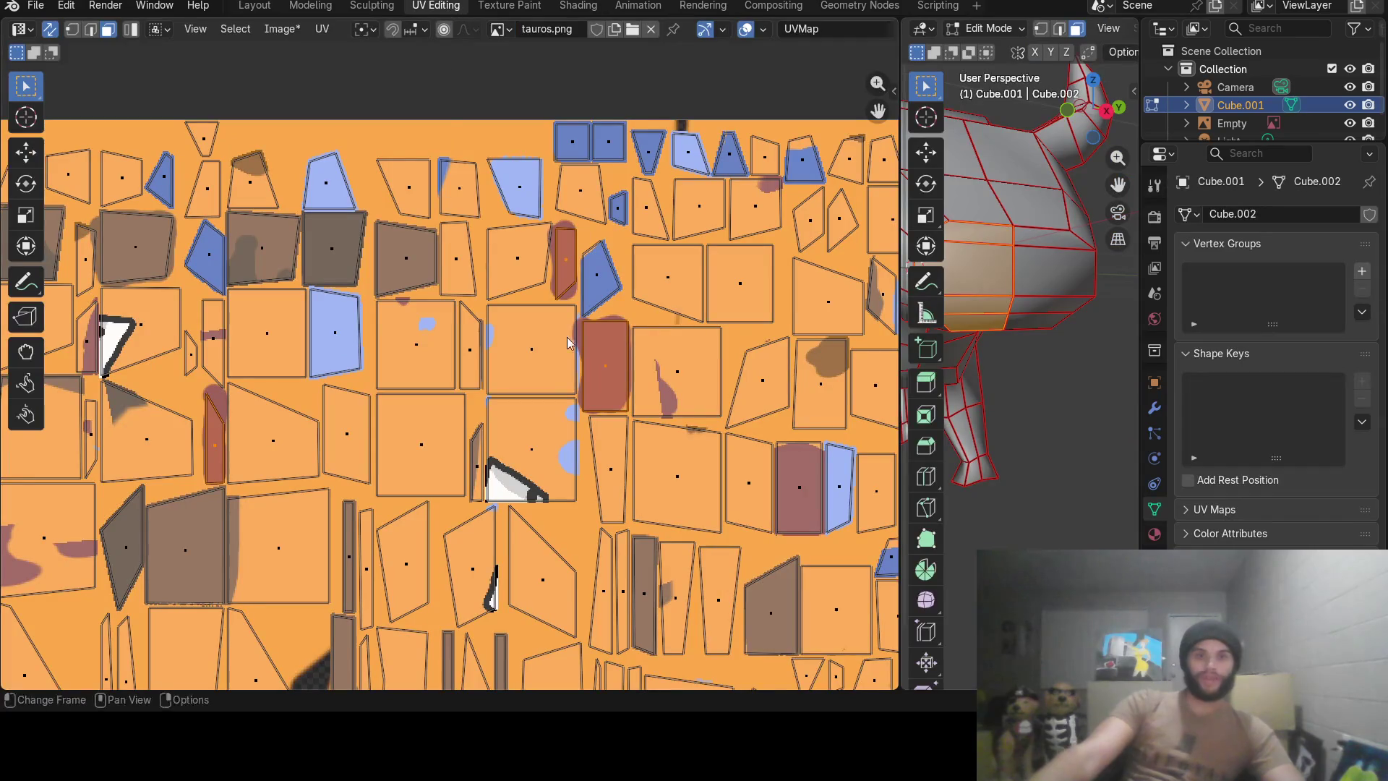
scroll(678, 316, down, 1)
scroll(677, 315, down, 1)
Select one face on the side of the head and locate its island in the red patch, then return to Texture Paint.
mouse_move(674, 475)
middle_down()
mouse_move(749, 149)
mouse_move(691, 367)
middle_up()
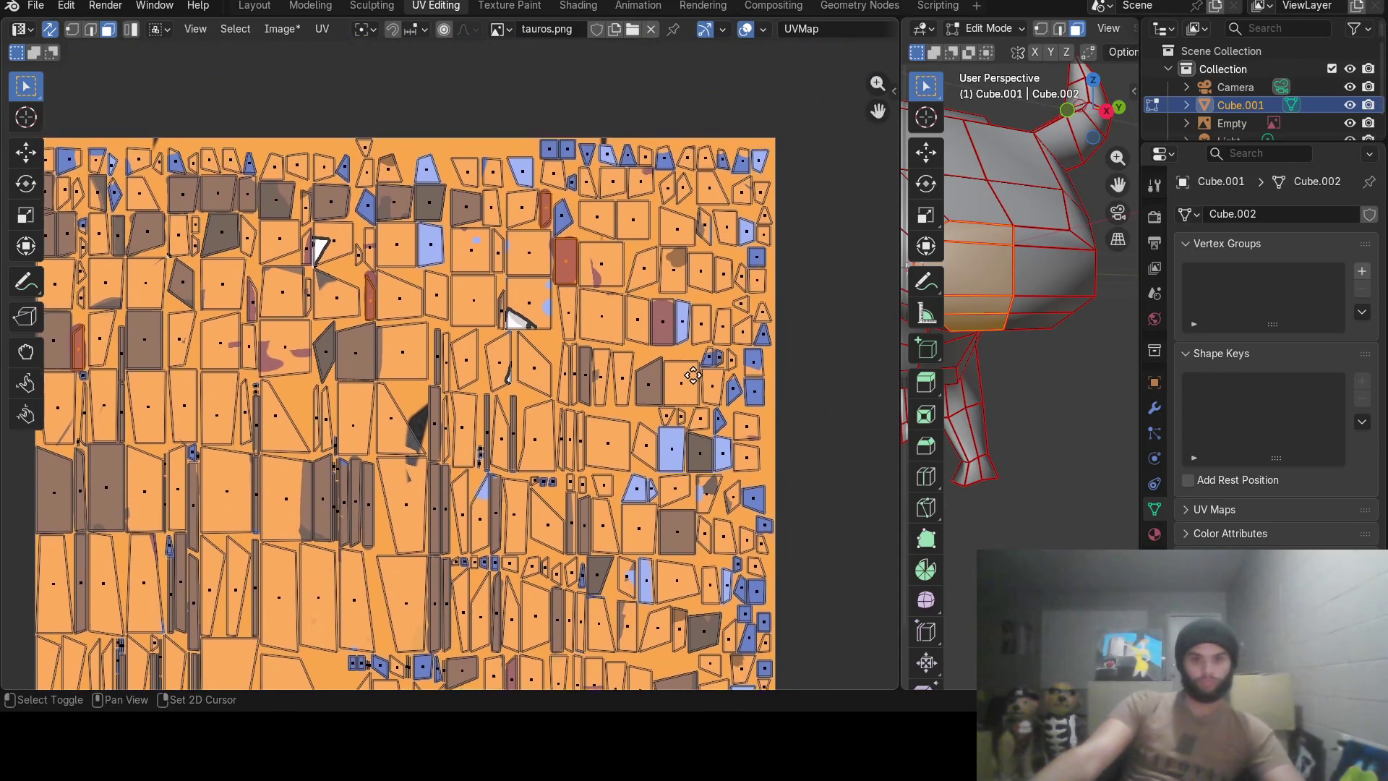
scroll(706, 348, up, 3)
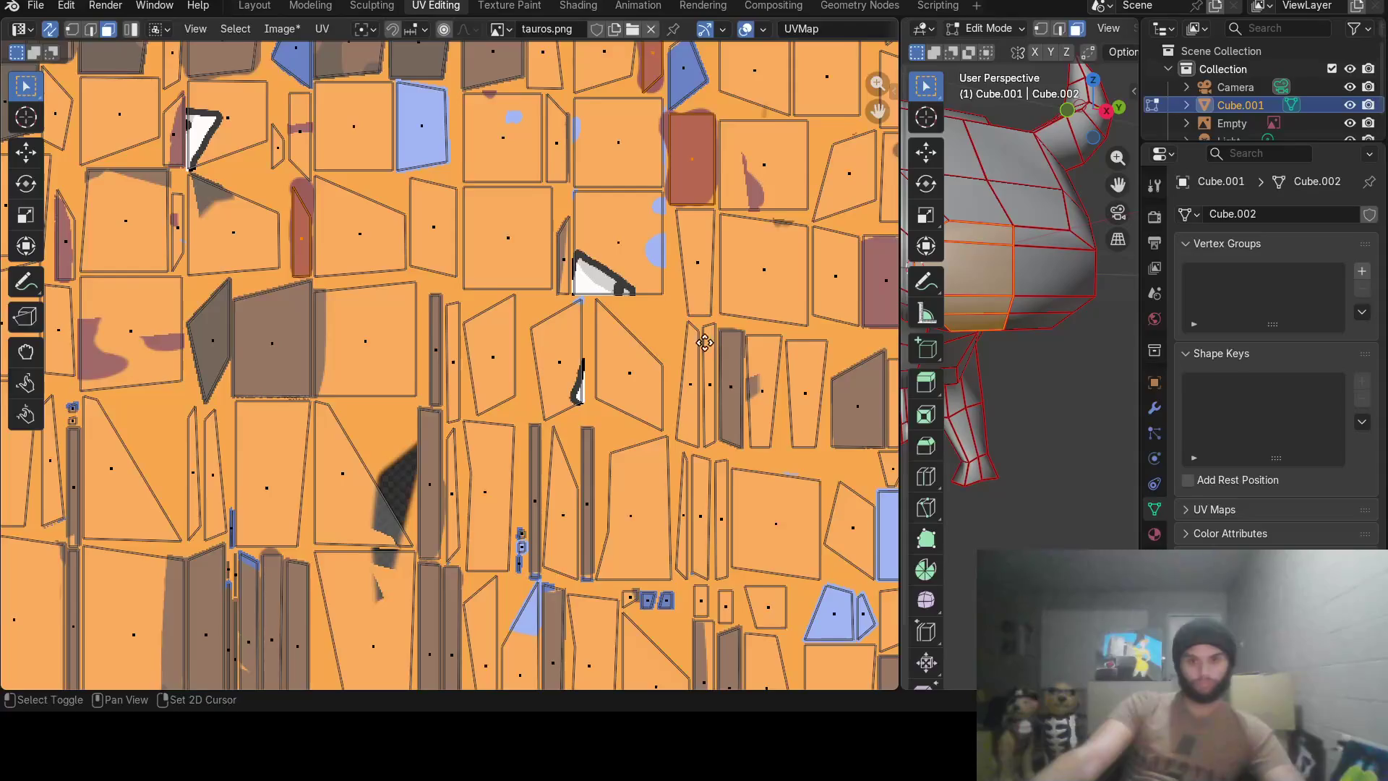
middle_drag(706, 348, 515, 362)
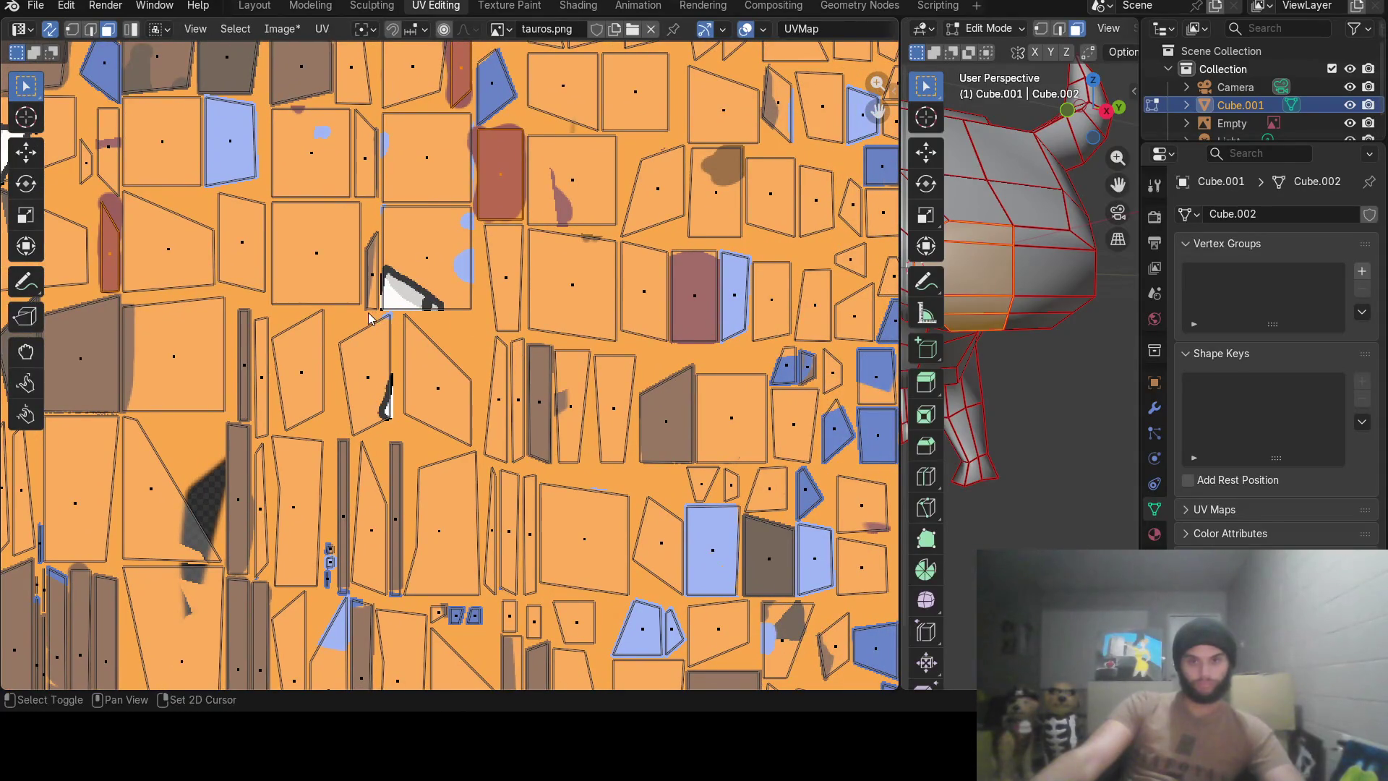
mouse_move(400, 317)
middle_down()
mouse_move(695, 375)
mouse_move(870, 430)
middle_up()
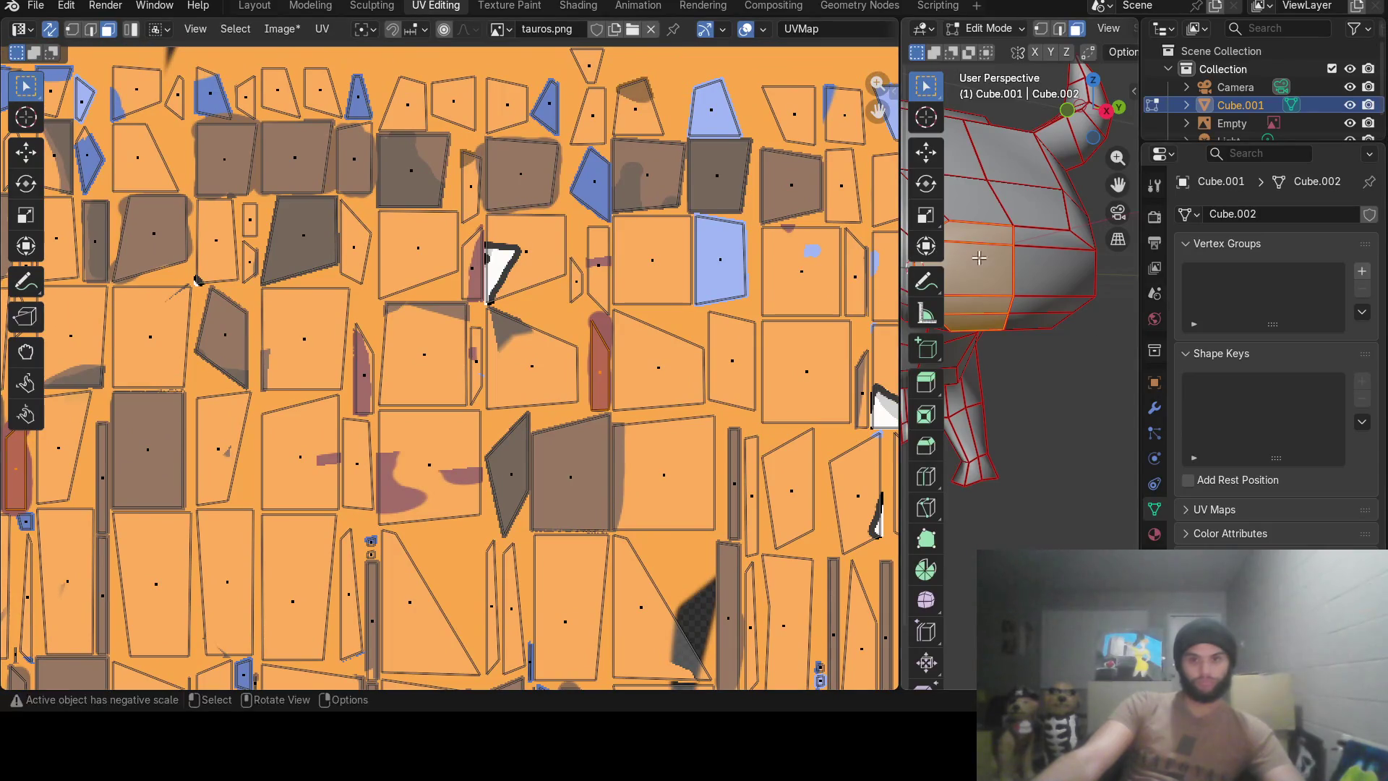
click(978, 259)
scroll(666, 394, down, 4)
scroll(620, 387, down, 1)
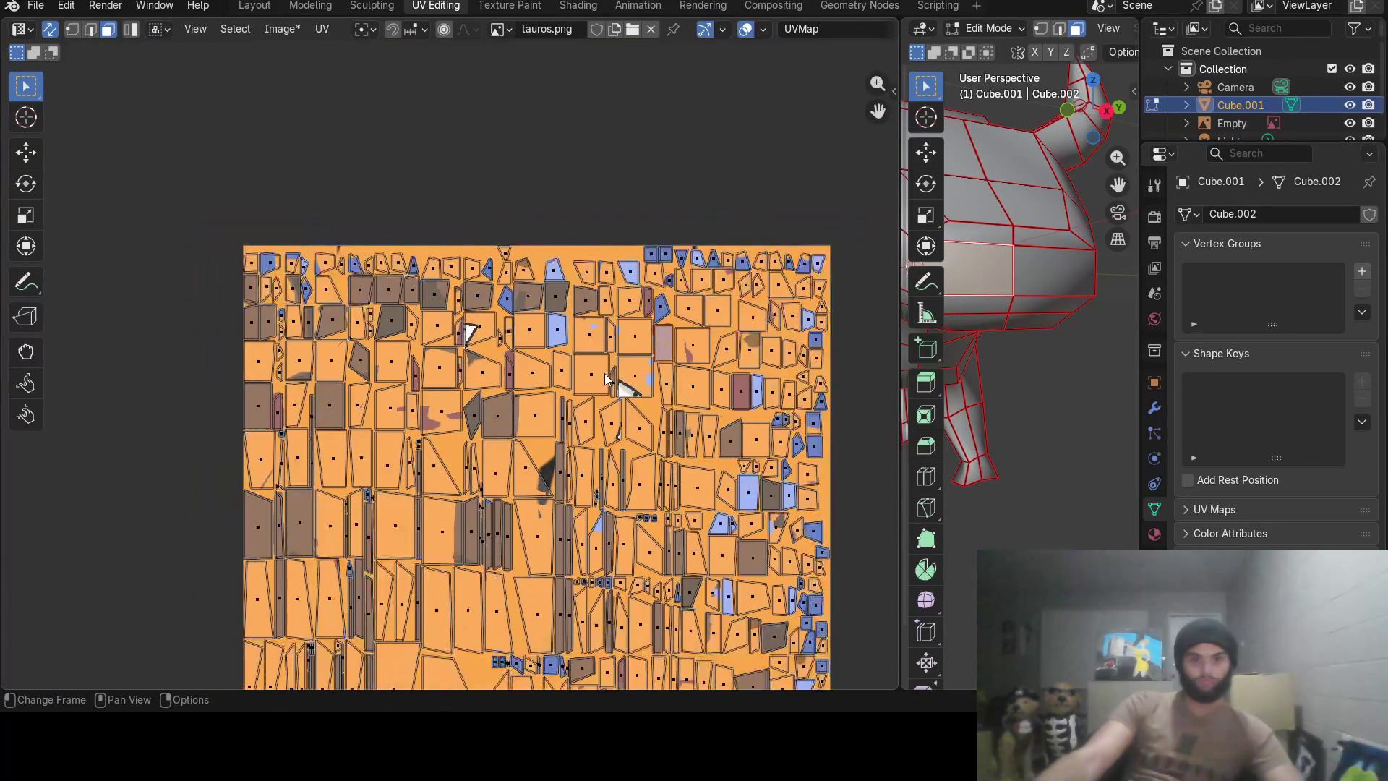
scroll(607, 380, up, 1)
scroll(506, 332, up, 1)
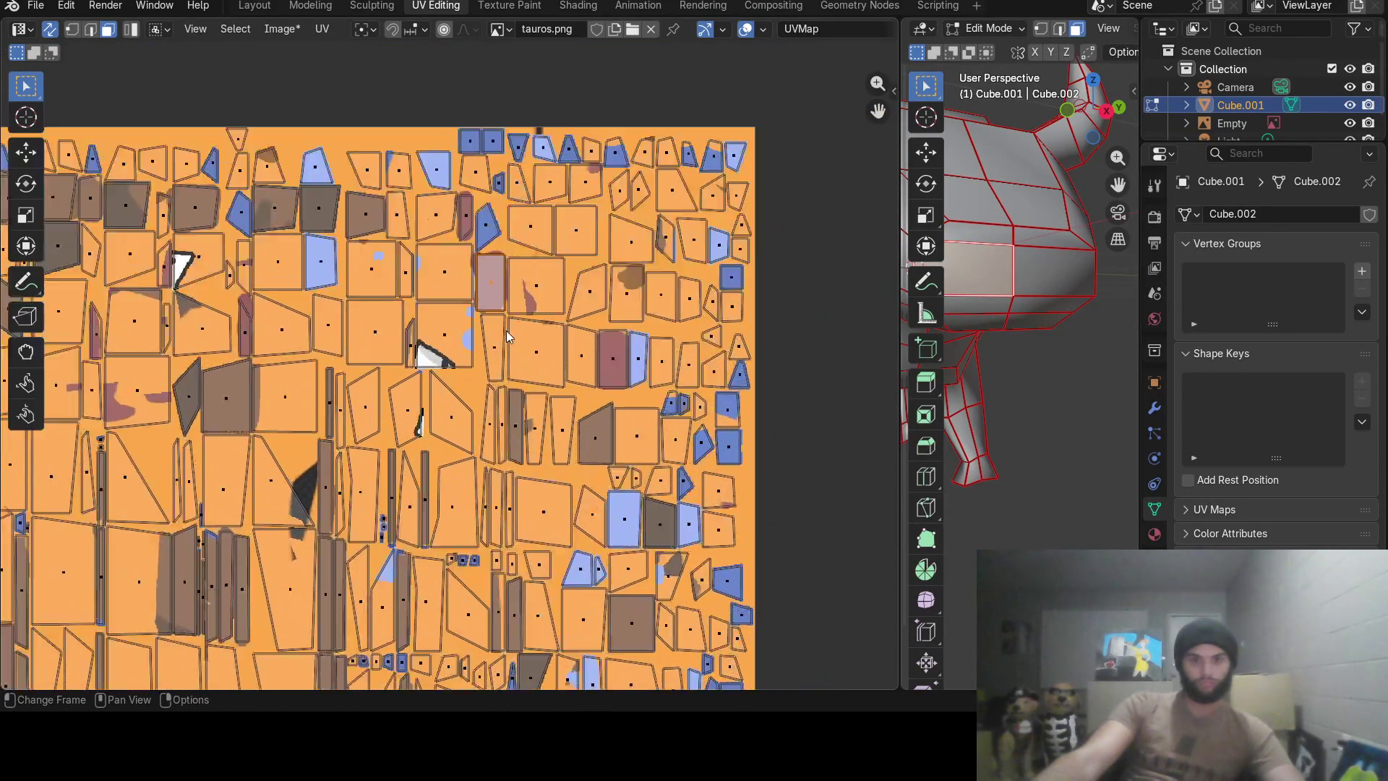
scroll(518, 308, up, 1)
scroll(480, 351, up, 1)
scroll(407, 336, up, 1)
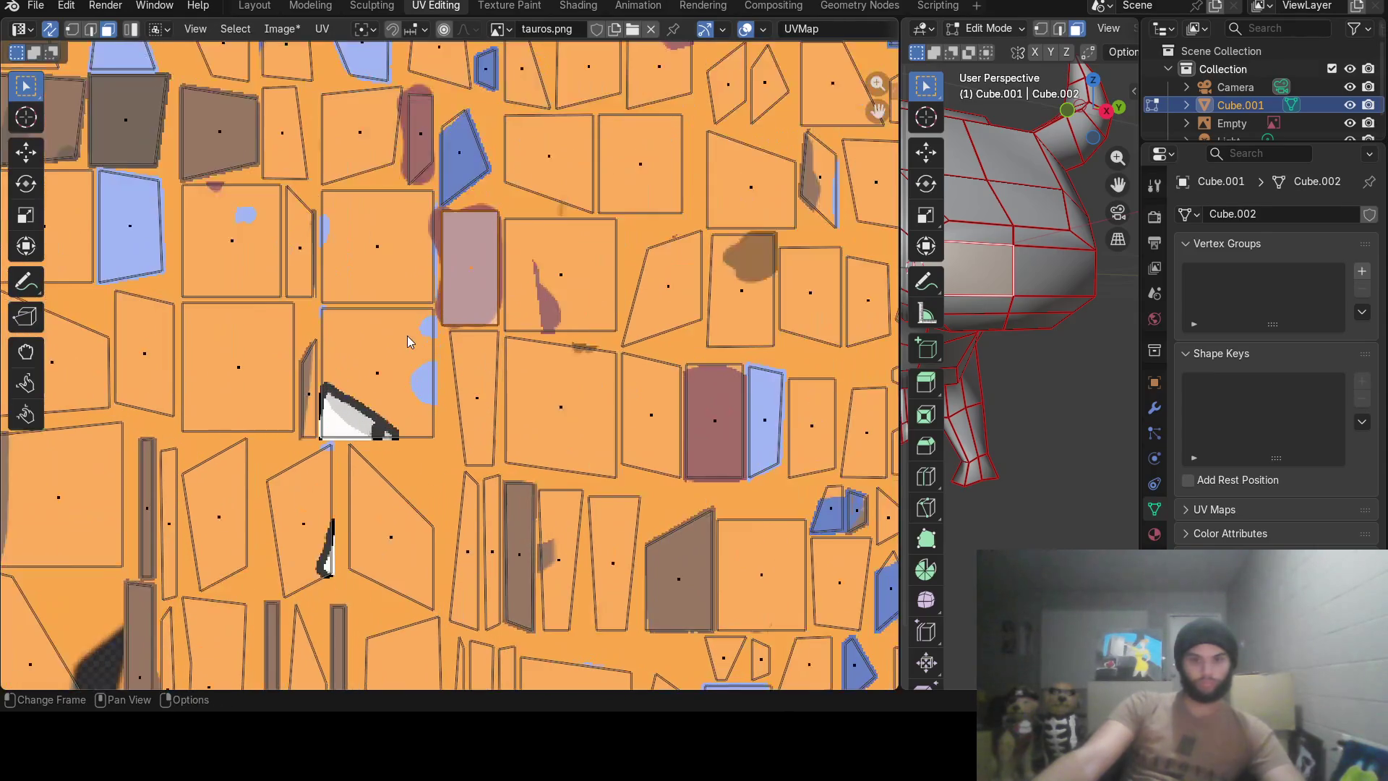
scroll(445, 320, up, 1)
middle_drag(476, 289, 524, 323)
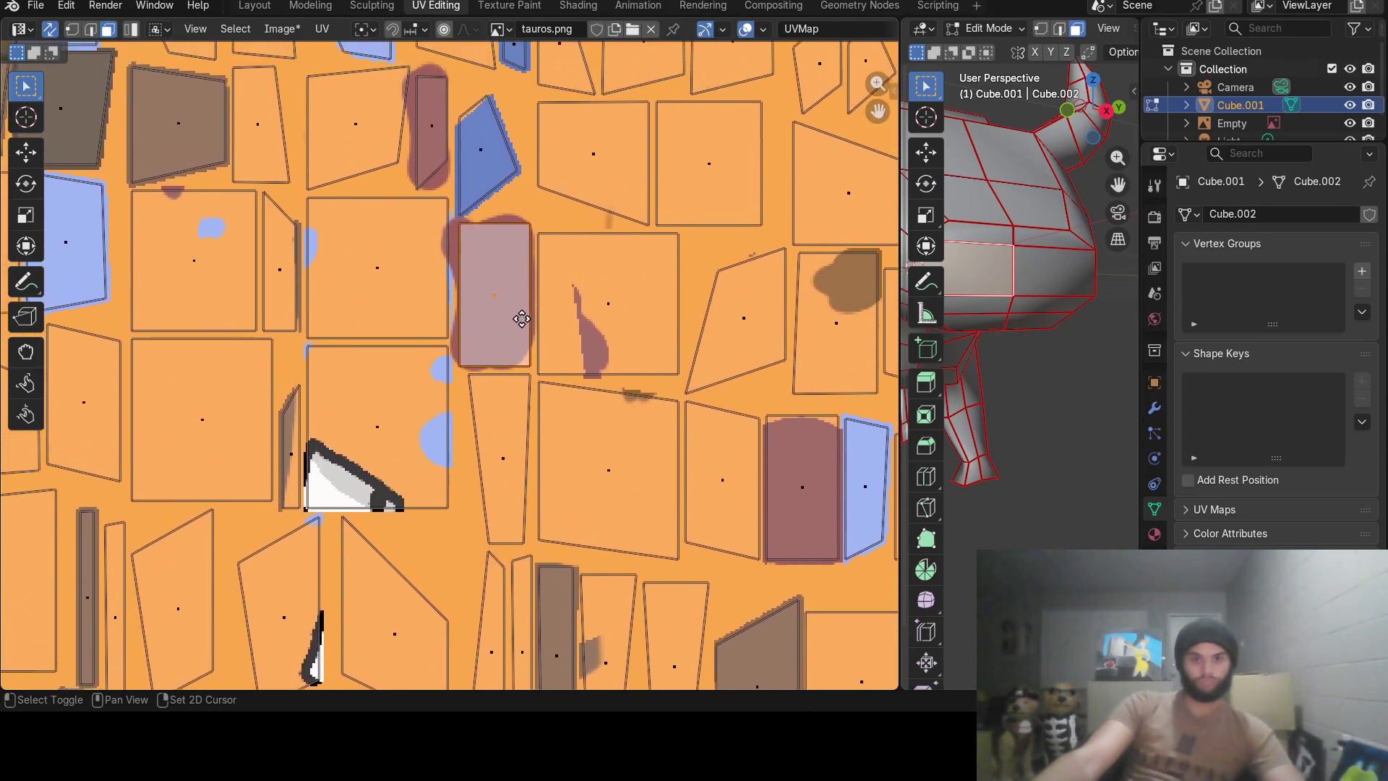
click(509, 5)
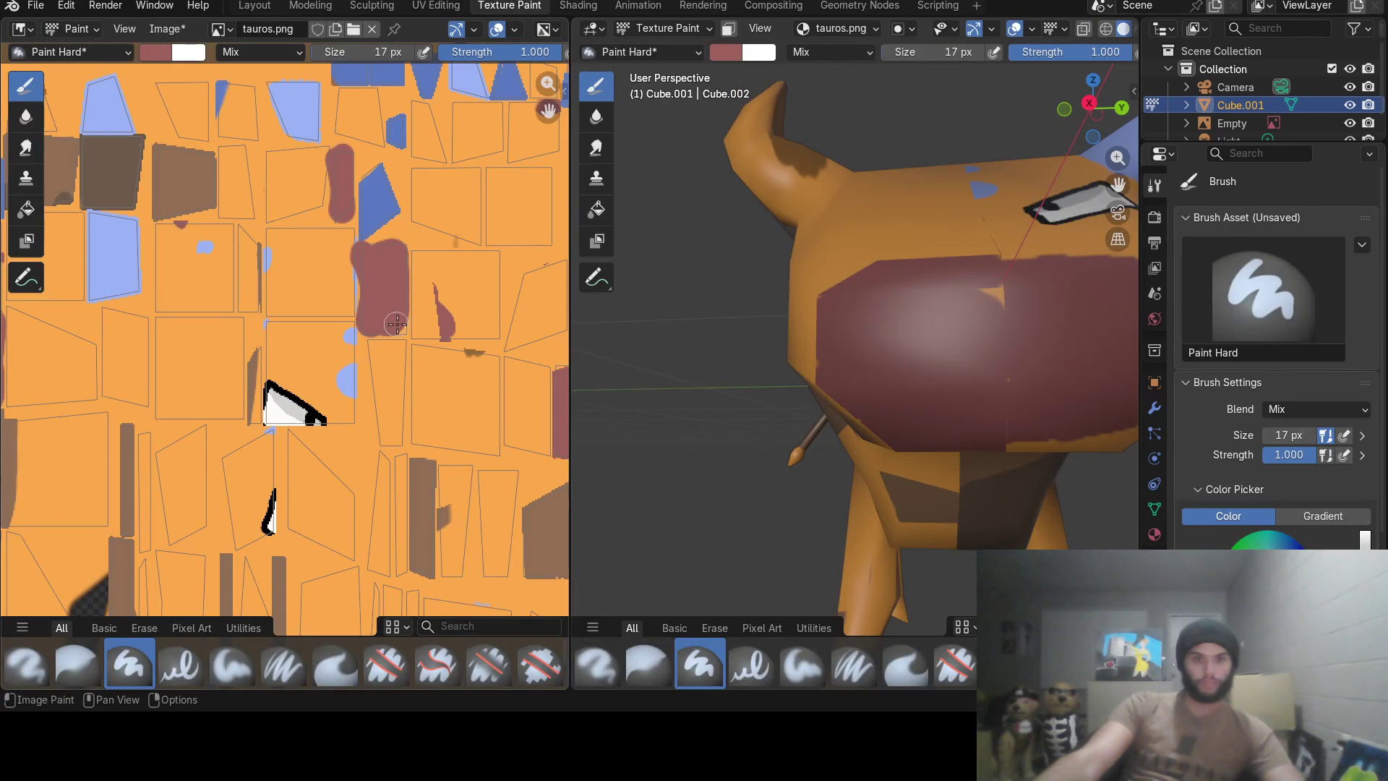
Fill paint along the brown blob's right edge and turn the bull to review it.
drag(401, 324, 402, 325)
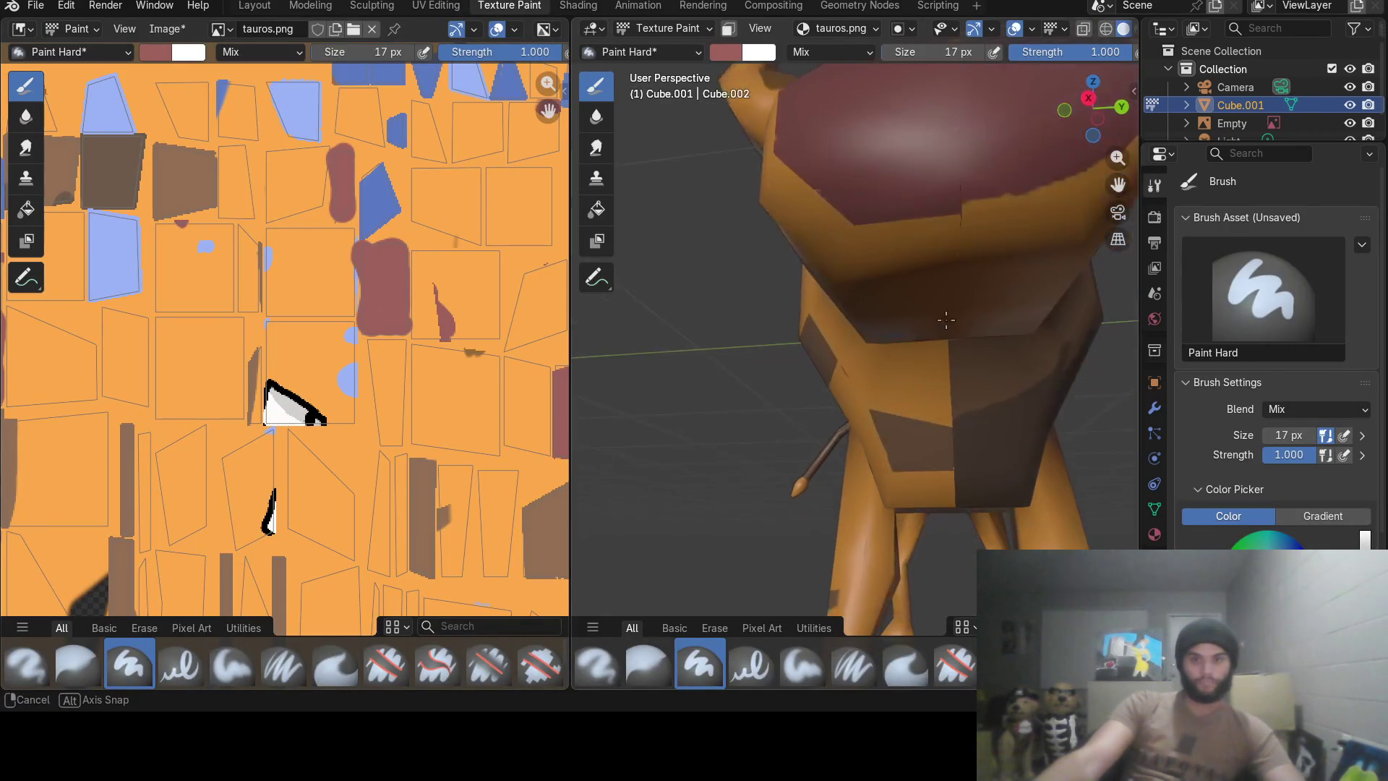
mouse_move(917, 338)
middle_down()
mouse_move(938, 362)
mouse_move(917, 399)
middle_up()
scroll(938, 363, down, 3)
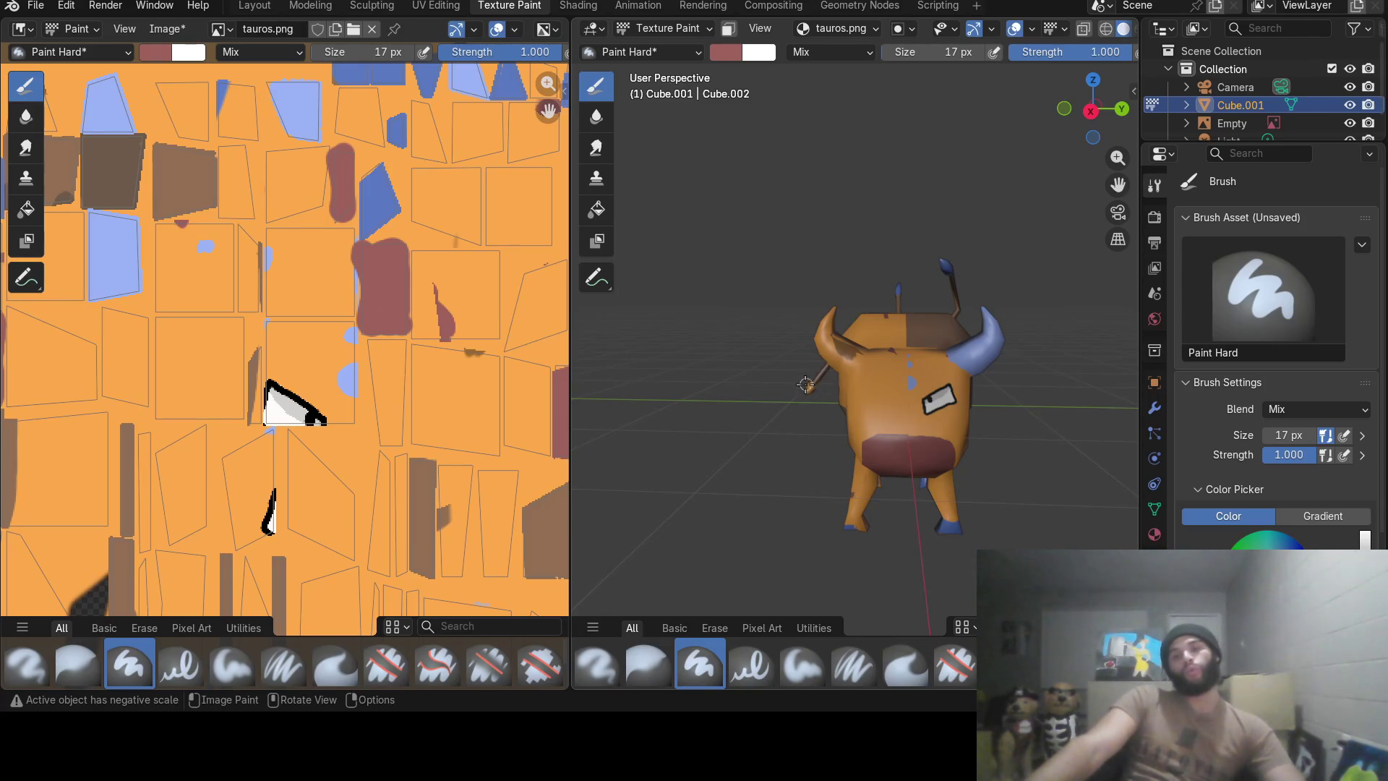
mouse_move(757, 396)
middle_down()
mouse_move(827, 397)
mouse_move(808, 381)
middle_up()
Sample the light blue horn colour from the reference image as the brush colour, then return to UV Editing.
click(725, 51)
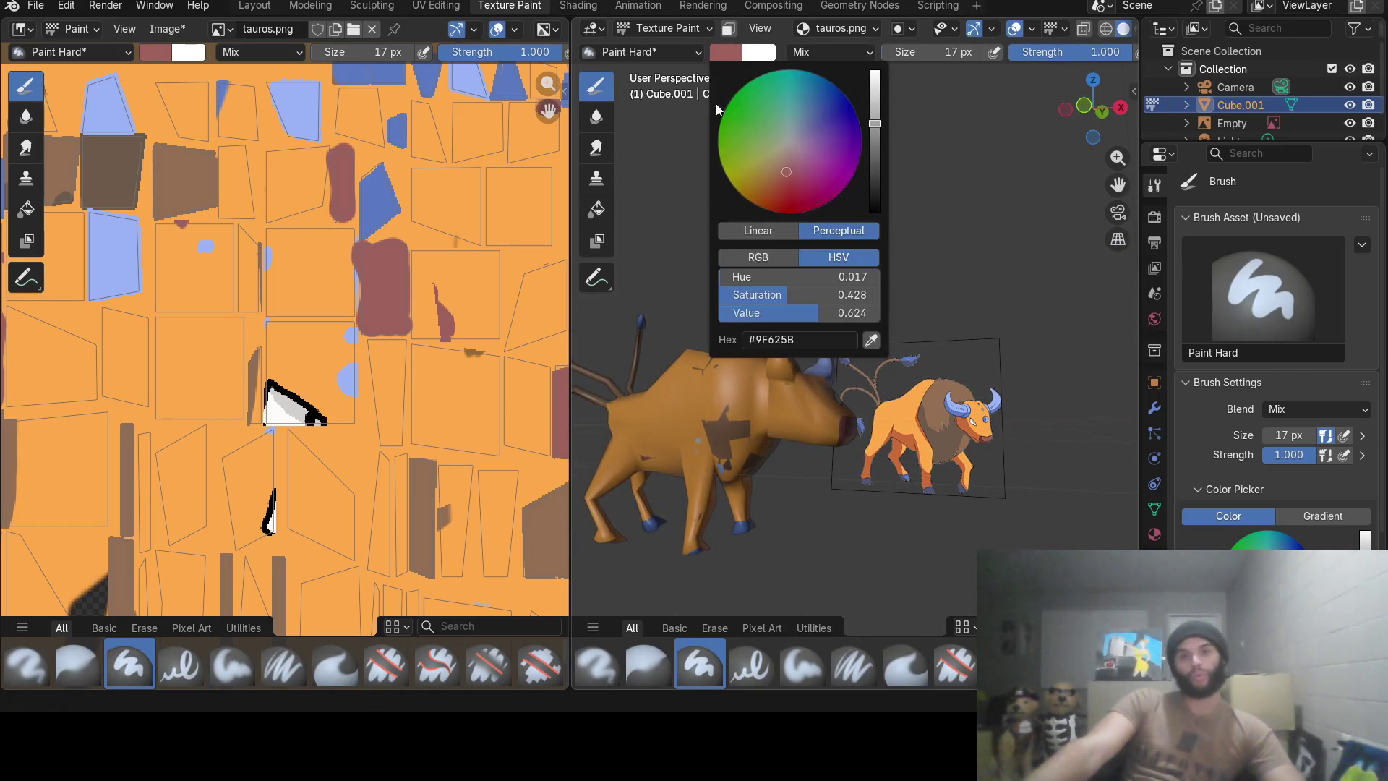
drag(911, 355, 999, 393)
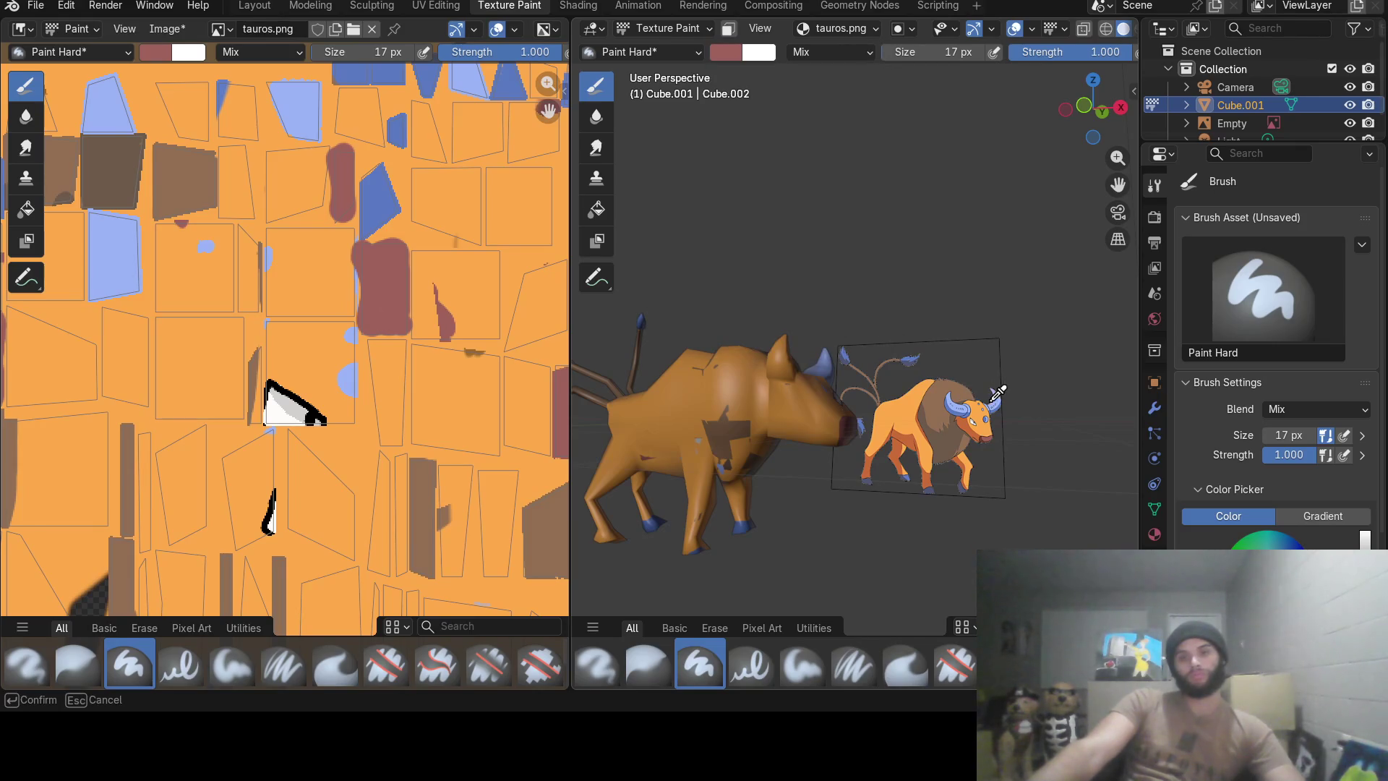
click(994, 400)
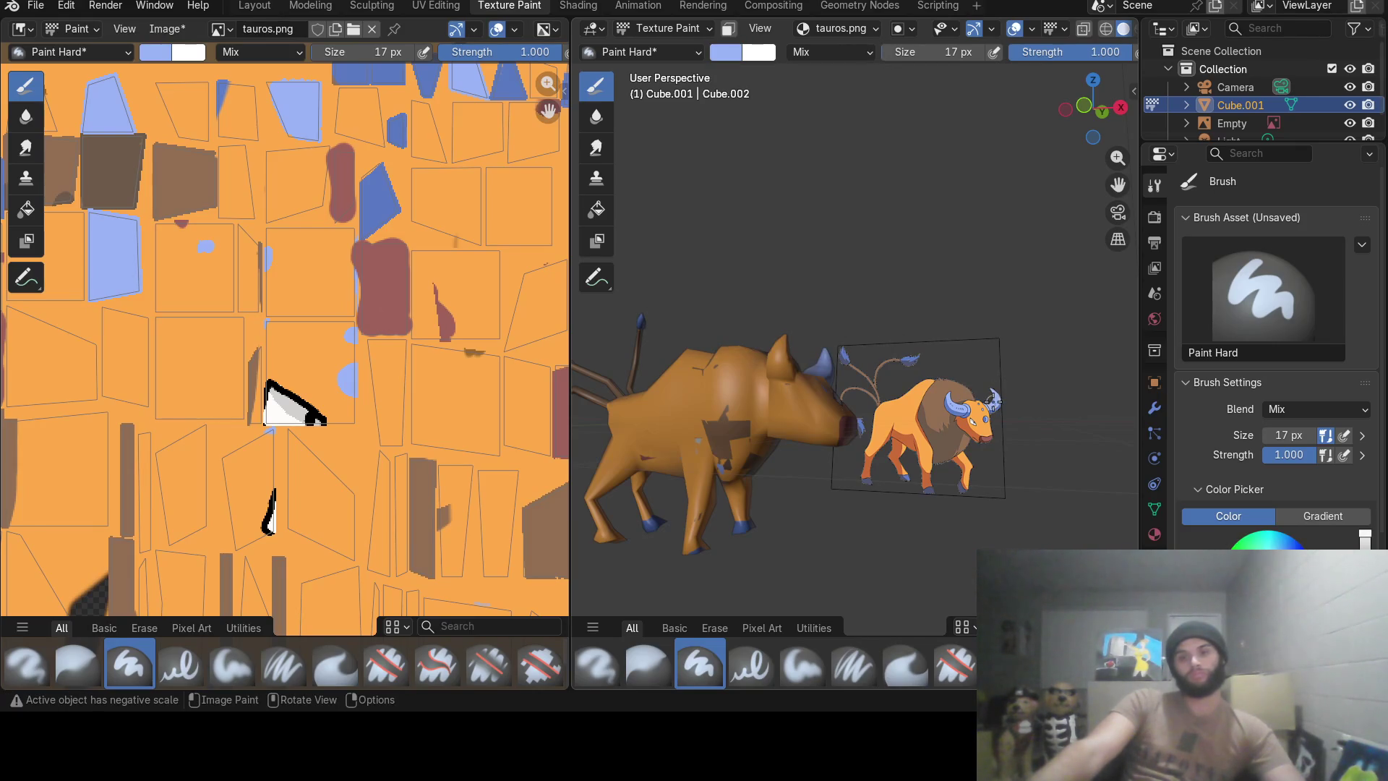
scroll(774, 378, up, 3)
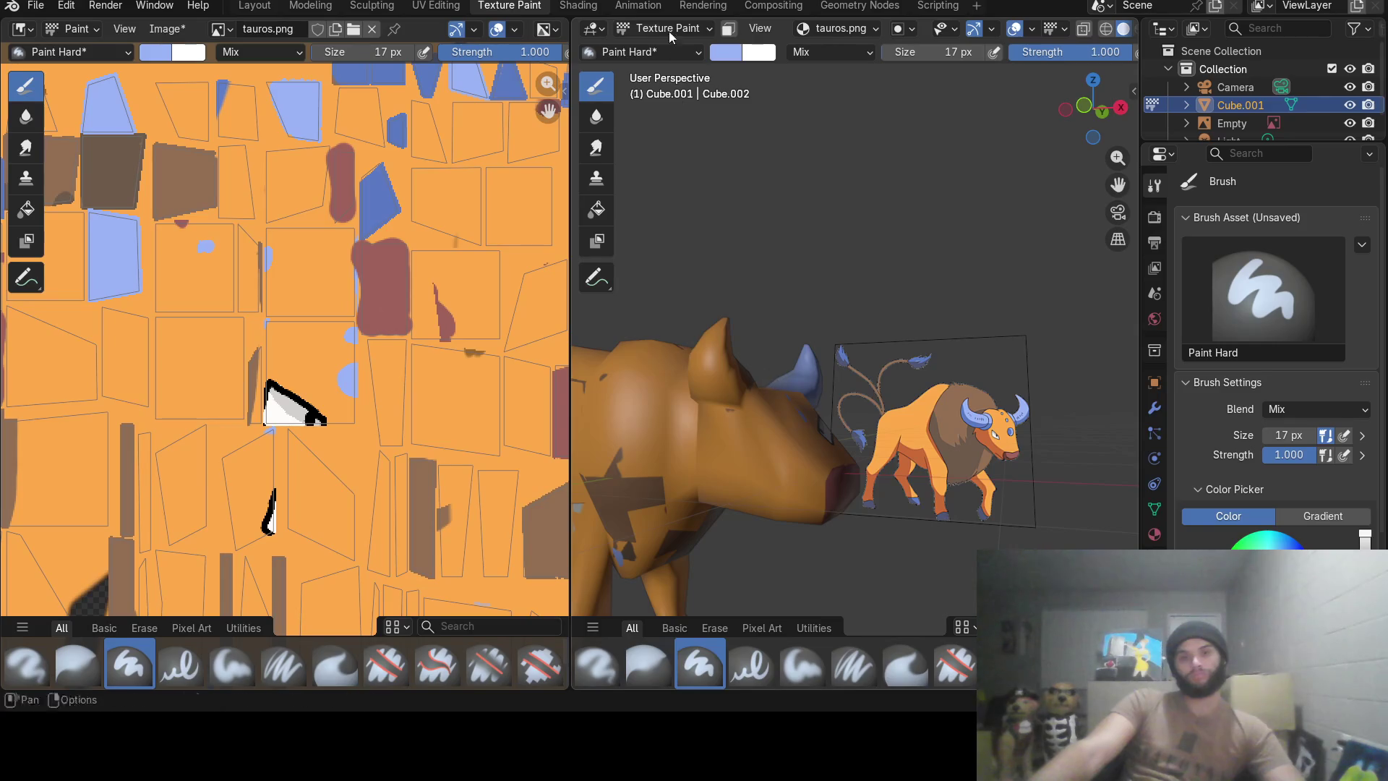
click(436, 6)
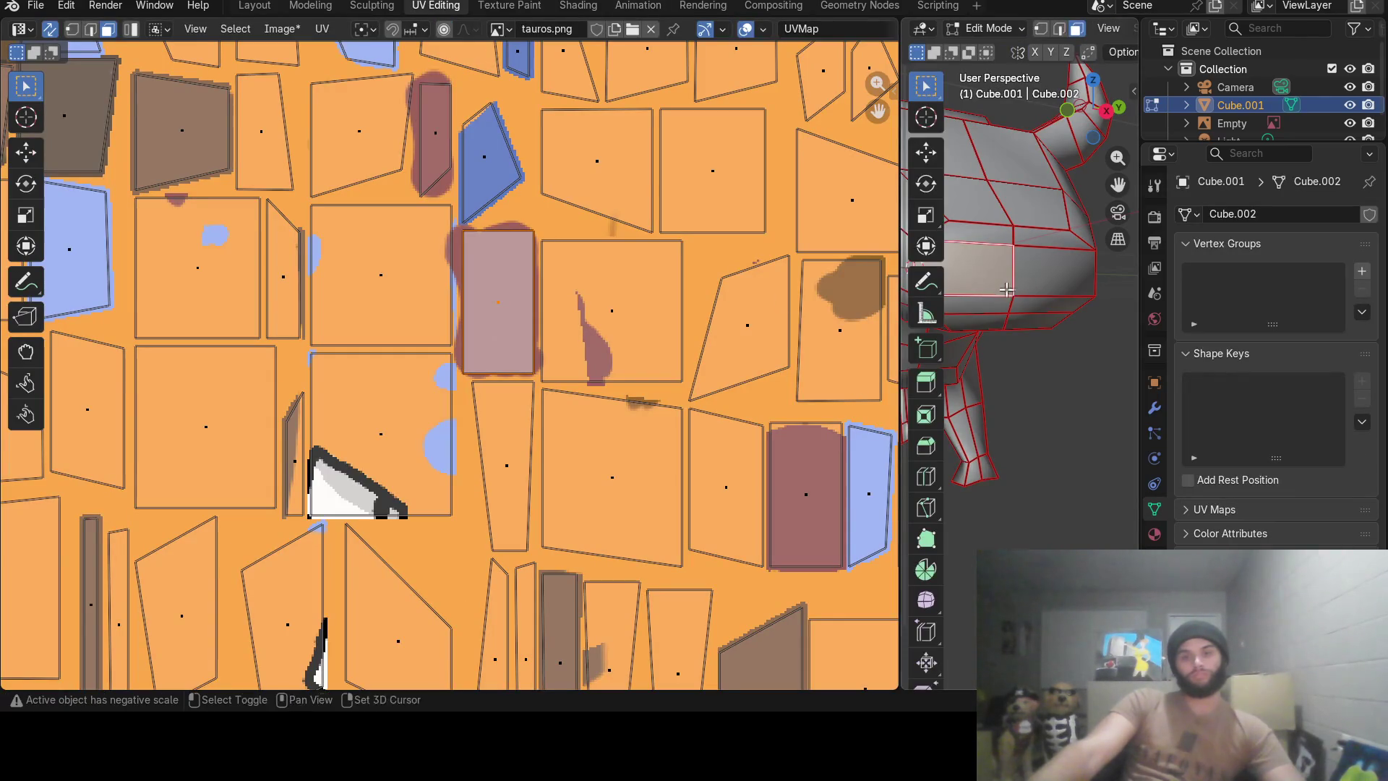
Widen the 3D view and circle-select the faces of the top and left horn.
drag(896, 340, 421, 339)
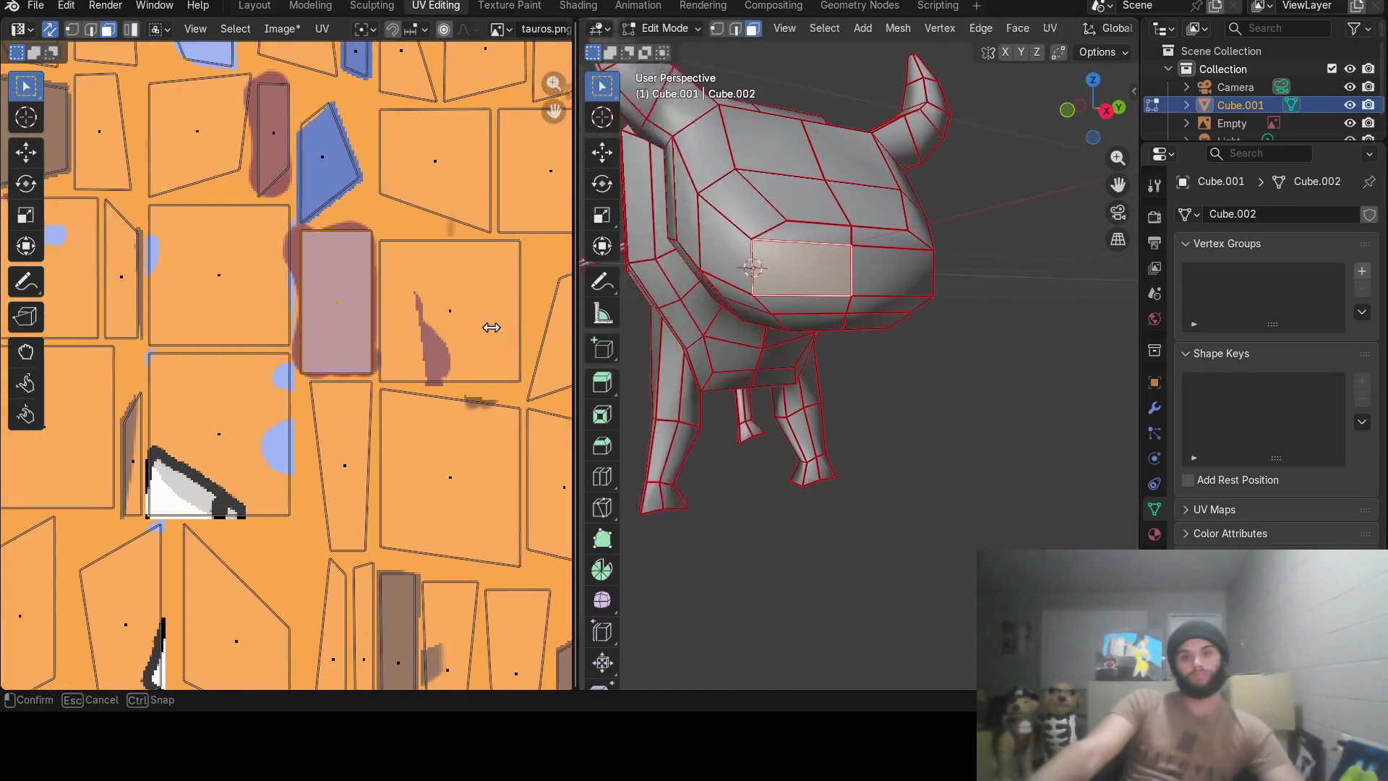
mouse_move(720, 277)
middle_down()
mouse_move(866, 203)
mouse_move(860, 182)
middle_up()
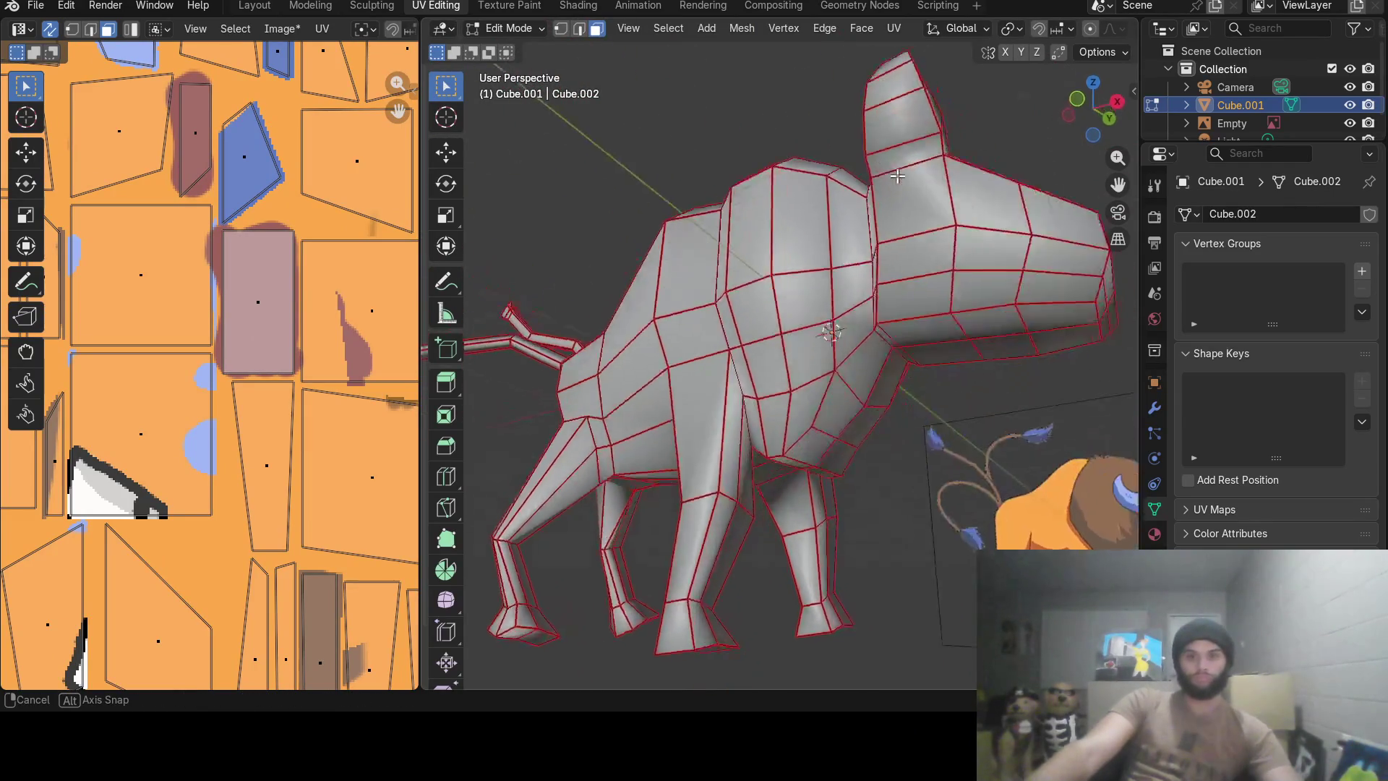
key(c)
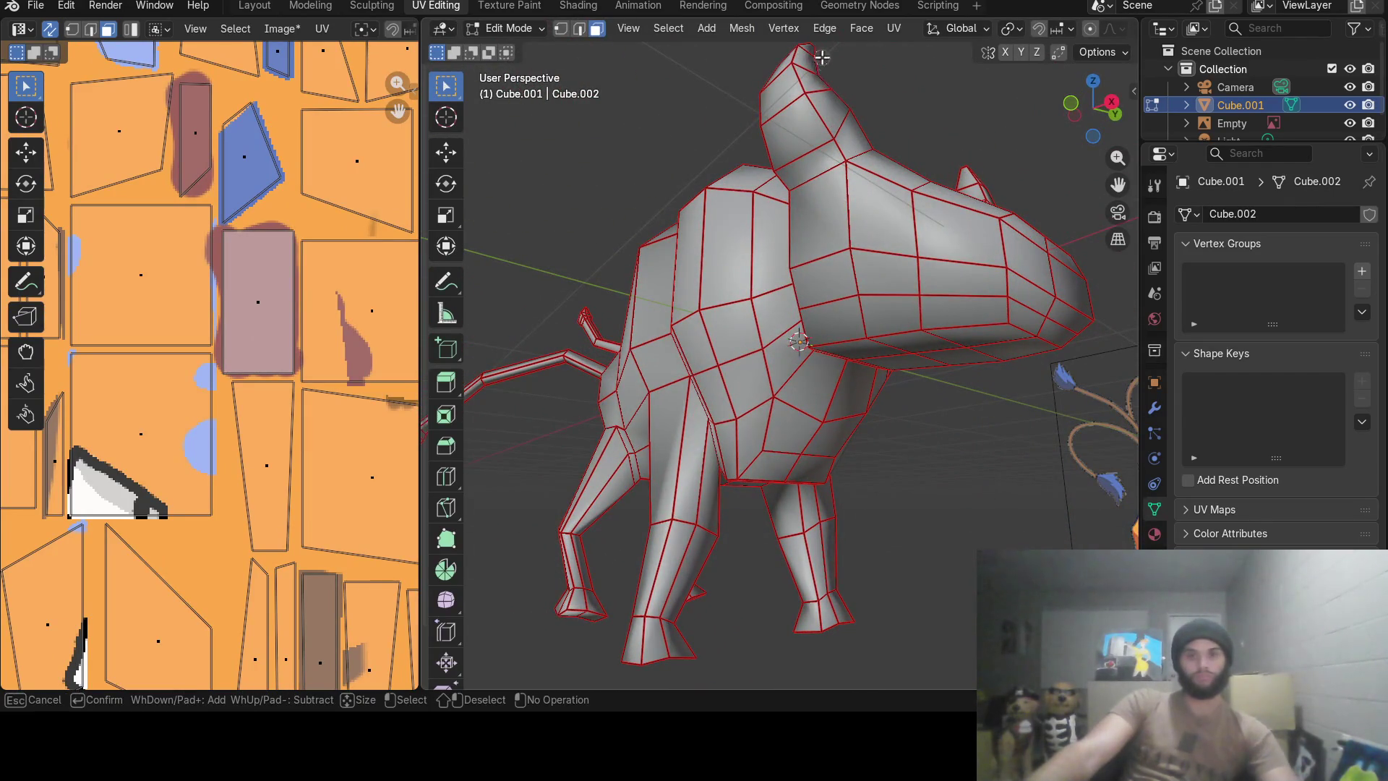
drag(815, 55, 852, 142)
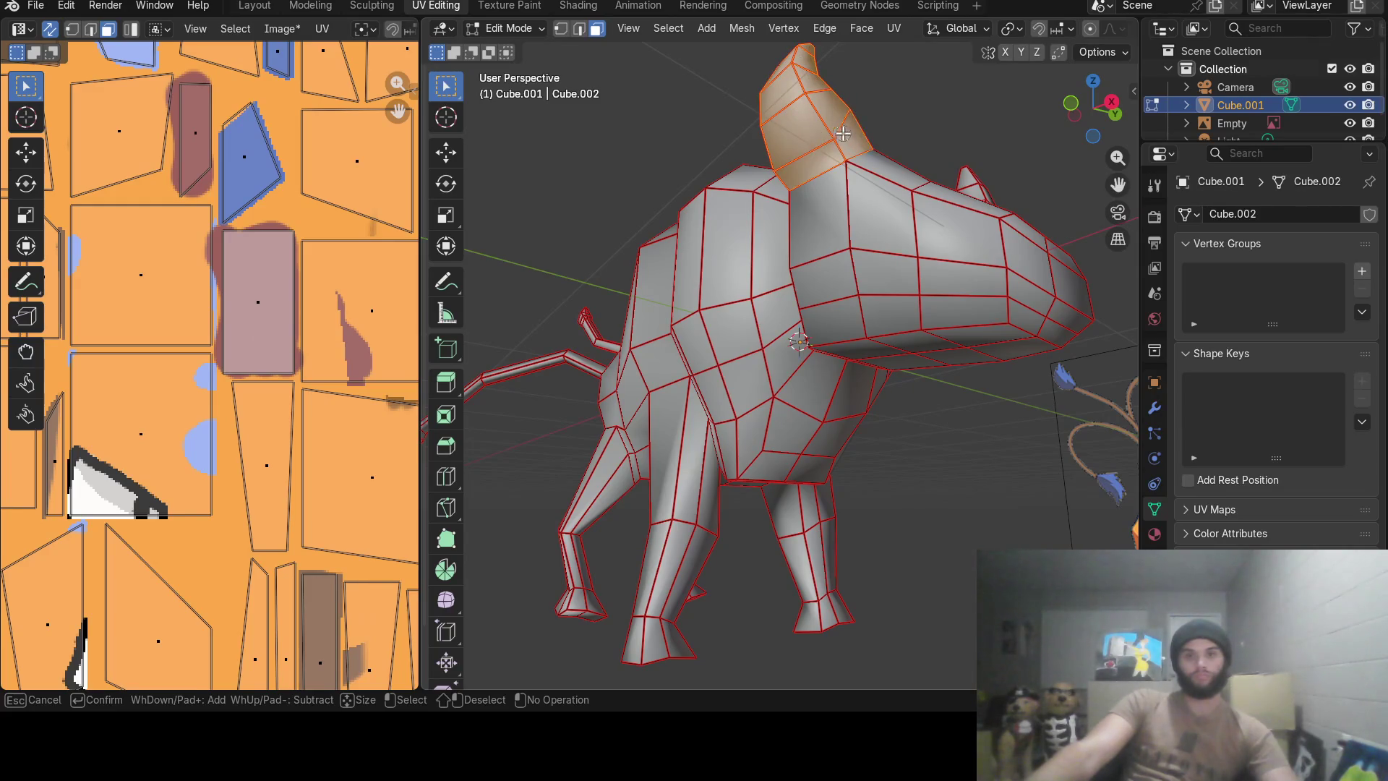
key(Escape)
mouse_move(851, 142)
middle_down()
mouse_move(709, 215)
mouse_move(625, 214)
middle_up()
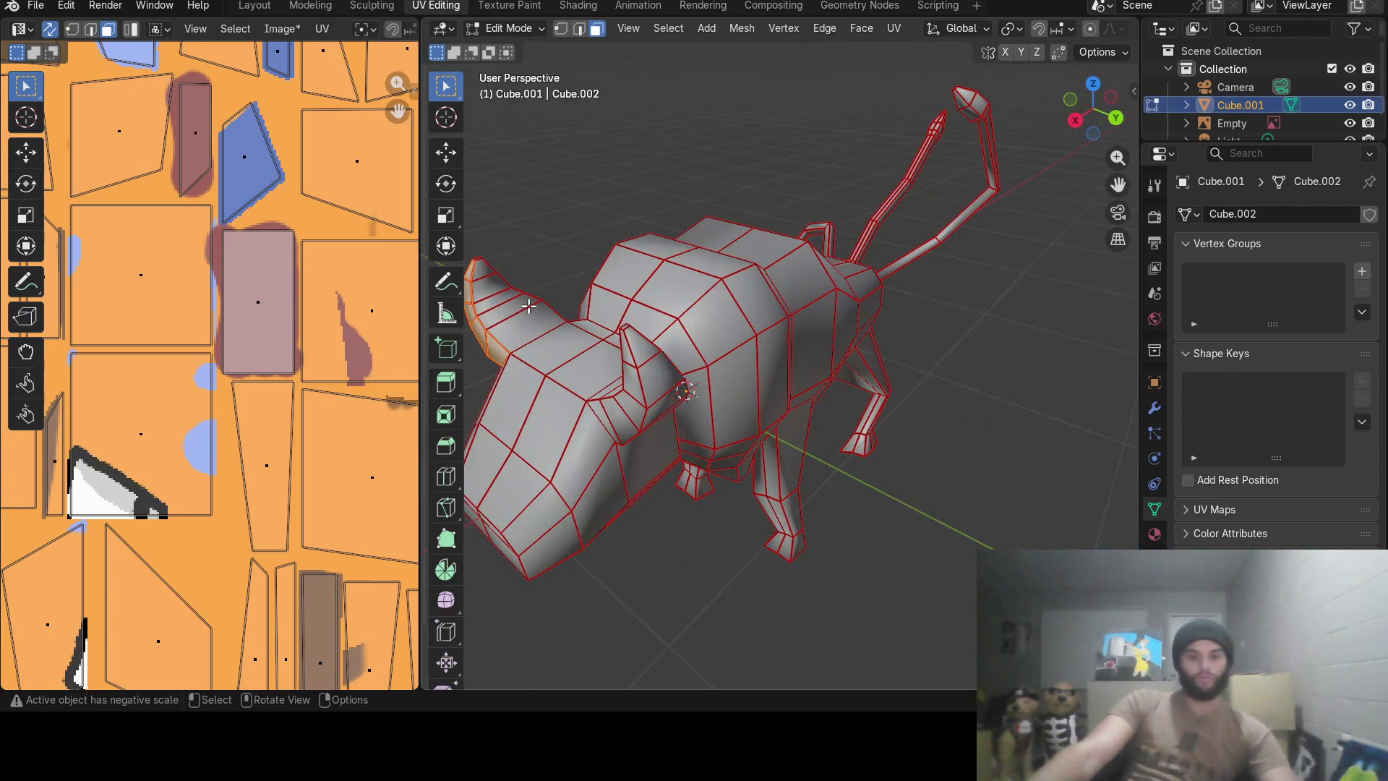
key(c)
mouse_move(489, 261)
mouse_down()
mouse_move(483, 313)
mouse_move(510, 325)
mouse_up()
key(Escape)
Circle-select the remaining right horn faces and widen the UV map view again.
middle_drag(510, 325, 844, 275)
key(c)
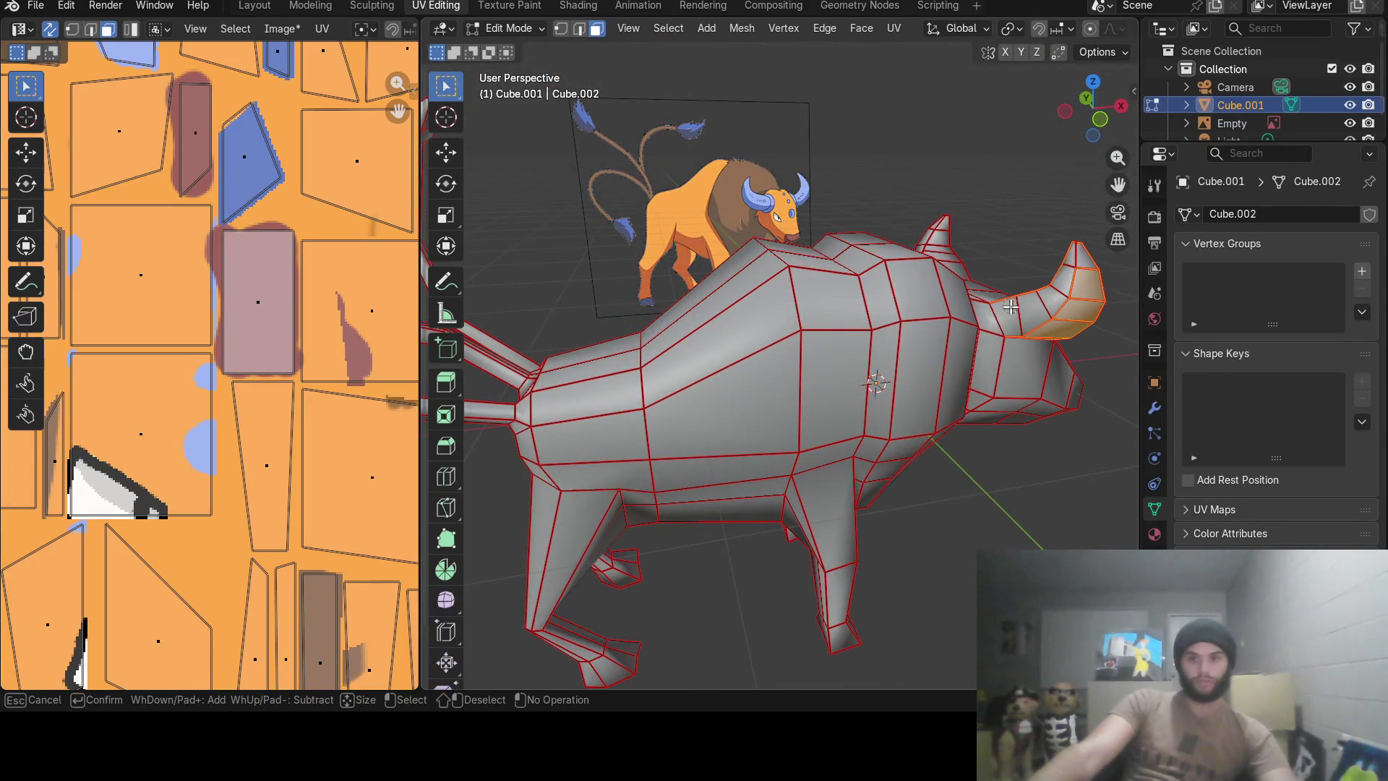
drag(1011, 308, 1090, 245)
key(Escape)
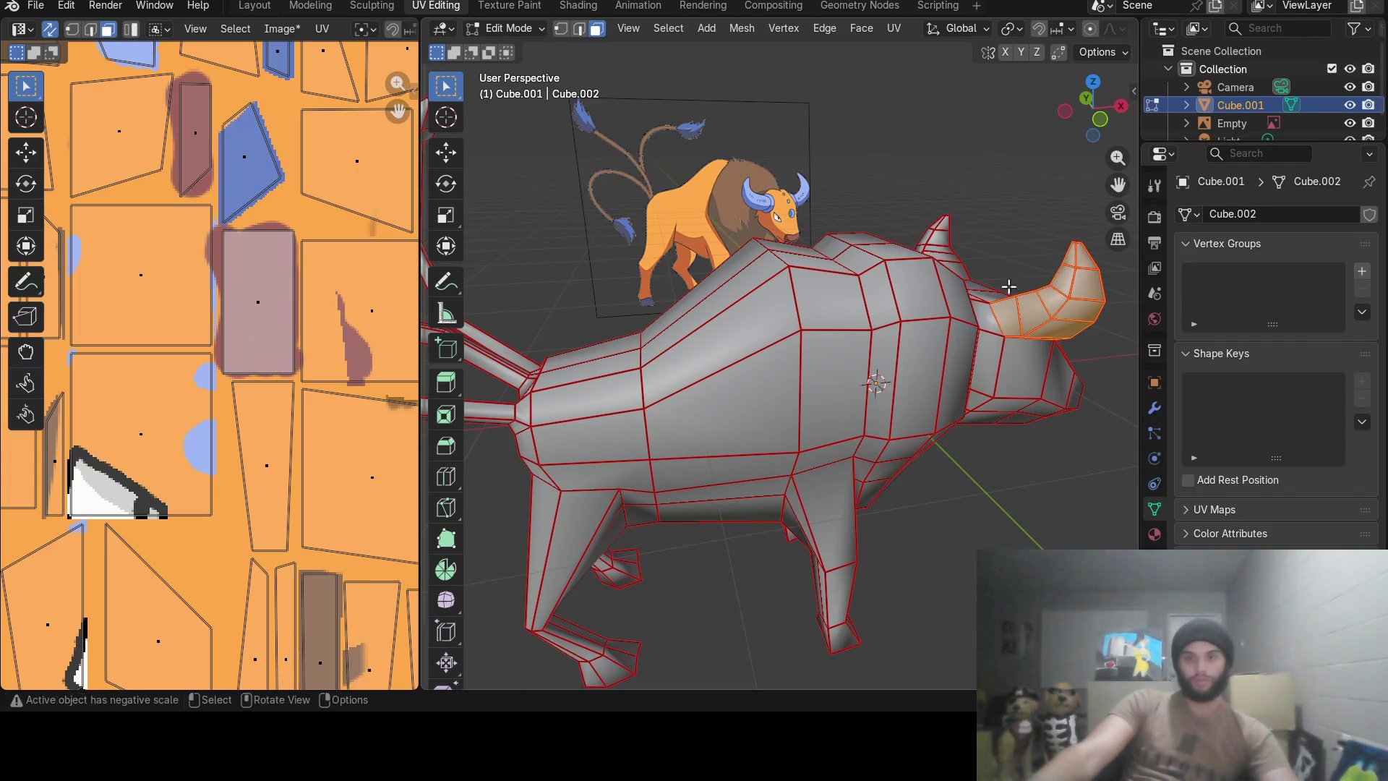
middle_drag(1009, 287, 806, 295)
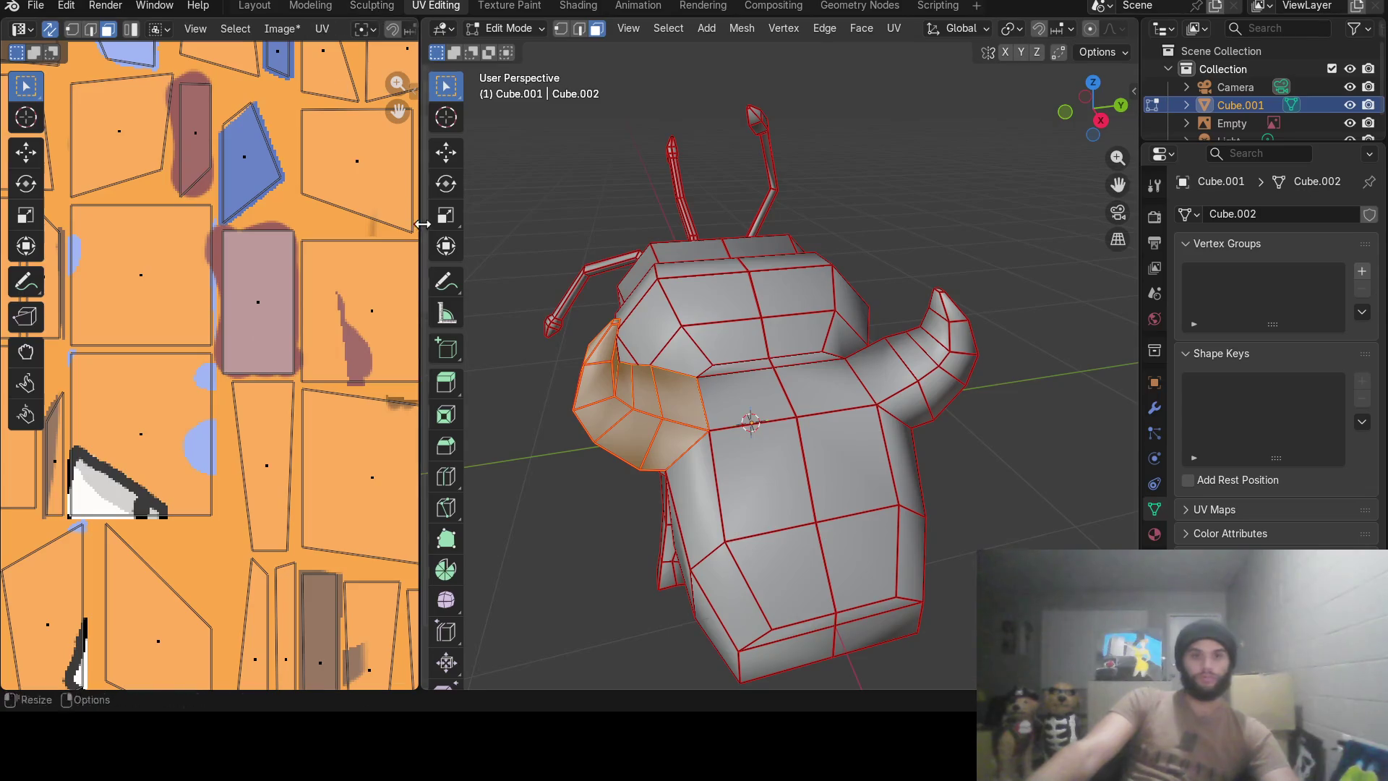
drag(424, 222, 895, 282)
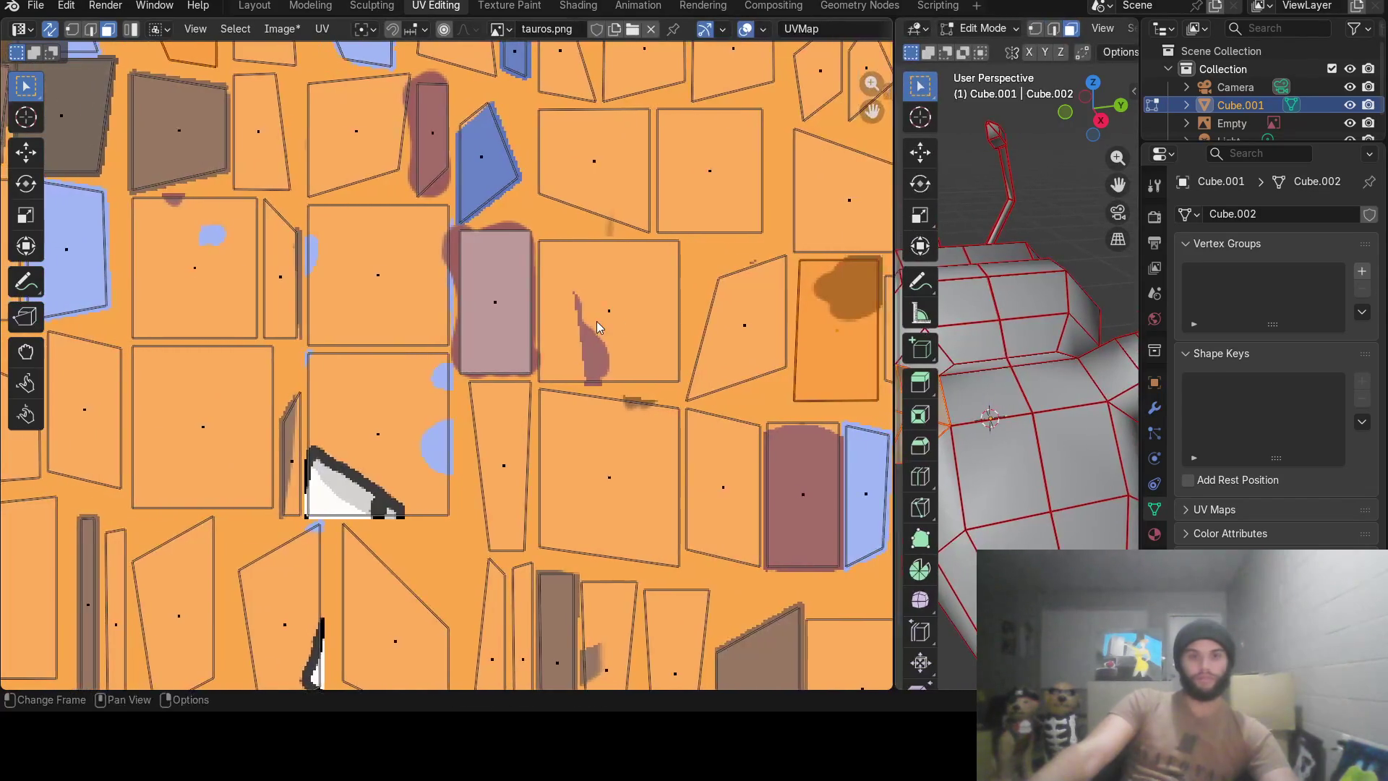
scroll(597, 325, down, 3)
scroll(763, 351, up, 1)
scroll(716, 347, down, 1)
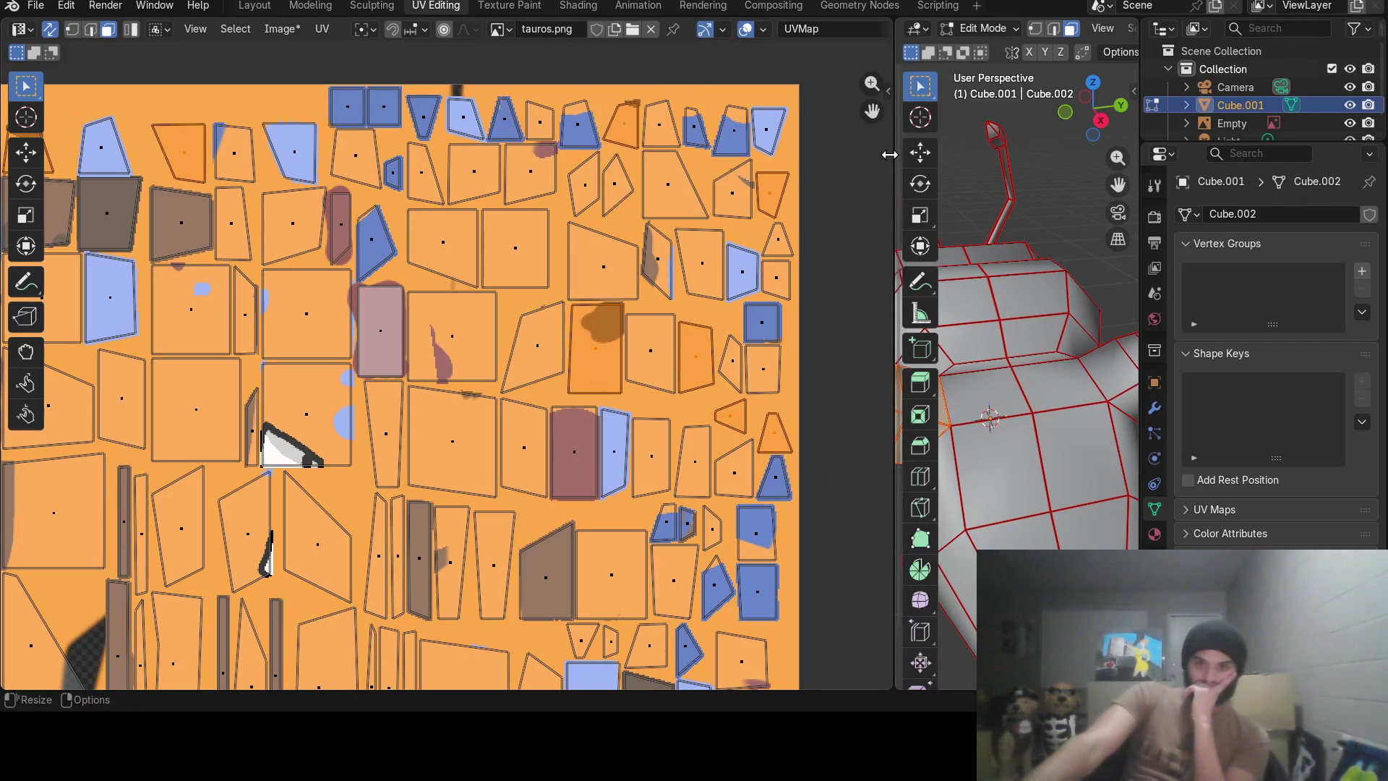
Drag the editor border to give more room to the 3D view.
drag(898, 149, 630, 197)
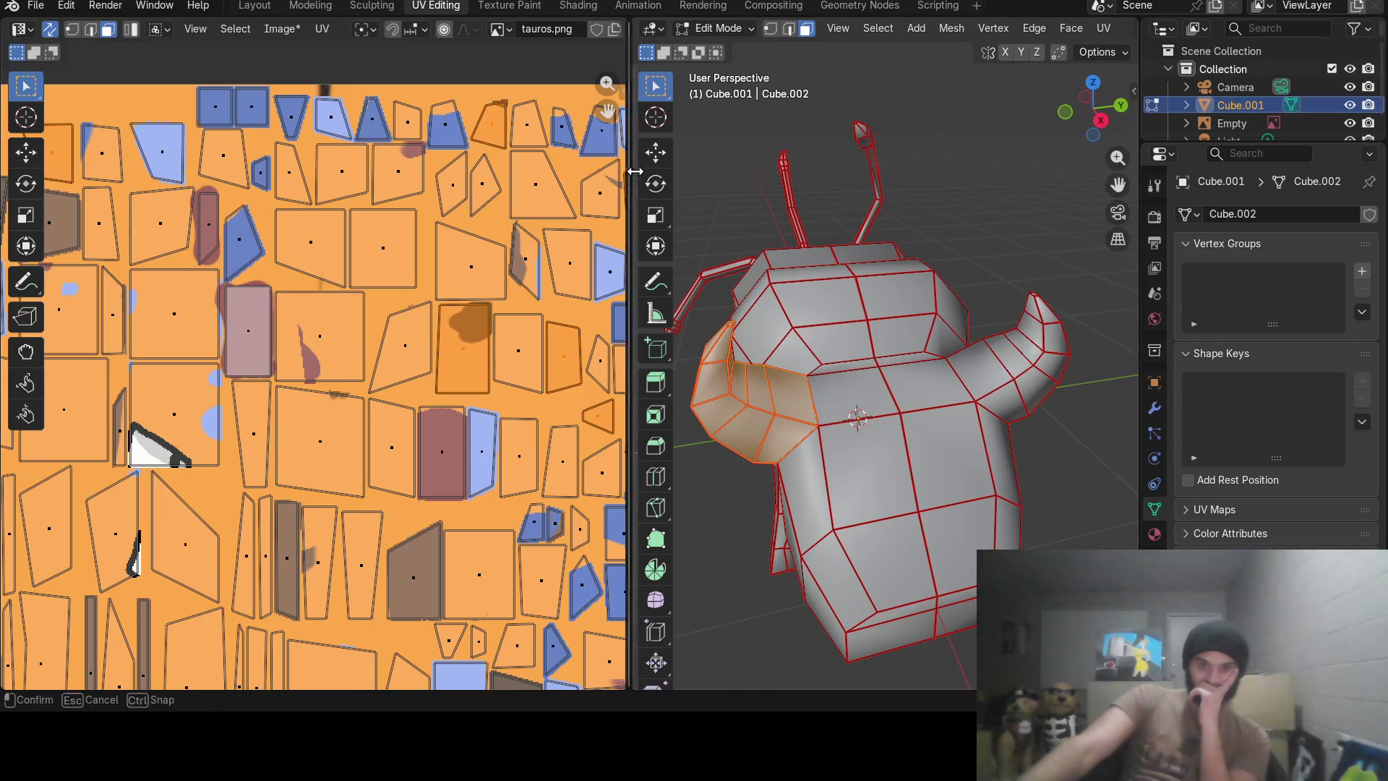
Widen the UV map view, bring up the UV operations menu for the horn faces, and dismiss it unused.
drag(635, 135, 959, 194)
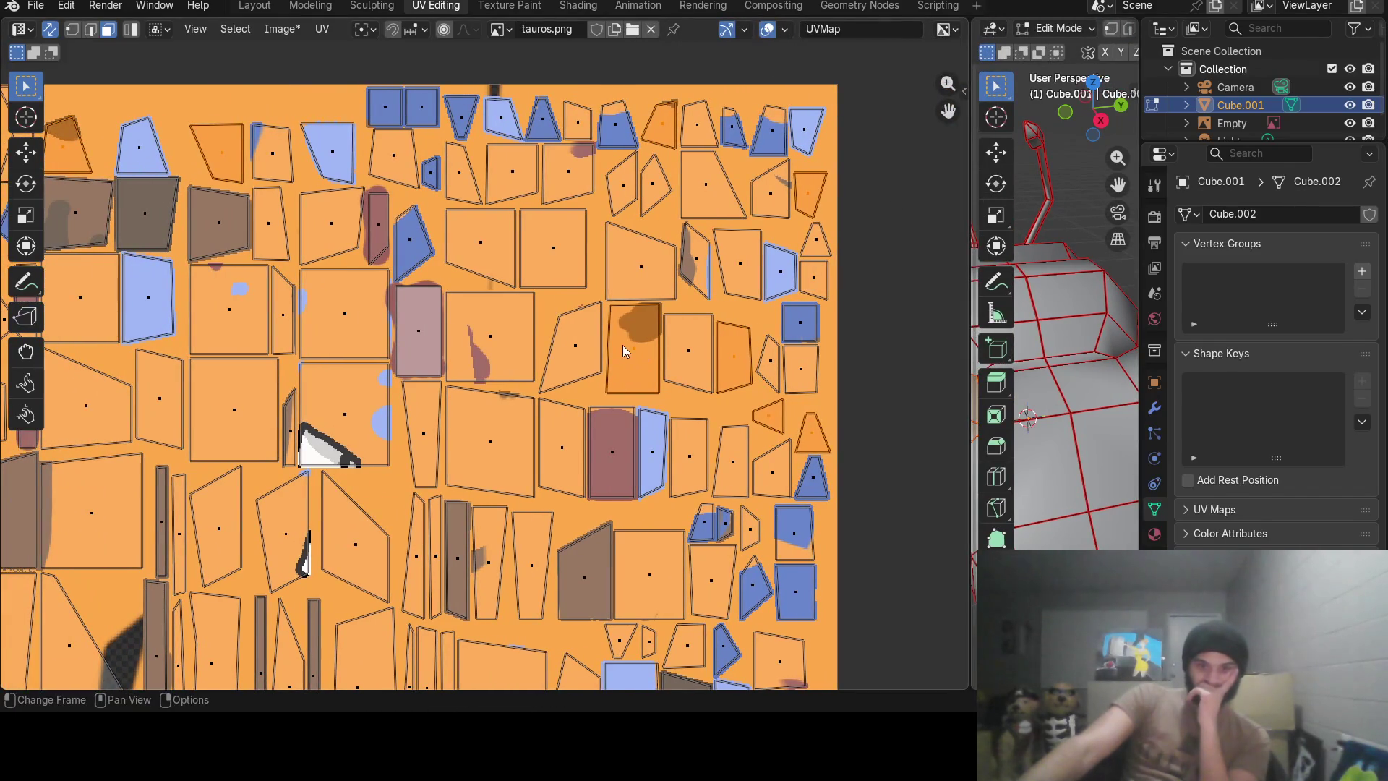
key(u)
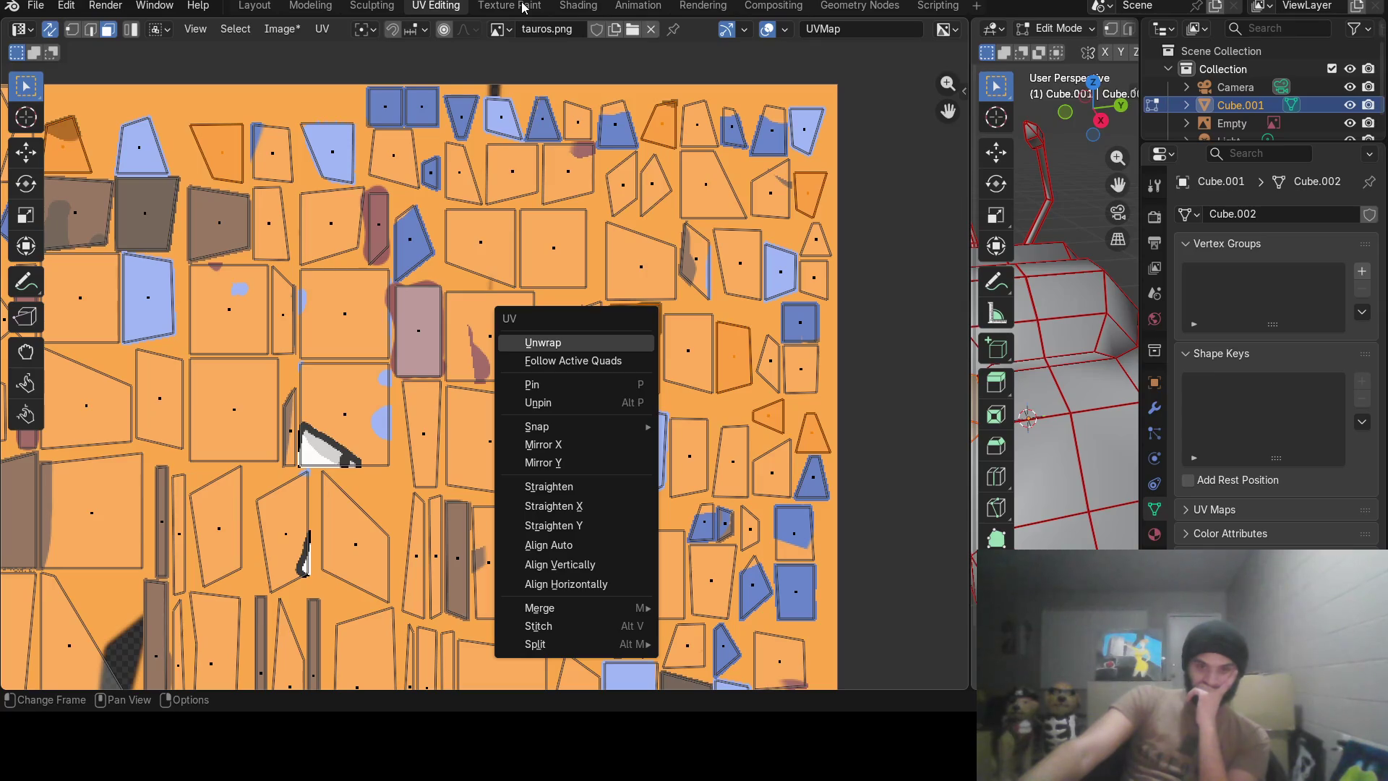
key(Escape)
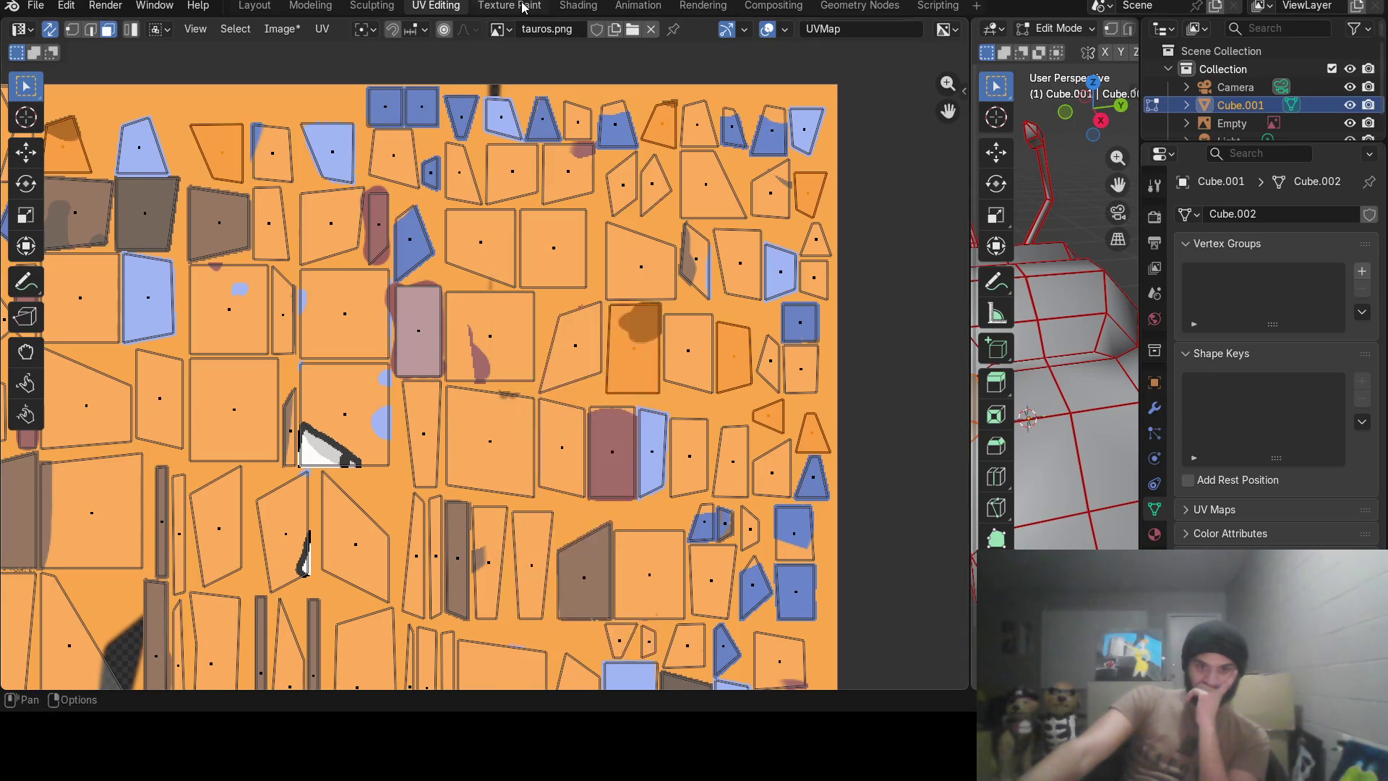
Paint a dark blue stroke onto a horn UV island in Texture Paint, then return to UV Editing.
click(508, 5)
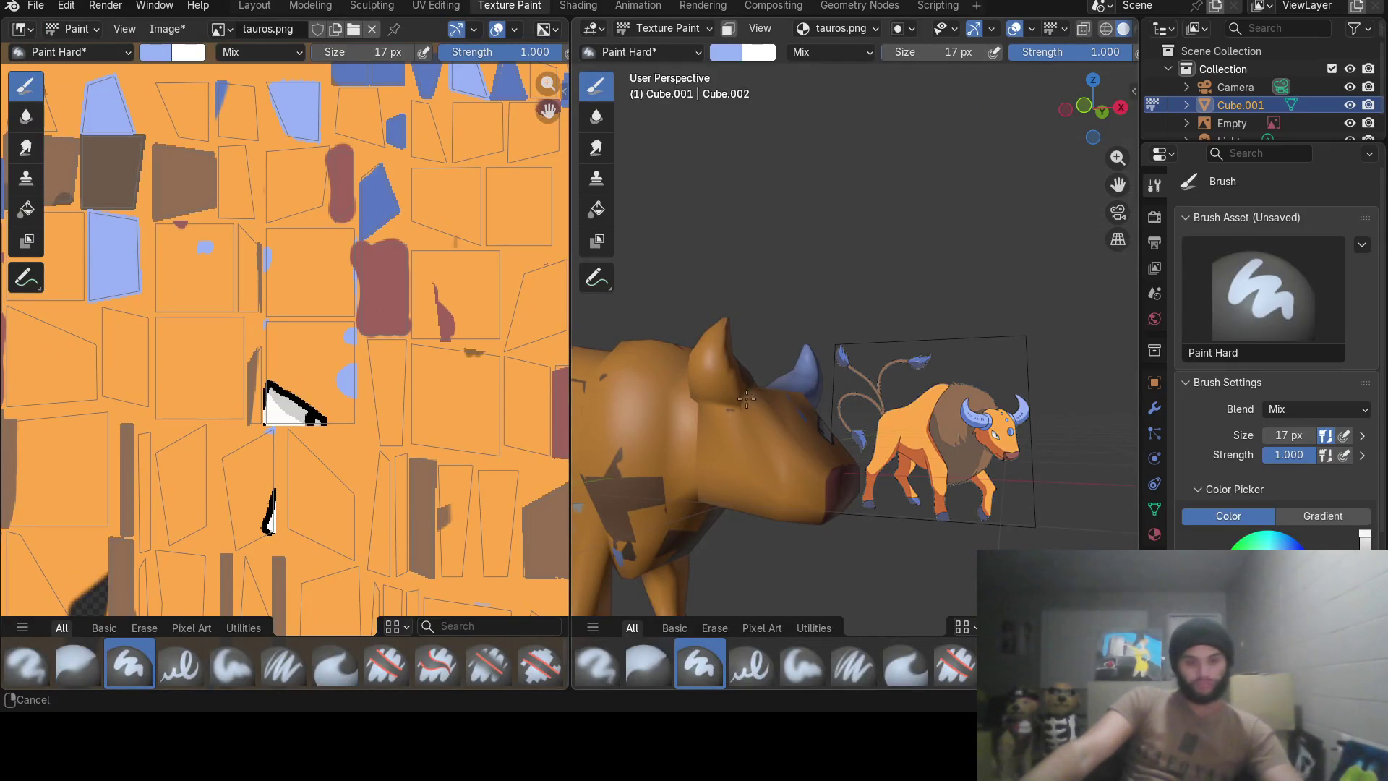
mouse_move(911, 326)
middle_down()
mouse_move(956, 270)
mouse_move(901, 283)
middle_up()
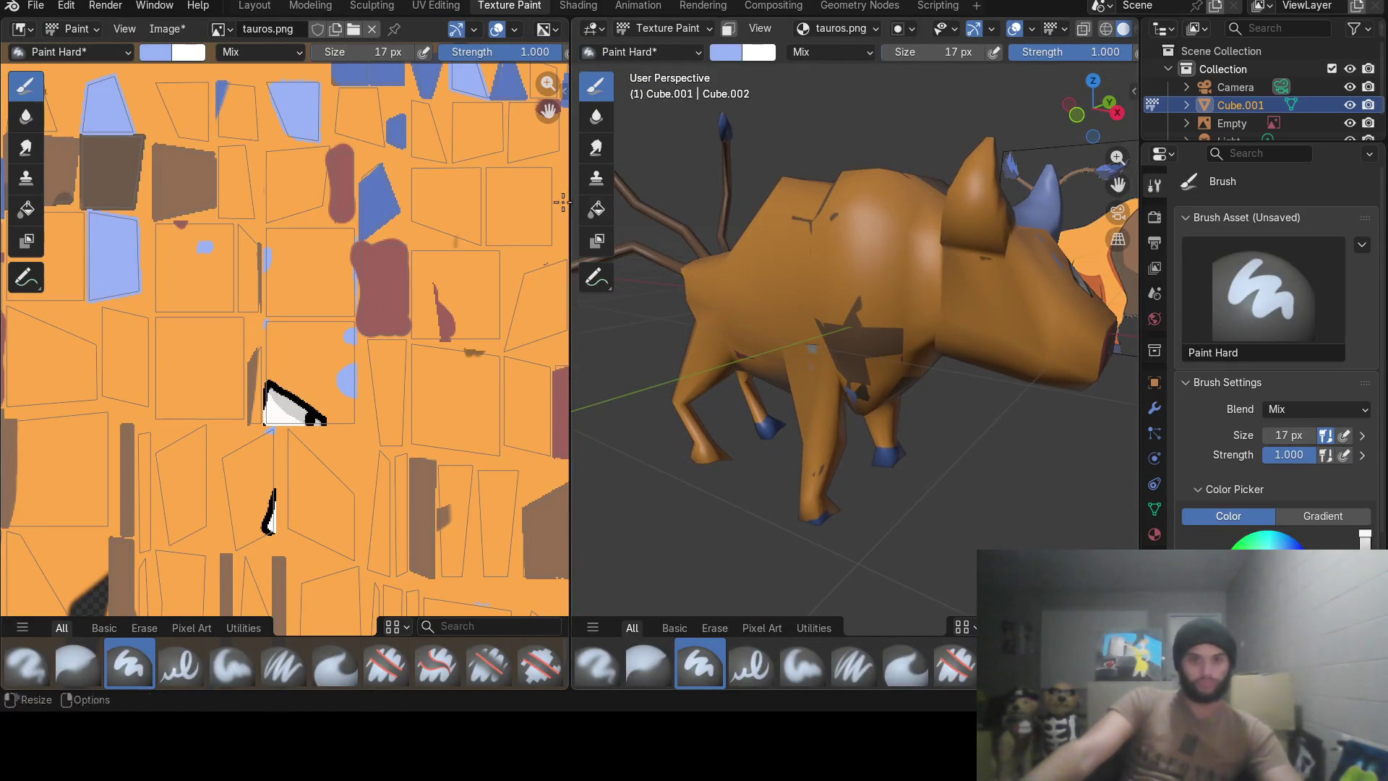
mouse_move(424, 215)
middle_down()
mouse_move(379, 248)
mouse_move(185, 319)
middle_up()
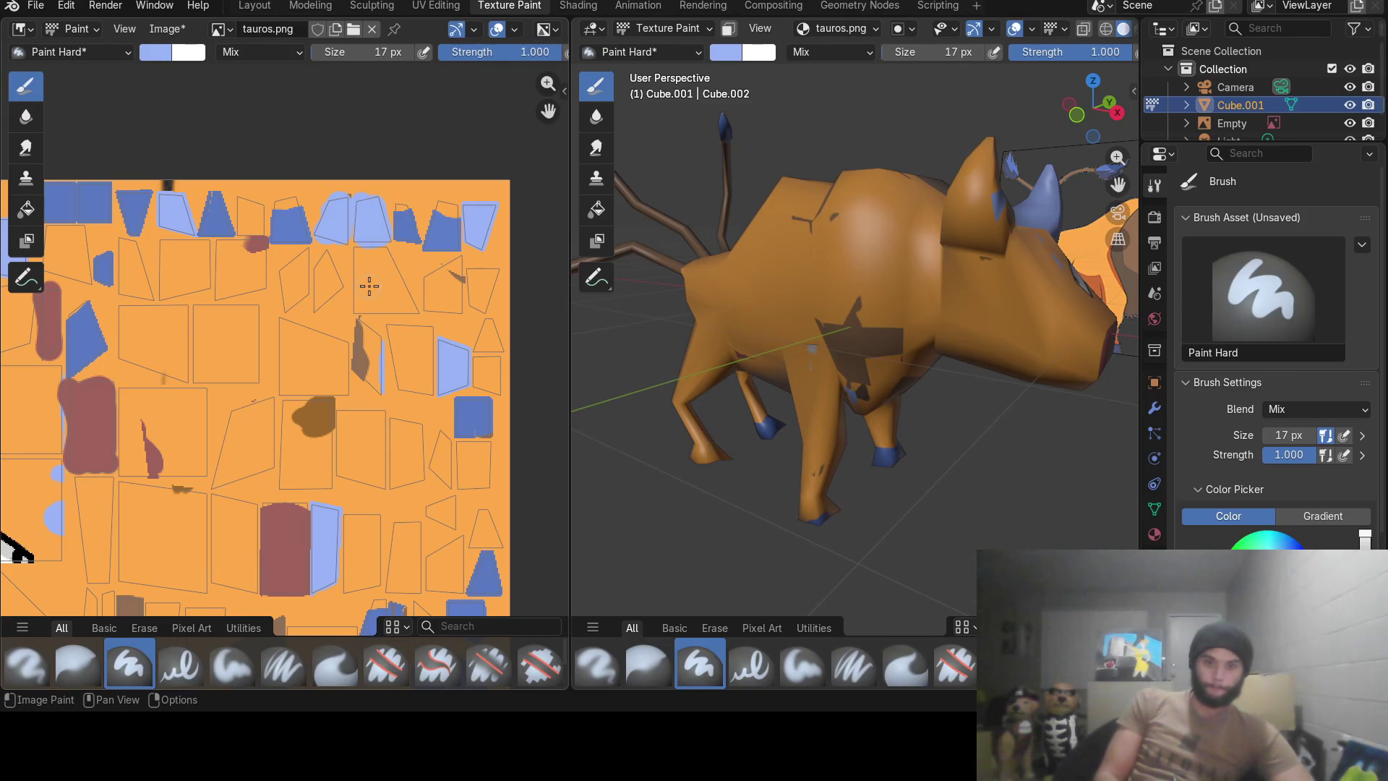
drag(436, 217, 473, 226)
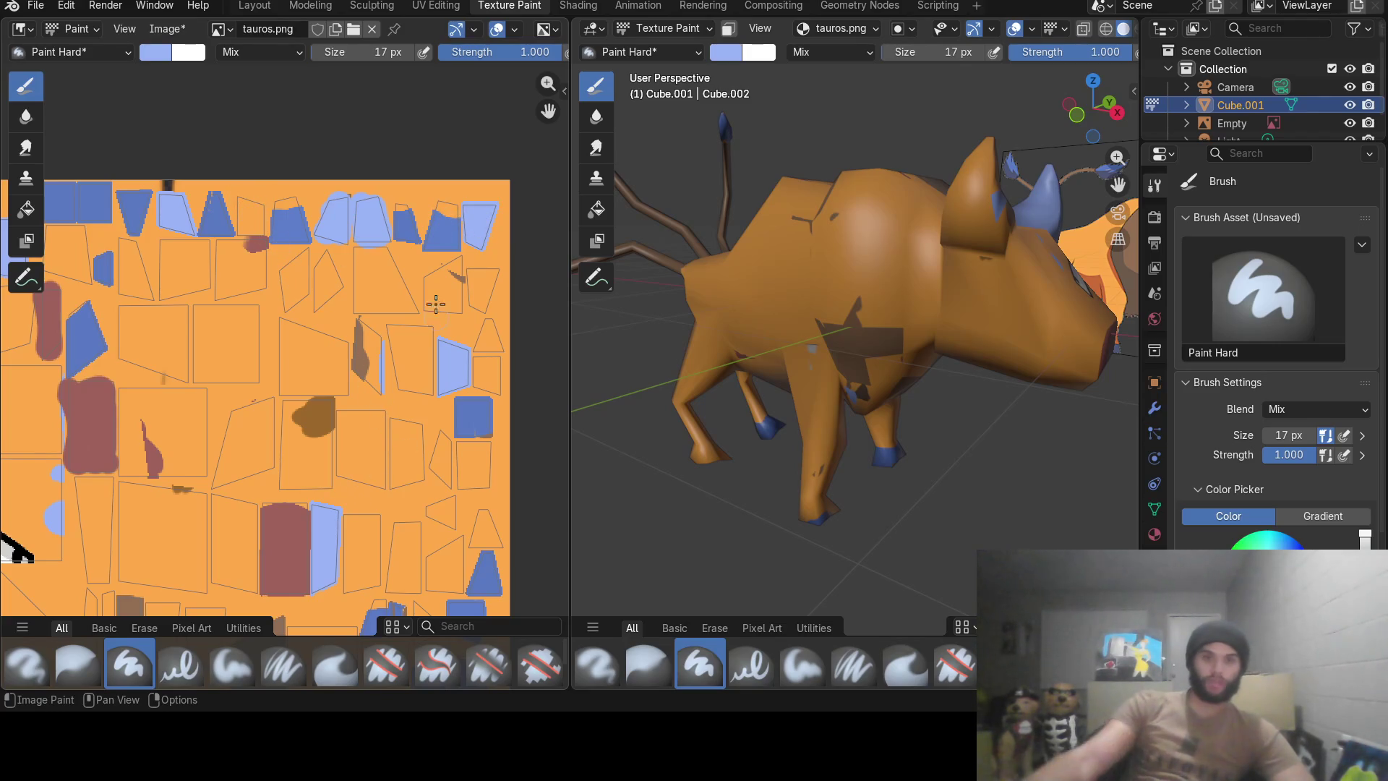
click(436, 6)
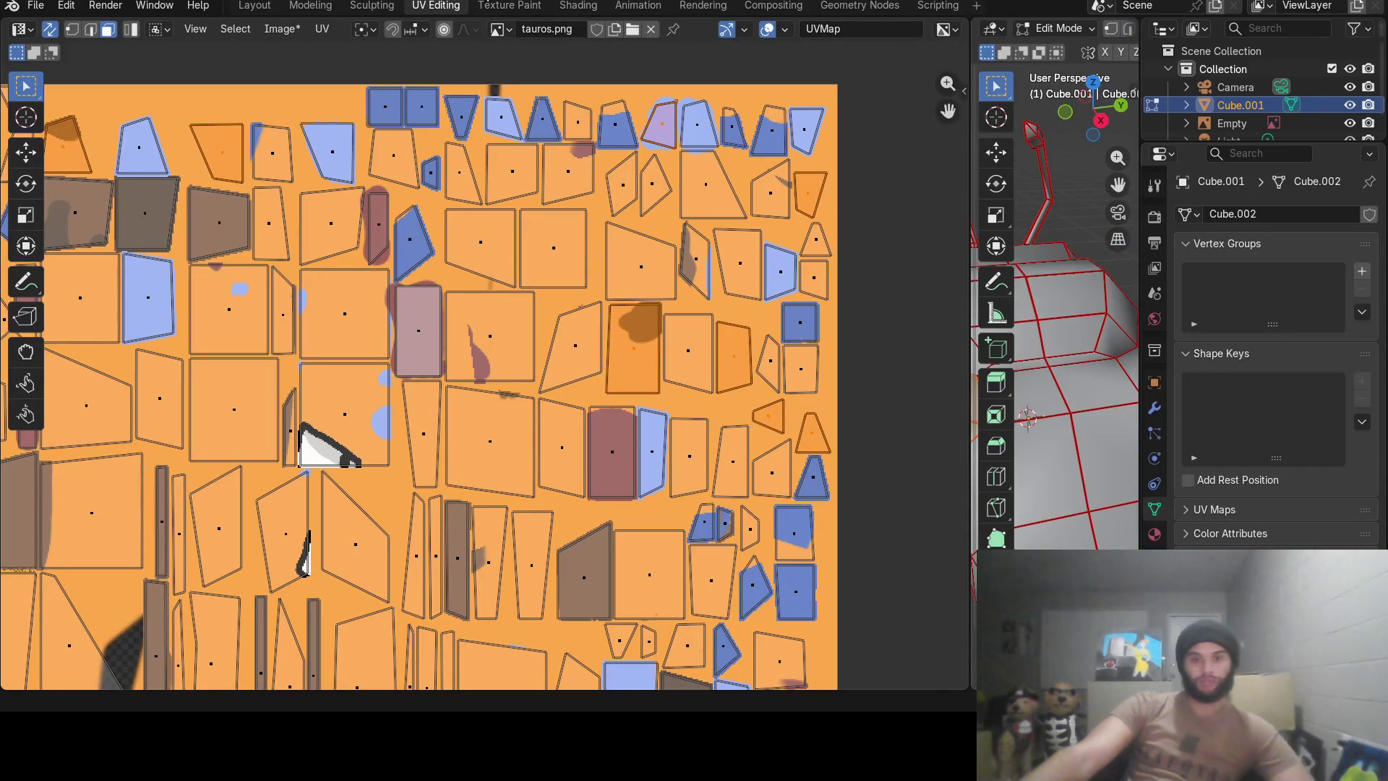
Dab and enlarge a blue patch on the texture, briefly checking the UV layout.
click(508, 7)
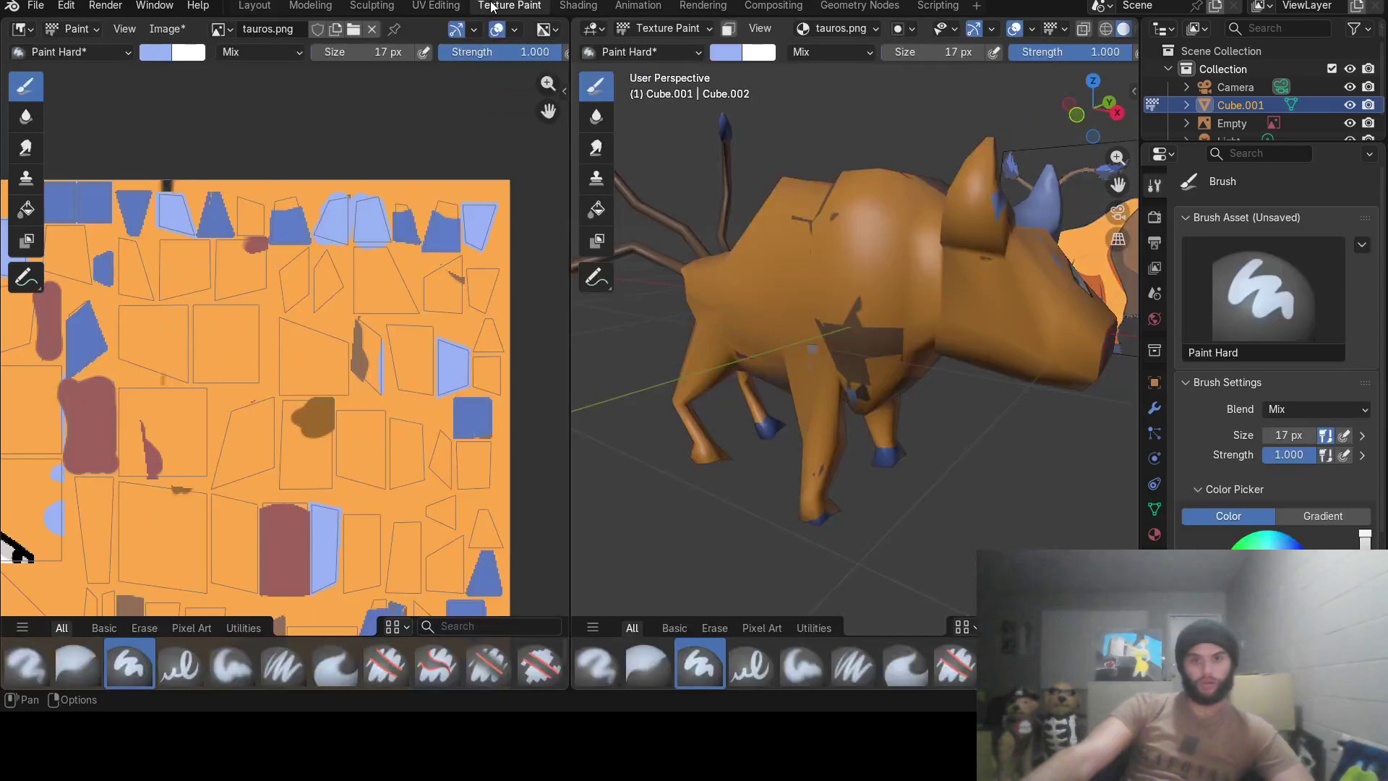
click(408, 442)
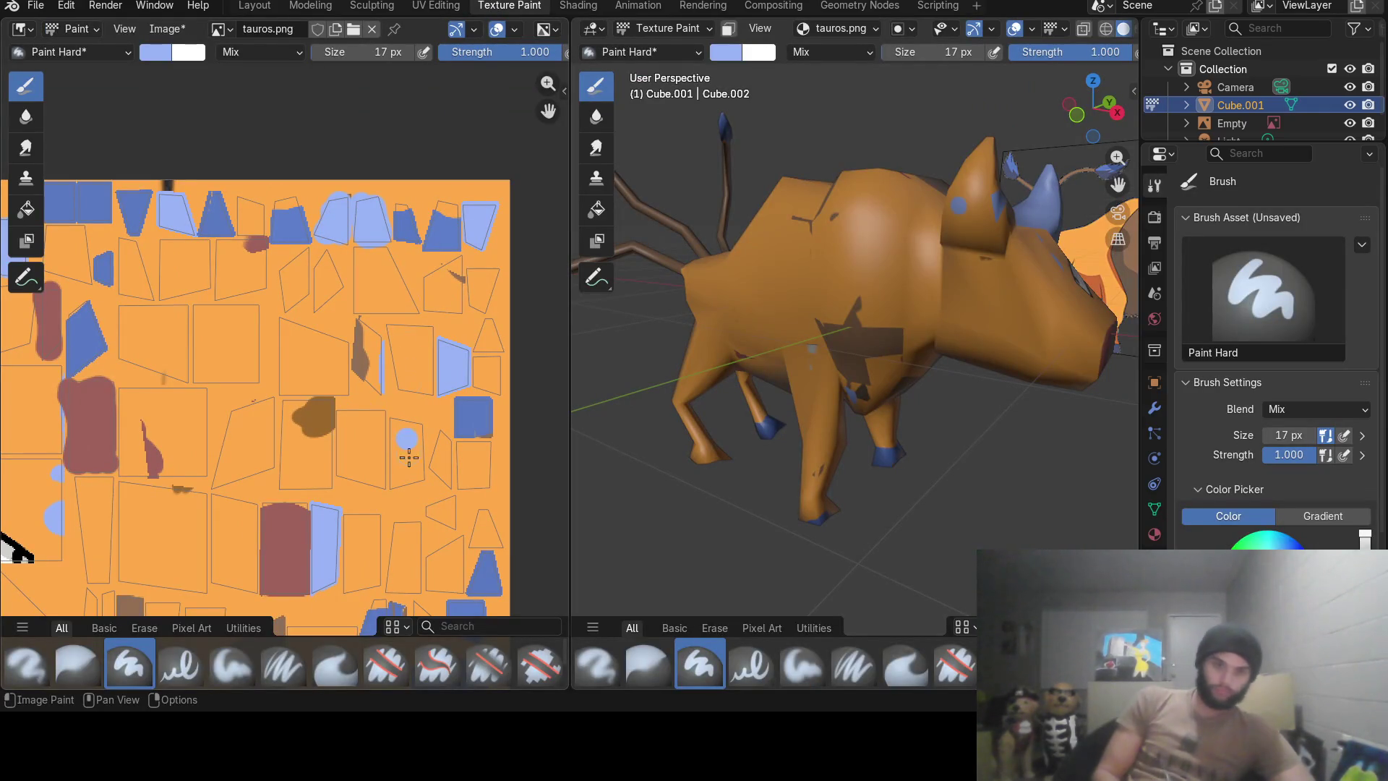
mouse_move(405, 441)
mouse_down()
mouse_move(399, 463)
mouse_move(409, 431)
mouse_up()
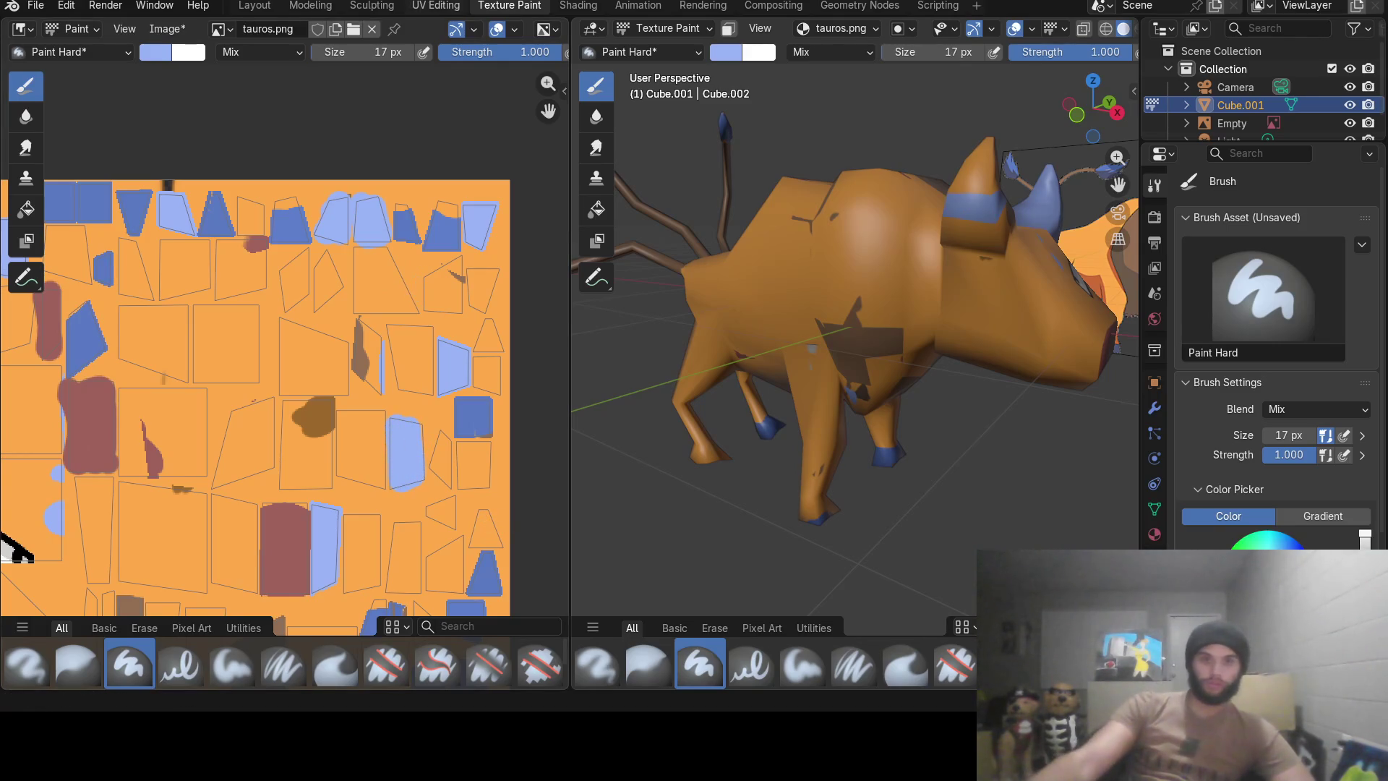
click(434, 5)
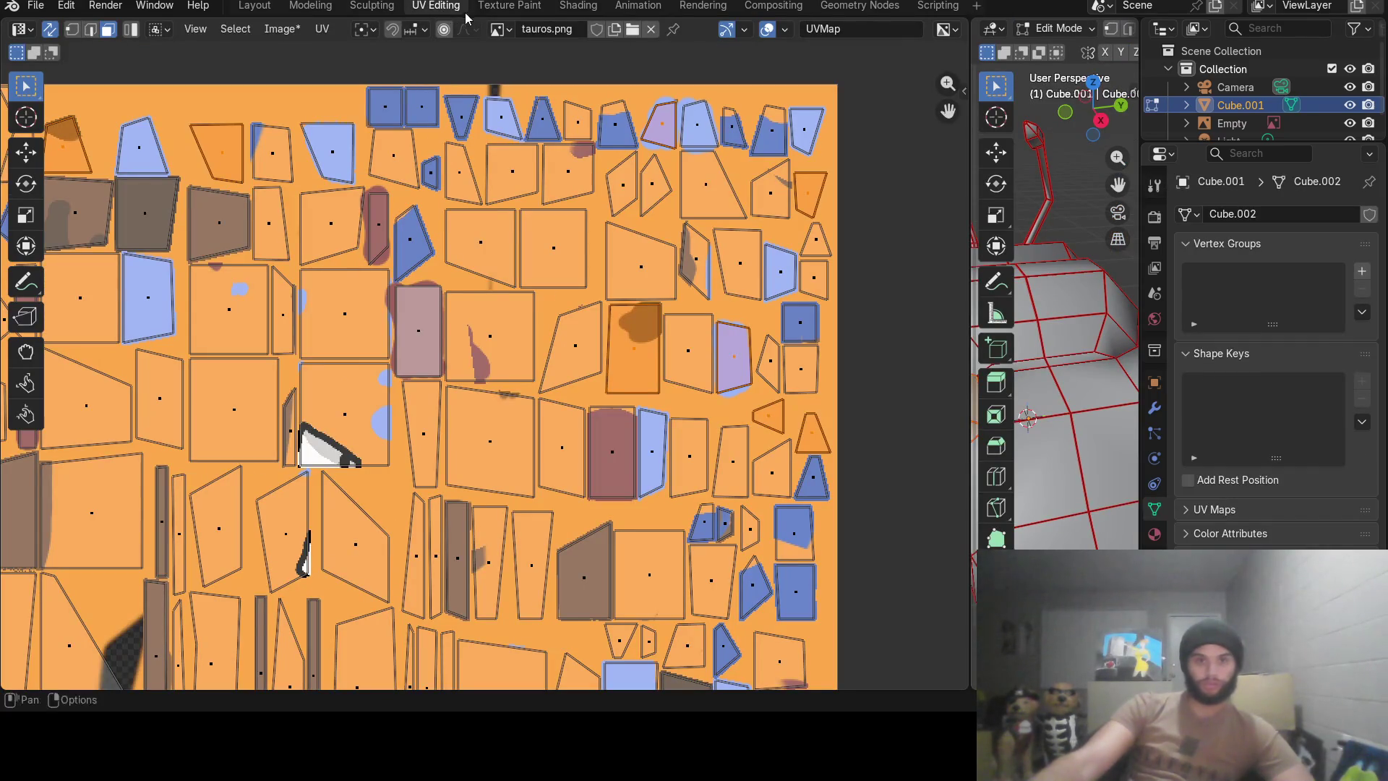
click(508, 5)
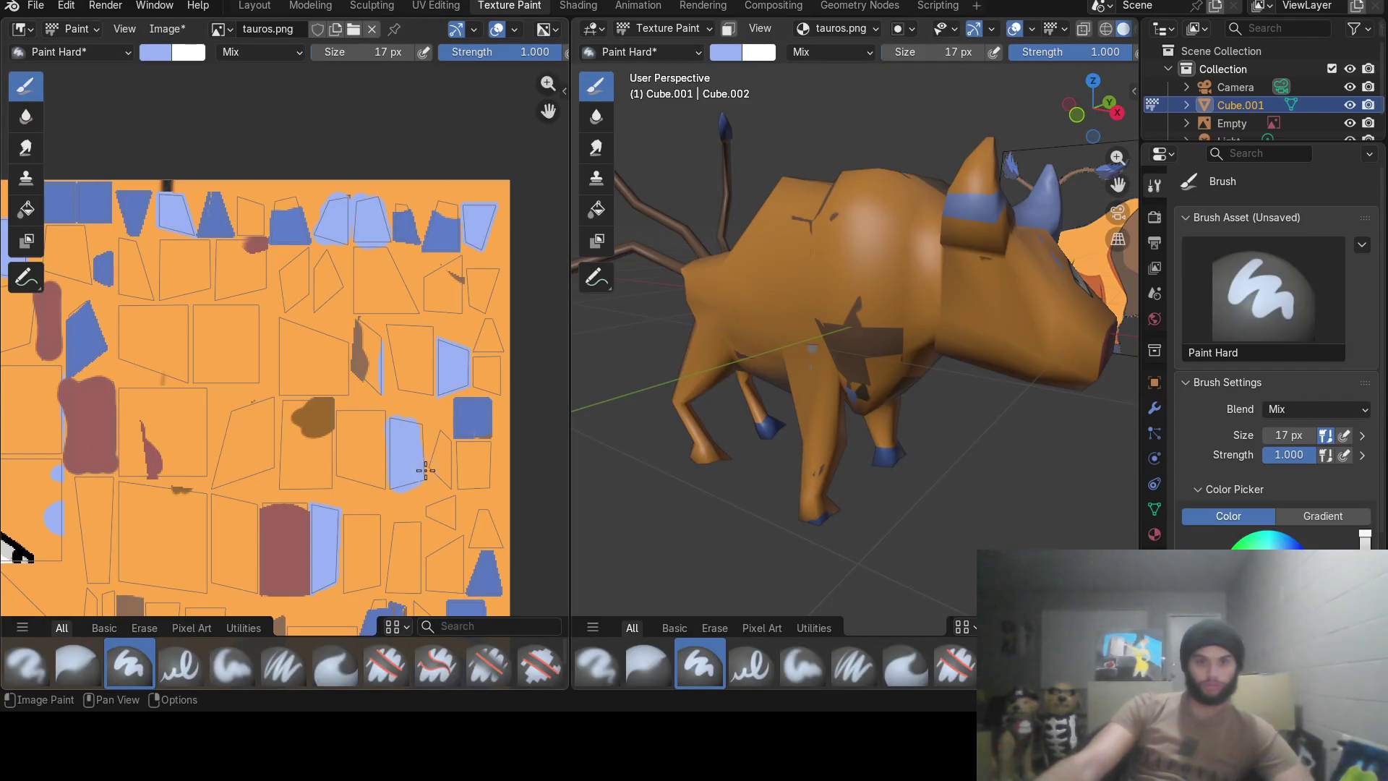
Paint two light-blue patches on the texture and orbit the bull to inspect its blue horns and hooves.
drag(445, 514, 448, 502)
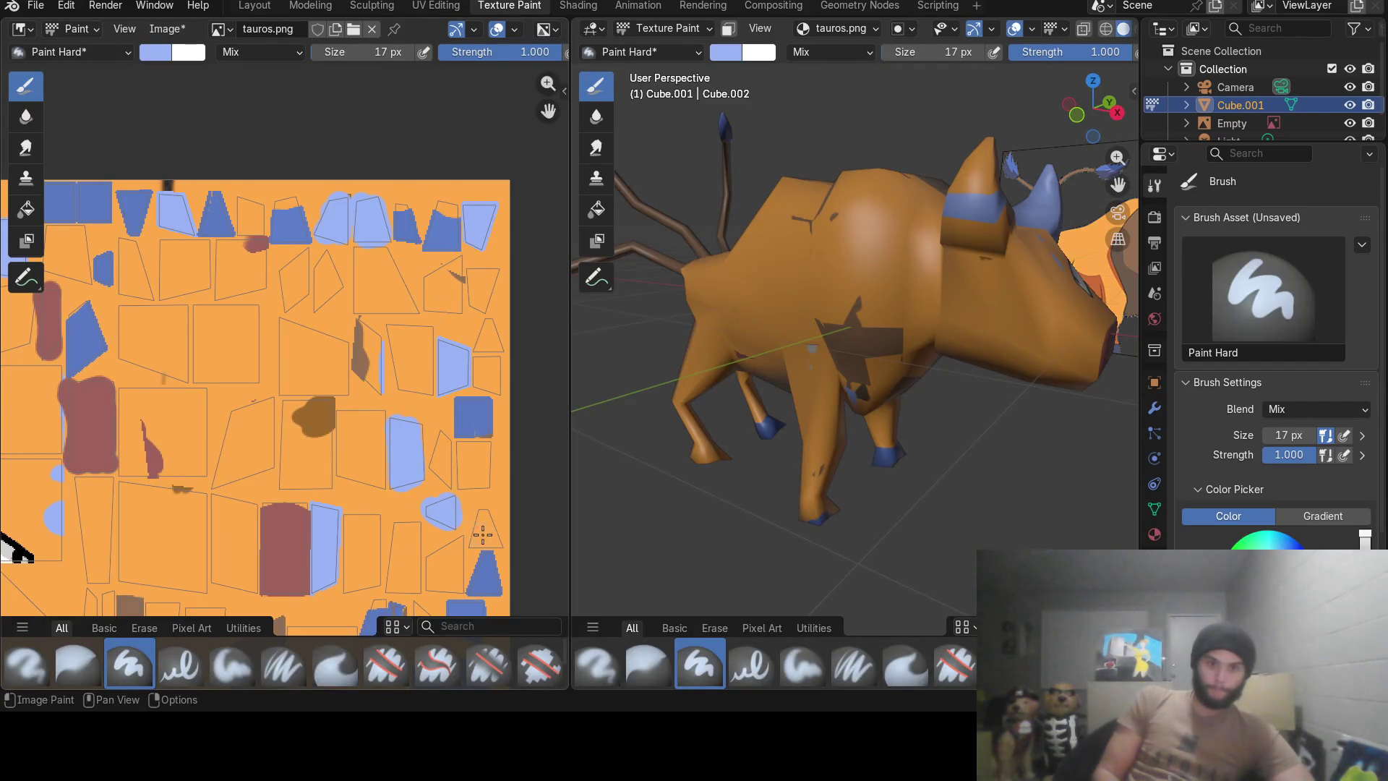
drag(470, 527, 492, 530)
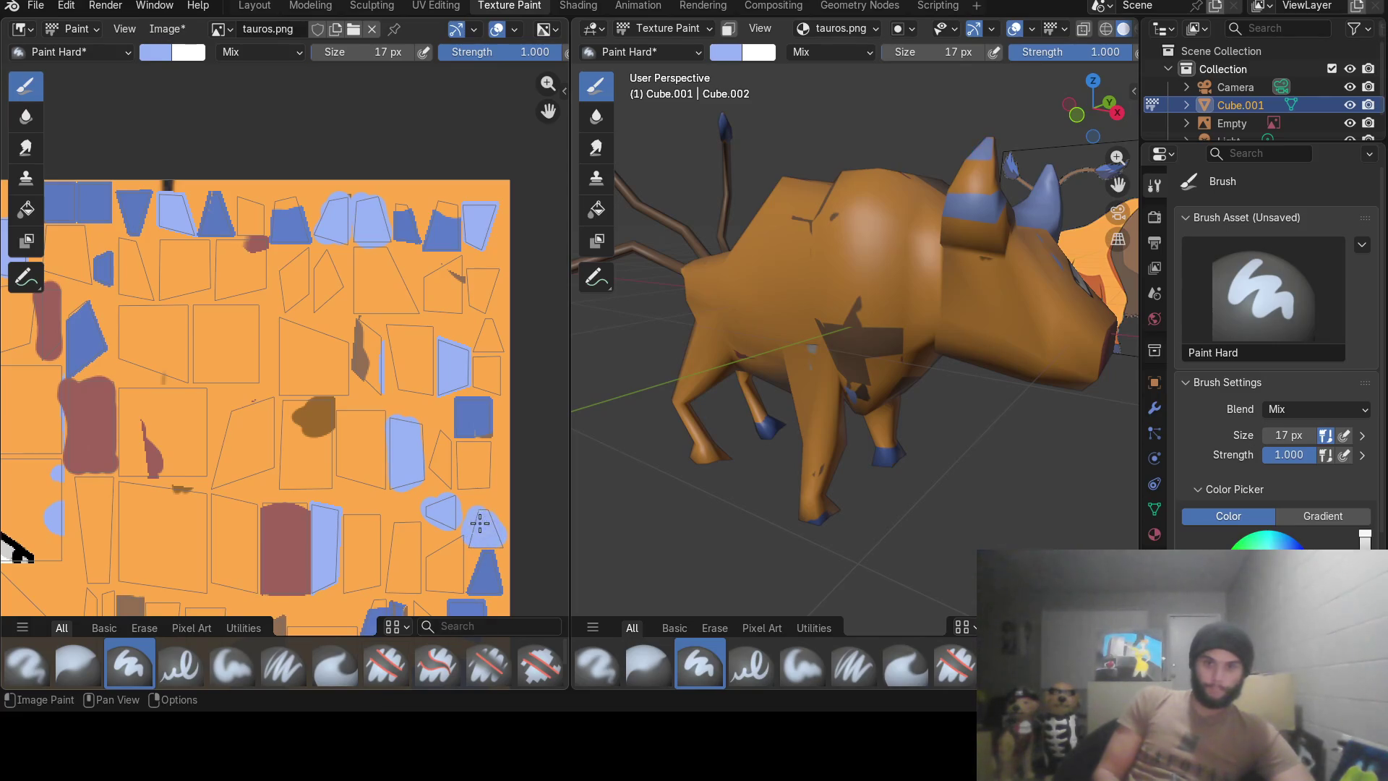
mouse_move(798, 565)
middle_down()
mouse_move(841, 476)
mouse_move(747, 470)
mouse_move(813, 525)
mouse_move(866, 482)
mouse_move(796, 435)
middle_up()
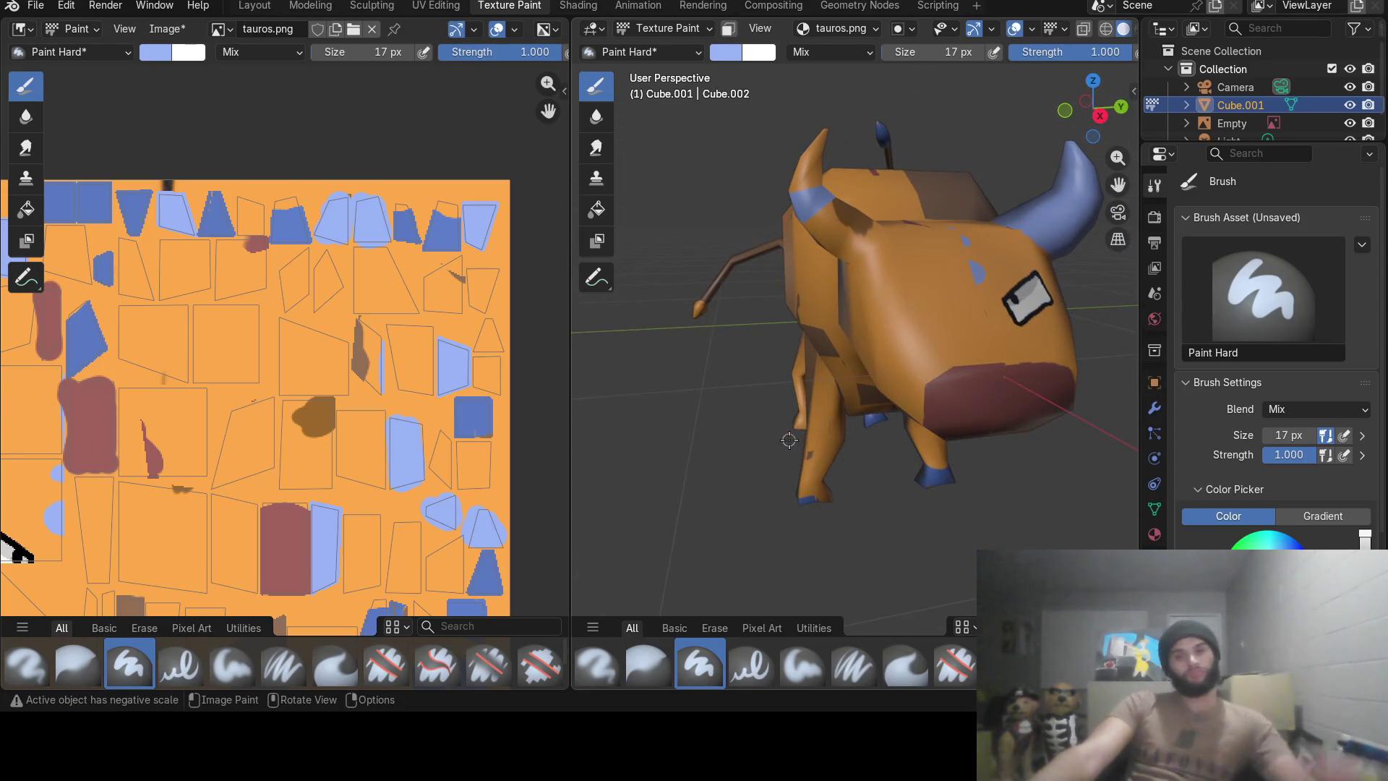
scroll(847, 391, down, 3)
mouse_move(848, 391)
middle_down()
mouse_move(799, 371)
mouse_move(984, 393)
middle_up()
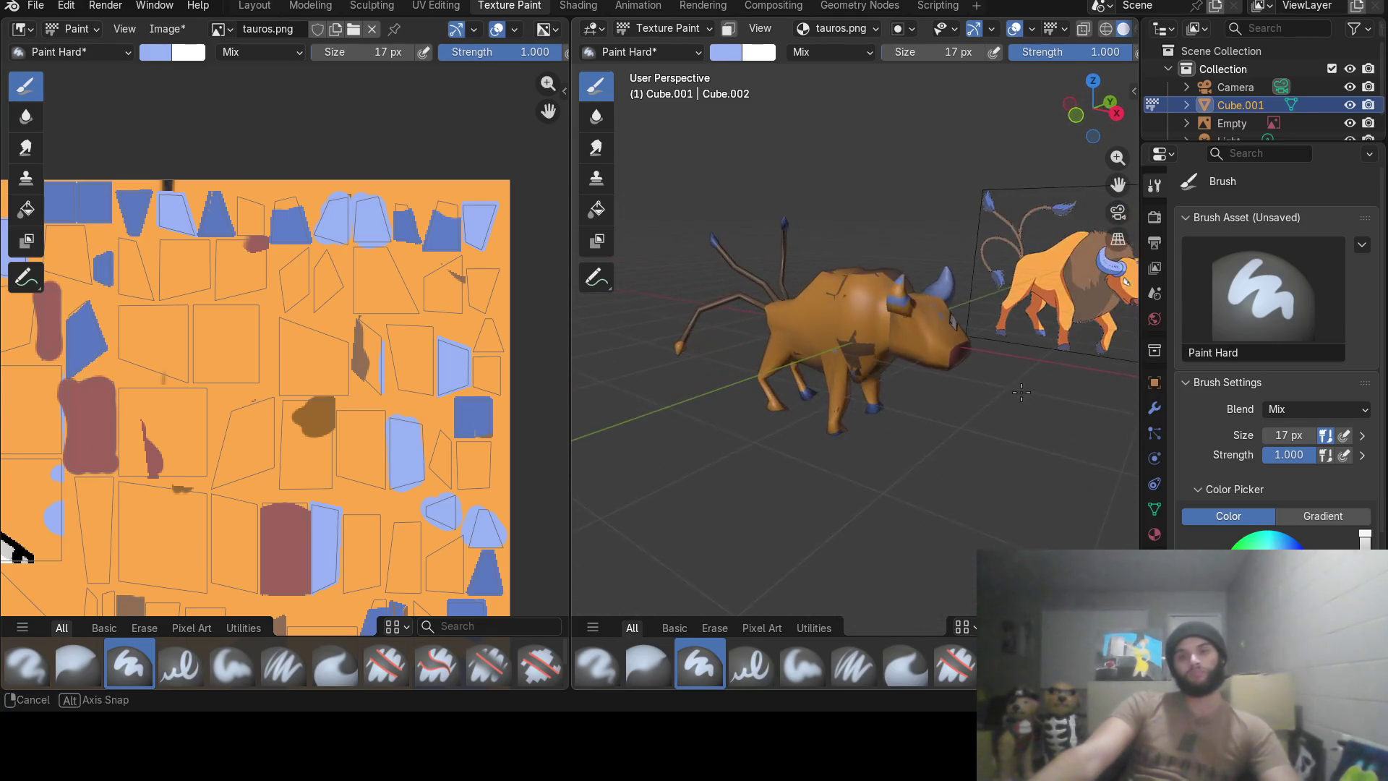
middle_drag(984, 393, 1020, 394)
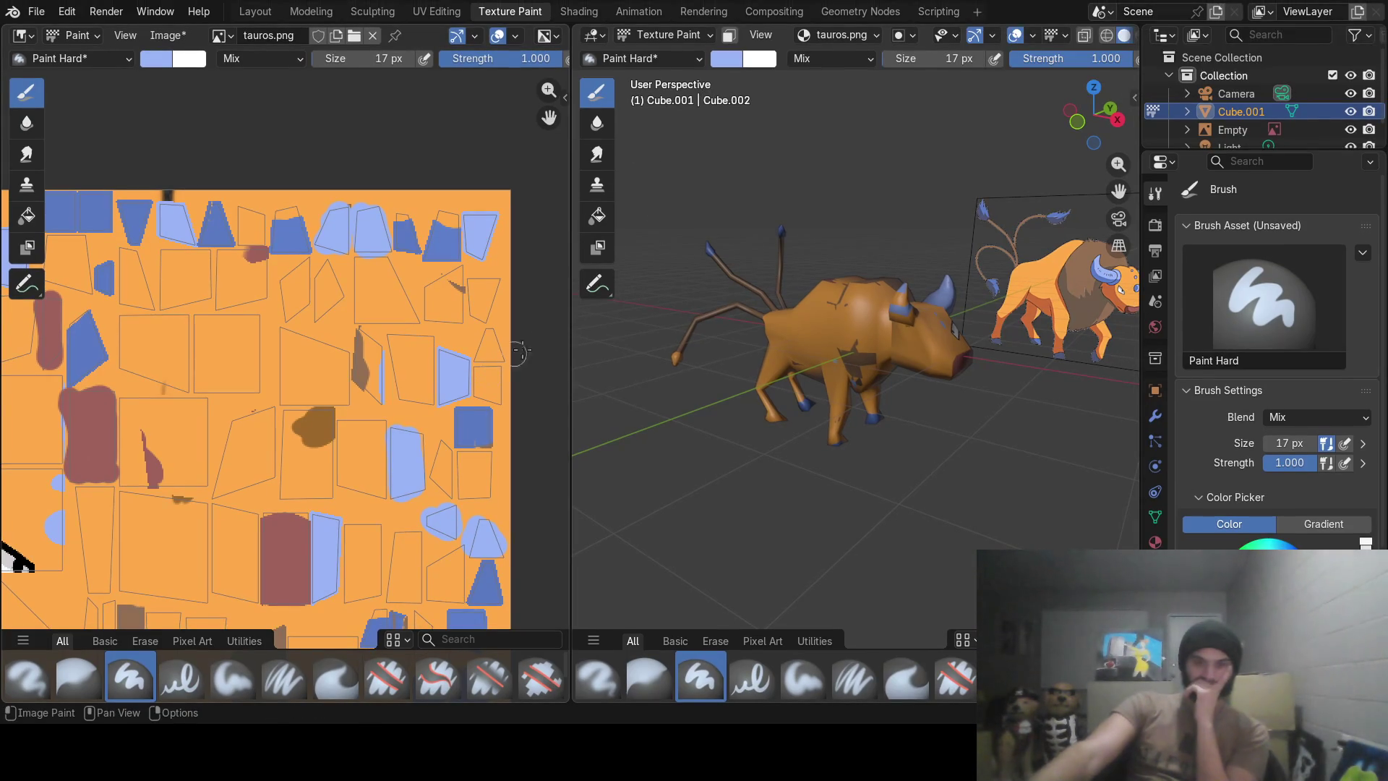
Switch to the Modeling workspace.
click(312, 11)
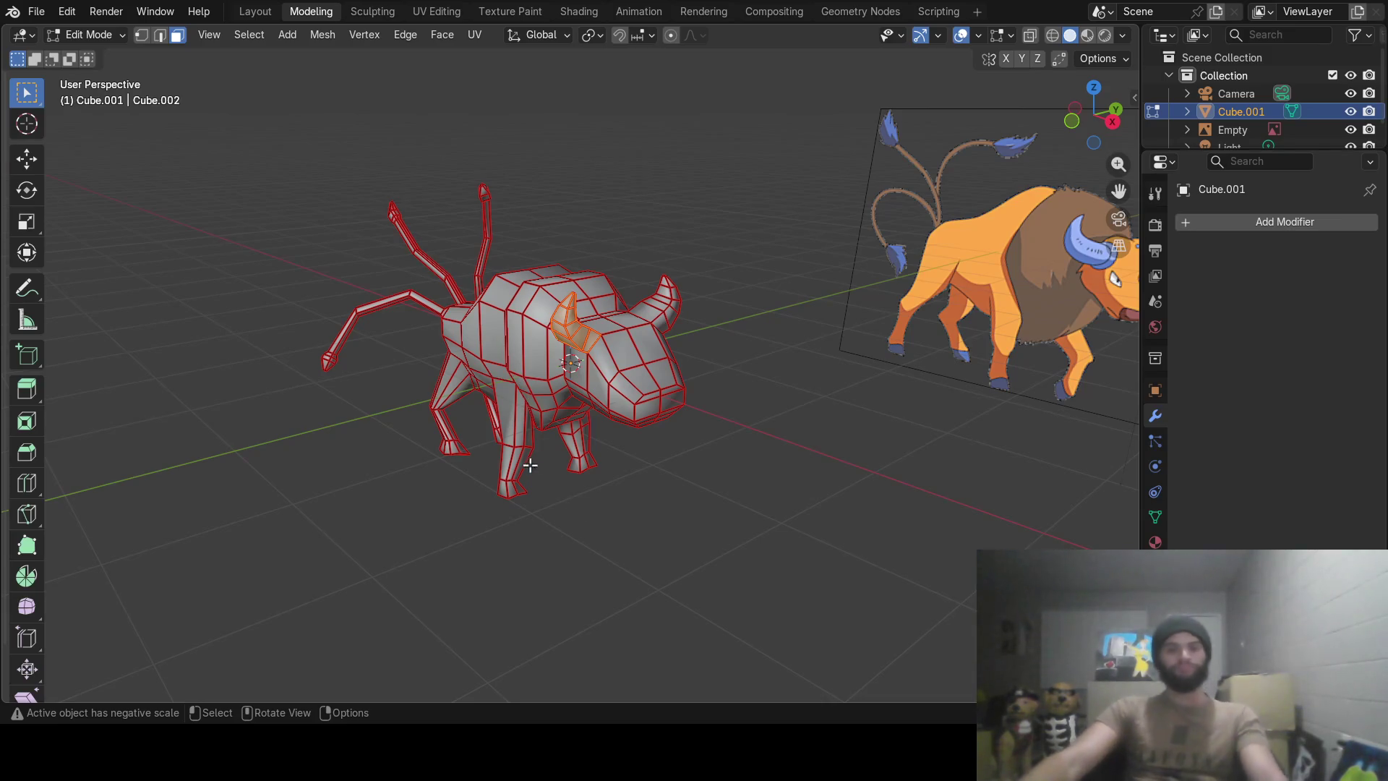
Switch to face select mode and enable X-ray so hidden faces show through.
middle_drag(654, 474, 592, 421)
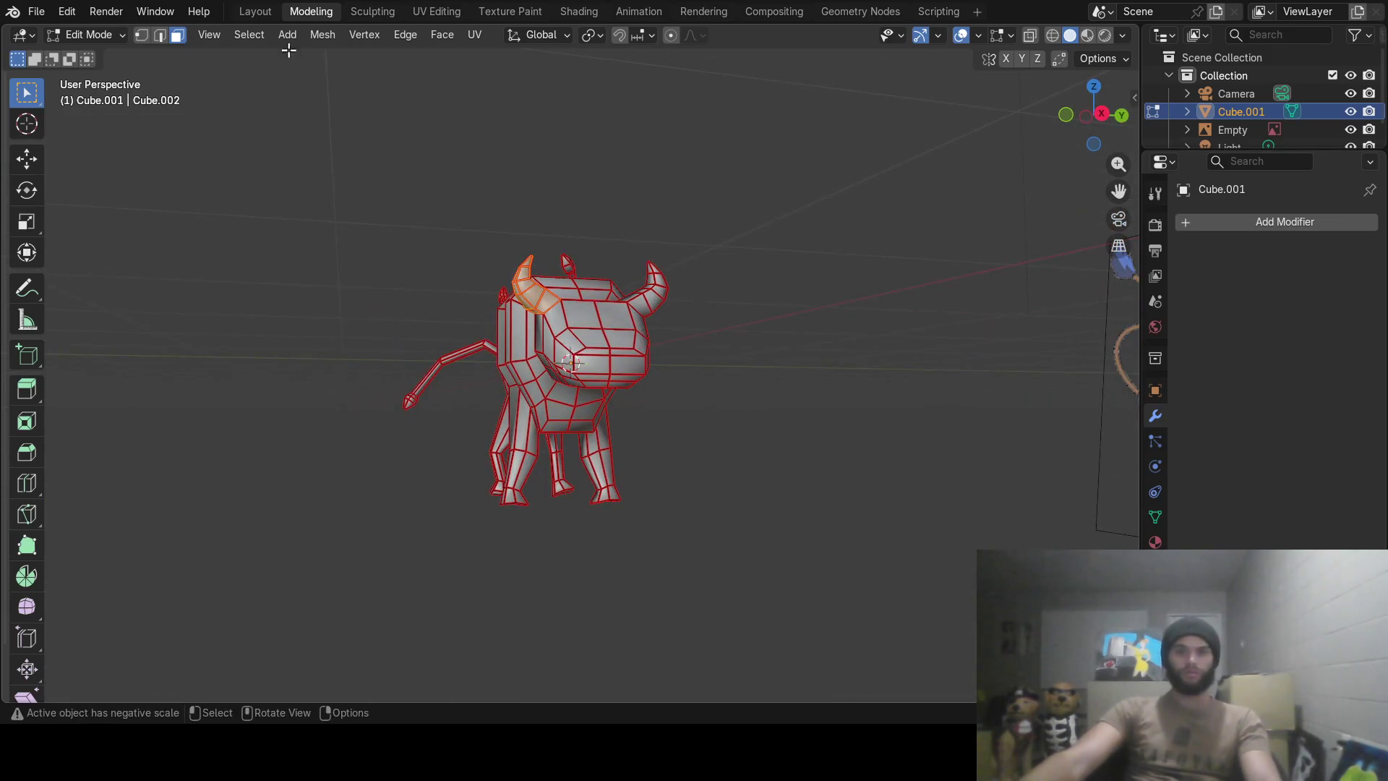
click(174, 36)
key(c)
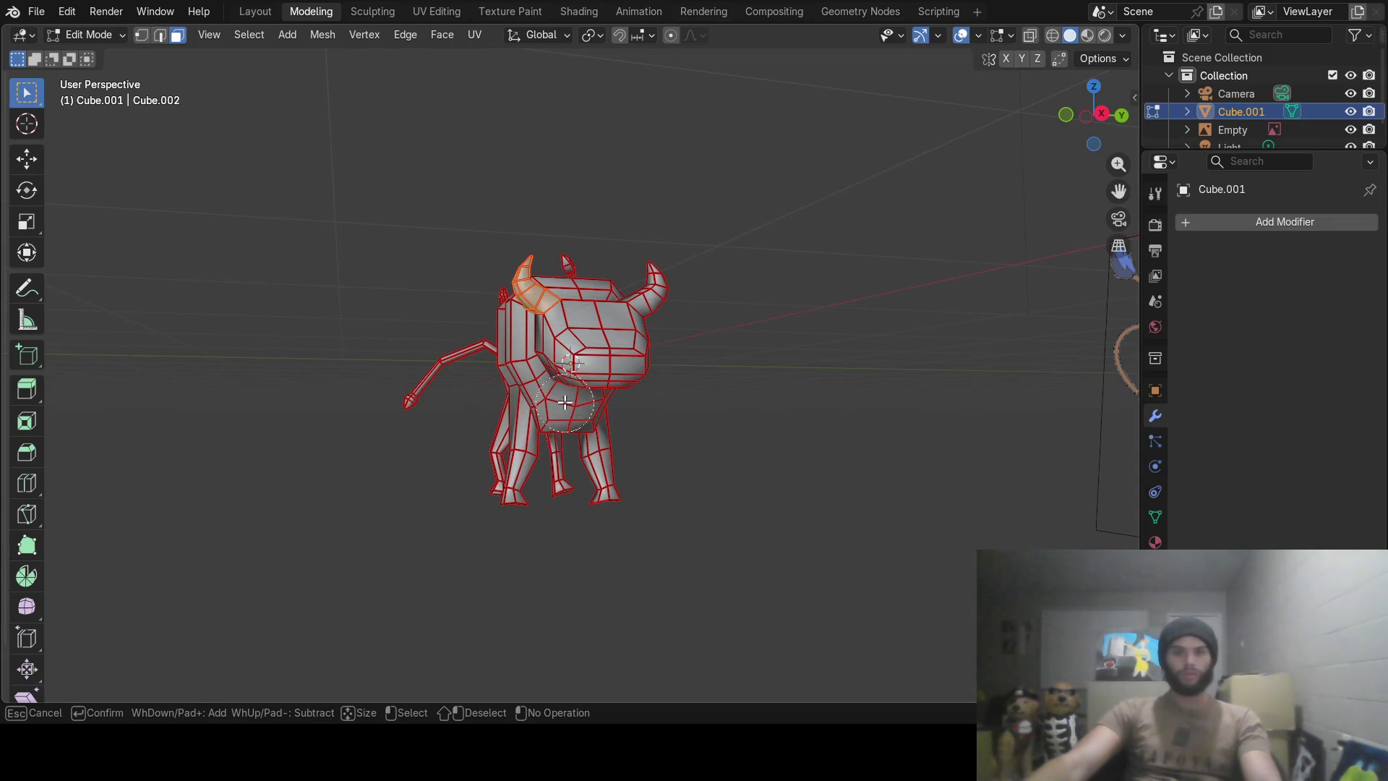
key(Escape)
click(1031, 38)
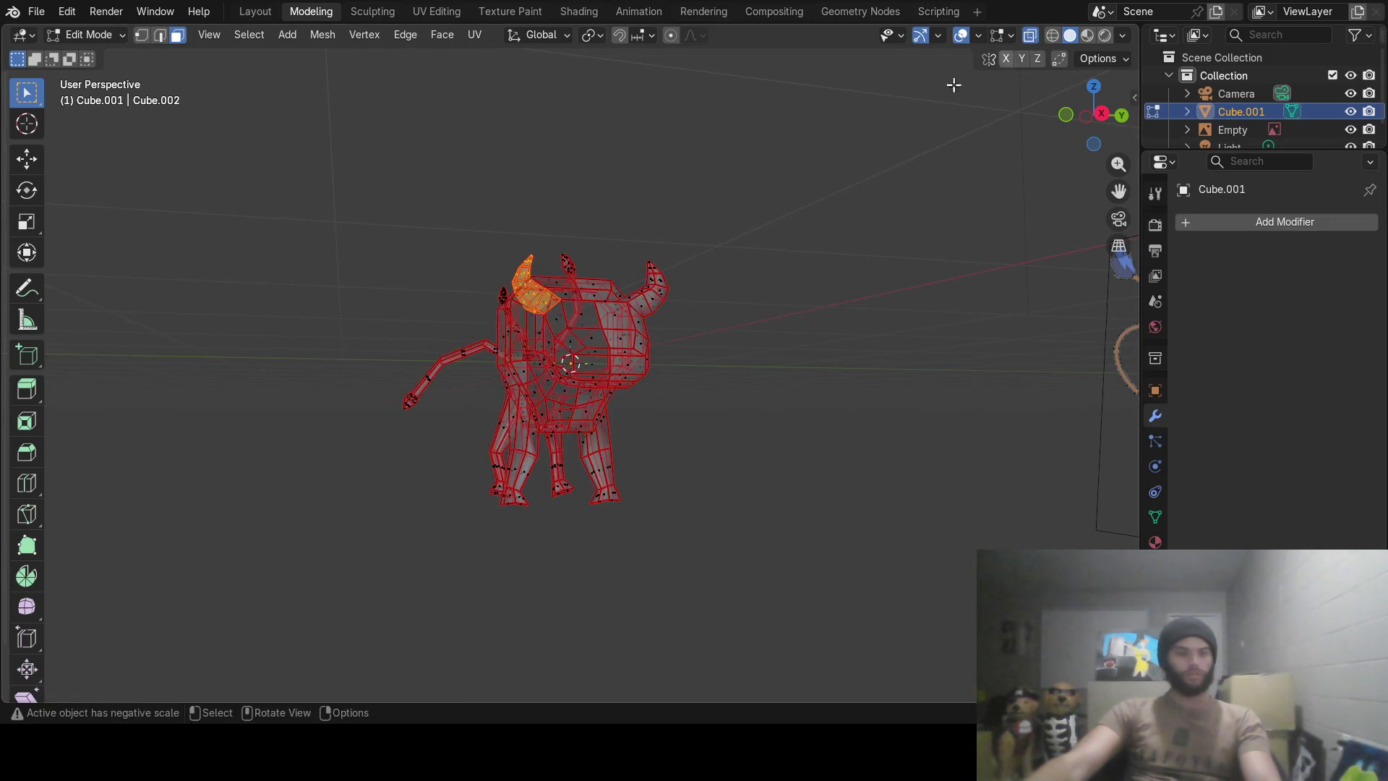
mouse_move(627, 351)
middle_down()
mouse_move(694, 356)
mouse_move(661, 407)
mouse_move(673, 410)
mouse_move(672, 394)
middle_up()
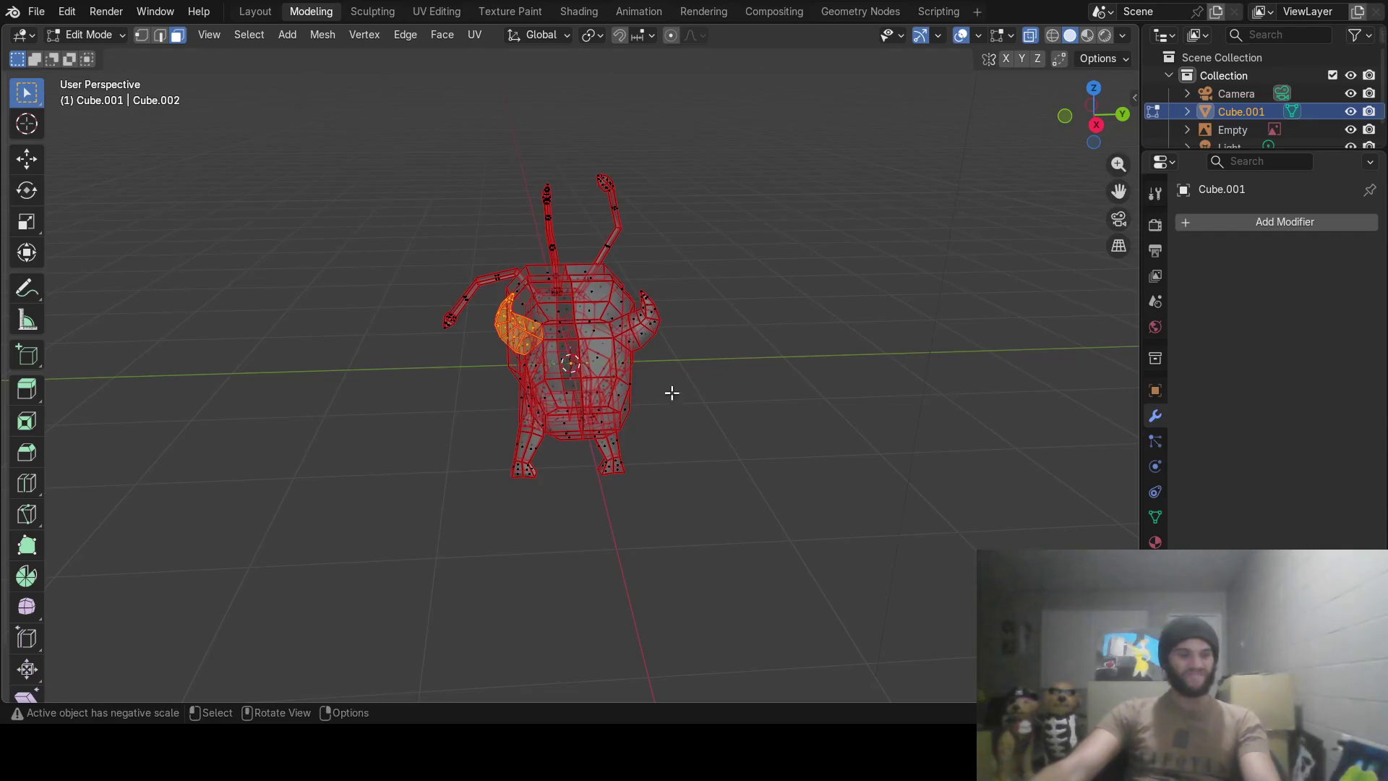
Circle-select (C) the faces on the bull's left side, head, body and leg.
key(c)
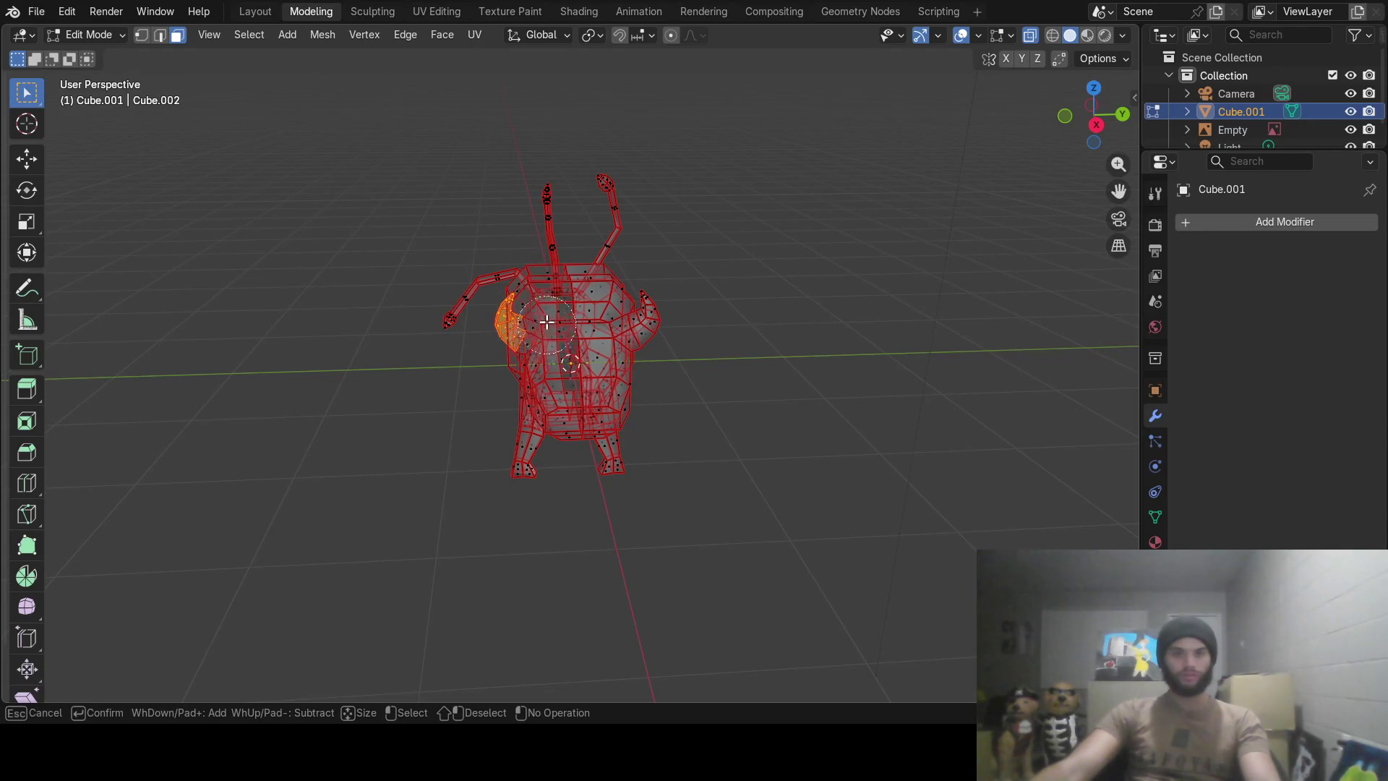
drag(522, 315, 523, 313)
key(Escape)
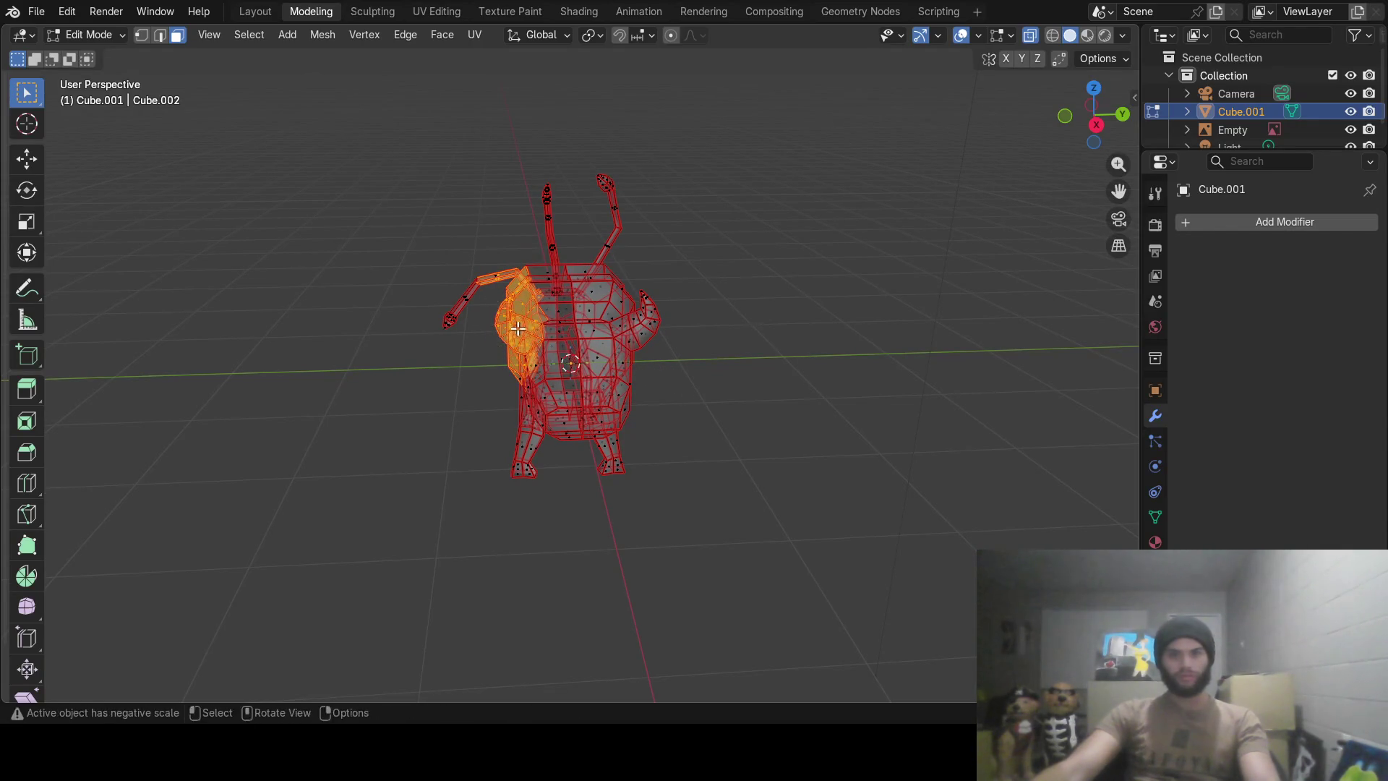
middle_drag(524, 313, 508, 265)
key(c)
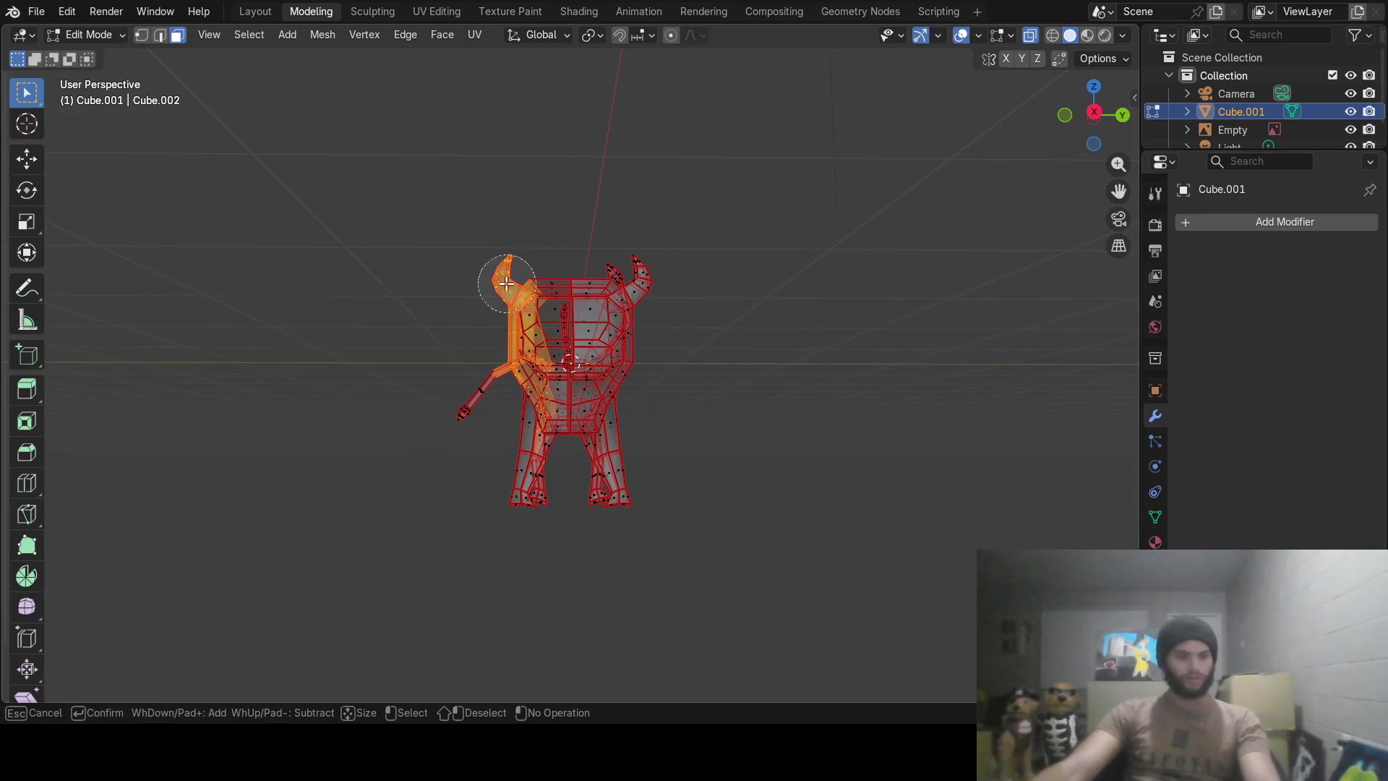
drag(508, 272, 525, 333)
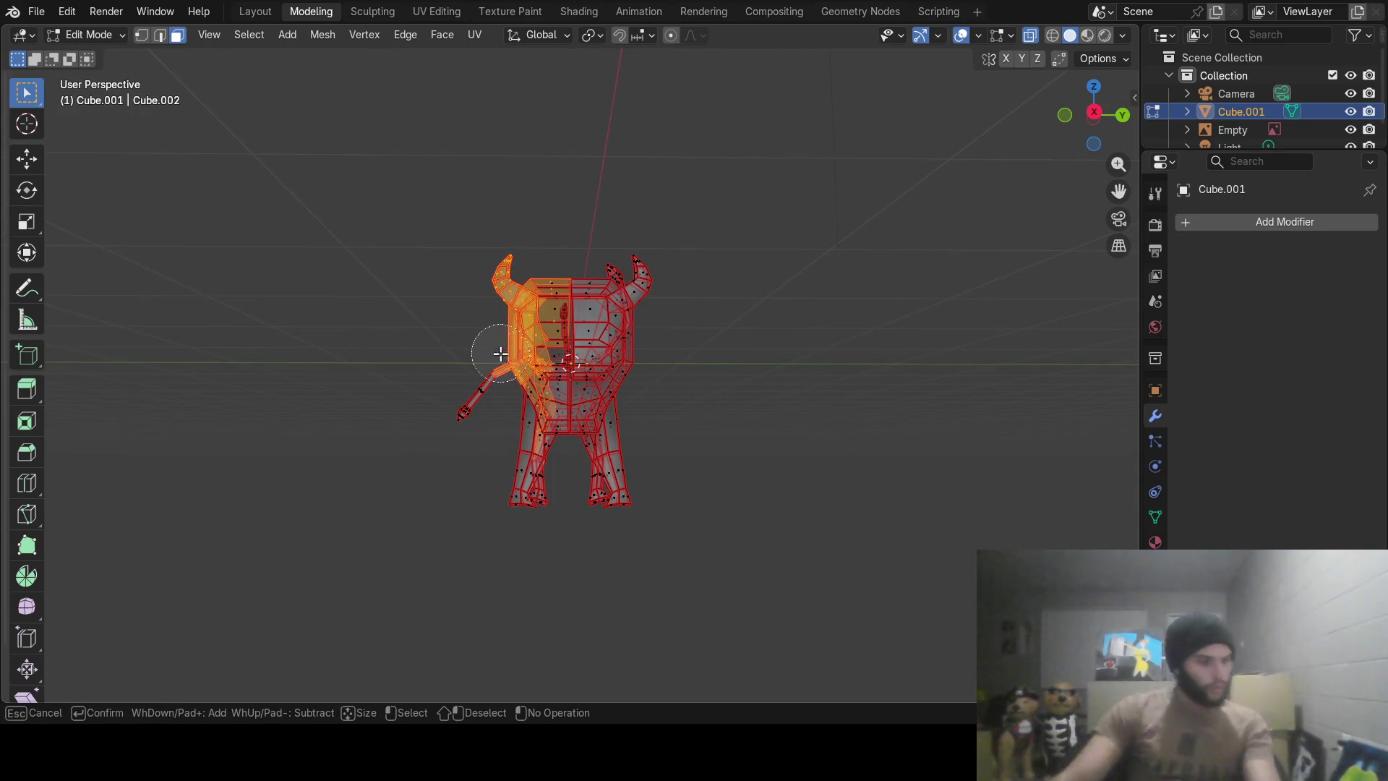
drag(516, 350, 506, 353)
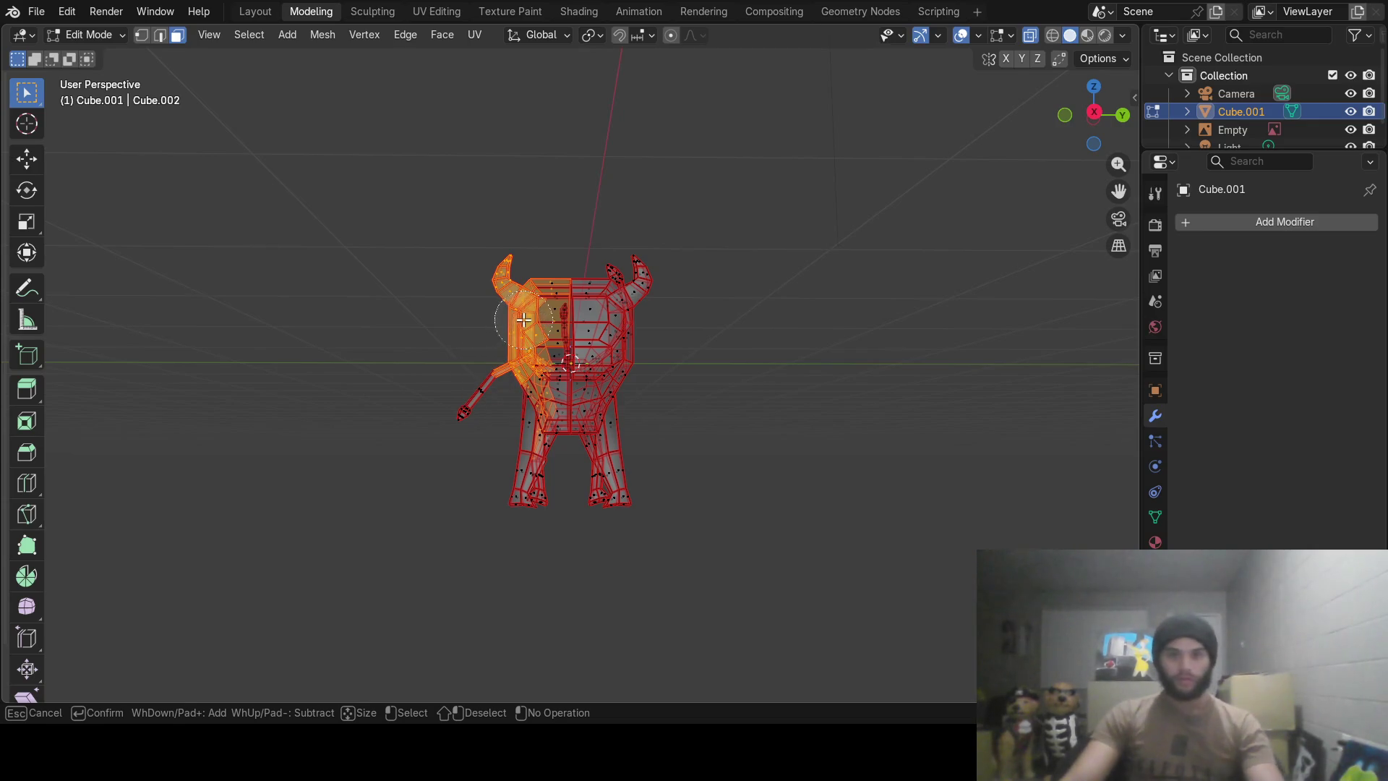
middle_drag(507, 352, 540, 315)
drag(538, 315, 515, 459)
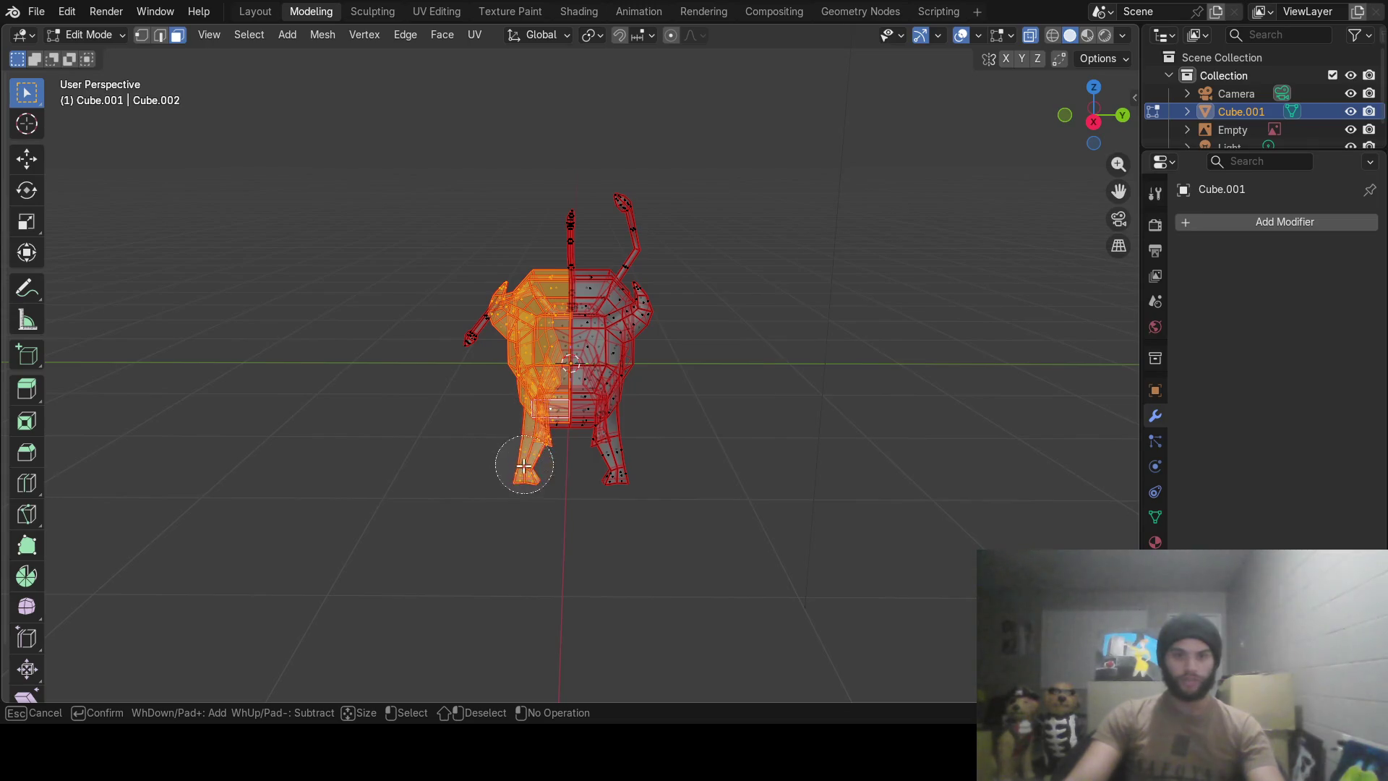
right_click(514, 461)
Extend the selection down the left side and tail, deselect the upright tail, and bring up the delete menu.
middle_drag(514, 461, 531, 310)
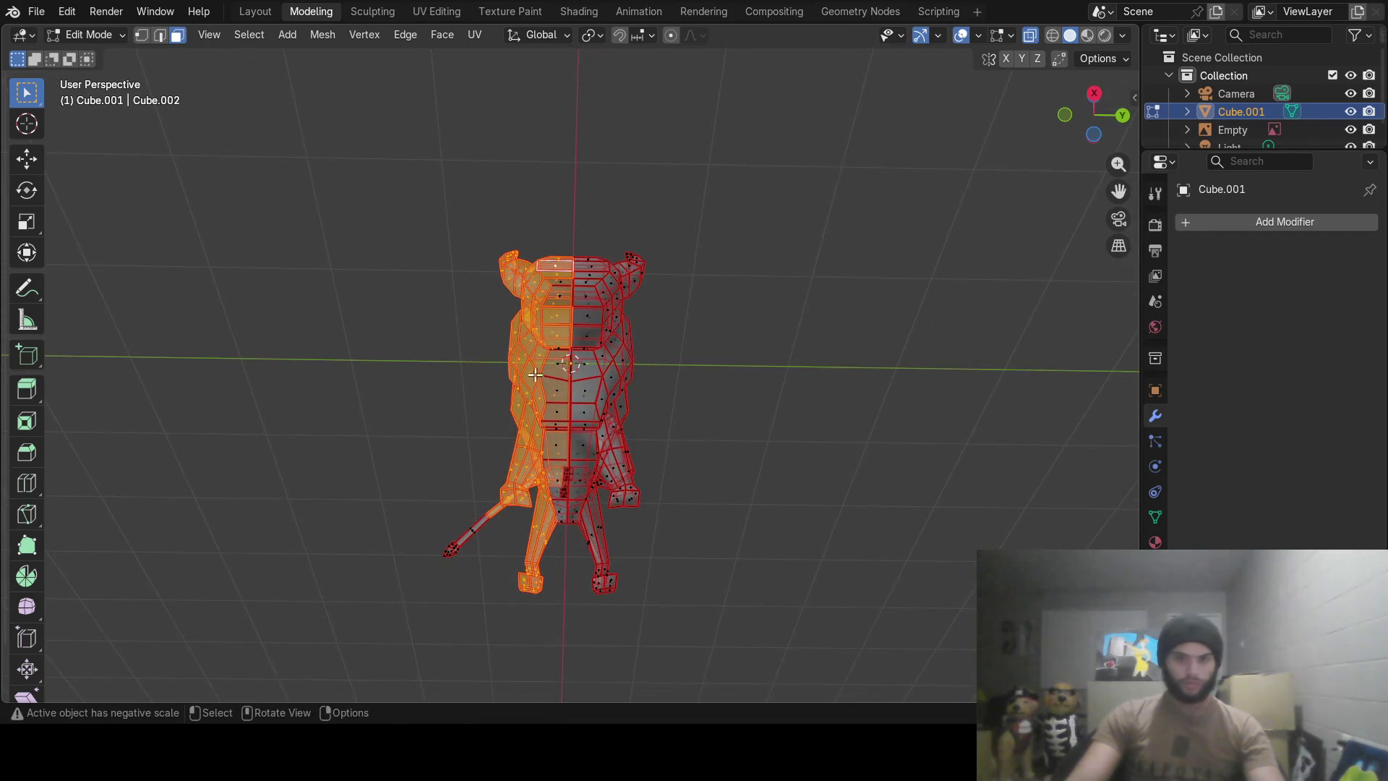
key(c)
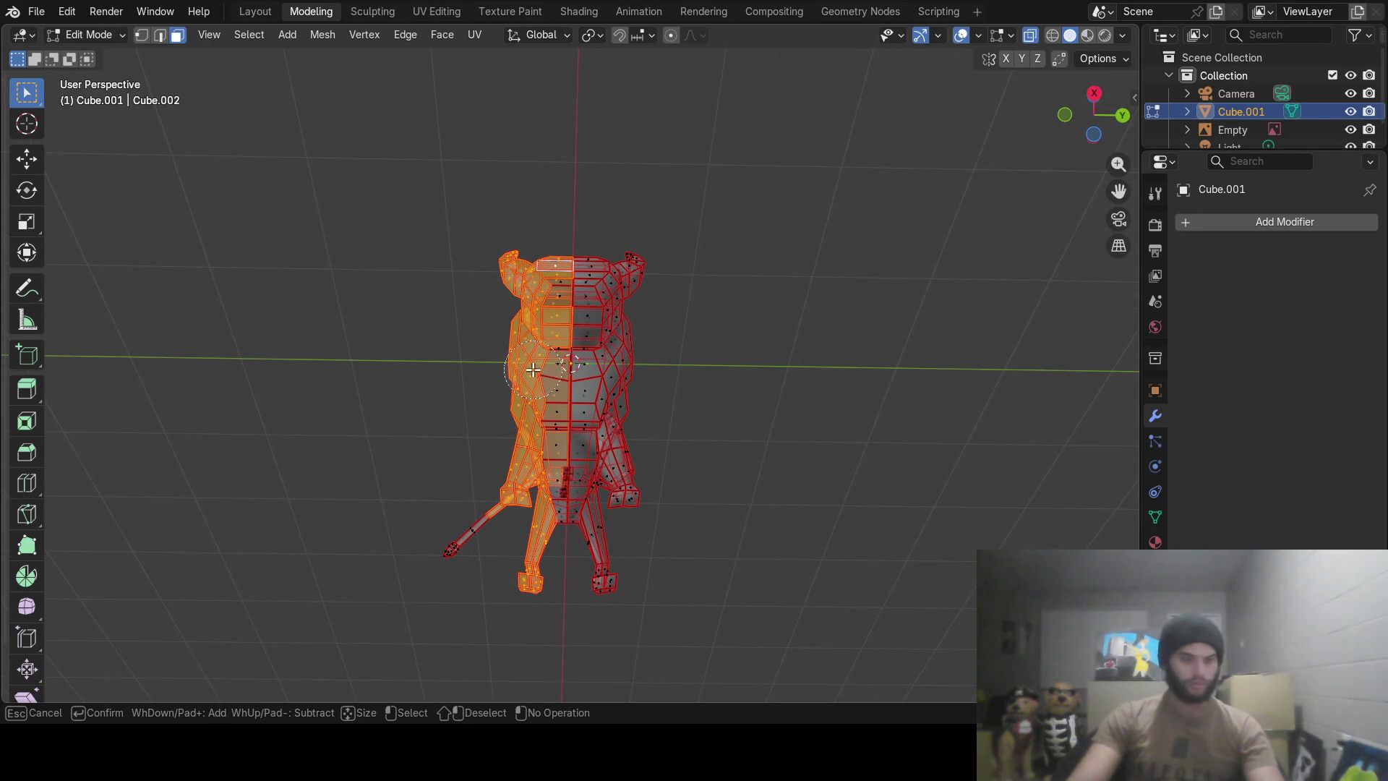
mouse_move(533, 369)
mouse_down()
mouse_move(527, 579)
mouse_move(537, 493)
mouse_move(513, 434)
mouse_move(437, 610)
mouse_move(435, 503)
mouse_up()
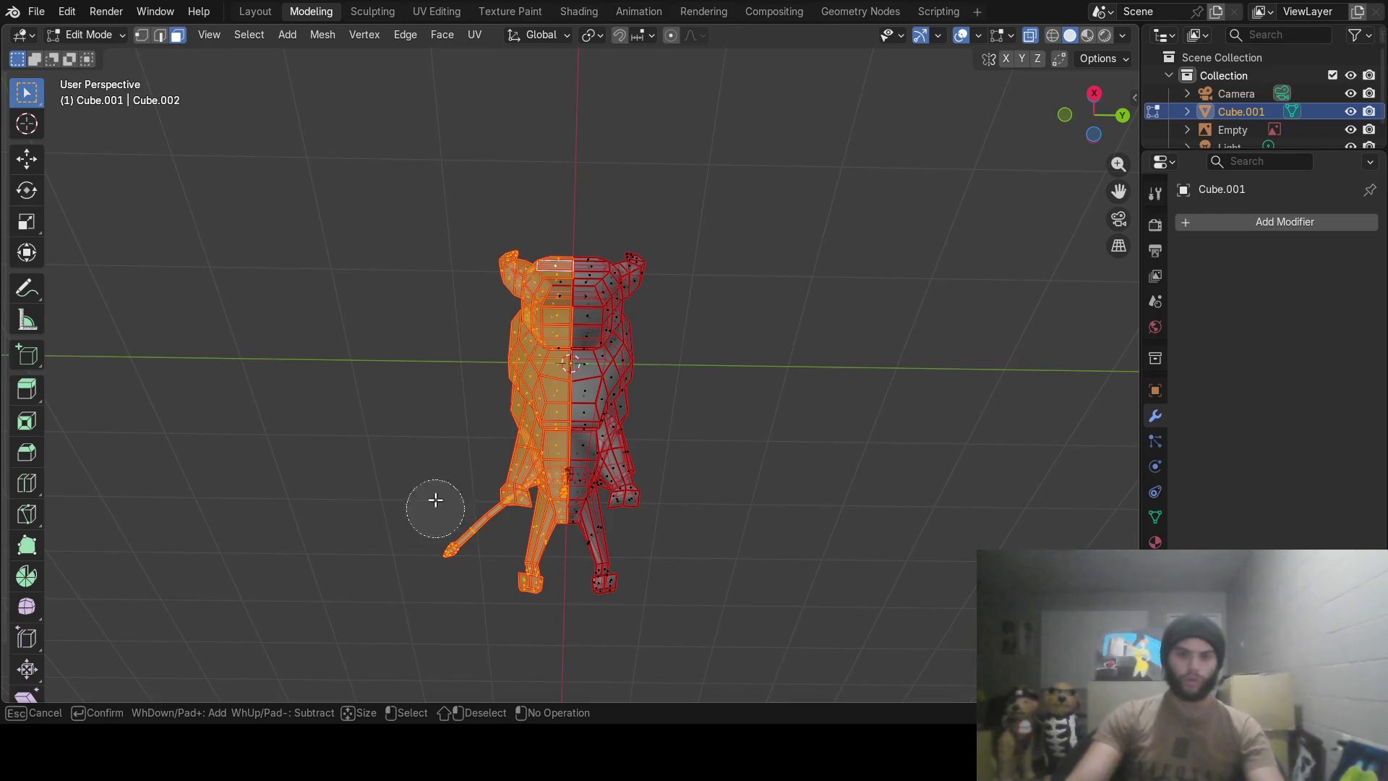
mouse_move(433, 502)
middle_down()
mouse_move(576, 470)
mouse_move(880, 561)
mouse_move(839, 459)
mouse_move(740, 406)
mouse_move(697, 363)
mouse_move(688, 459)
mouse_move(695, 438)
middle_up()
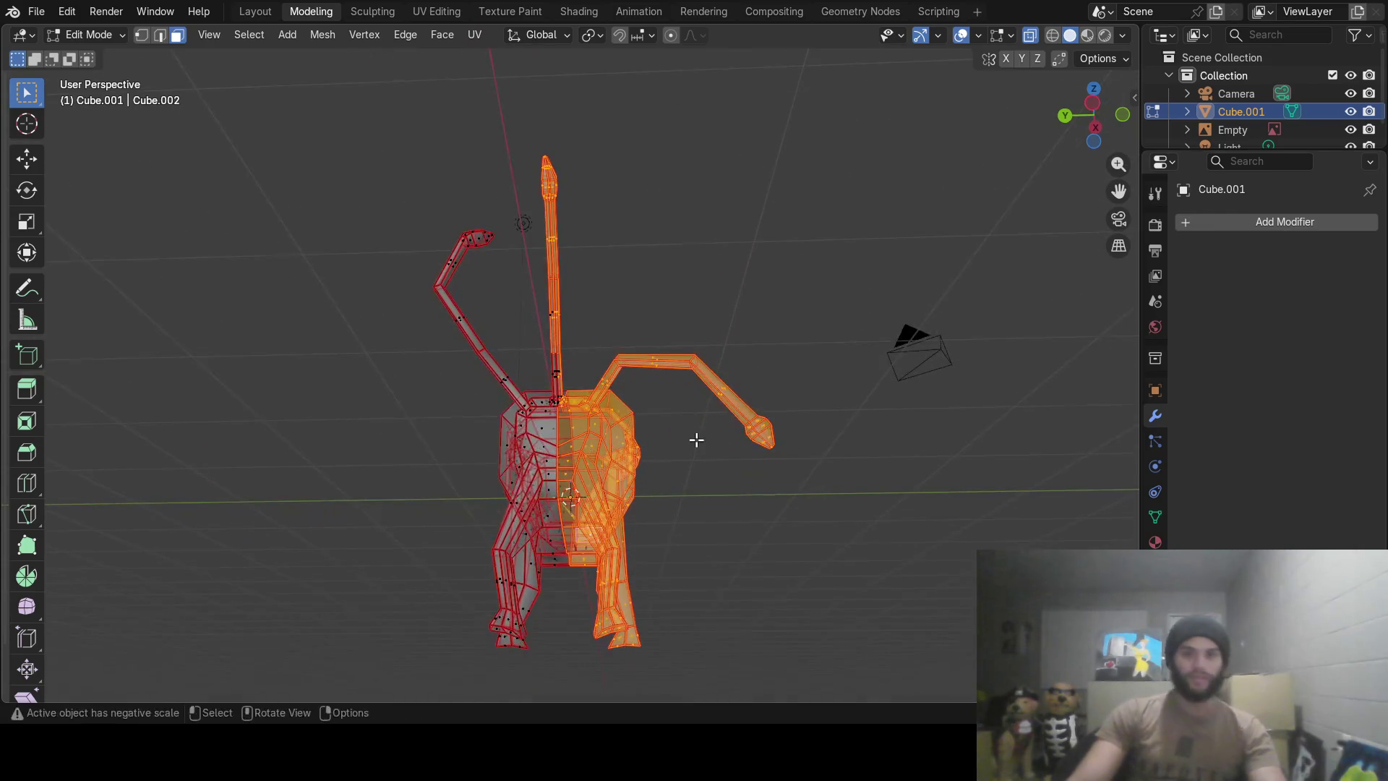
key(c)
mouse_move(554, 155)
middle_down()
mouse_move(549, 349)
mouse_move(585, 369)
mouse_move(551, 408)
mouse_move(604, 386)
mouse_move(599, 256)
mouse_move(674, 141)
mouse_move(708, 115)
mouse_move(958, 239)
mouse_move(589, 378)
mouse_move(635, 280)
mouse_move(630, 237)
middle_up()
right_click(551, 345)
key(c)
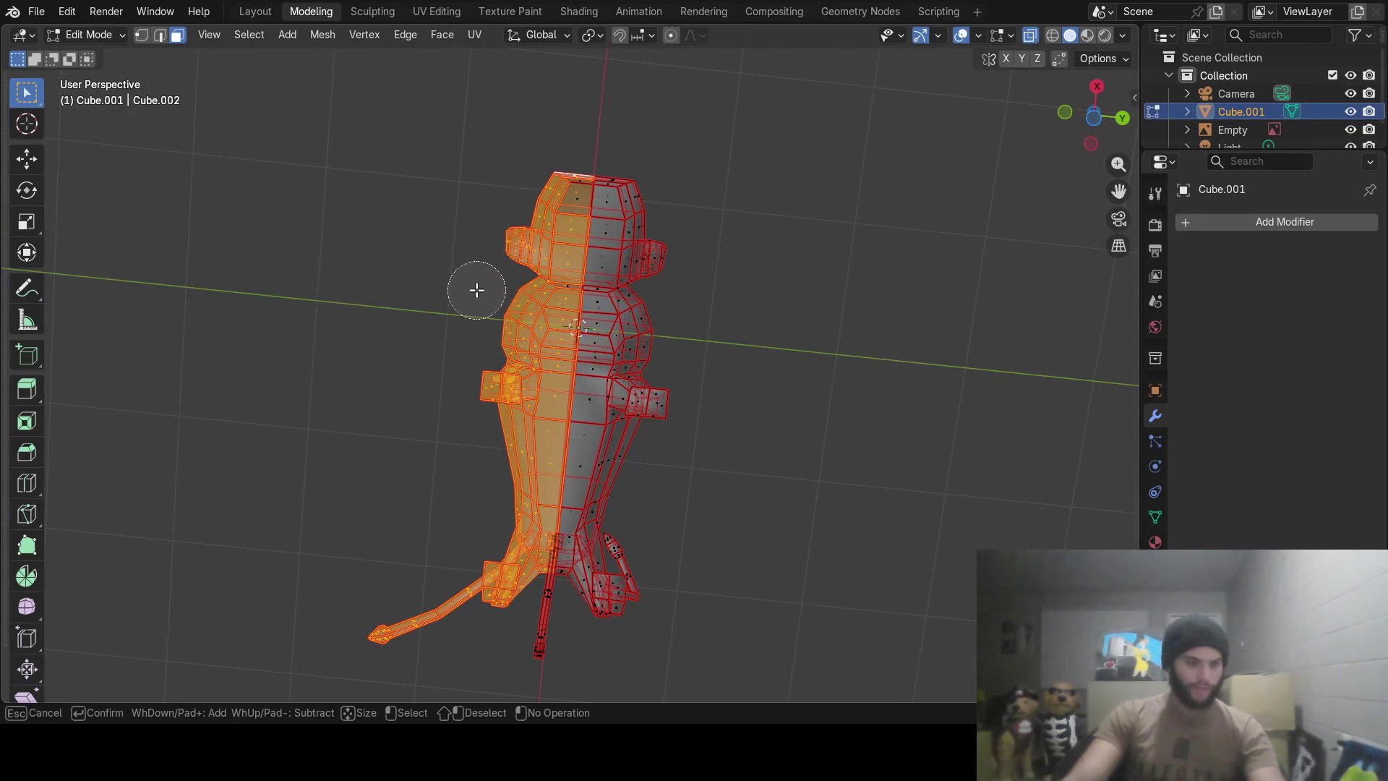
right_click(555, 183)
mouse_move(554, 183)
middle_down()
mouse_move(573, 322)
mouse_move(672, 380)
mouse_move(739, 226)
mouse_move(645, 285)
mouse_move(630, 354)
middle_up()
key(x)
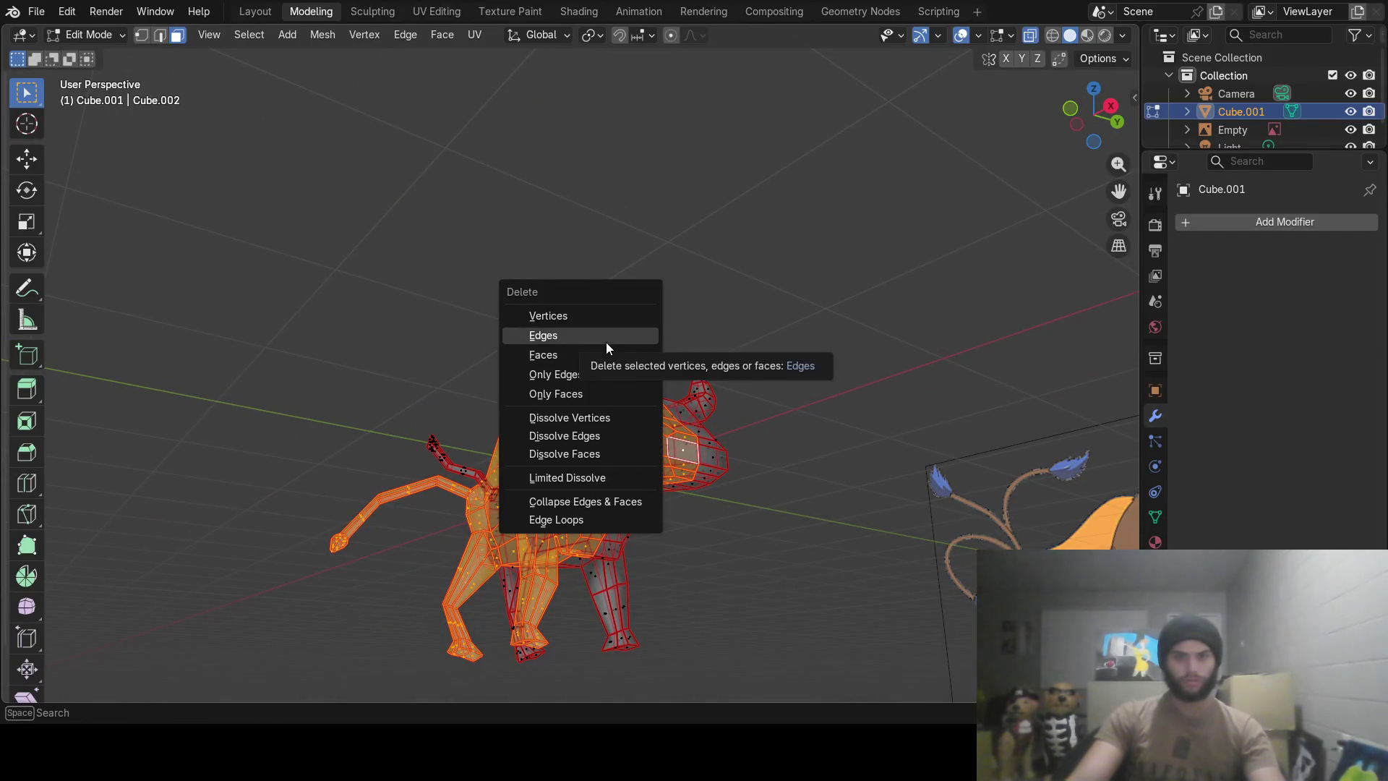
Delete the selected faces, halving the bull, and return to Object Mode.
click(595, 358)
mouse_move(597, 357)
middle_down()
mouse_move(696, 387)
mouse_move(712, 424)
mouse_move(641, 430)
middle_up()
key(Tab)
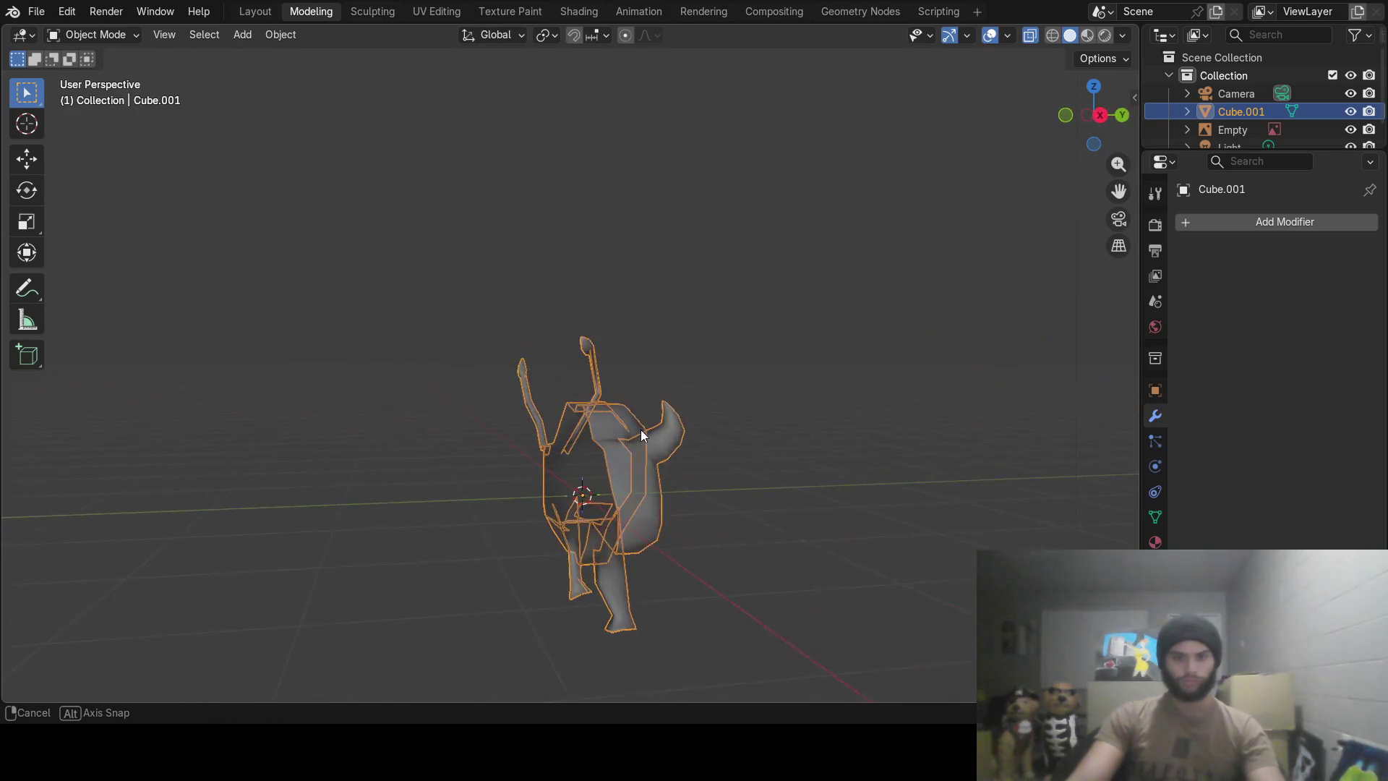
Switch to Material Preview shading to view the painted half bull.
click(1105, 36)
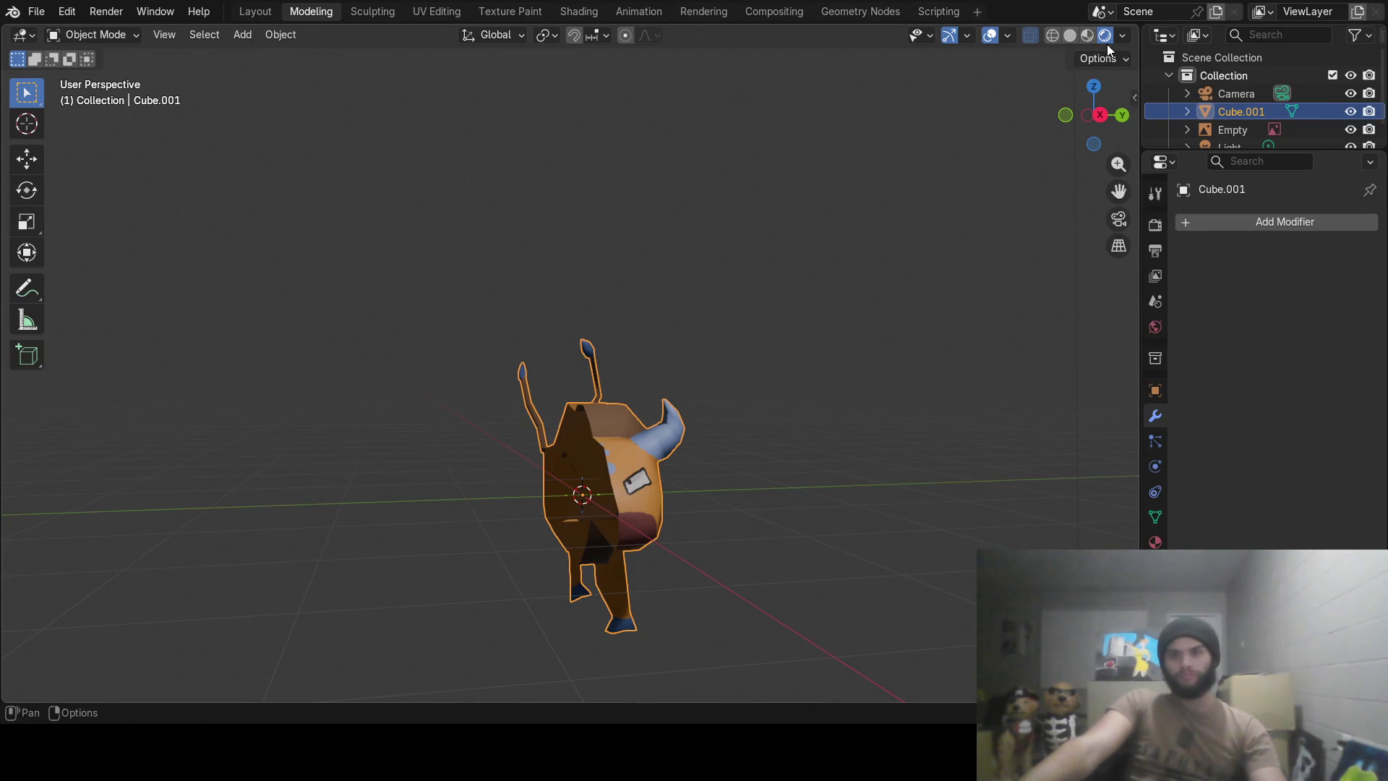
mouse_move(759, 403)
middle_down()
mouse_move(977, 440)
mouse_move(765, 427)
middle_up()
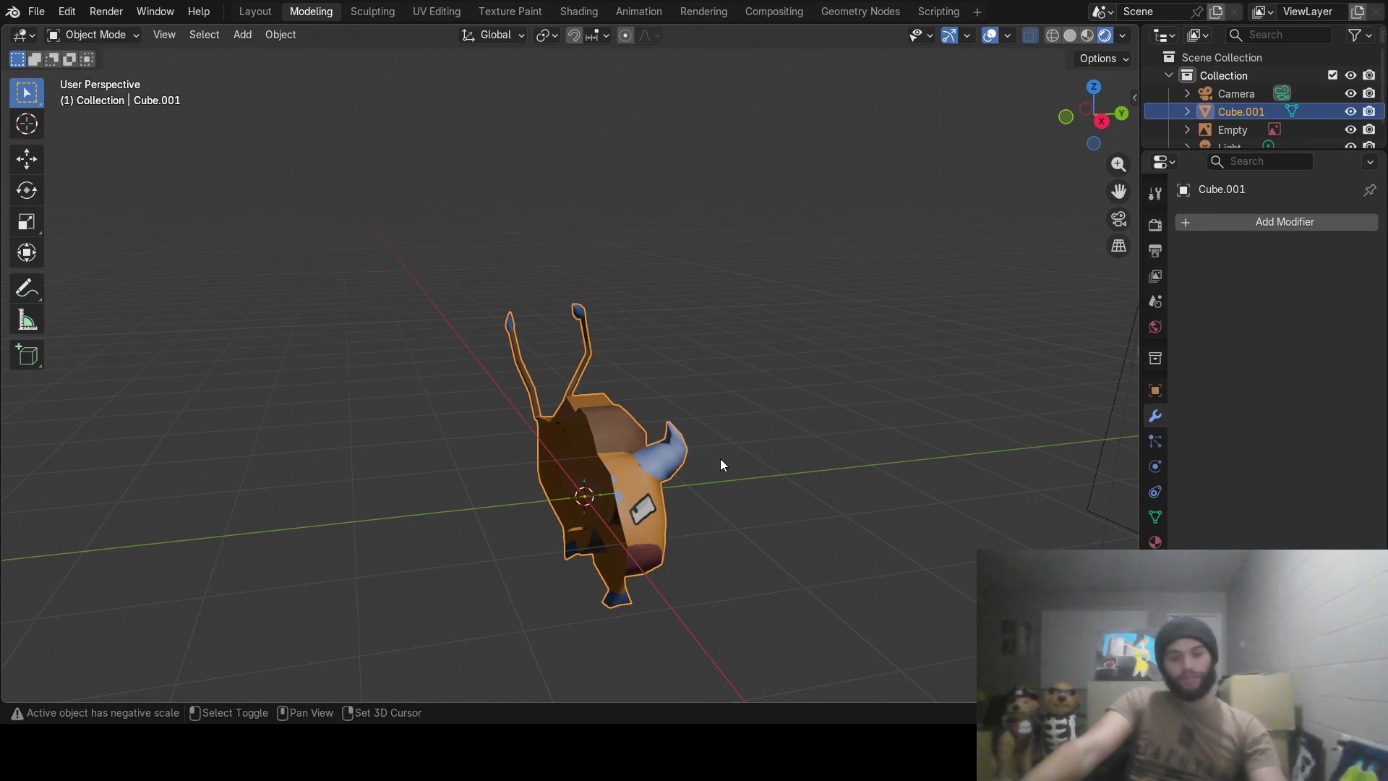
mouse_move(721, 458)
shift+middle_down()
mouse_move(706, 357)
mouse_move(673, 351)
mouse_move(648, 272)
mouse_move(698, 211)
mouse_move(794, 190)
mouse_move(862, 224)
mouse_move(725, 314)
mouse_move(865, 425)
mouse_move(581, 422)
mouse_move(457, 375)
mouse_move(347, 381)
mouse_move(404, 409)
mouse_move(467, 397)
shift+middle_up()
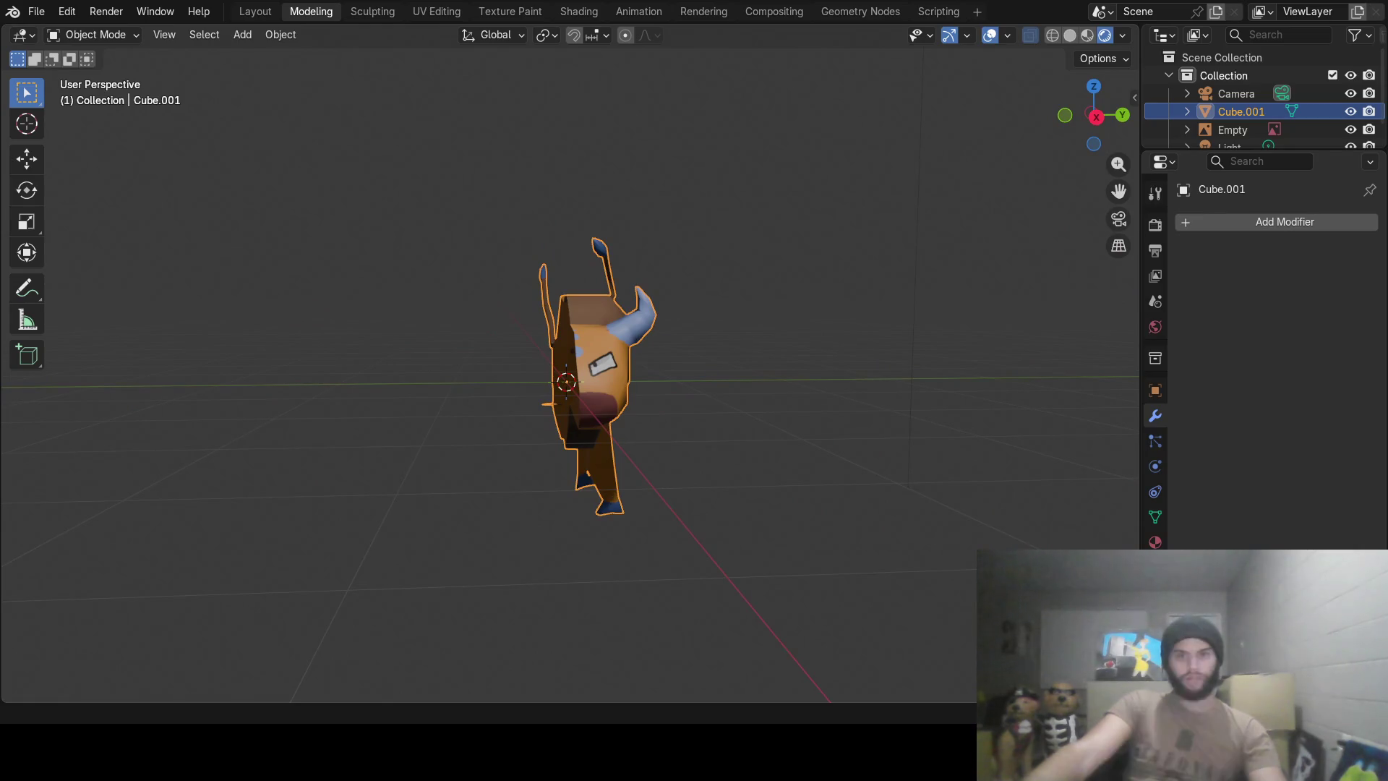
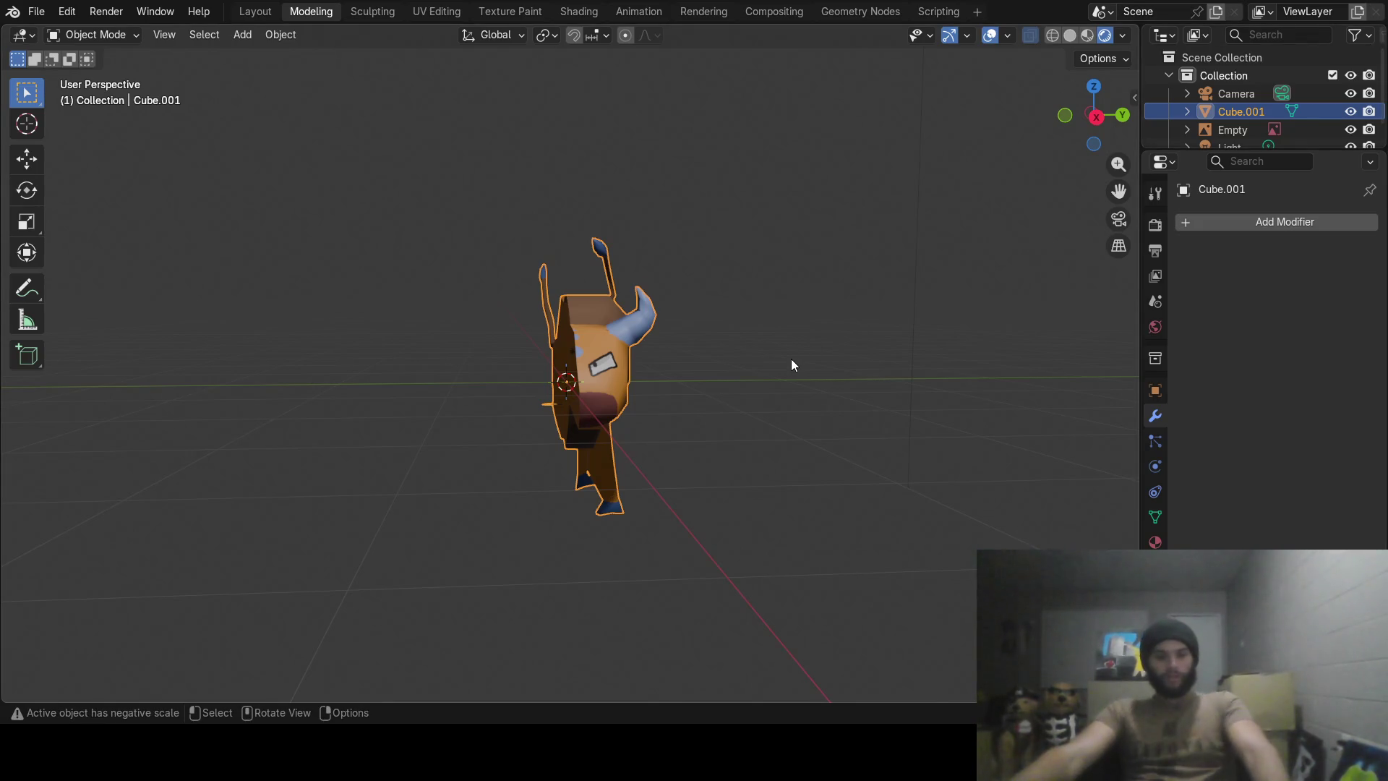
Duplicate the half bull along Y and mirror the copy via the object menu.
key(shift+d)
key(y)
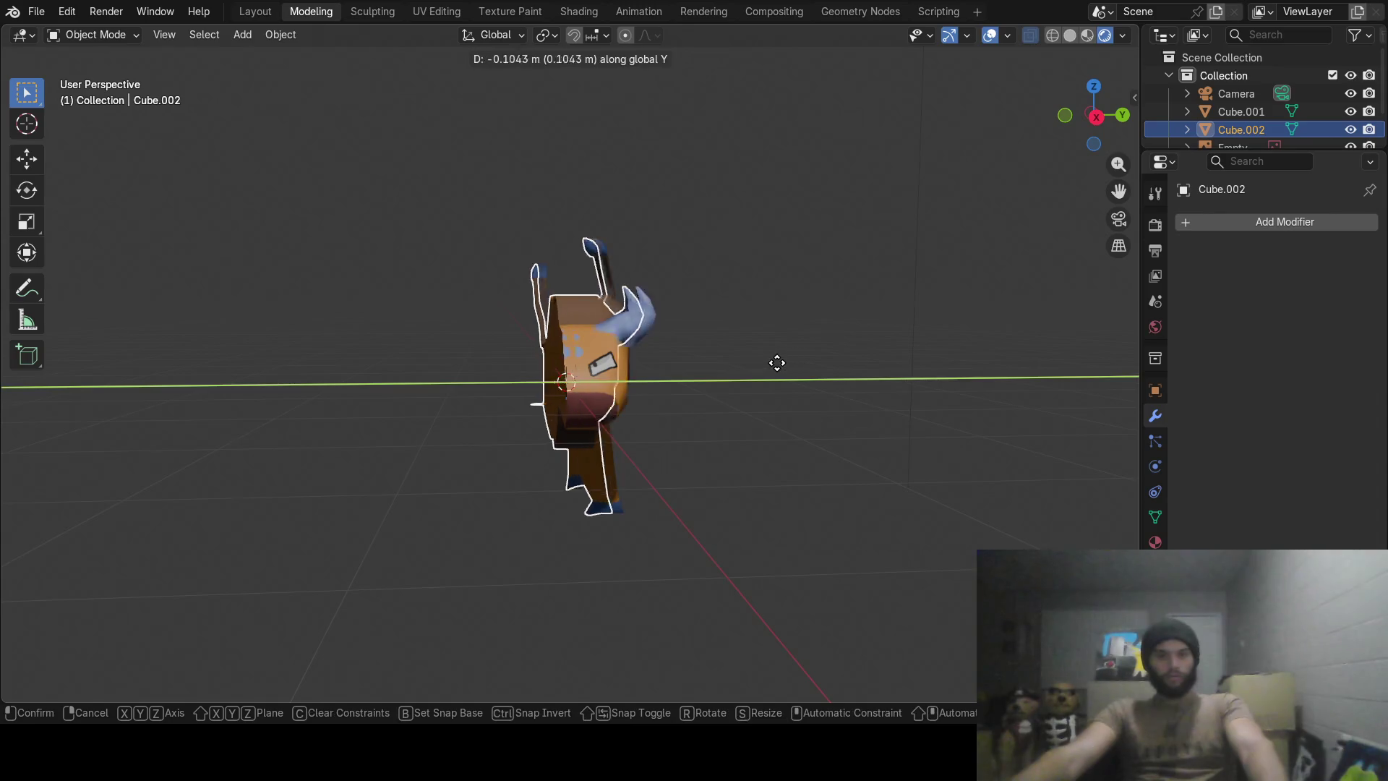
click(615, 384)
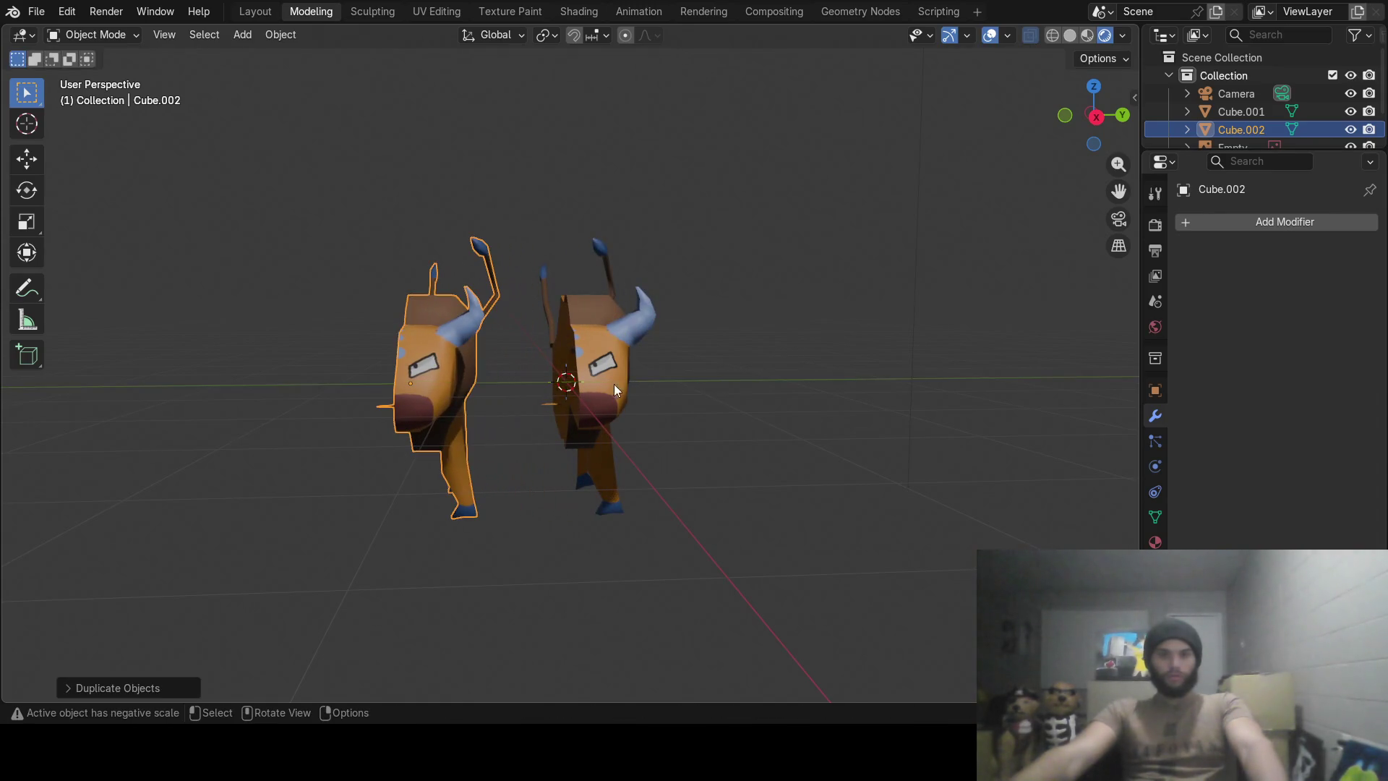
right_click(431, 363)
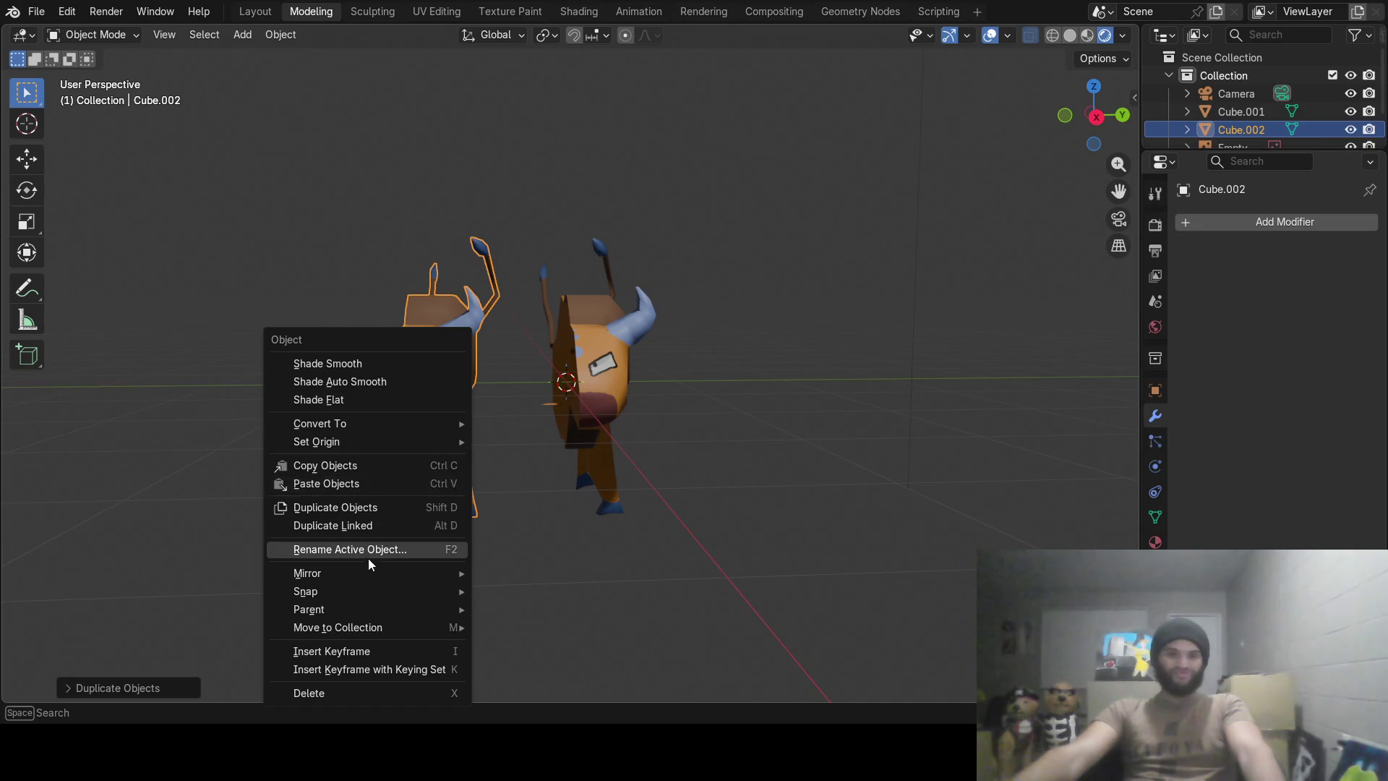
mouse_move(307, 572)
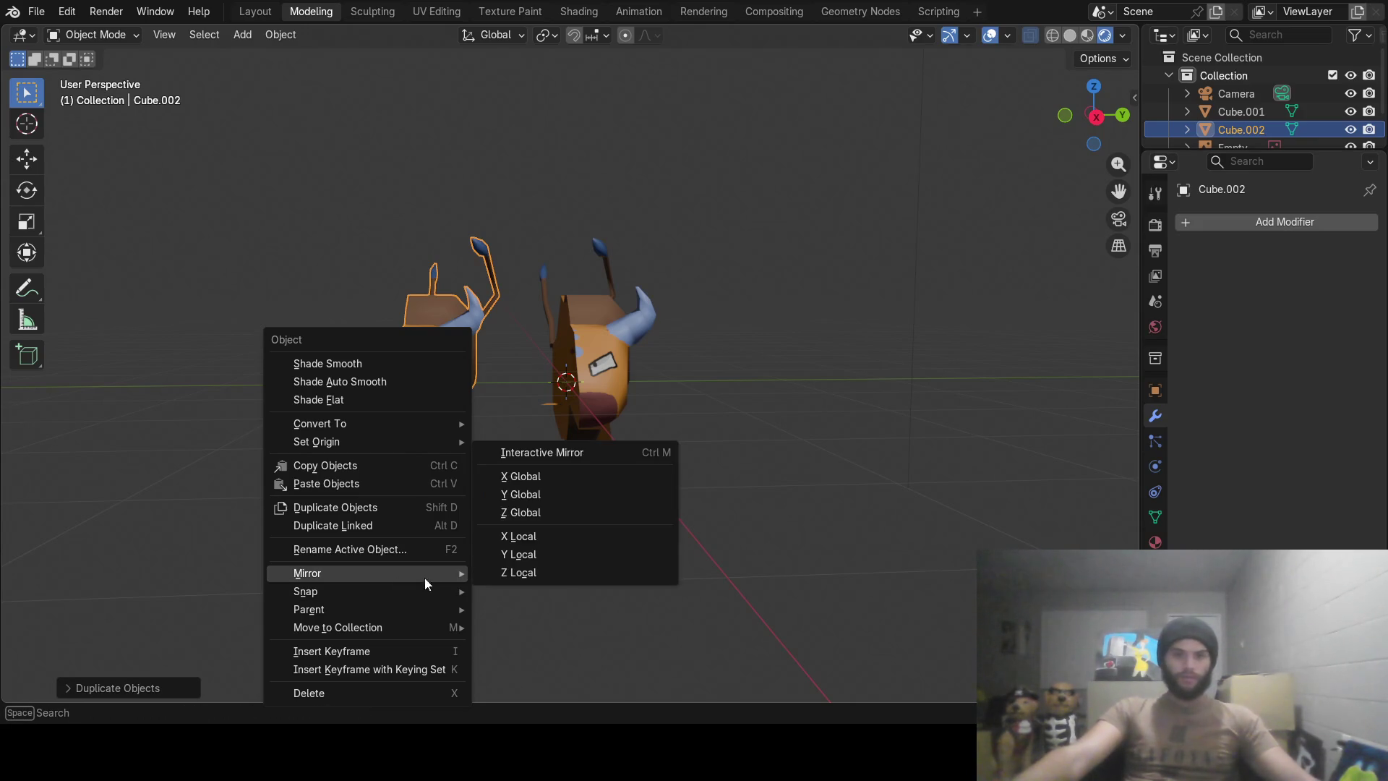
click(526, 494)
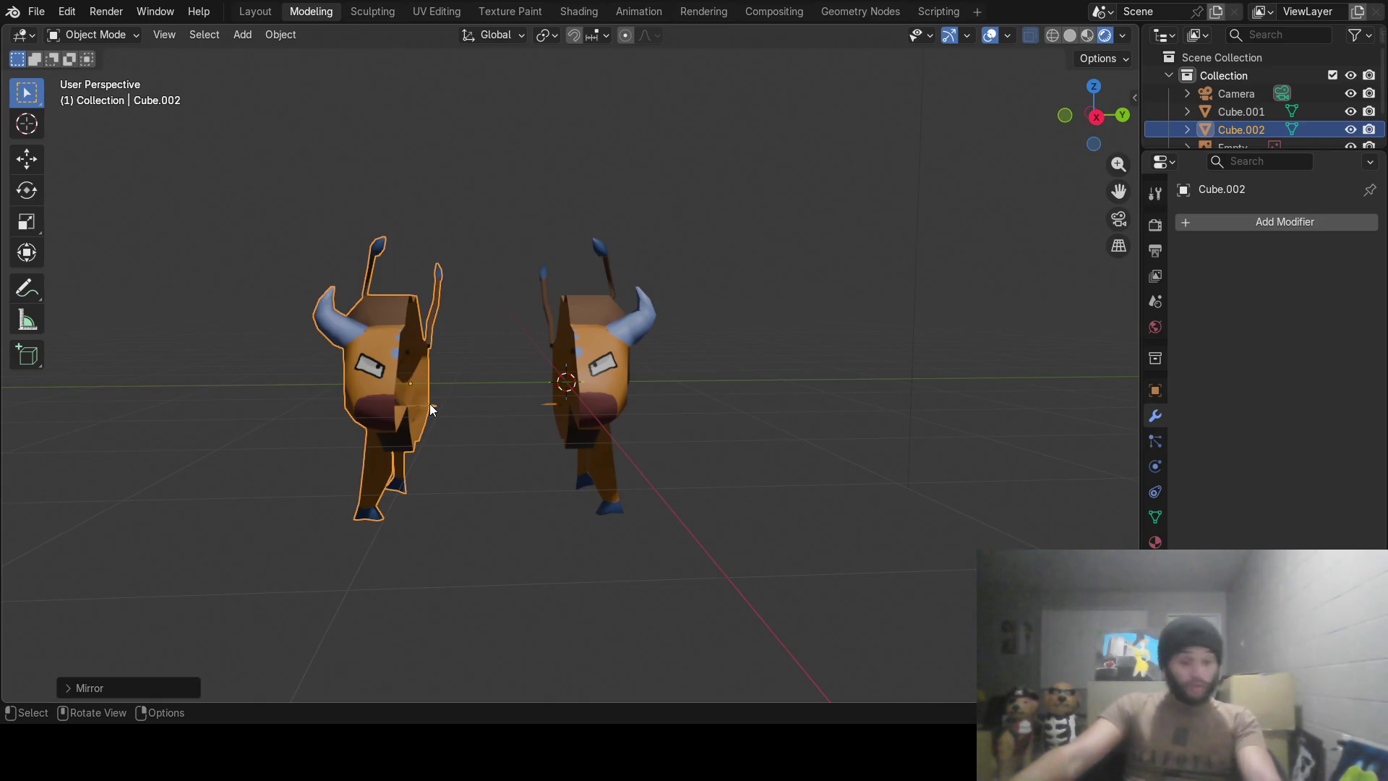
Slide the mirrored copy along Y until it sits flush against the original half.
key(g)
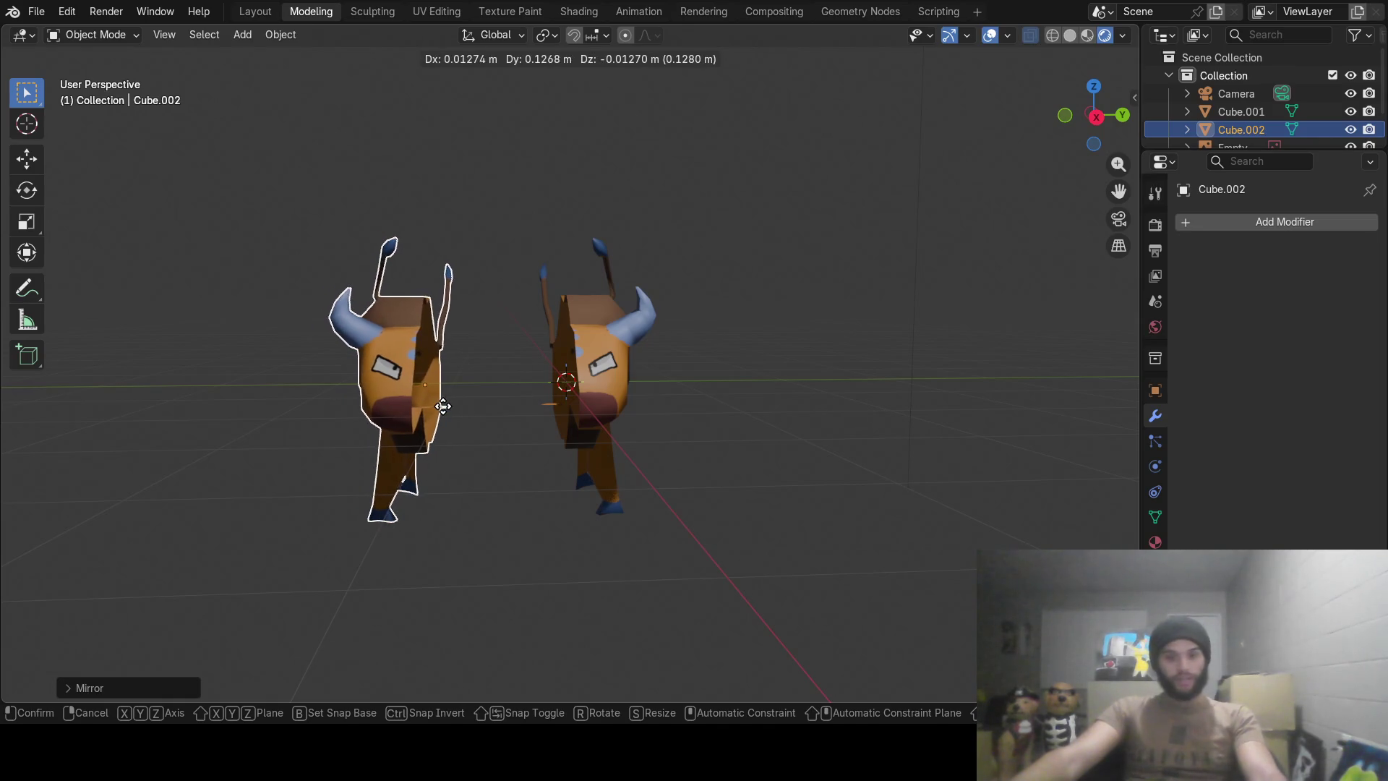
key(y)
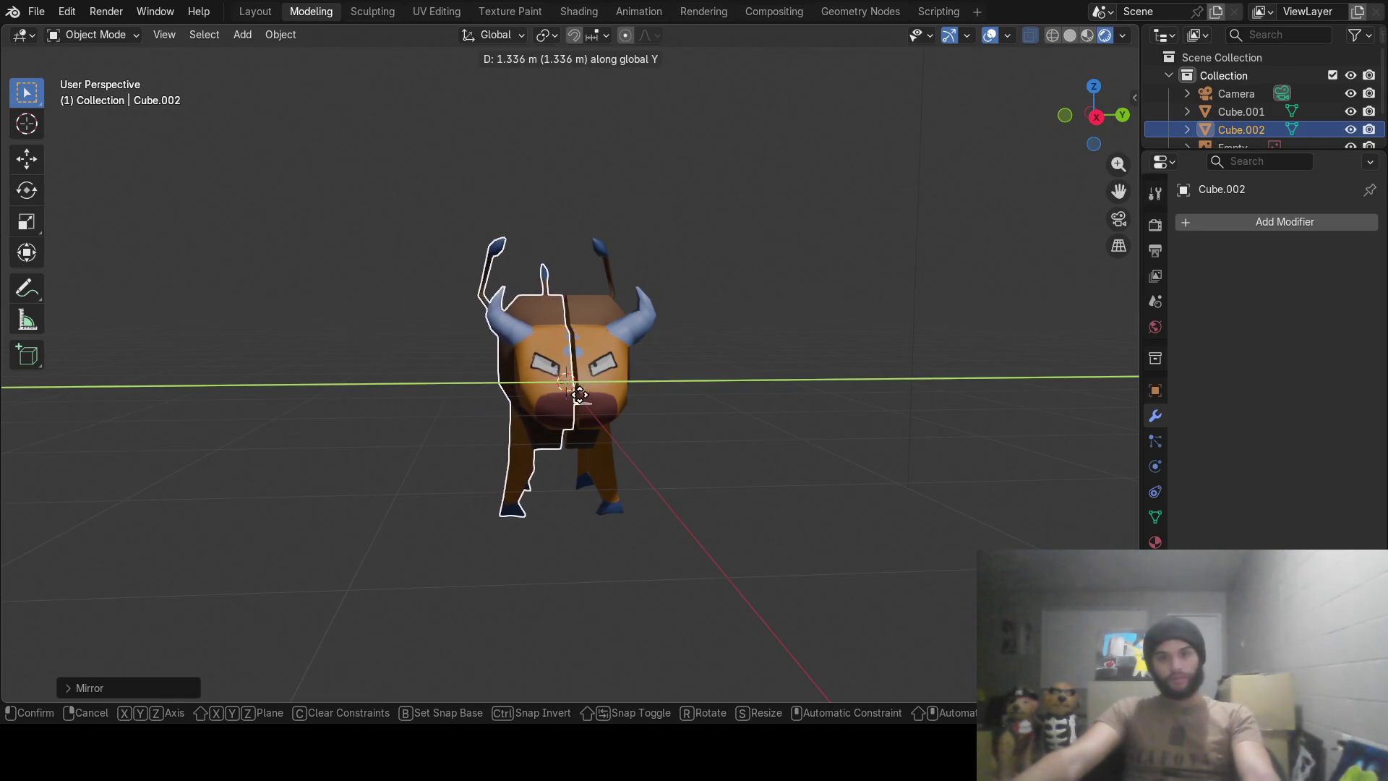
click(584, 397)
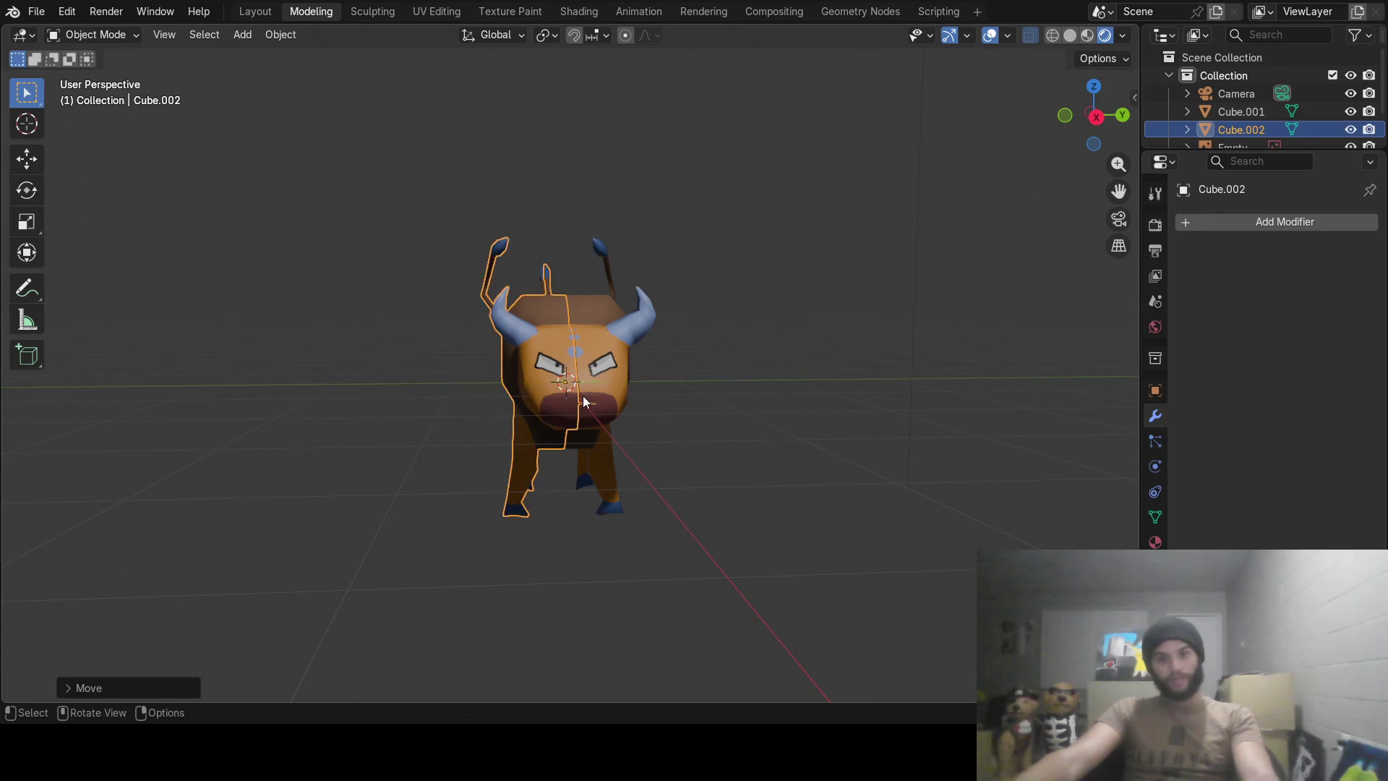
scroll(564, 371, up, 8)
key(g)
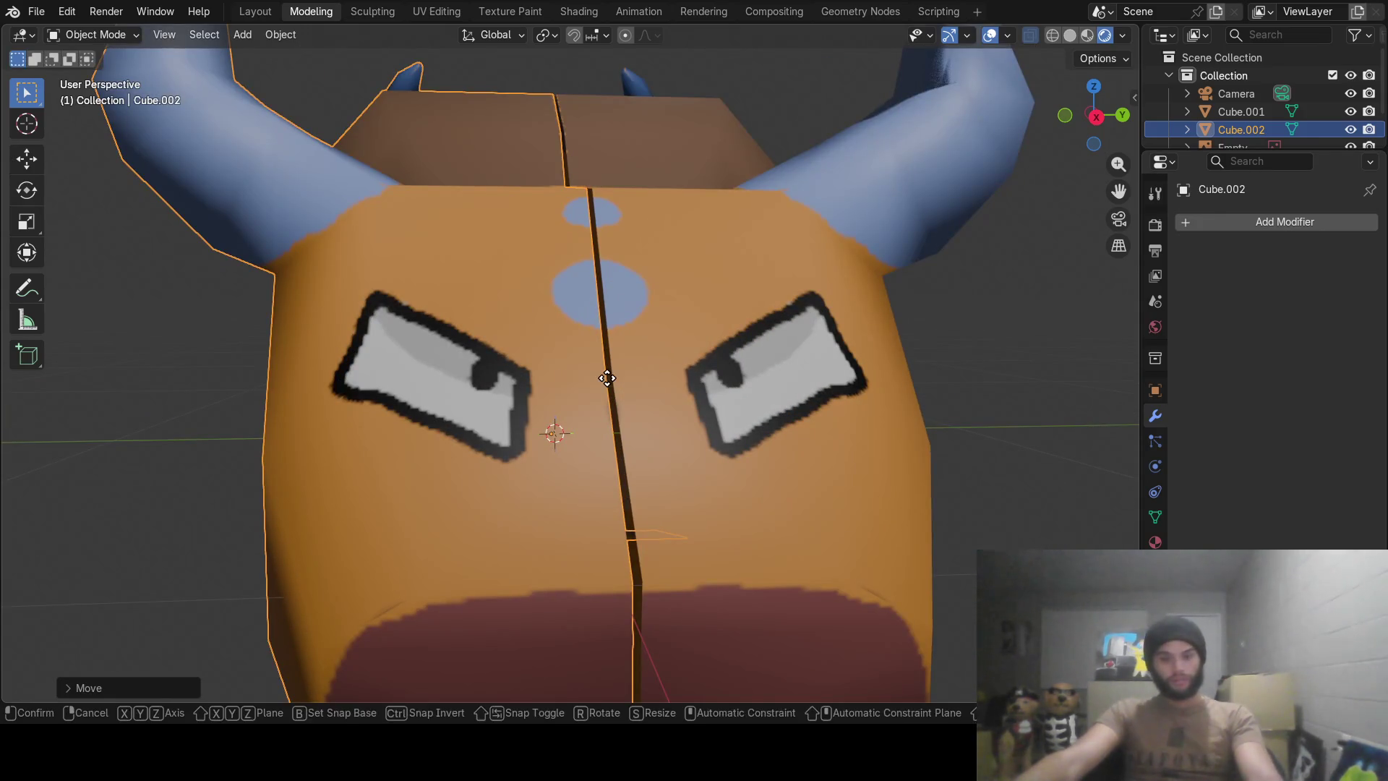
key(y)
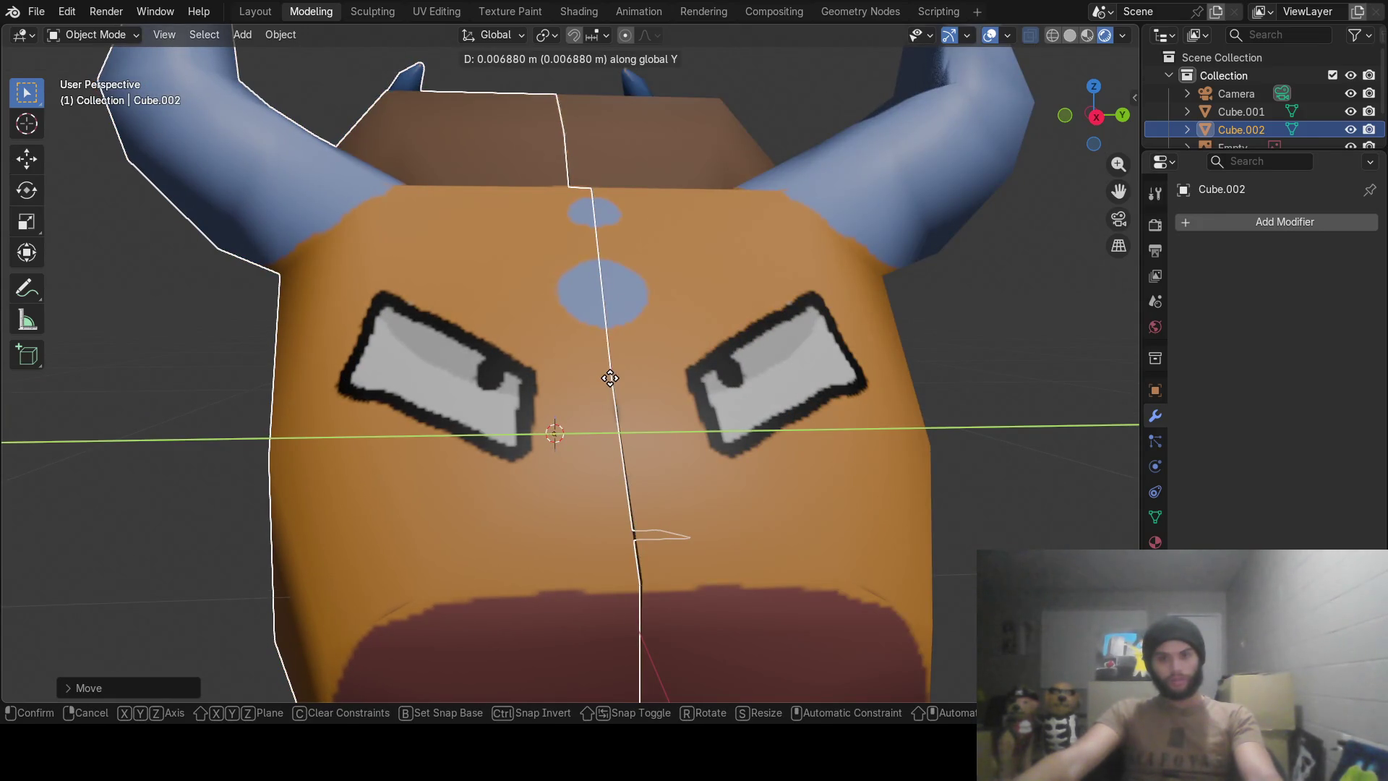
click(611, 378)
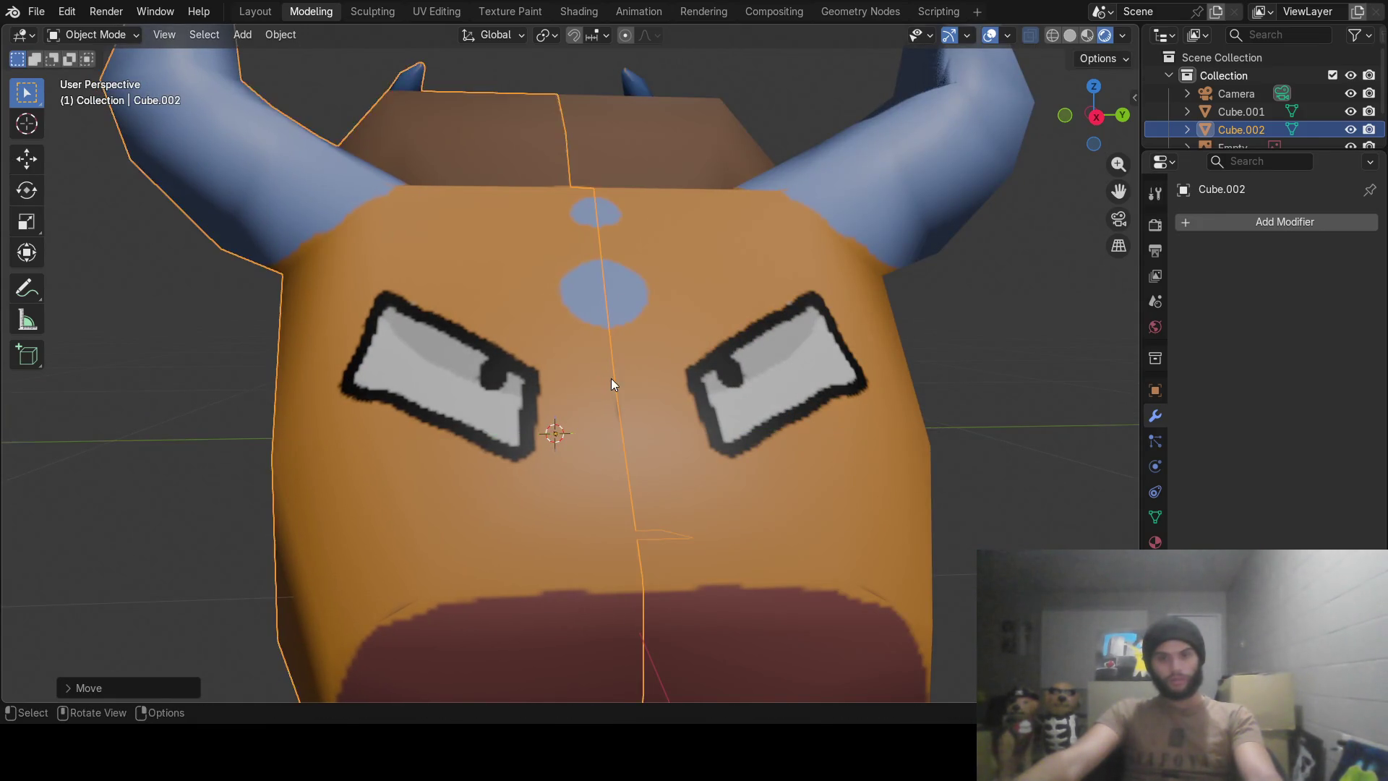
click(913, 395)
scroll(790, 384, down, 8)
scroll(792, 390, down, 3)
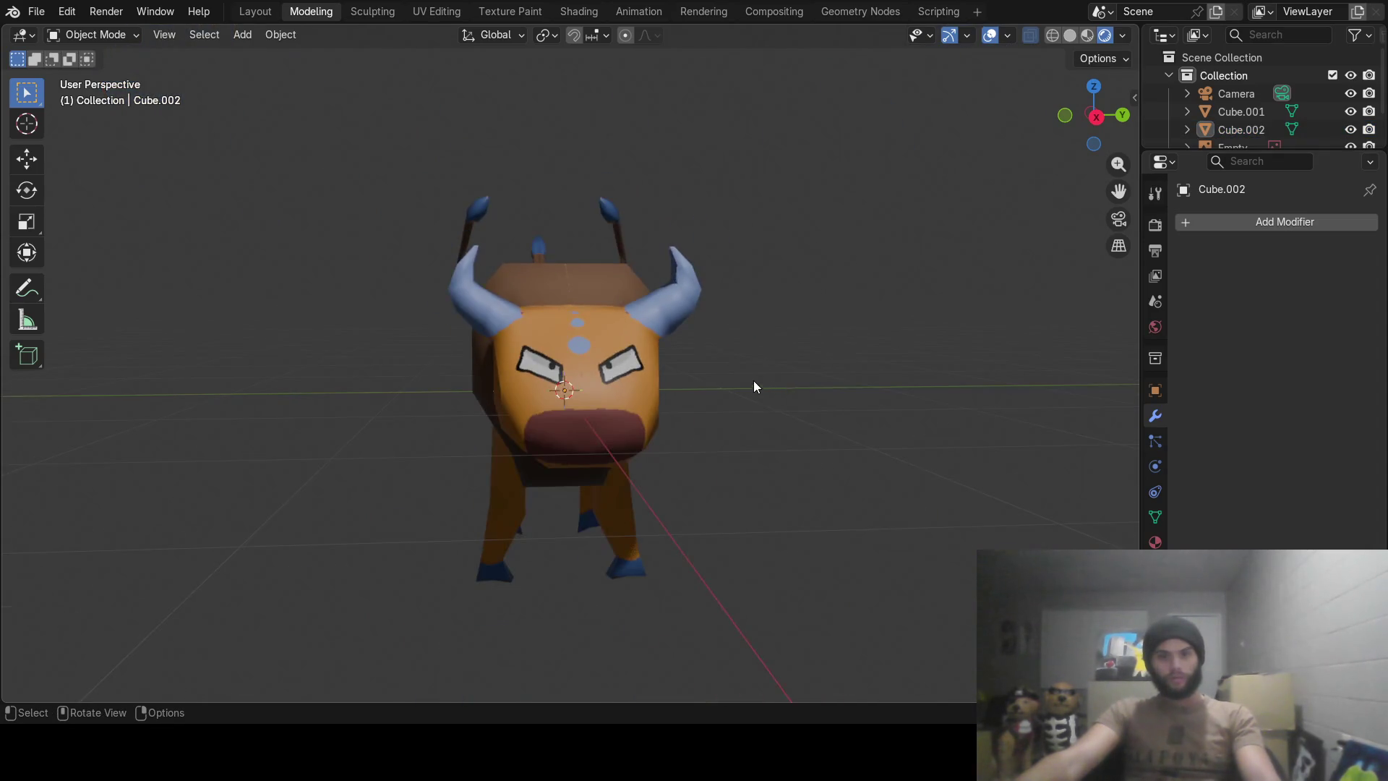
mouse_move(754, 381)
middle_down()
mouse_move(883, 348)
mouse_move(998, 342)
mouse_move(533, 361)
mouse_move(686, 377)
mouse_move(682, 465)
mouse_move(661, 446)
mouse_move(667, 456)
mouse_move(679, 444)
mouse_move(661, 459)
mouse_move(509, 474)
mouse_move(322, 456)
mouse_move(304, 374)
mouse_move(471, 406)
mouse_move(539, 357)
mouse_move(549, 446)
mouse_move(503, 406)
middle_up()
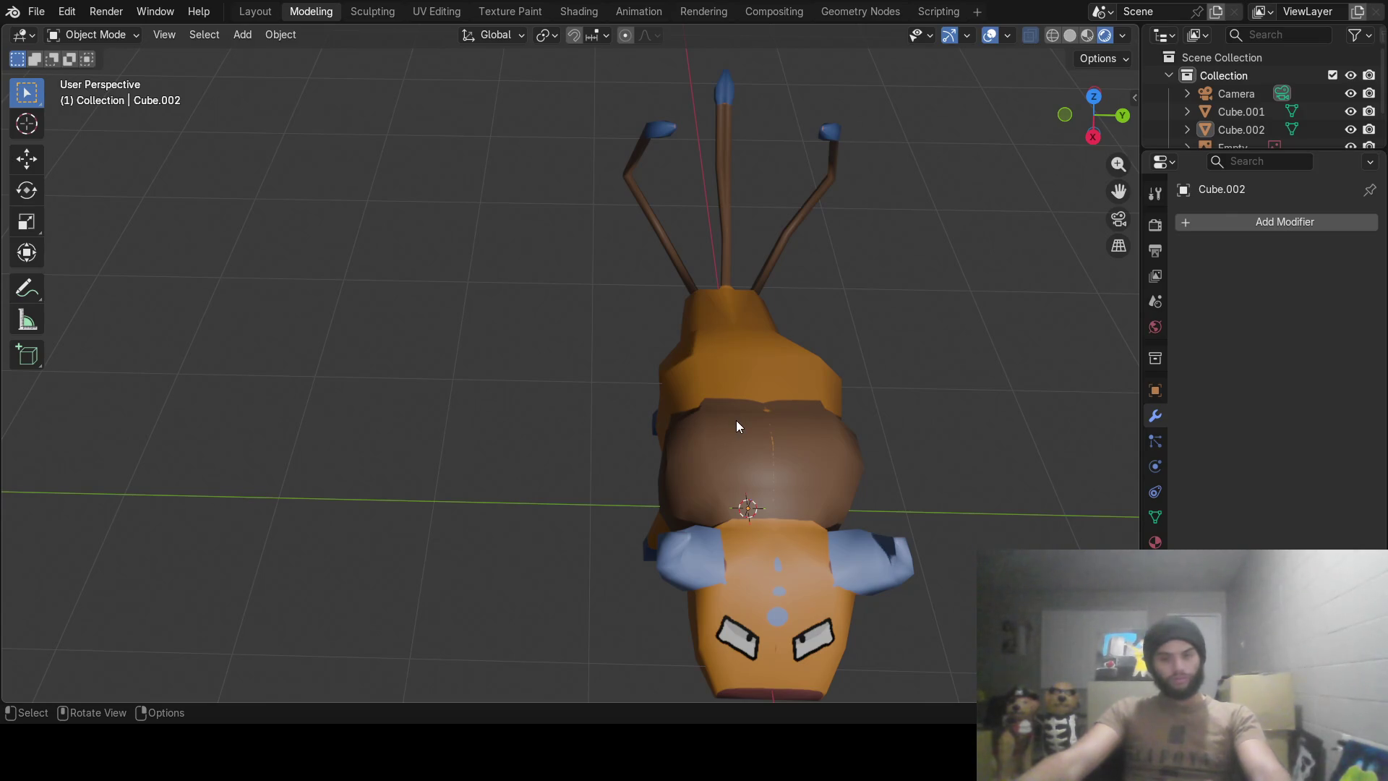
Pull the mirrored half away along Y and enter Edit Mode on the left half.
click(712, 413)
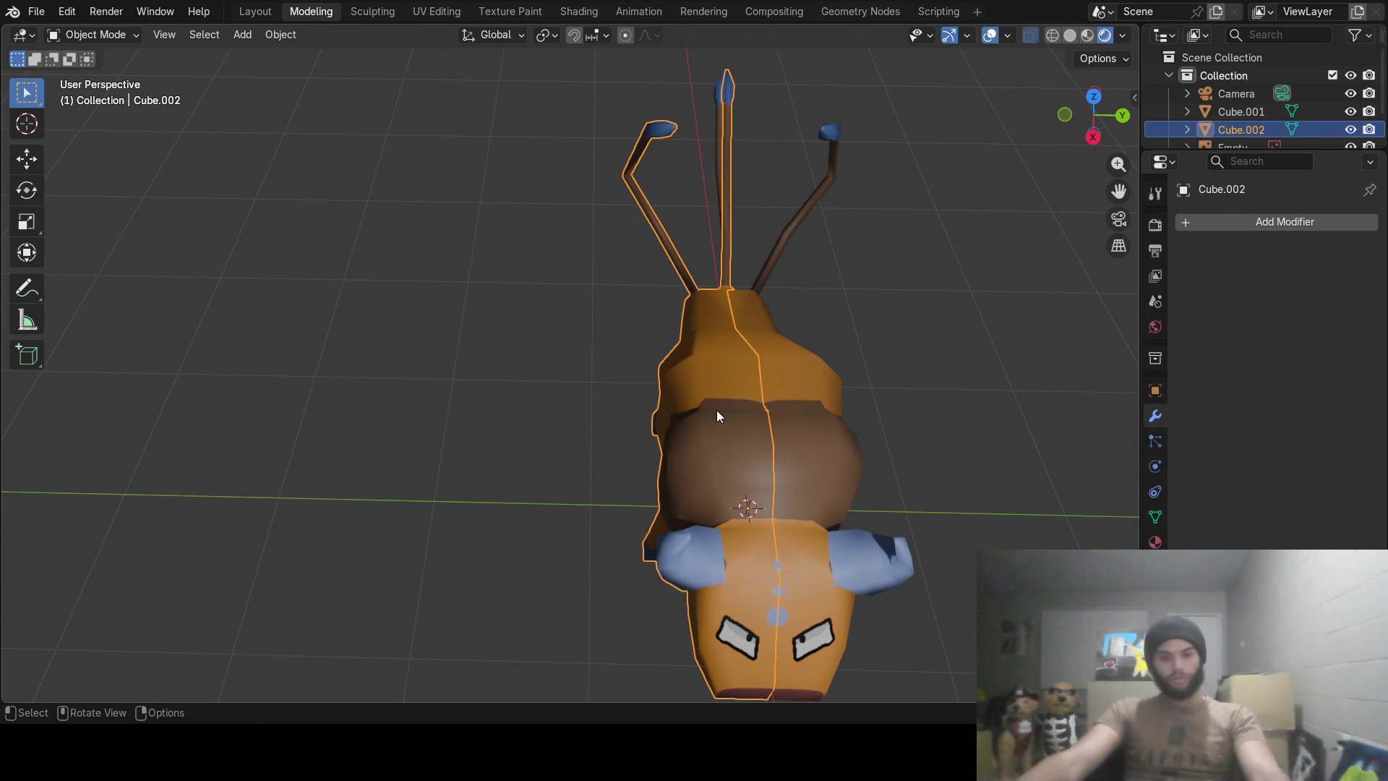
key(g)
key(y)
click(608, 390)
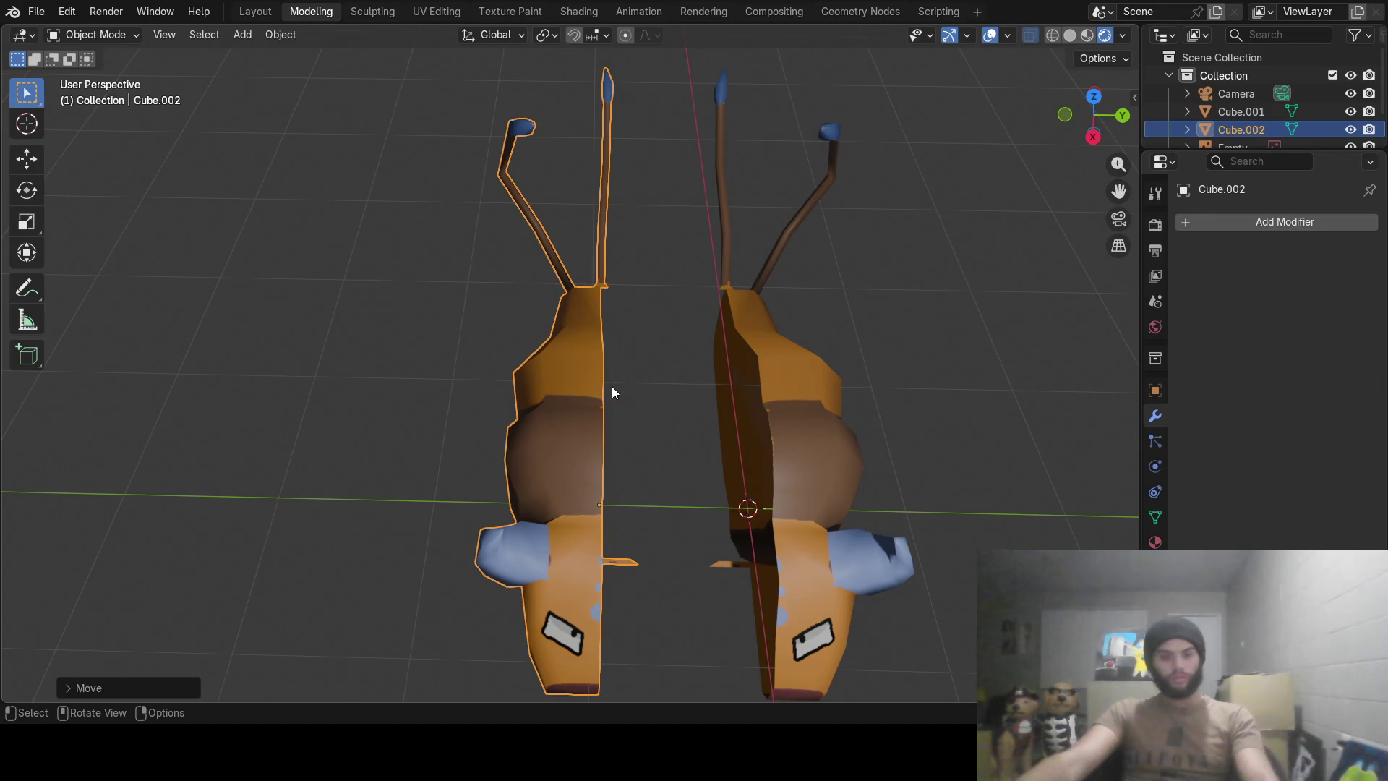
key(Tab)
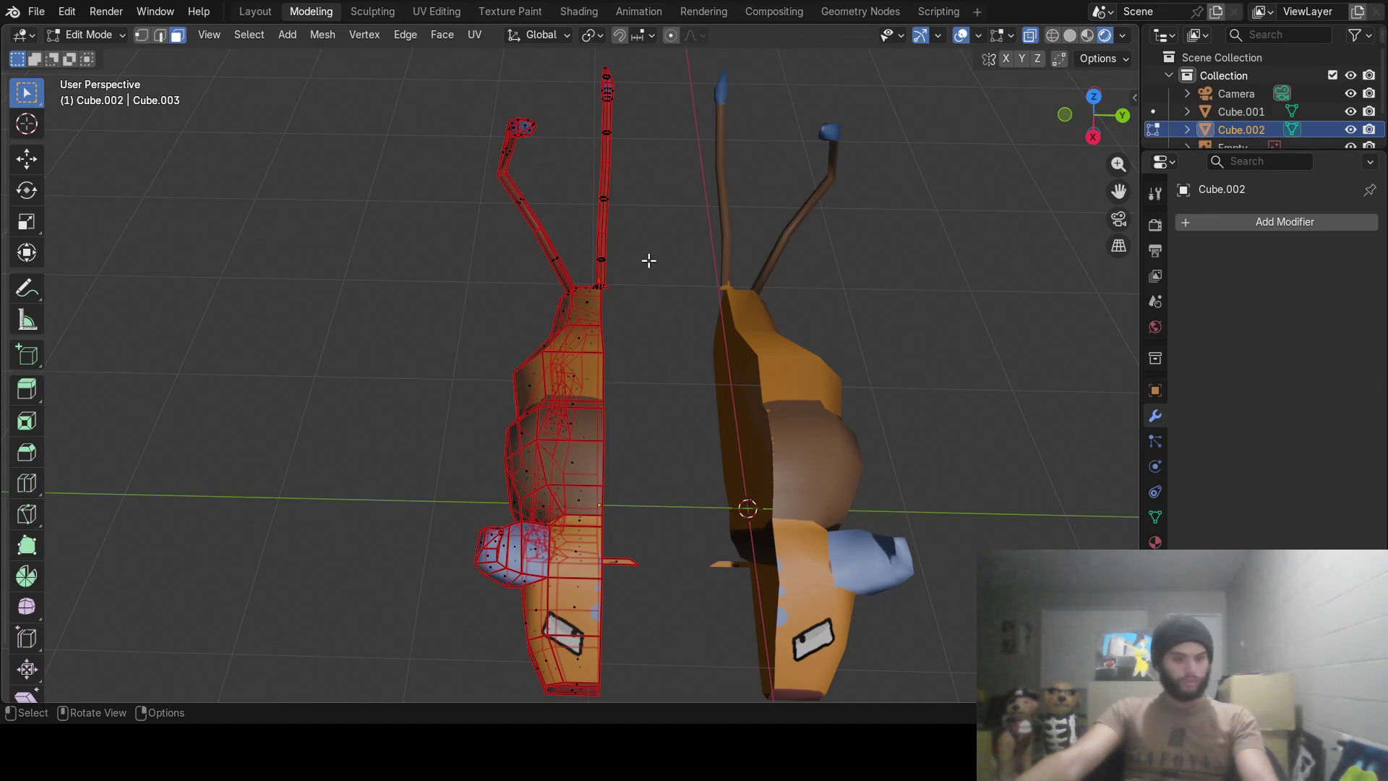
Circle-select the tall central tail strand and delete its faces.
key(c)
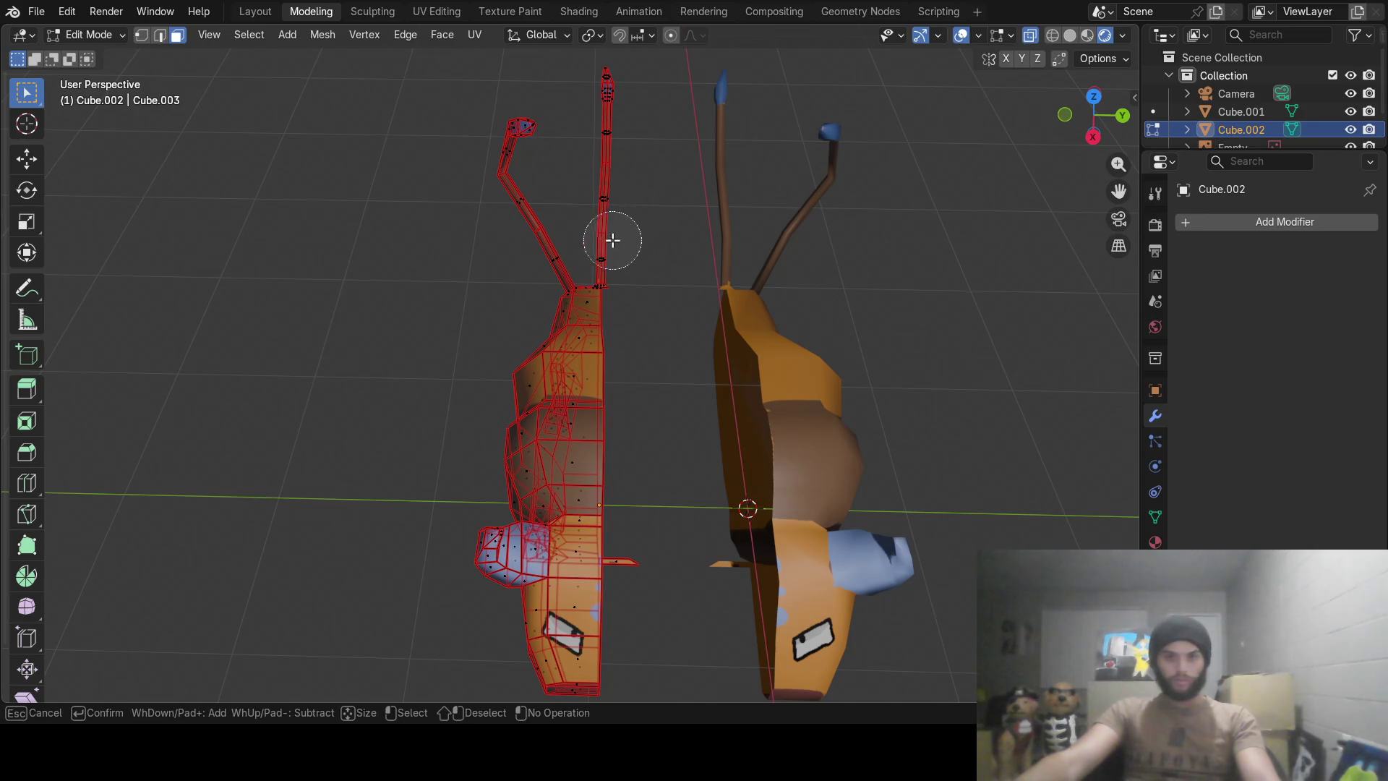
drag(611, 238, 611, 103)
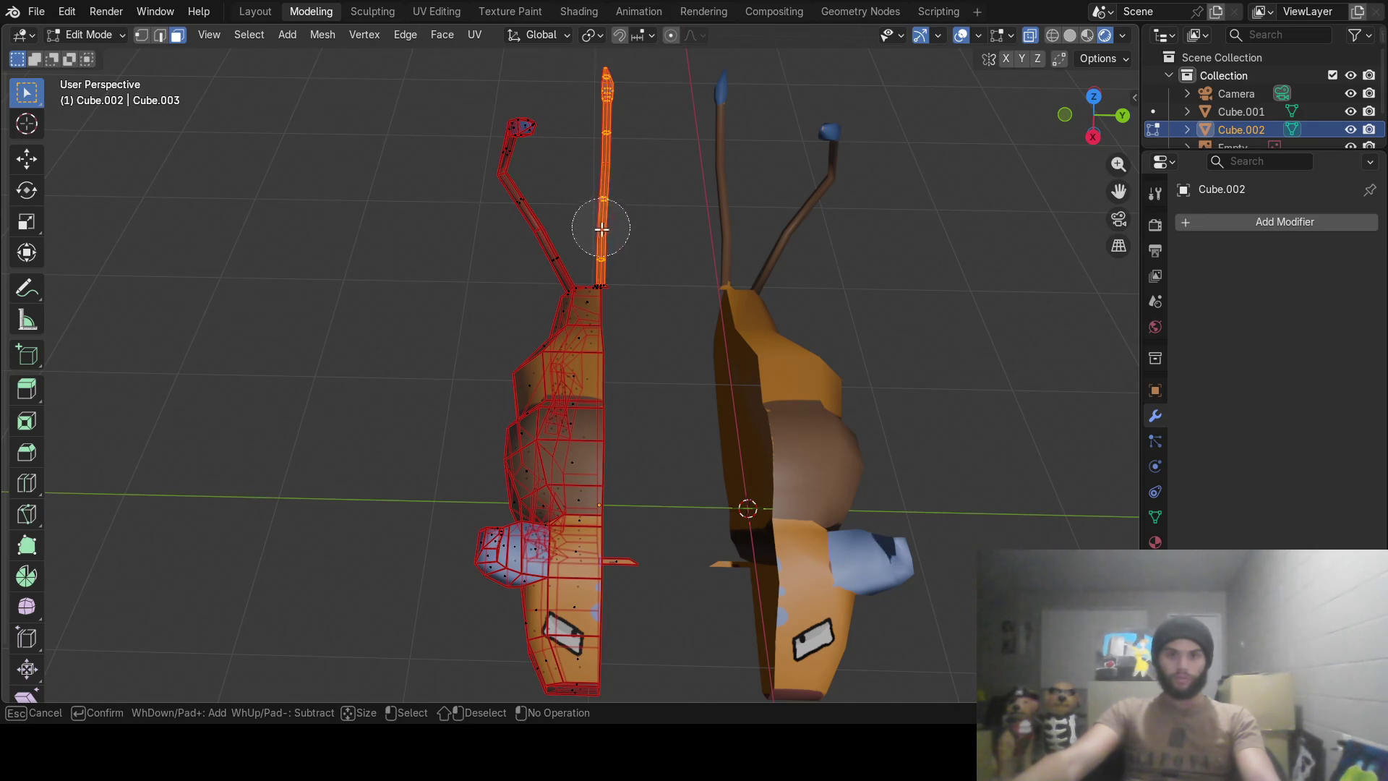
right_click(604, 244)
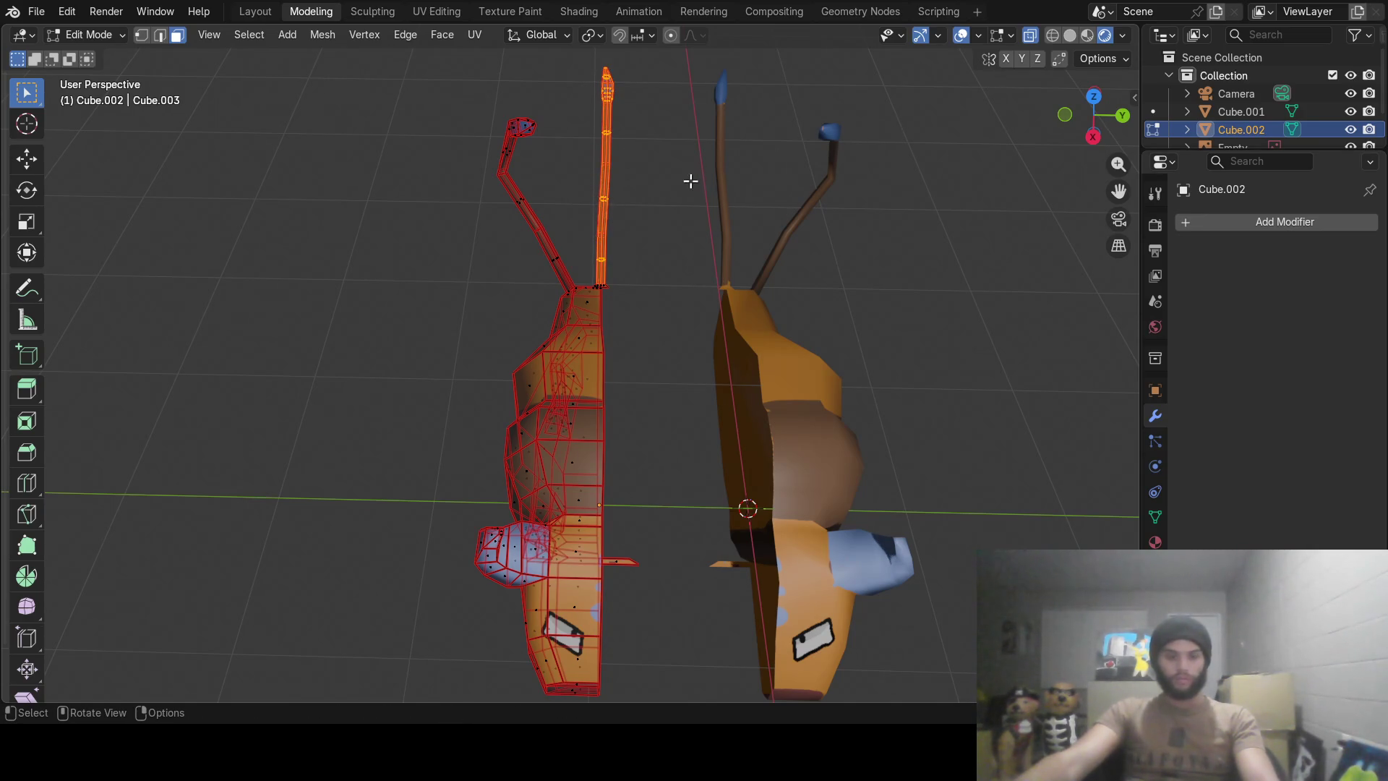
key(x)
click(674, 182)
mouse_move(616, 255)
middle_down()
mouse_move(639, 271)
mouse_move(618, 239)
middle_up()
scroll(528, 242, up, 3)
mouse_move(528, 243)
middle_down()
mouse_move(566, 305)
mouse_move(567, 372)
mouse_move(583, 332)
mouse_move(911, 192)
mouse_move(598, 456)
mouse_move(532, 339)
mouse_move(555, 333)
mouse_move(496, 229)
mouse_move(550, 139)
mouse_move(459, 314)
mouse_move(478, 402)
mouse_move(445, 601)
middle_up()
scroll(445, 600, up, 2)
scroll(496, 471, up, 2)
scroll(482, 484, up, 2)
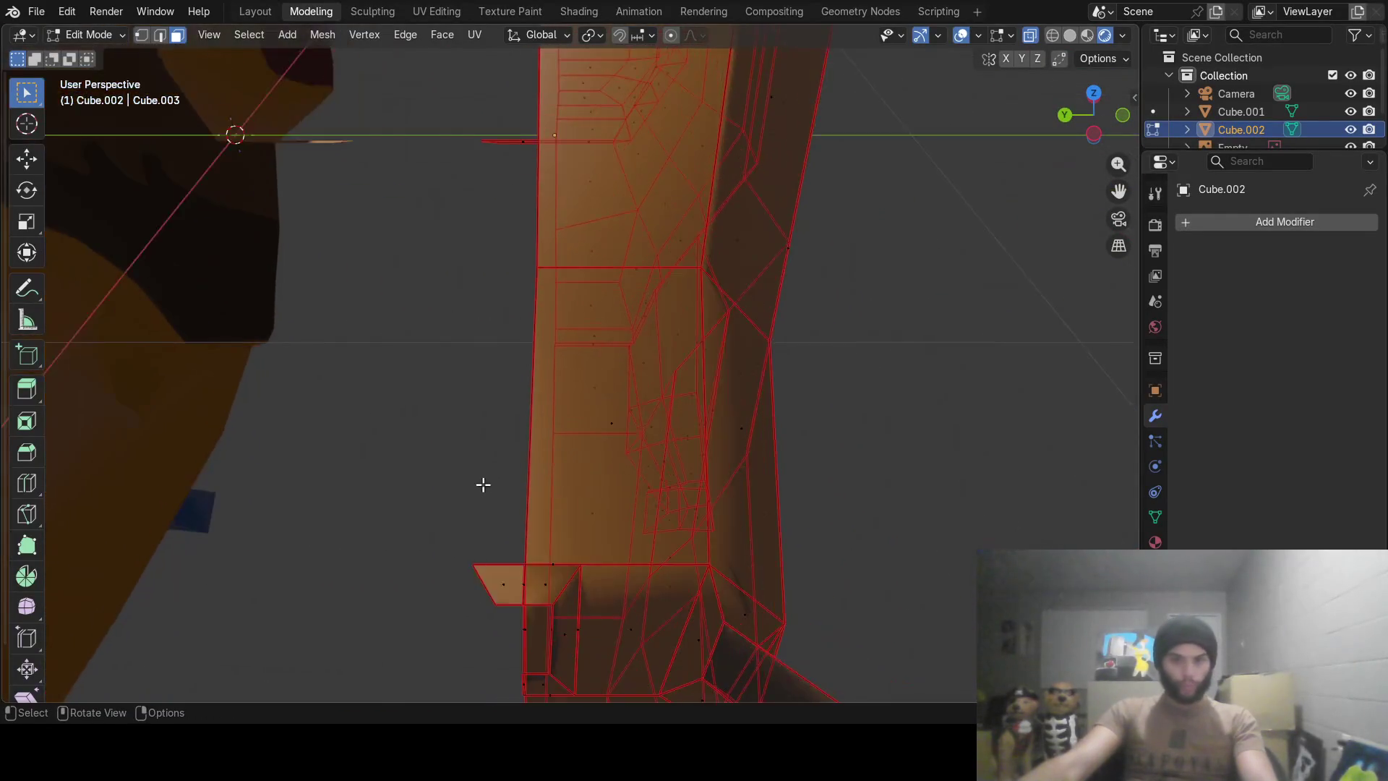
mouse_move(482, 484)
middle_down()
mouse_move(474, 561)
mouse_move(495, 444)
mouse_move(527, 484)
mouse_move(474, 487)
middle_up()
Turn X-ray off, circle-select the flap's top, side and bottom faces and delete them.
key(c)
click(389, 397)
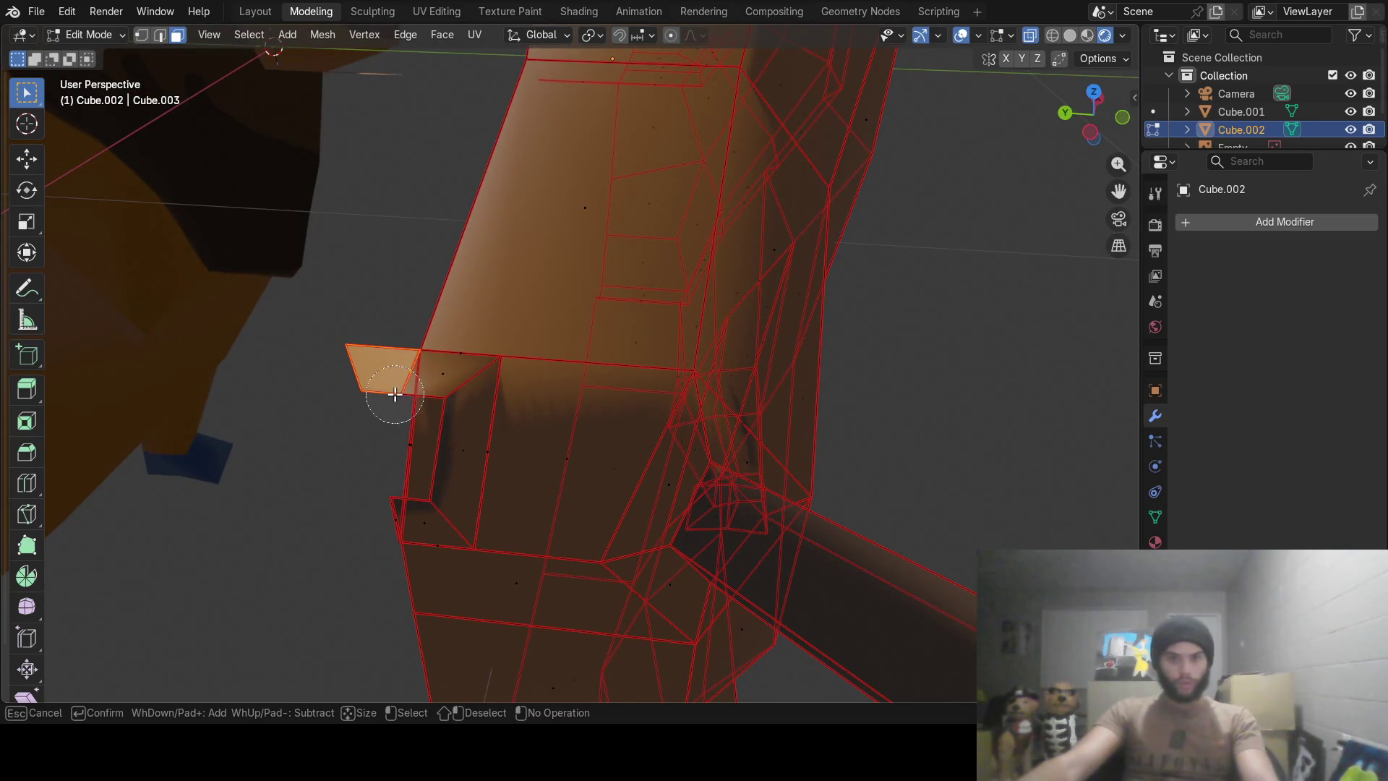
key(Escape)
middle_drag(394, 395, 391, 378)
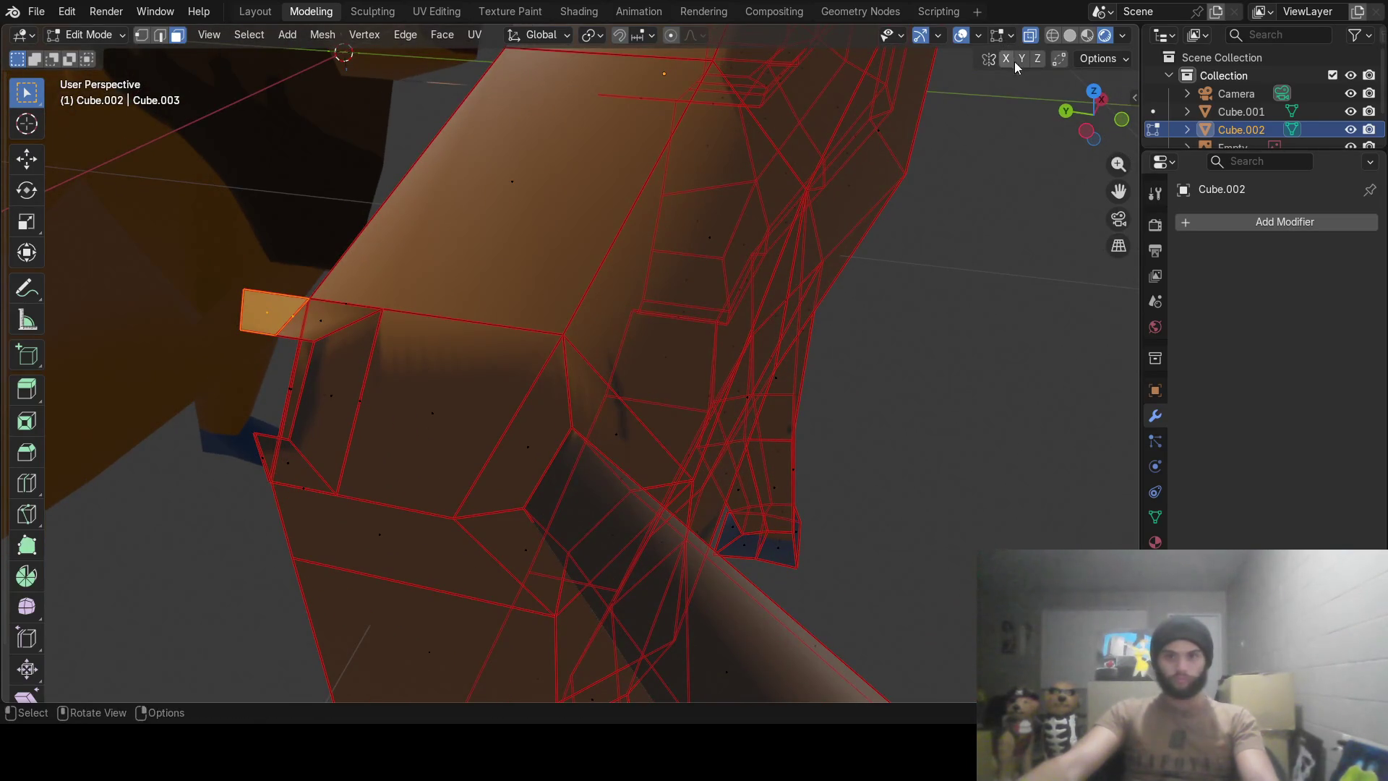
click(1031, 35)
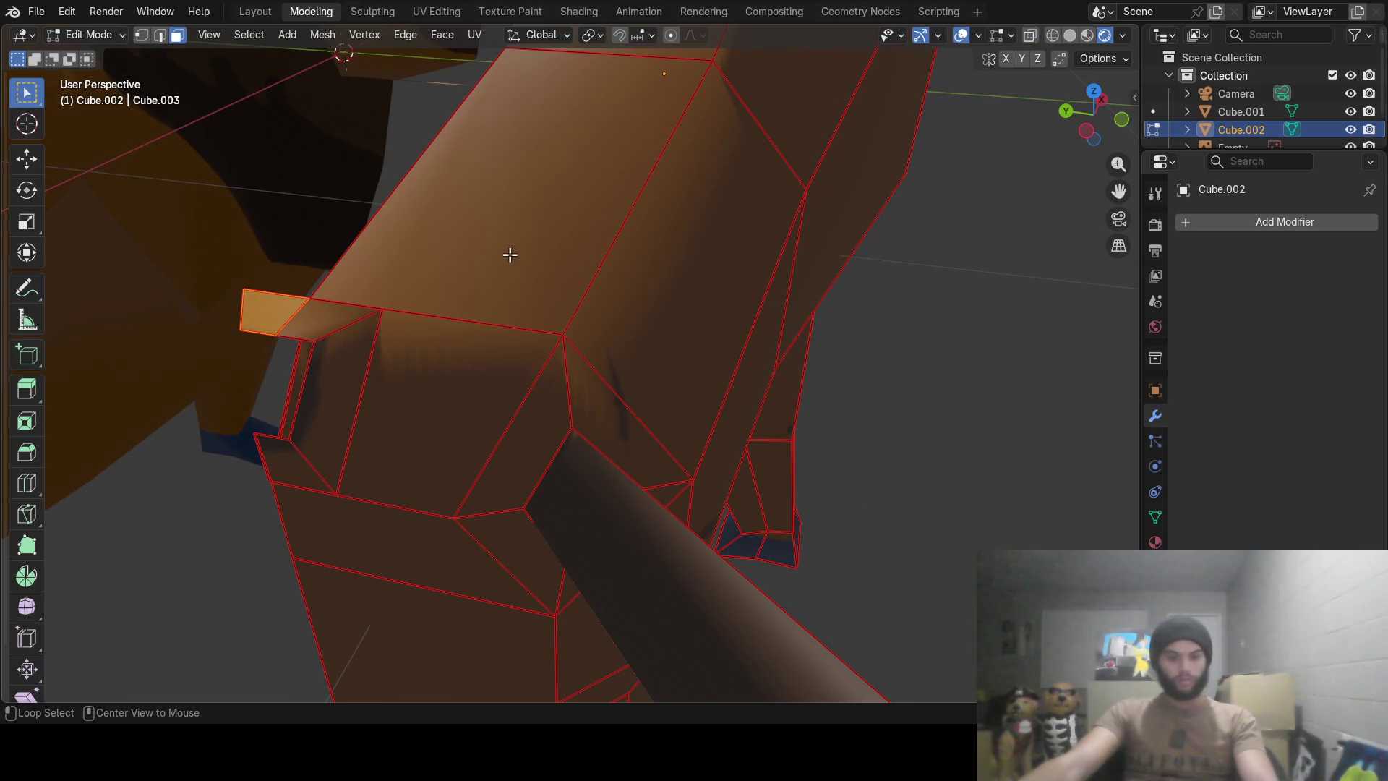
key(alt+a)
key(c)
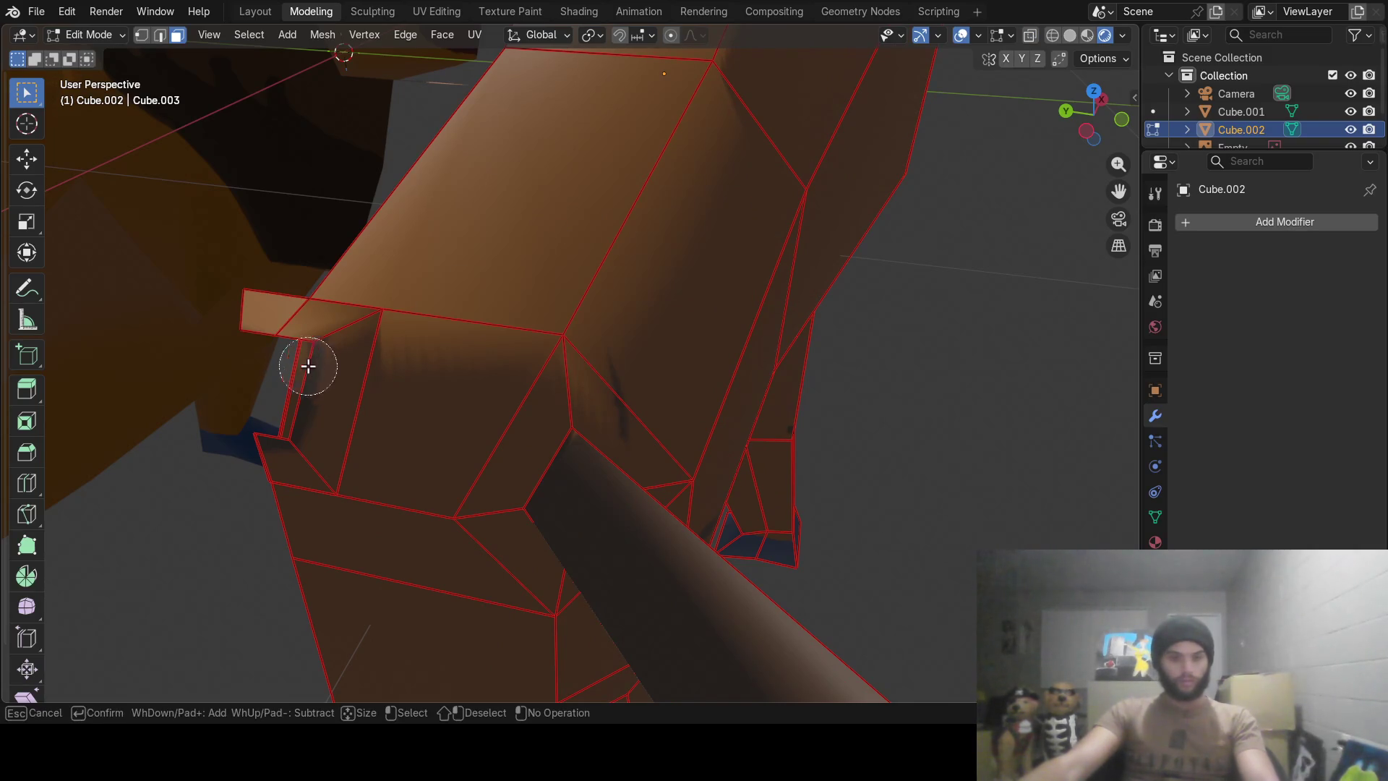
drag(286, 335, 276, 422)
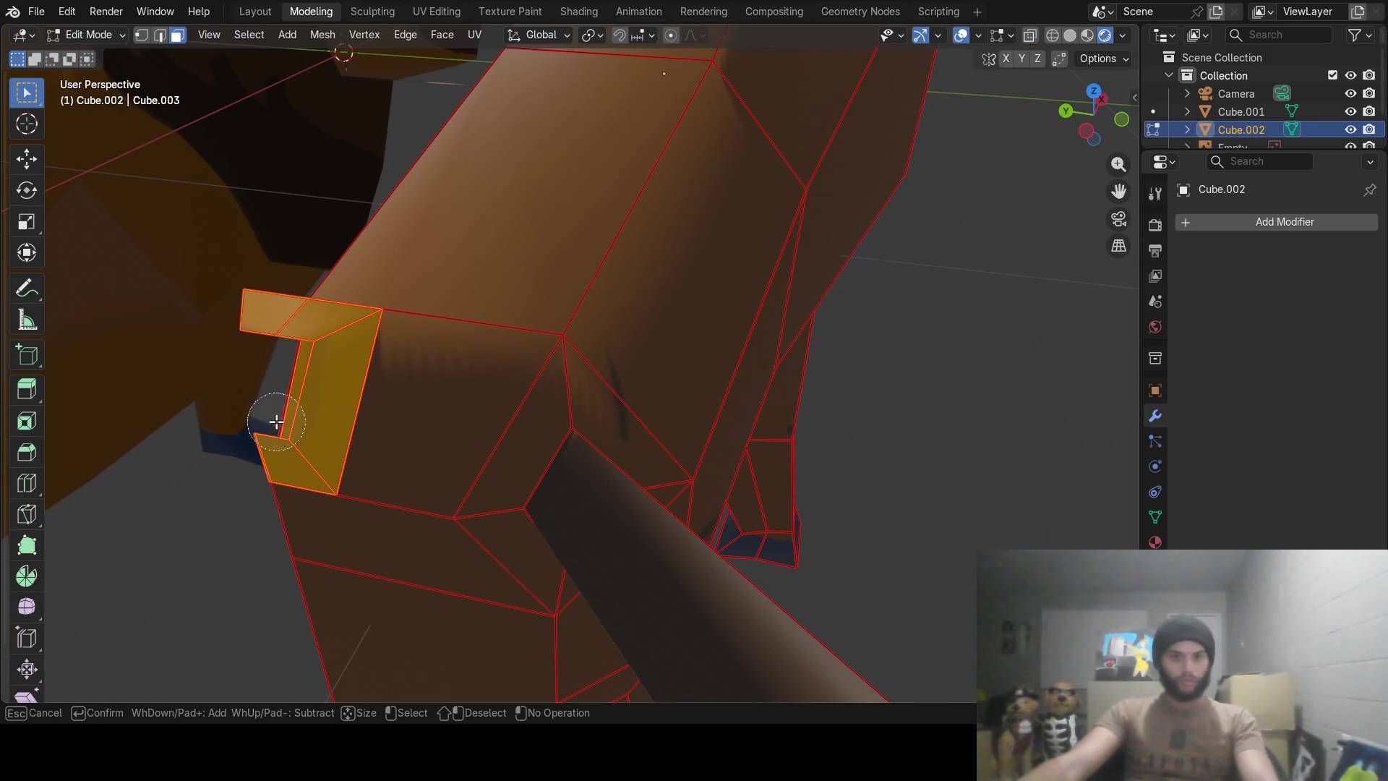
right_click(276, 422)
mouse_move(277, 422)
middle_down()
mouse_move(396, 434)
mouse_move(637, 315)
mouse_move(664, 318)
middle_up()
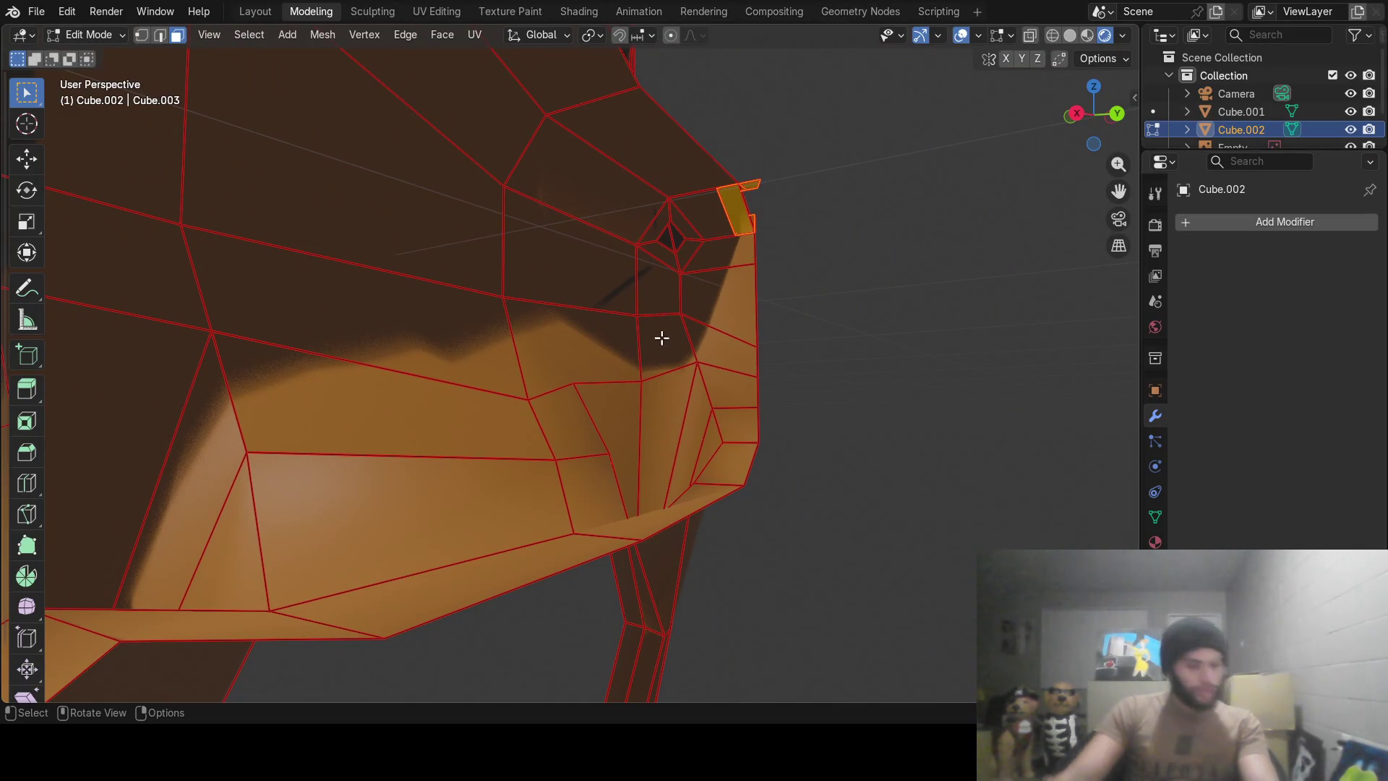
key(x)
click(731, 260)
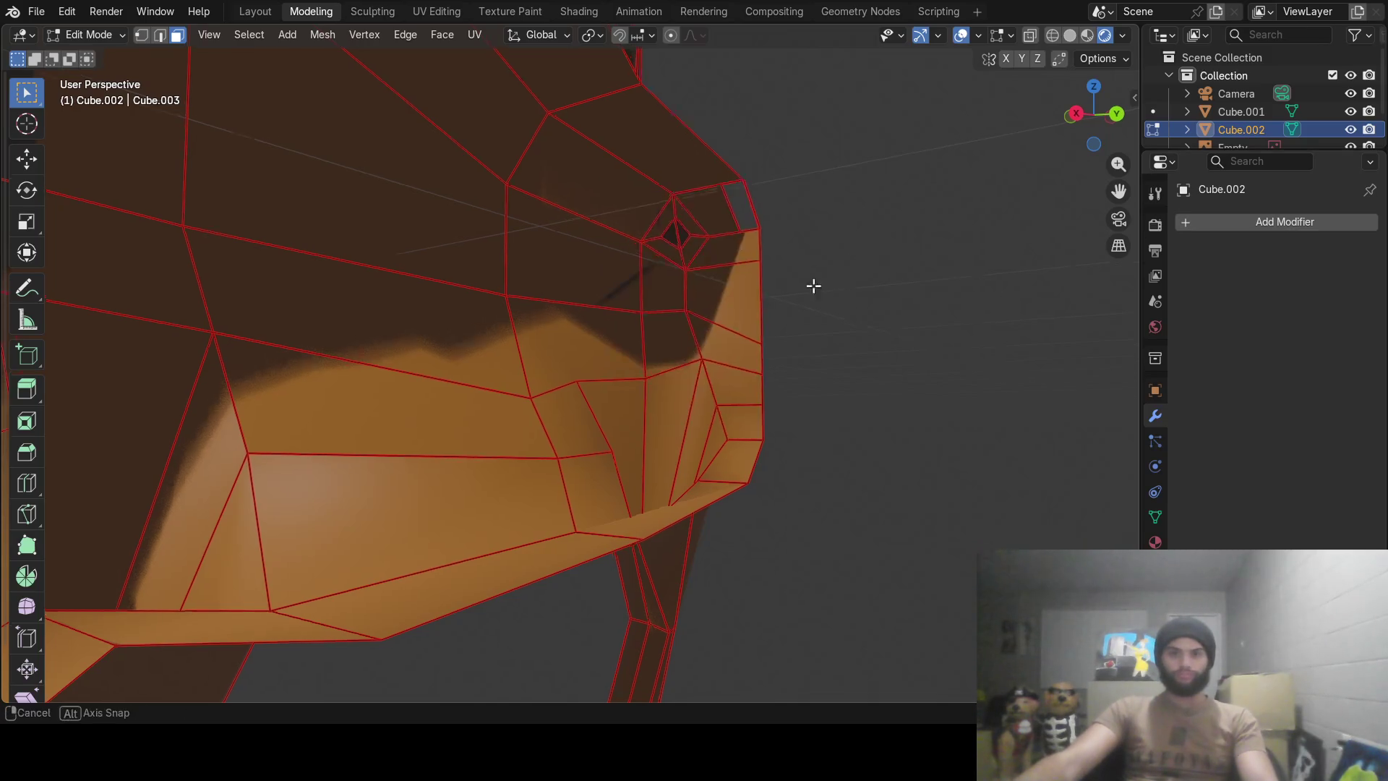
Delete the remaining stray seam faces and leave Edit Mode.
mouse_move(813, 285)
middle_down()
mouse_move(524, 294)
mouse_move(784, 247)
middle_up()
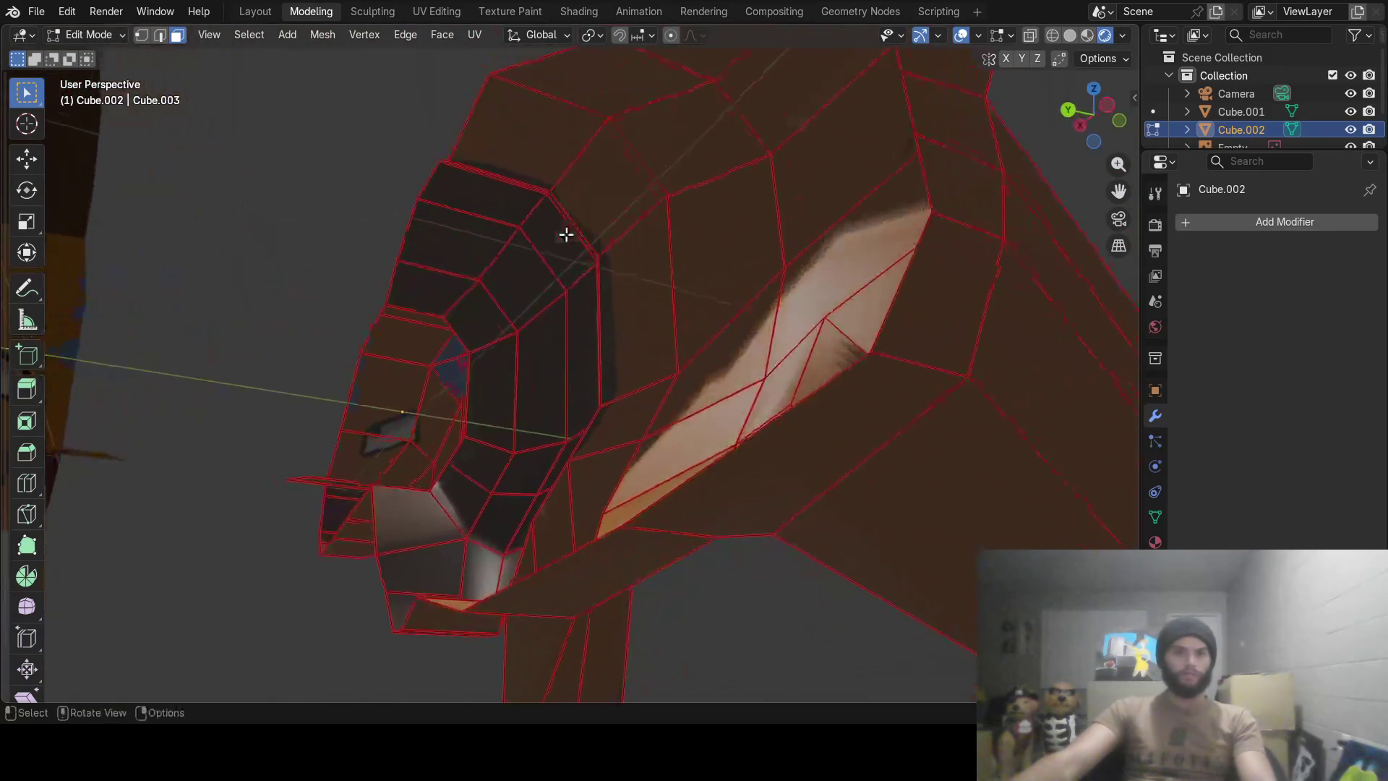
scroll(785, 247, down, 8)
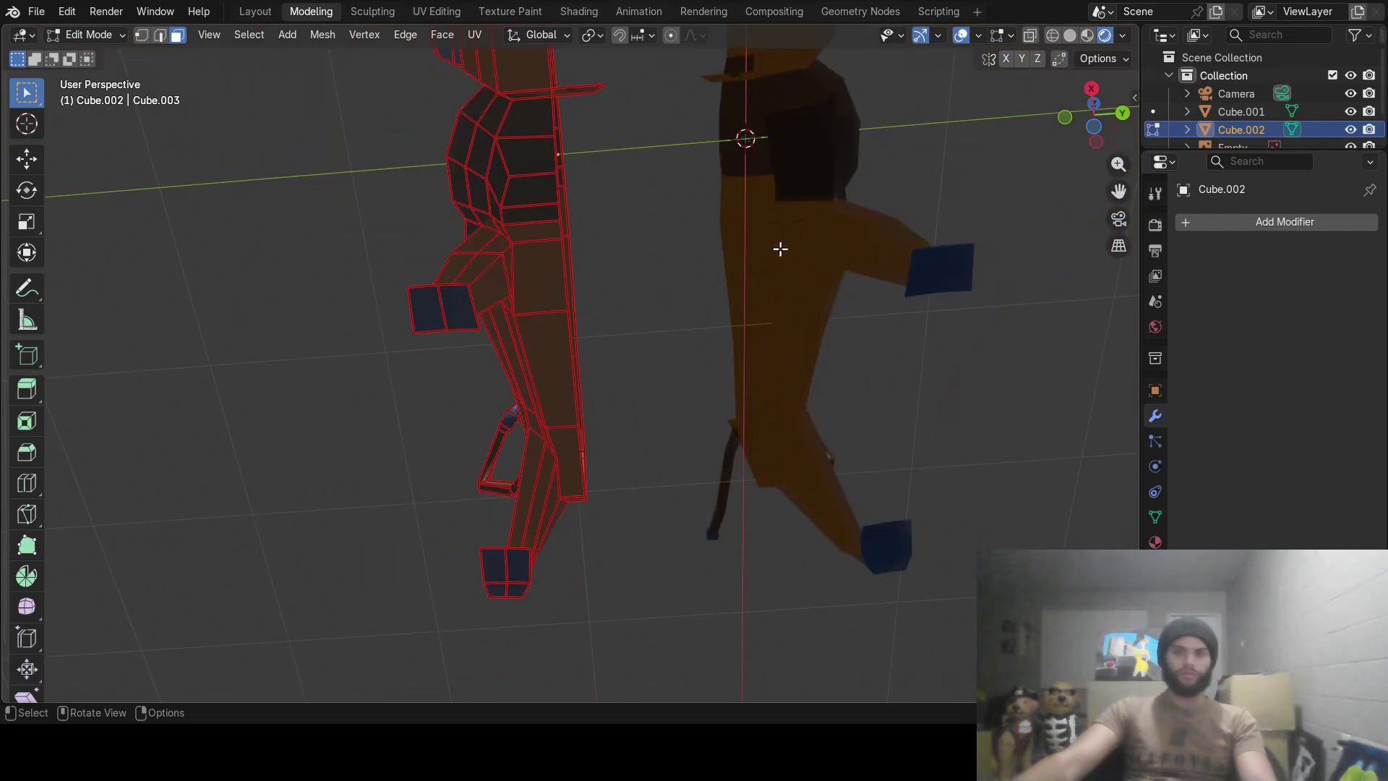
mouse_move(710, 254)
middle_down()
mouse_move(697, 486)
mouse_move(566, 428)
mouse_move(598, 589)
middle_up()
scroll(600, 510, up, 5)
middle_drag(601, 511, 575, 497)
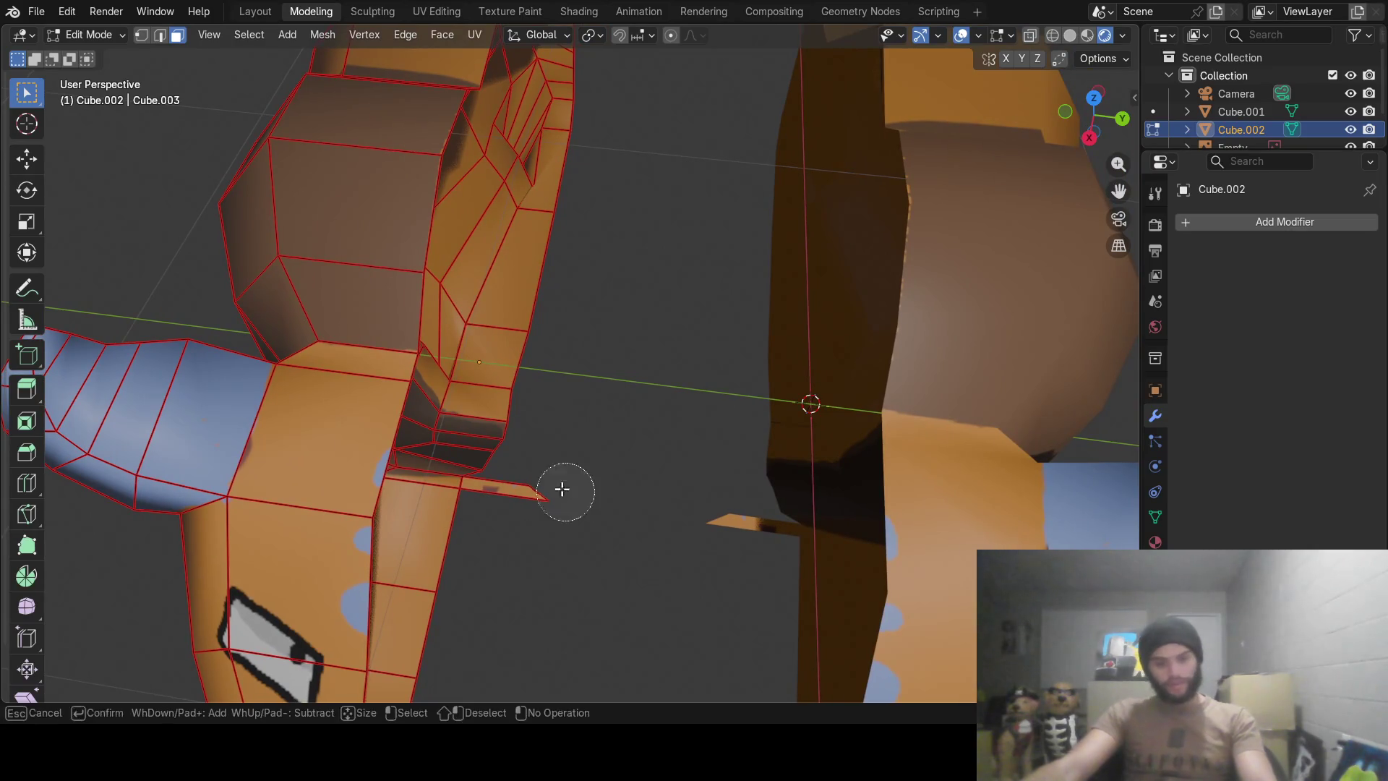
mouse_move(521, 489)
middle_down()
mouse_move(547, 438)
mouse_move(552, 254)
middle_up()
key(x)
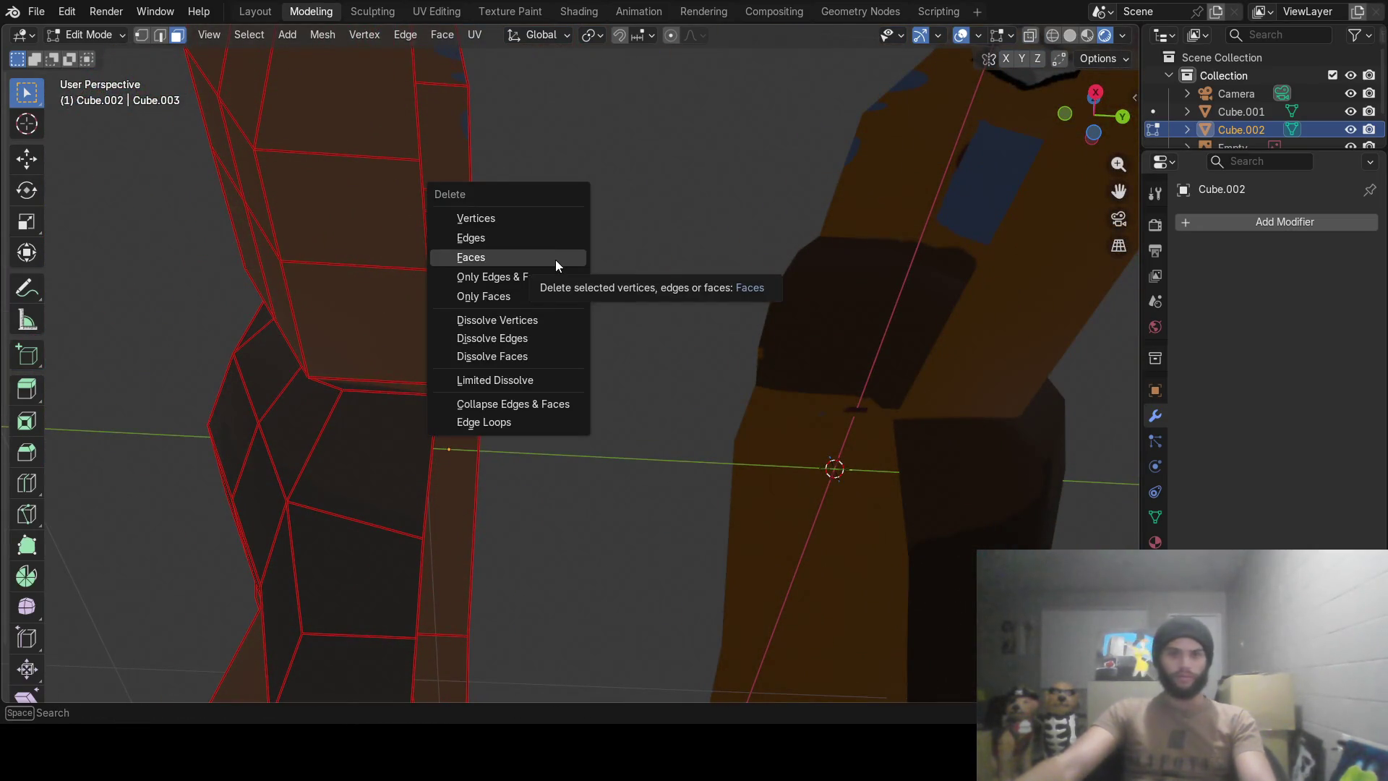
click(556, 260)
mouse_move(756, 357)
middle_down()
mouse_move(559, 329)
mouse_move(699, 349)
middle_up()
key(Tab)
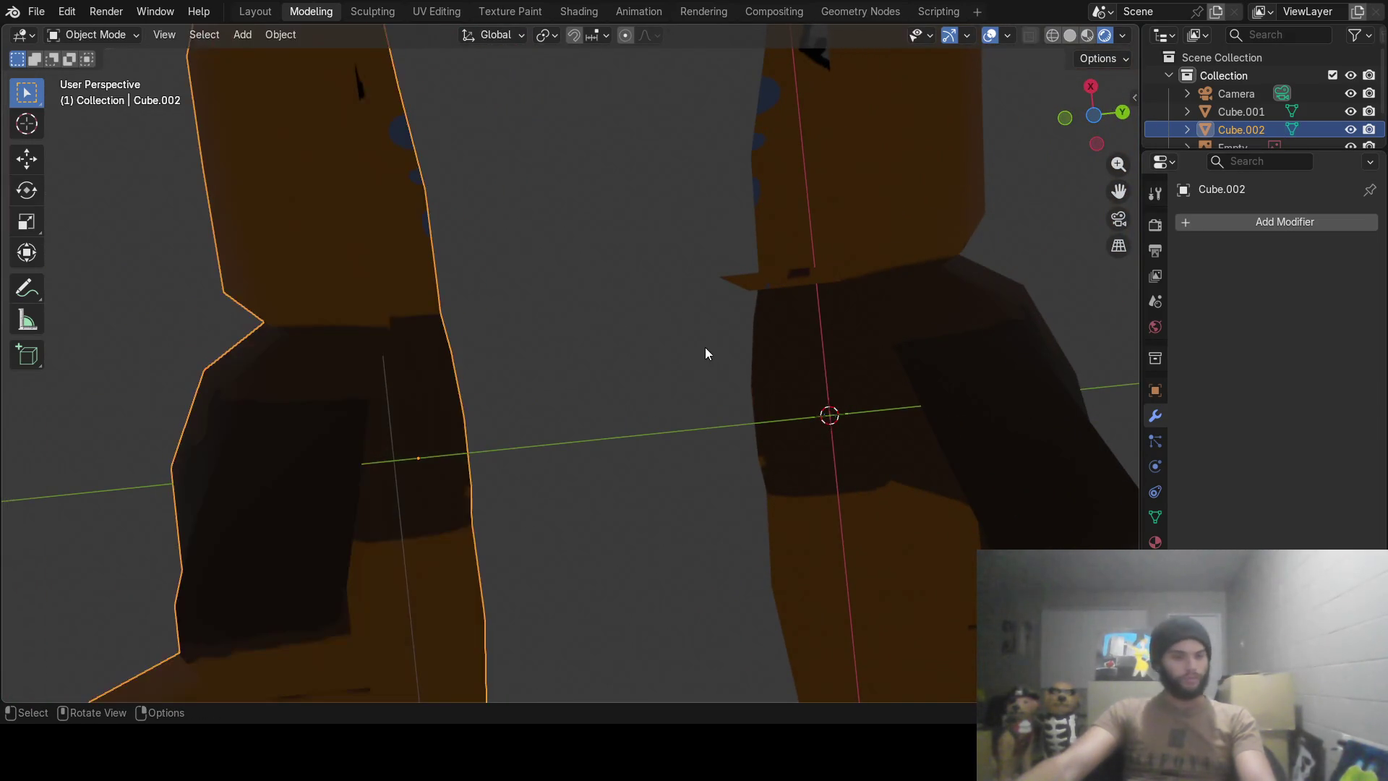
scroll(707, 358, down, 2)
scroll(707, 362, down, 4)
Move the left half along Y so both halves meet at the centre seam.
mouse_move(707, 370)
middle_down()
mouse_move(716, 490)
mouse_move(734, 325)
mouse_move(706, 486)
mouse_move(712, 620)
mouse_move(675, 554)
middle_up()
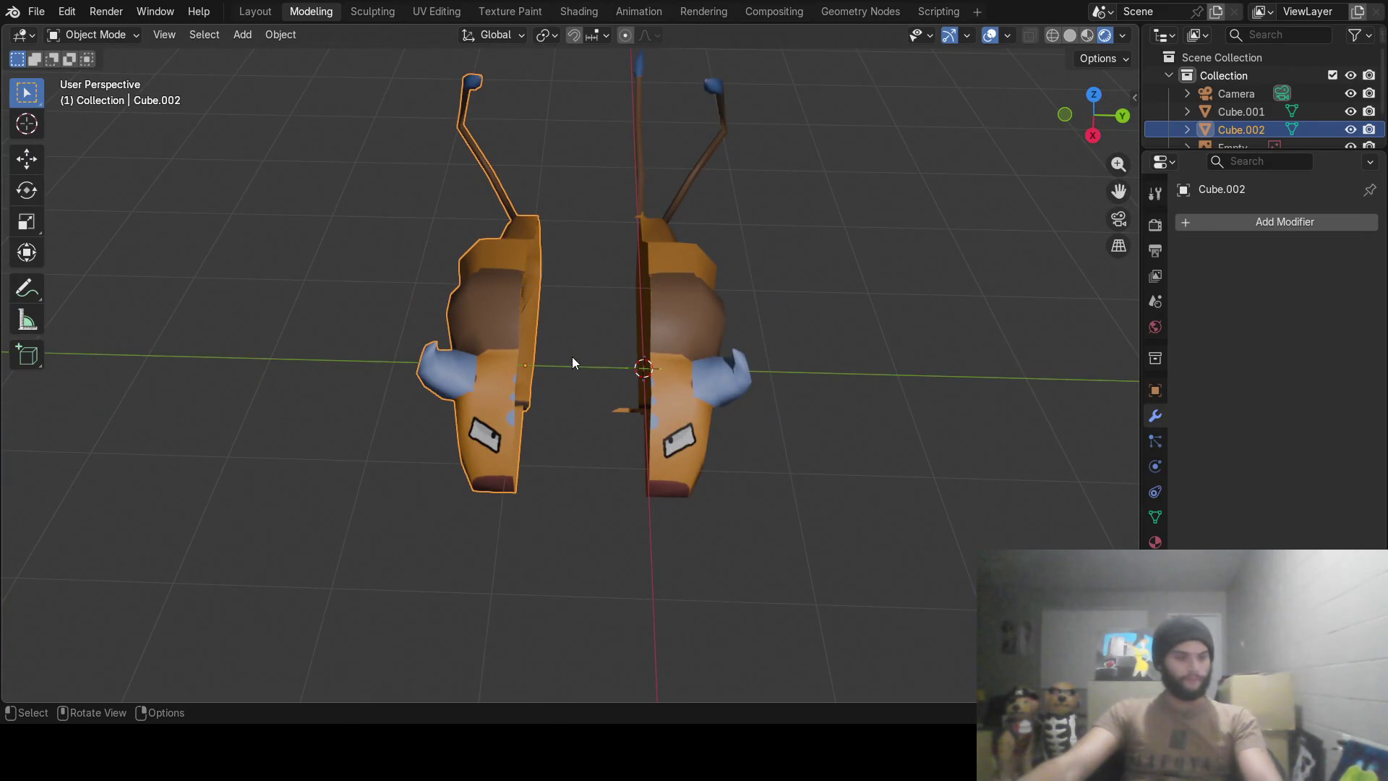
key(g)
key(y)
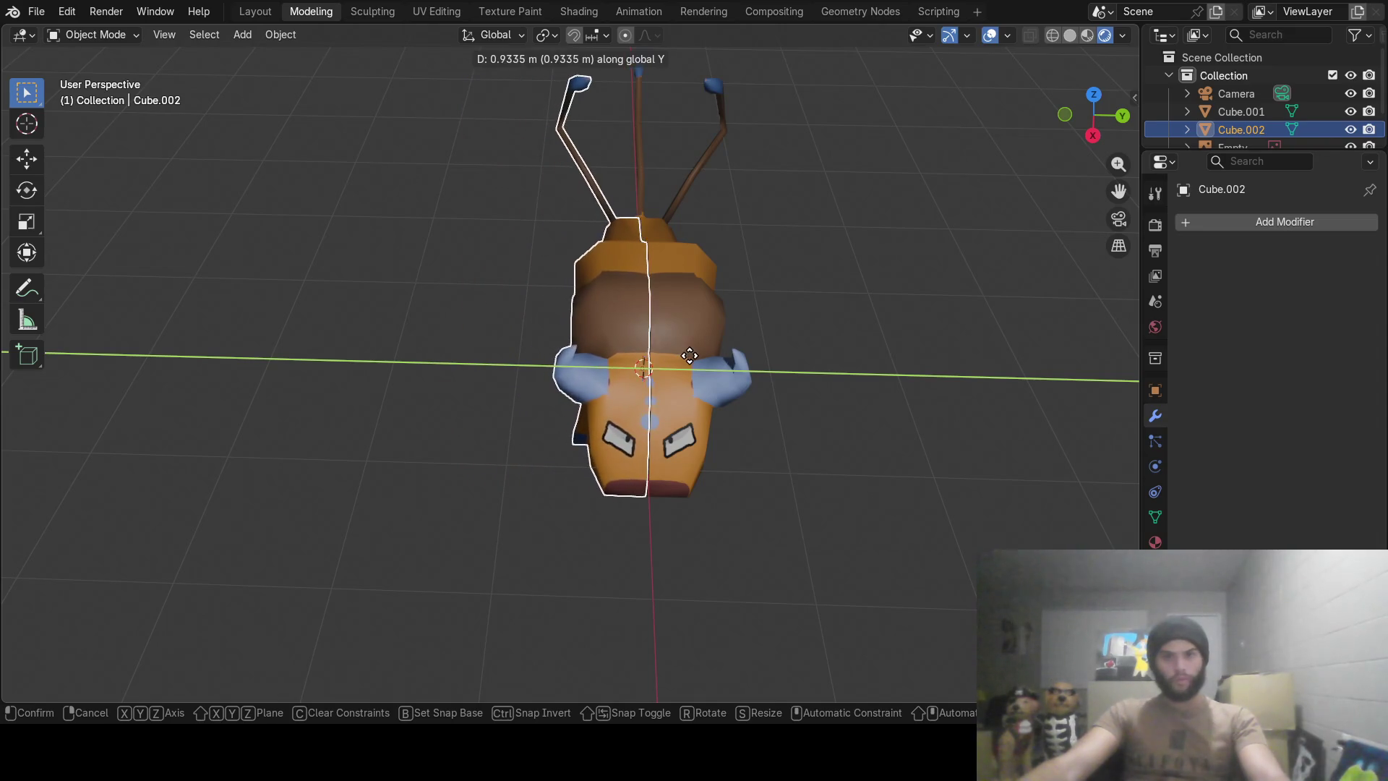
click(691, 356)
scroll(693, 363, up, 3)
scroll(705, 386, up, 2)
scroll(716, 410, up, 2)
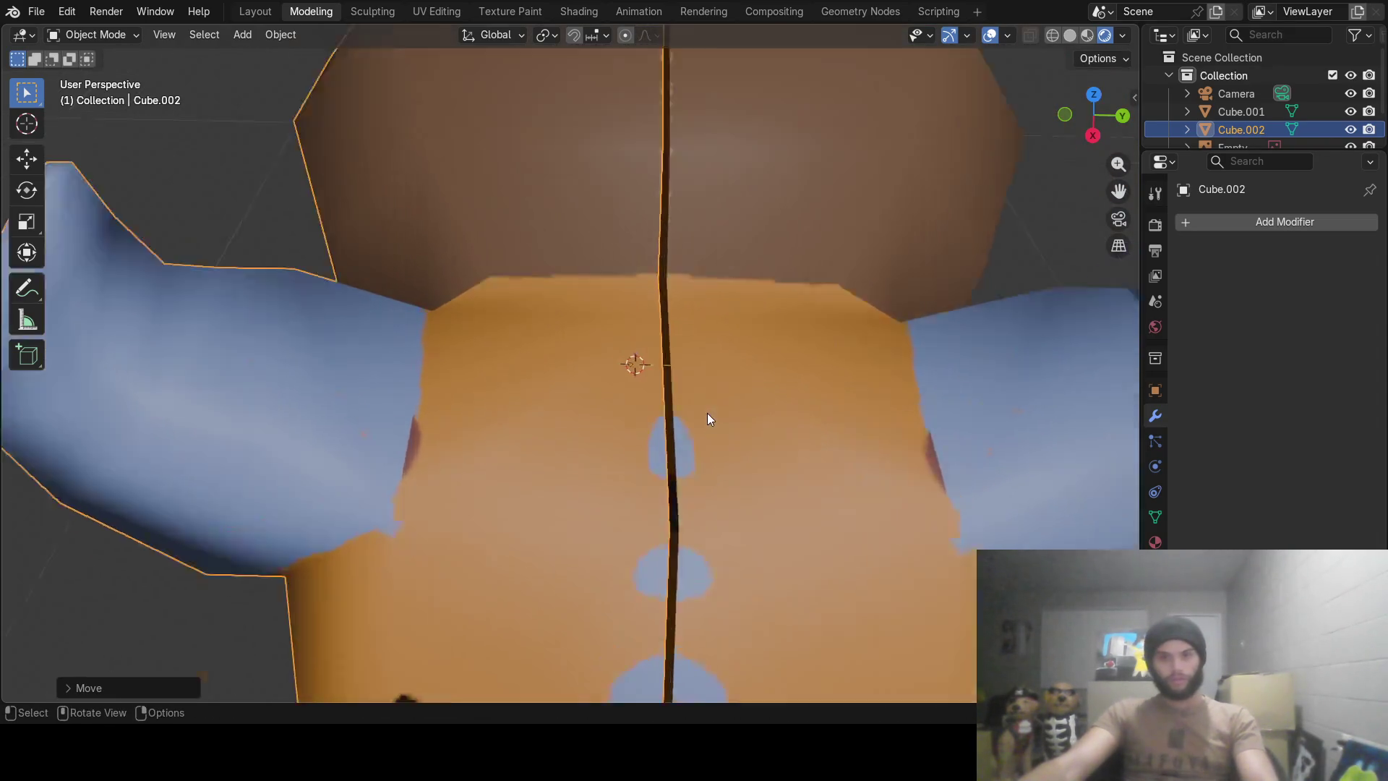
scroll(707, 419, up, 2)
scroll(677, 381, up, 2)
key(g)
key(y)
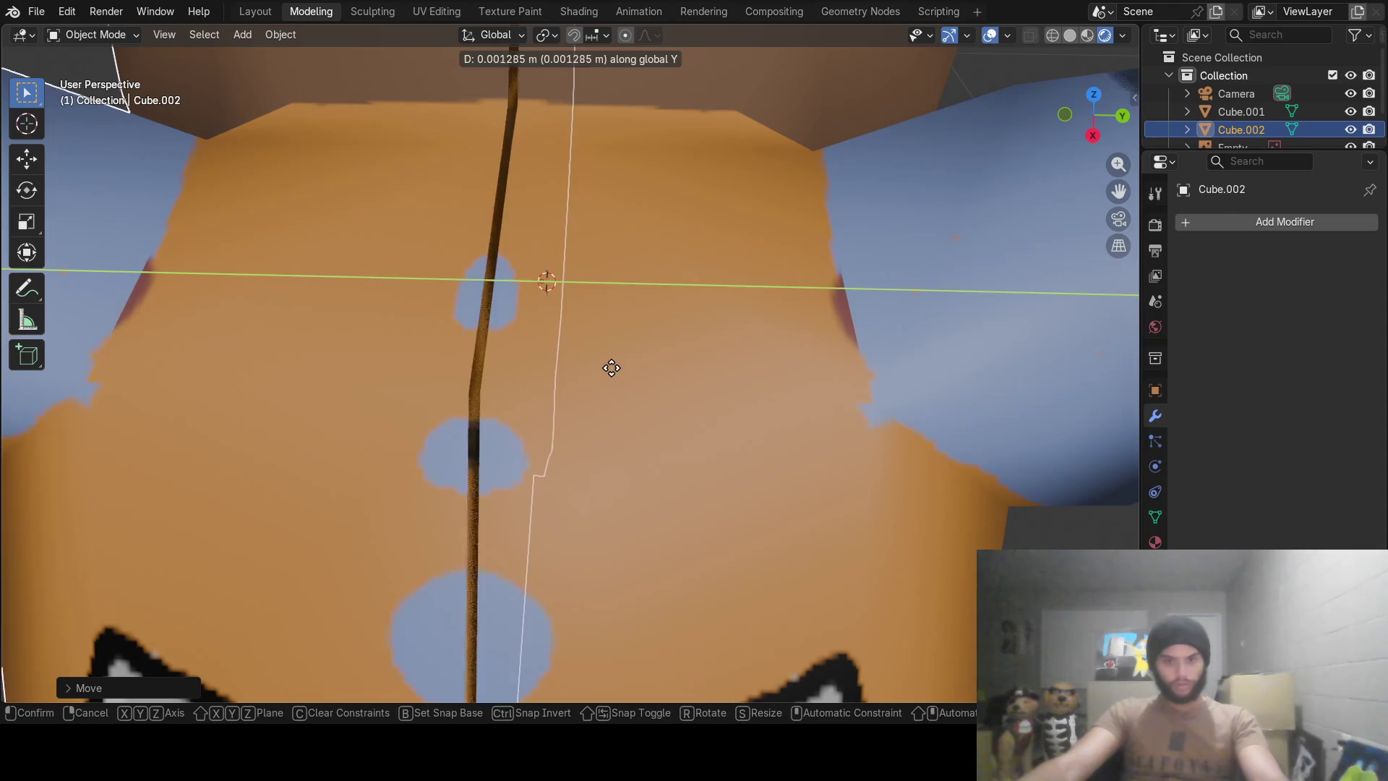
click(615, 370)
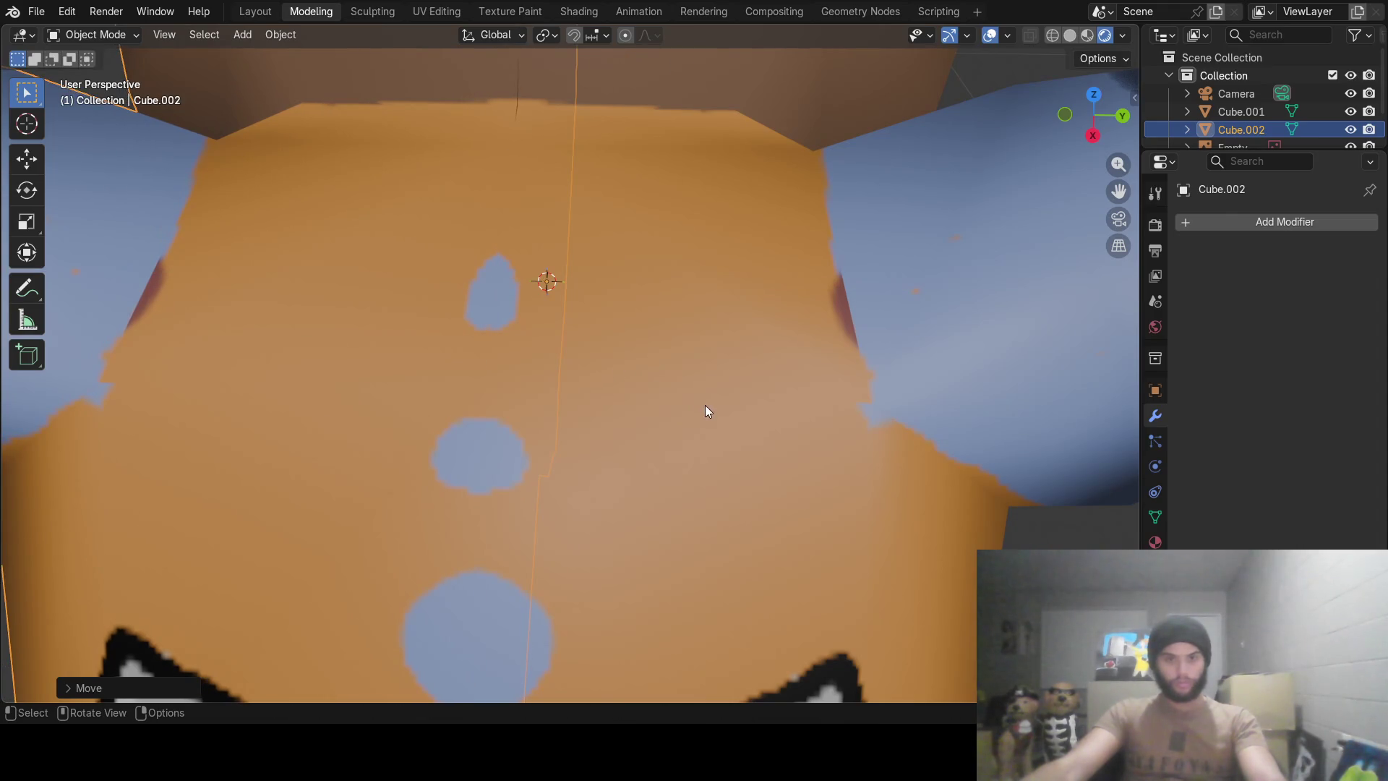
scroll(707, 415, down, 10)
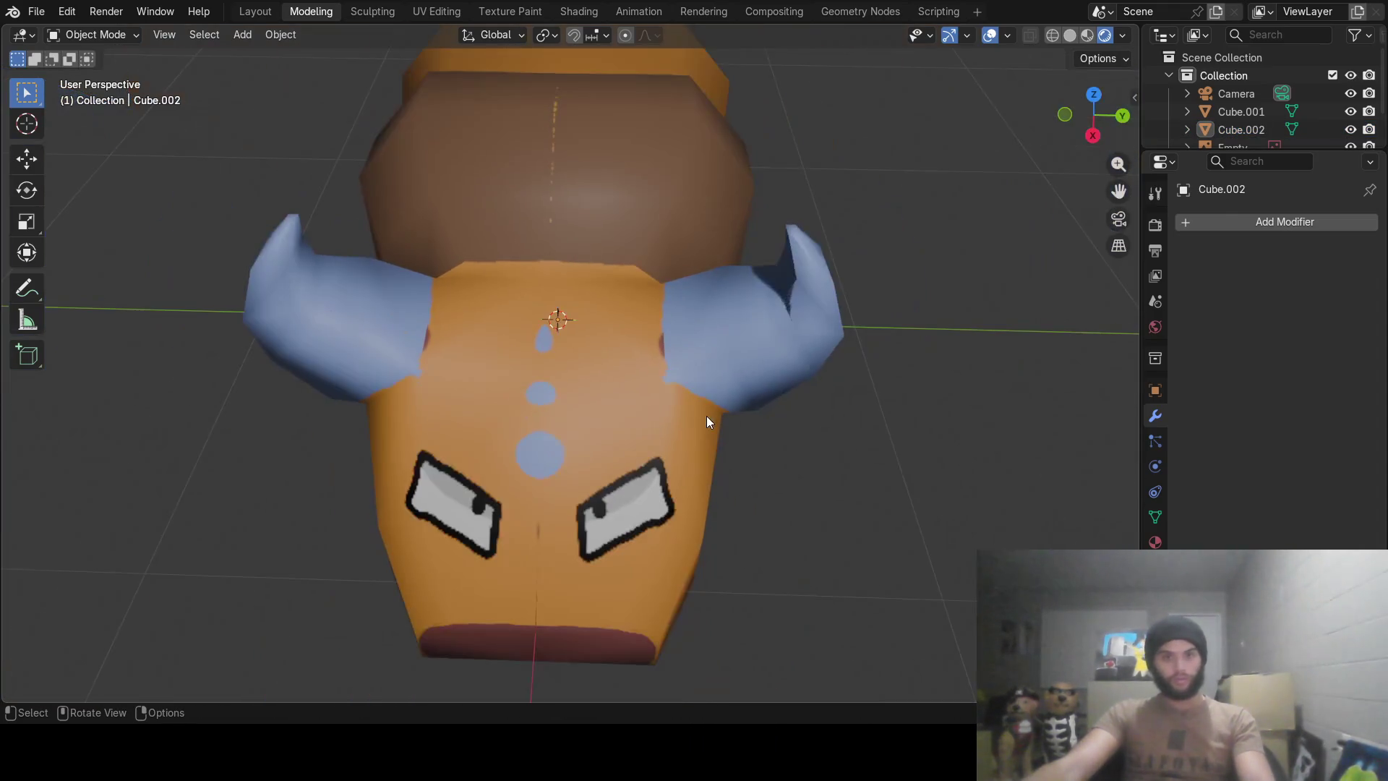
Select both bull halves together.
mouse_move(688, 421)
middle_down()
mouse_move(757, 373)
mouse_move(774, 342)
mouse_move(760, 358)
mouse_move(648, 387)
mouse_move(807, 291)
mouse_move(631, 372)
mouse_move(642, 442)
mouse_move(756, 355)
mouse_move(880, 380)
mouse_move(1063, 391)
mouse_move(655, 376)
mouse_move(878, 397)
mouse_move(631, 326)
middle_up()
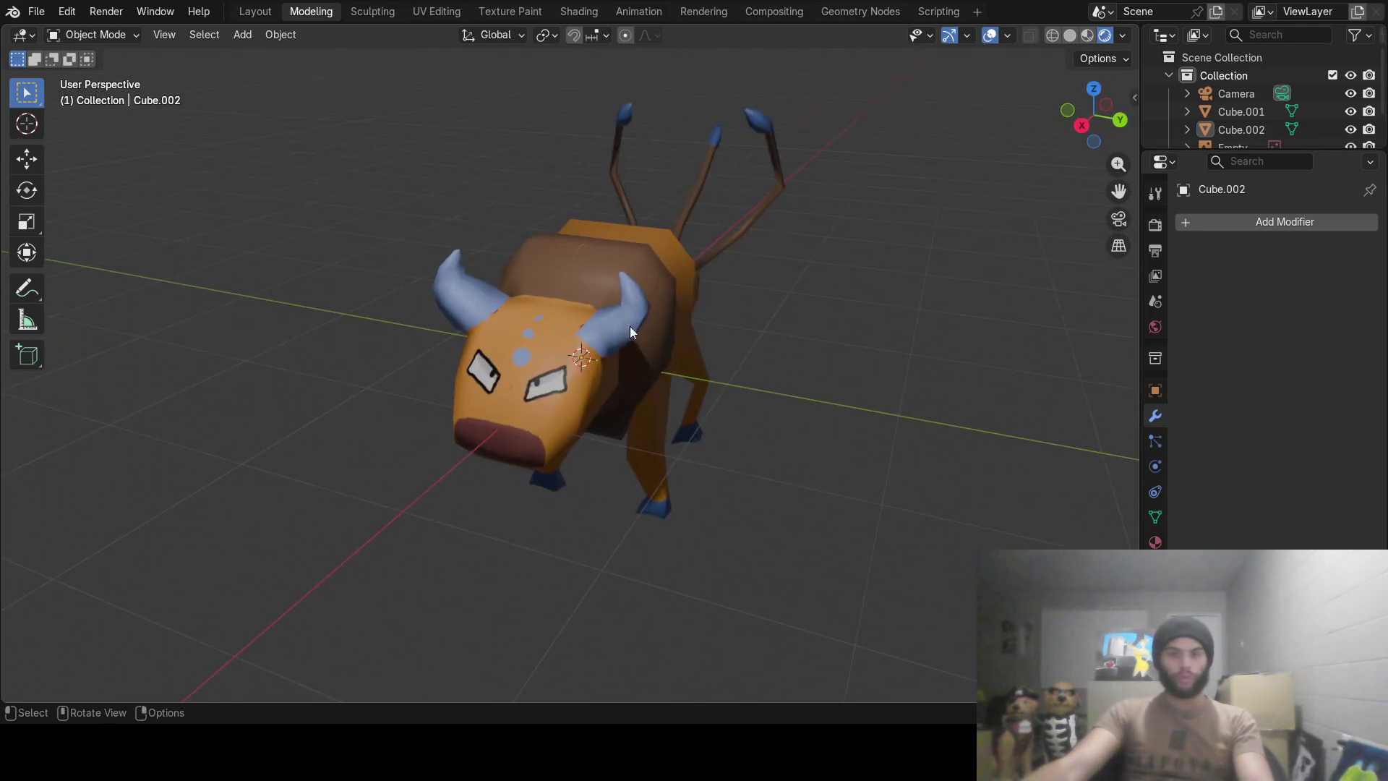
click(624, 291)
shift+click(541, 283)
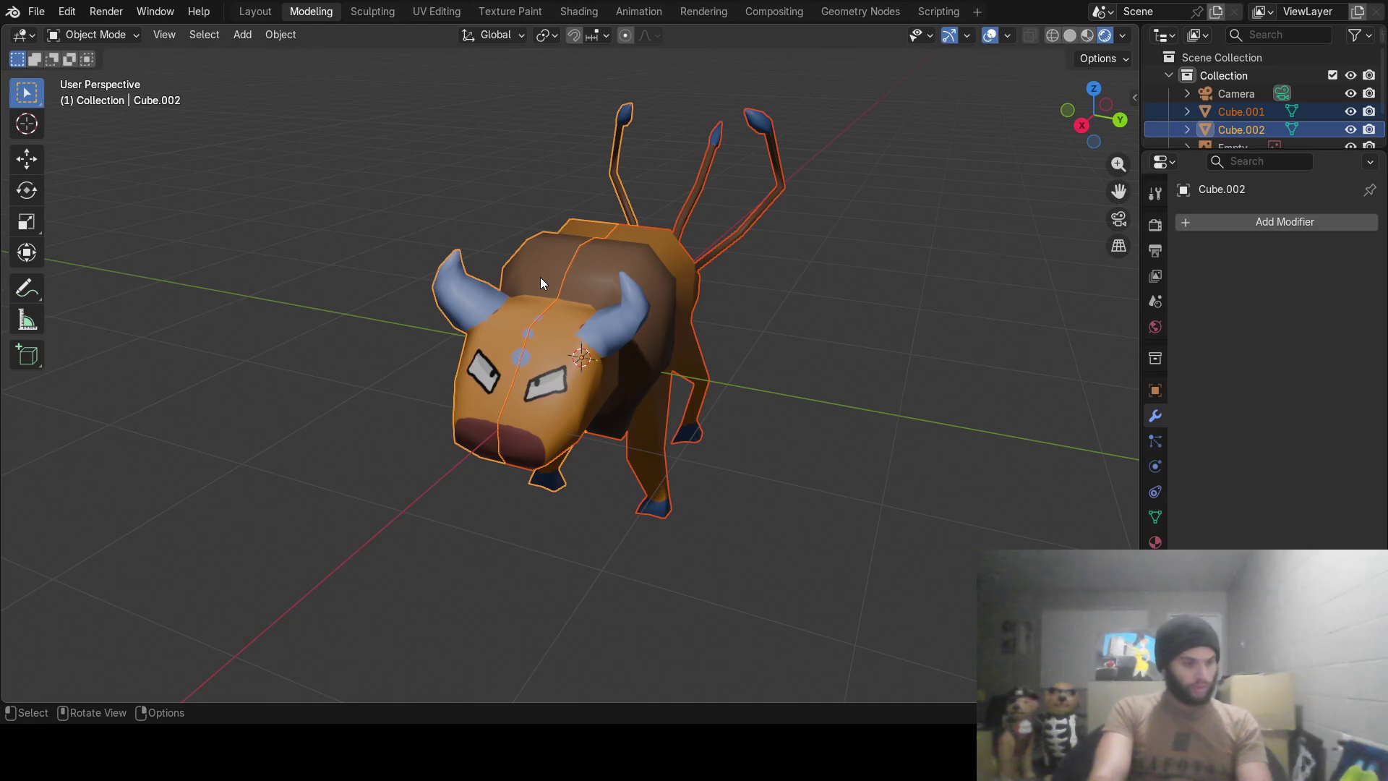
Join the two halves into one object with Ctrl+J and inspect it.
key(ctrl+j)
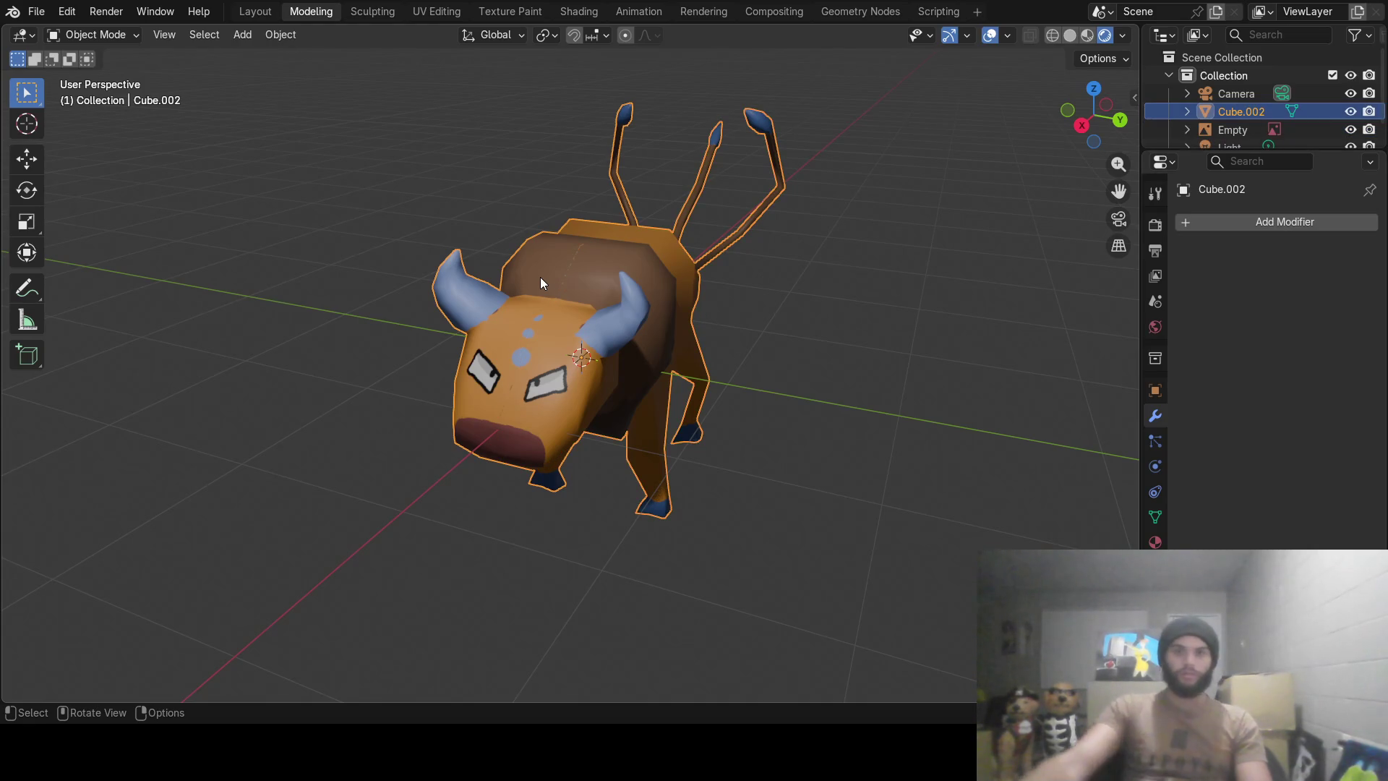
key(alt+a)
mouse_move(601, 254)
middle_down()
mouse_move(773, 285)
mouse_move(807, 257)
mouse_move(644, 211)
mouse_move(667, 247)
middle_up()
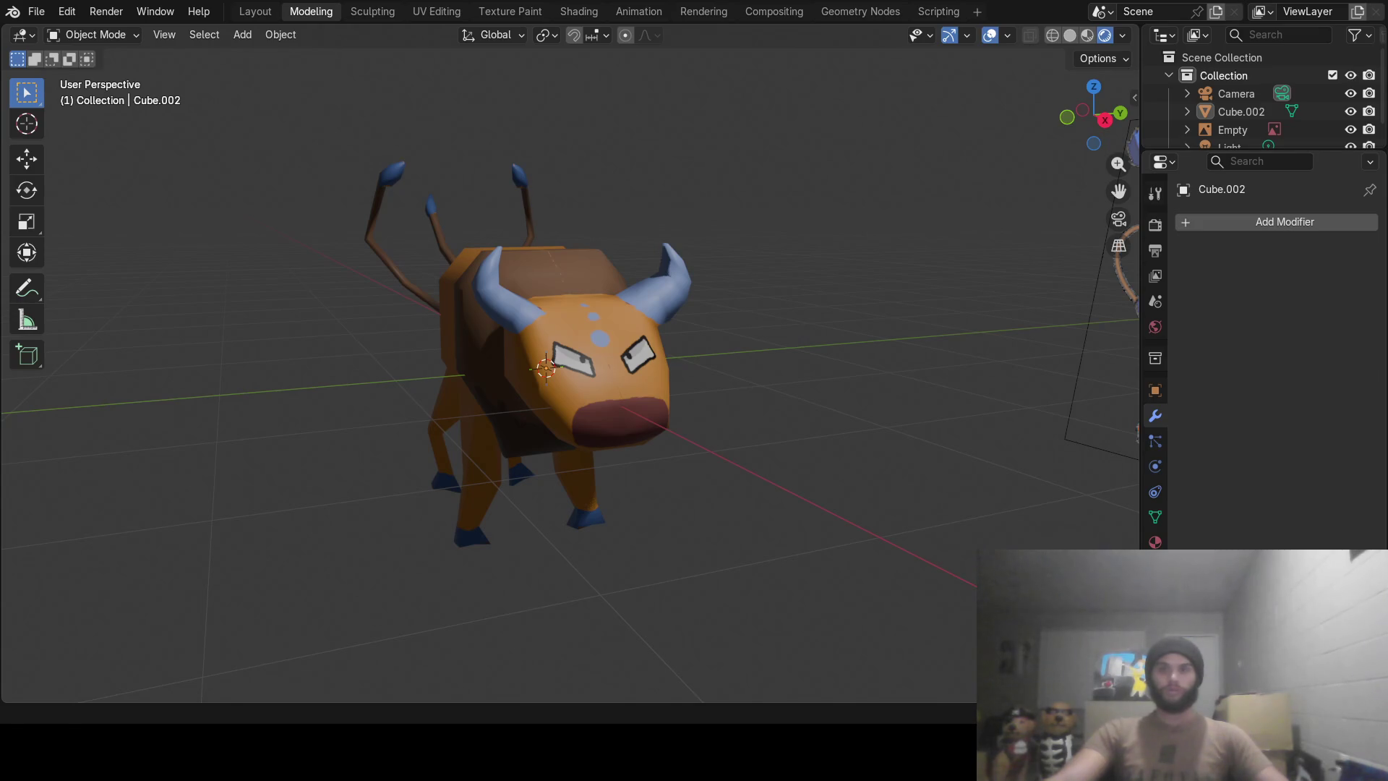
middle_drag(765, 395, 647, 366)
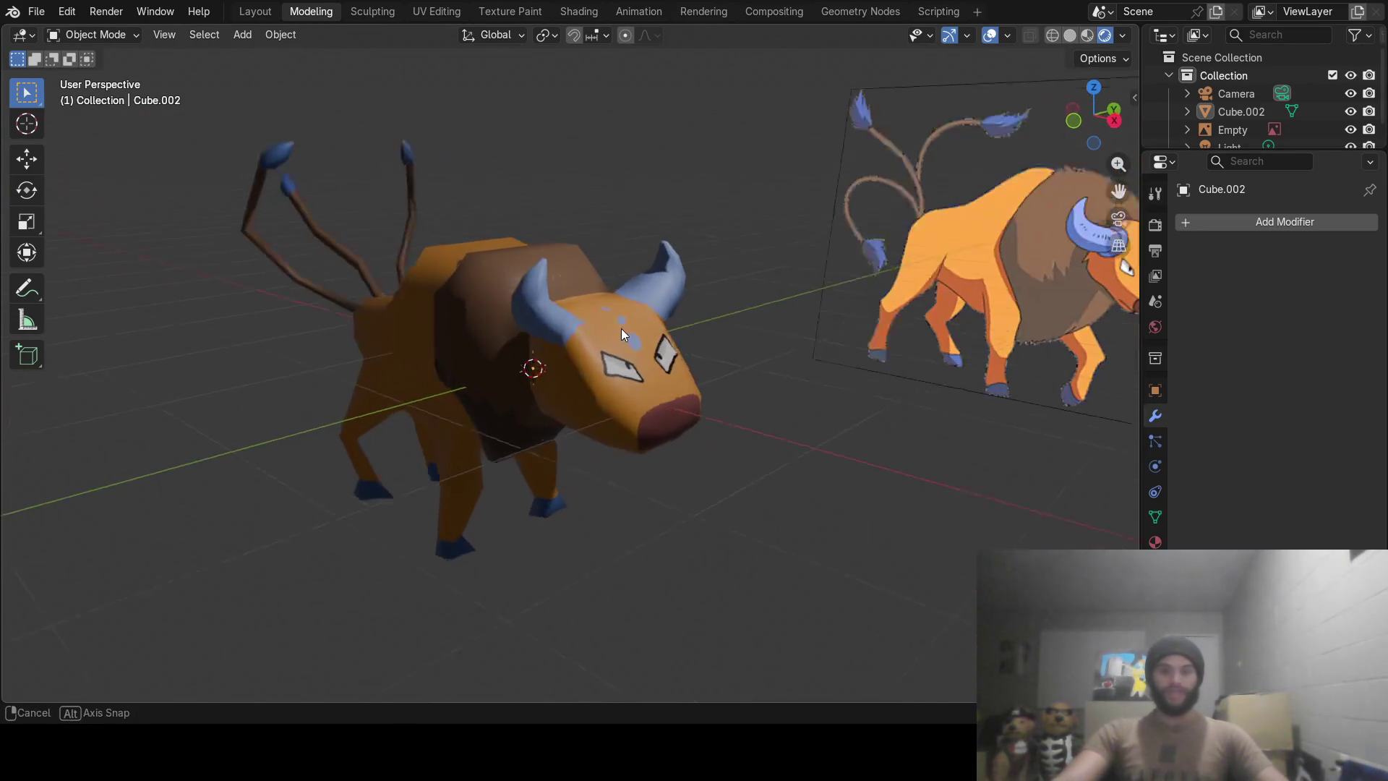
middle_drag(646, 365, 621, 328)
Switch viewport shading to Material Preview and review the textured bull.
click(1087, 36)
middle_drag(832, 258, 736, 263)
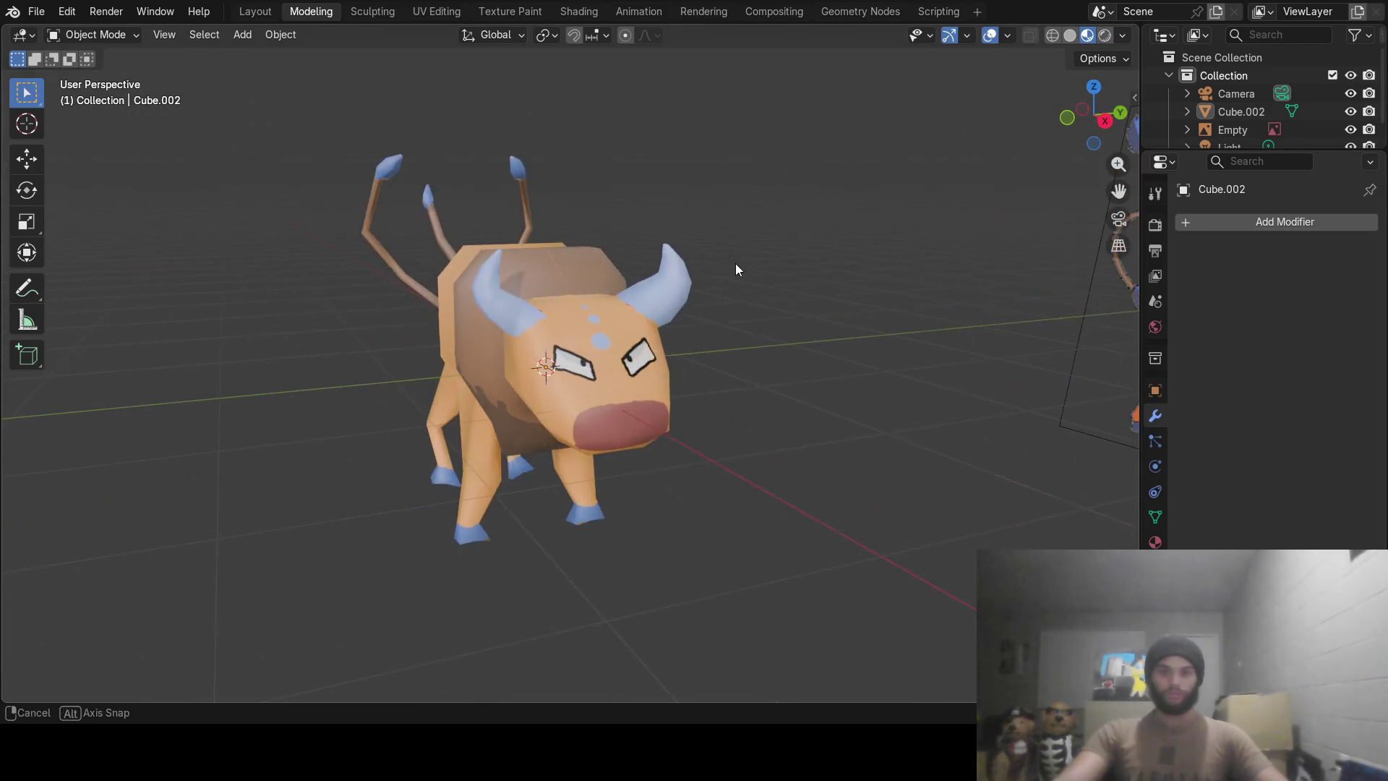
mouse_move(580, 318)
middle_down()
mouse_move(769, 259)
mouse_move(737, 371)
mouse_move(852, 389)
mouse_move(916, 337)
mouse_move(793, 340)
mouse_move(934, 337)
mouse_move(786, 385)
mouse_move(638, 374)
mouse_move(918, 360)
mouse_move(835, 311)
mouse_move(766, 325)
middle_up()
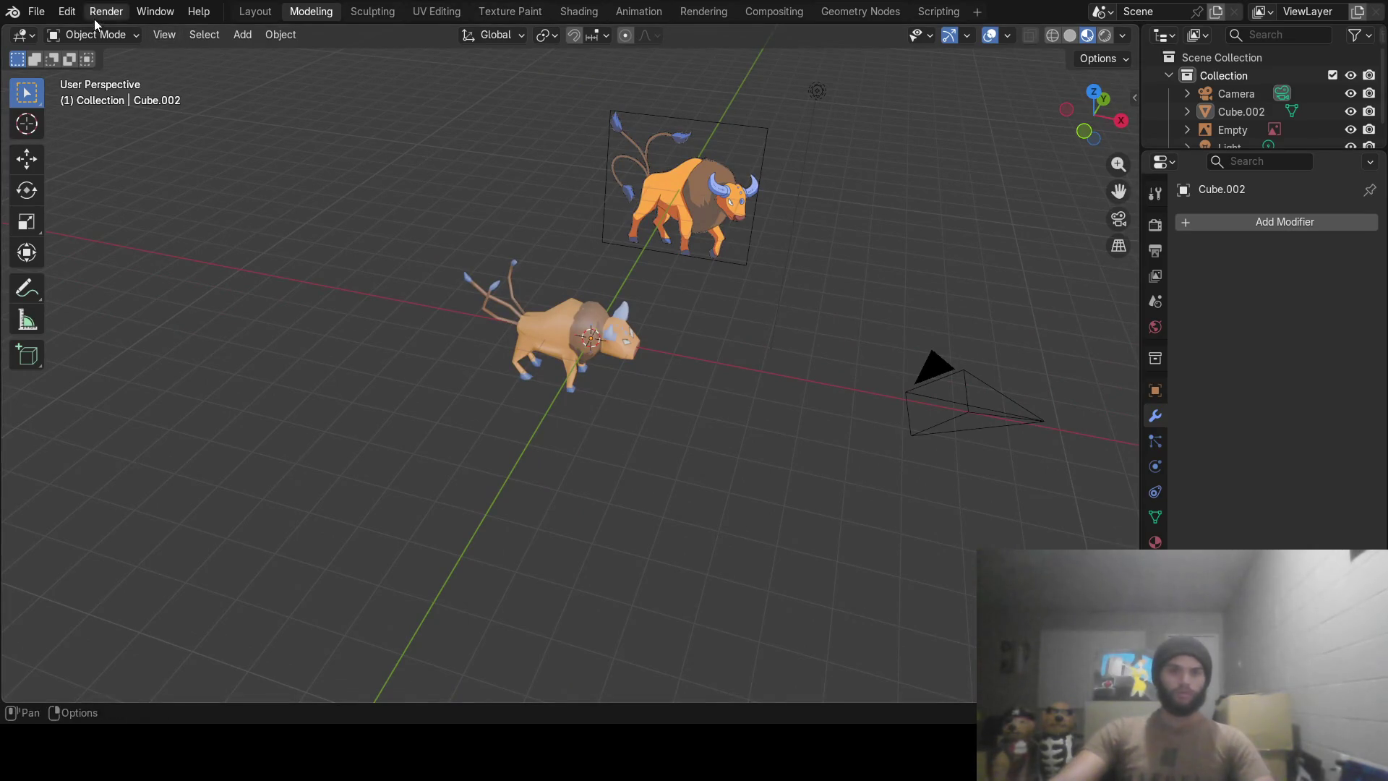
Add an armature and review its Bone viewport display and Armature Data settings.
click(243, 34)
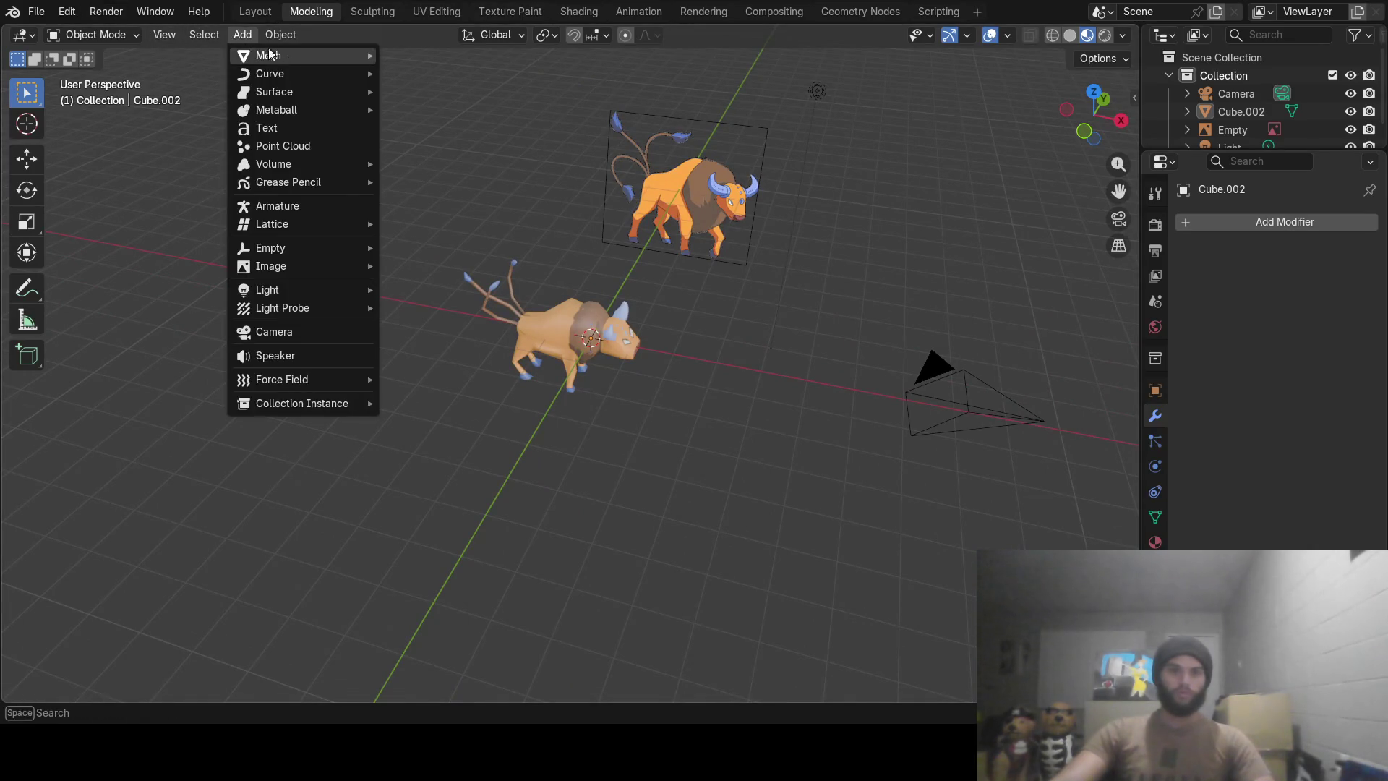
click(324, 206)
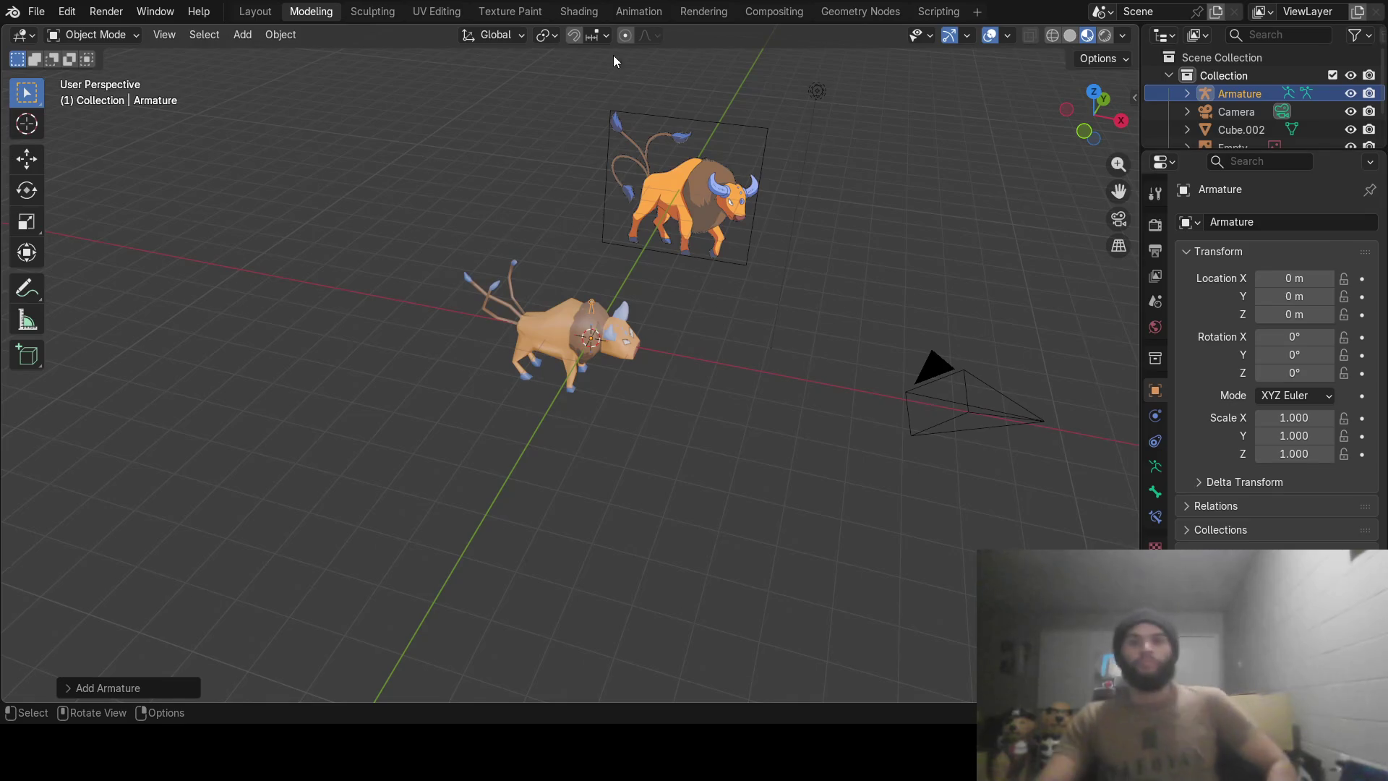
mouse_move(702, 444)
middle_down()
mouse_move(673, 415)
mouse_move(792, 338)
middle_up()
scroll(680, 407, down, 3)
scroll(678, 407, up, 8)
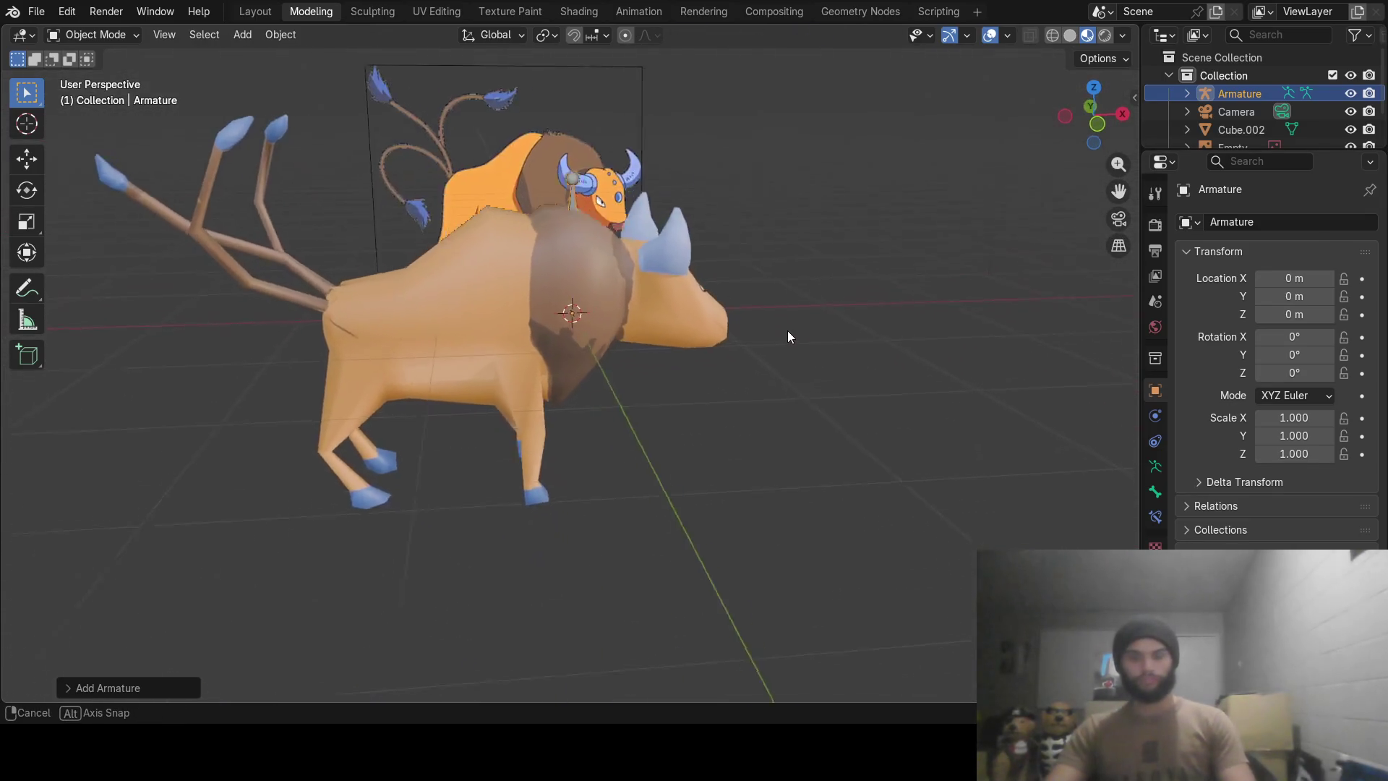
click(1155, 493)
click(1186, 323)
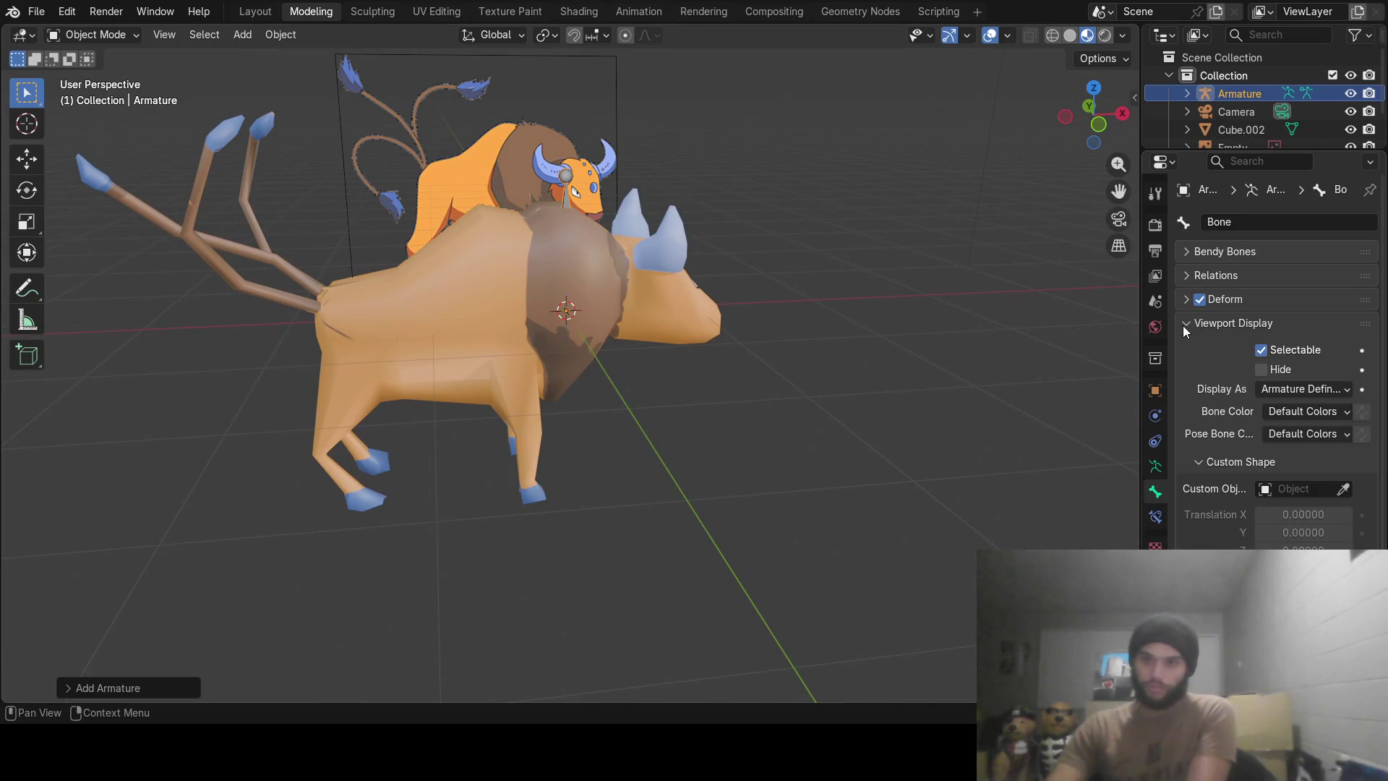
scroll(1225, 431, down, 3)
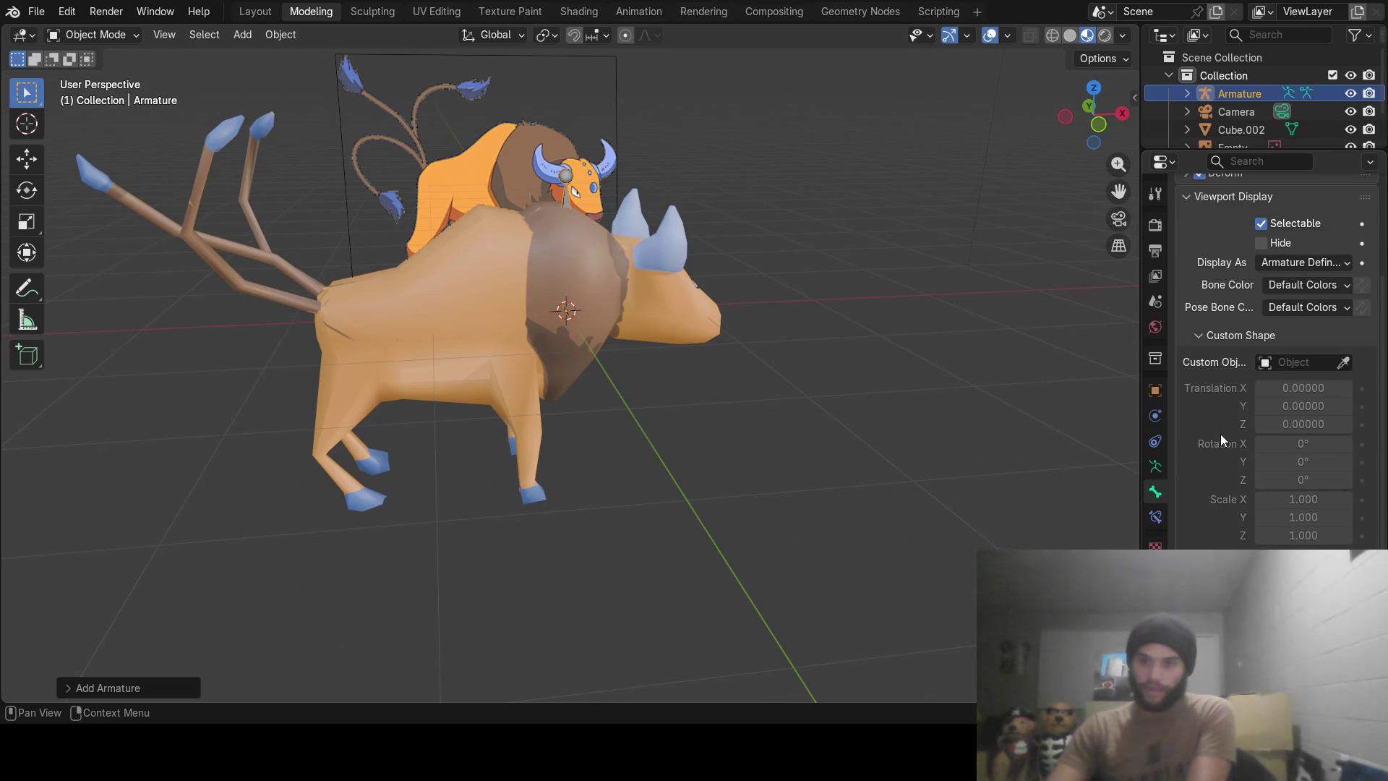
scroll(1221, 435, up, 3)
click(1156, 469)
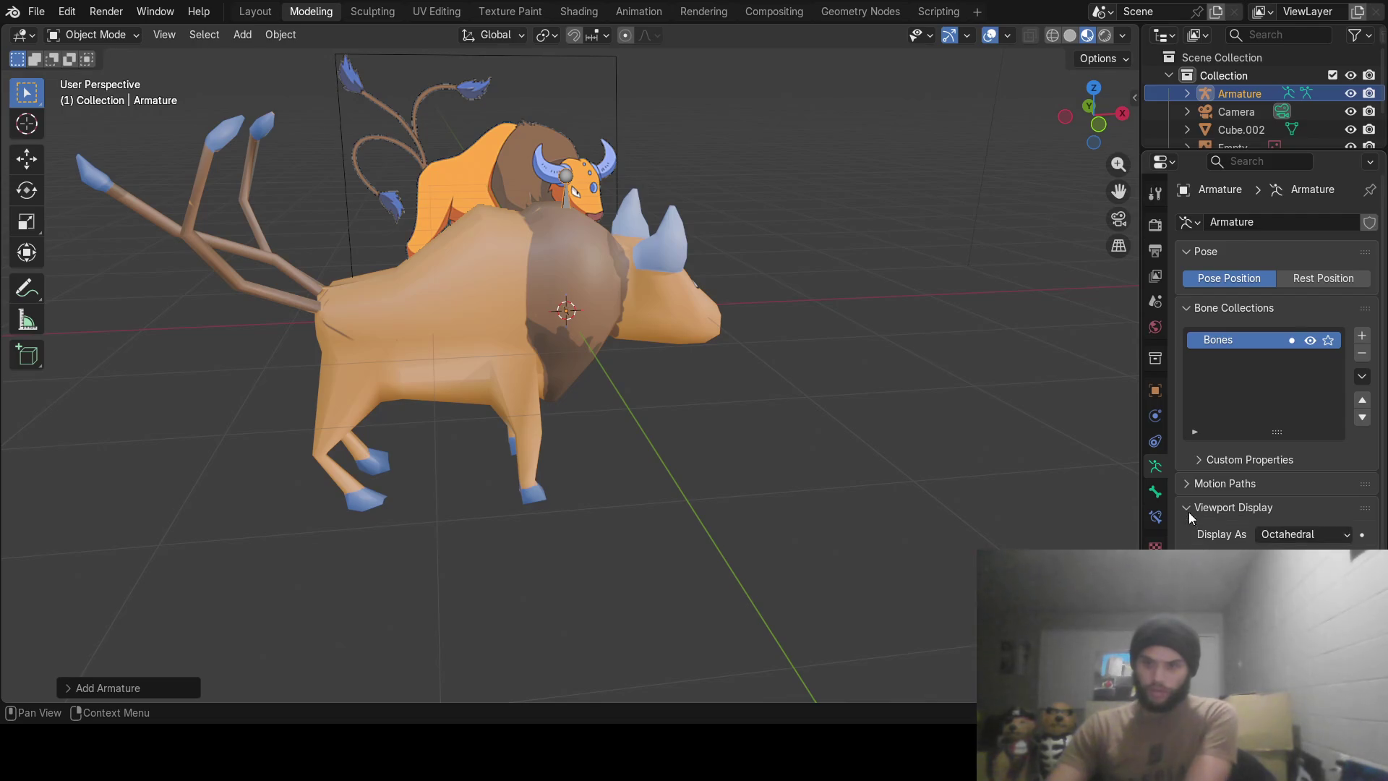
Move the bone onto the bull's hindquarters, adjust its height on Z, and enter Edit Mode.
middle_drag(629, 418, 816, 425)
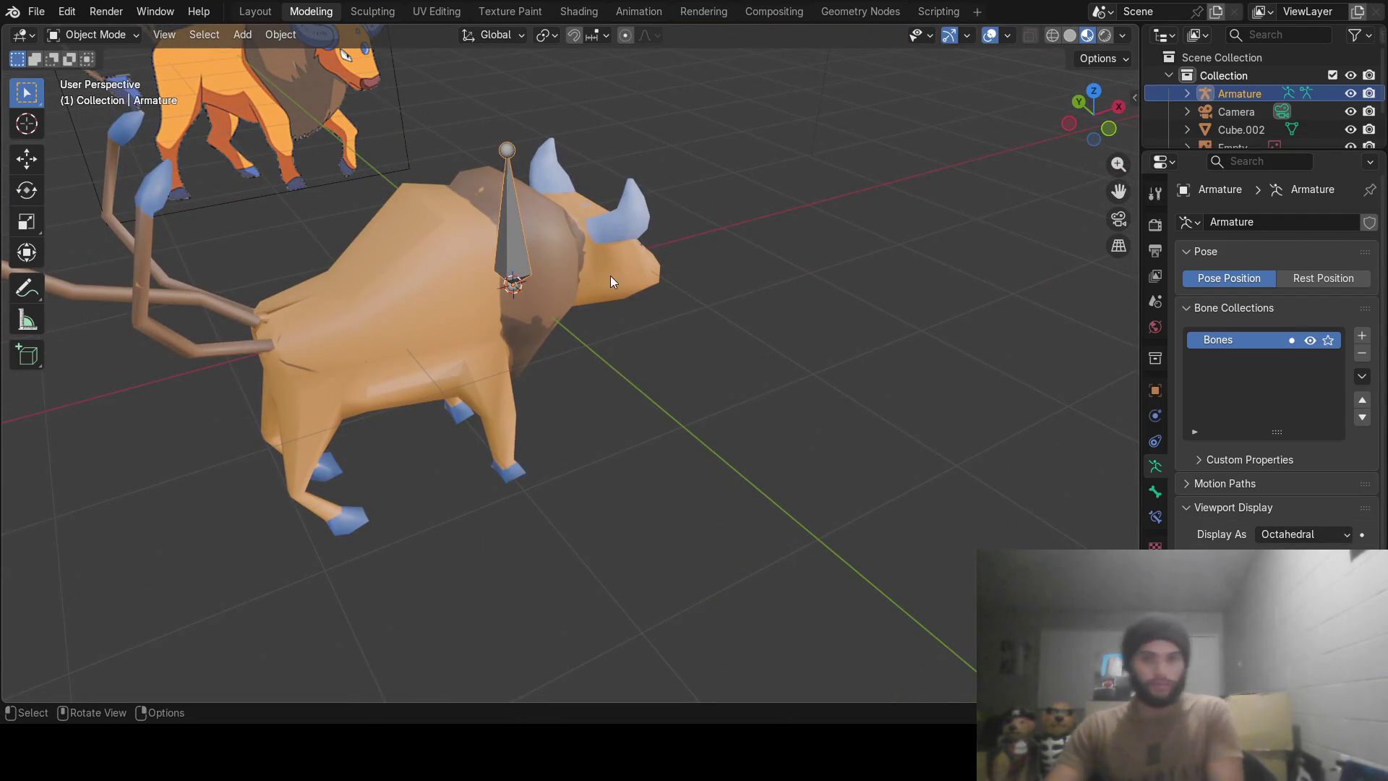
middle_drag(610, 276, 607, 253)
key(g)
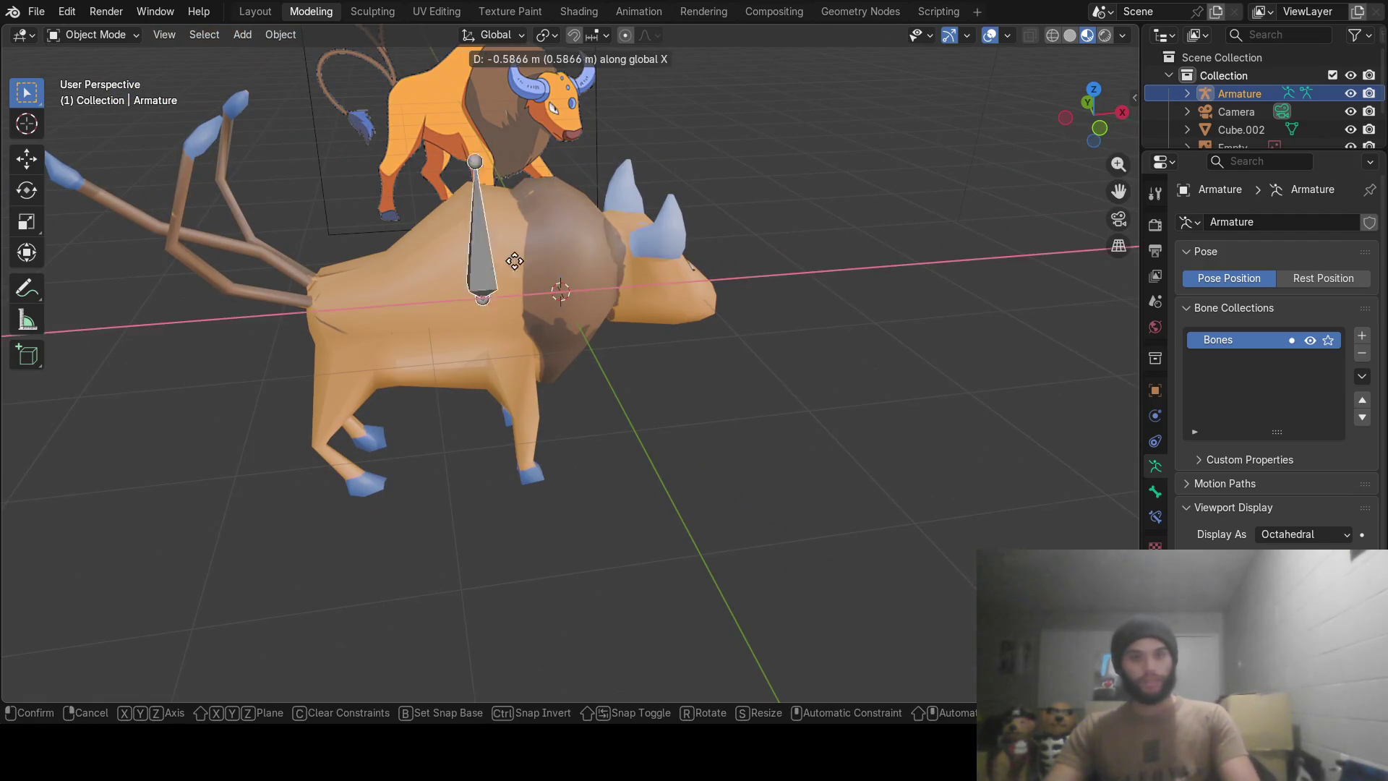
click(320, 303)
middle_drag(320, 303, 385, 267)
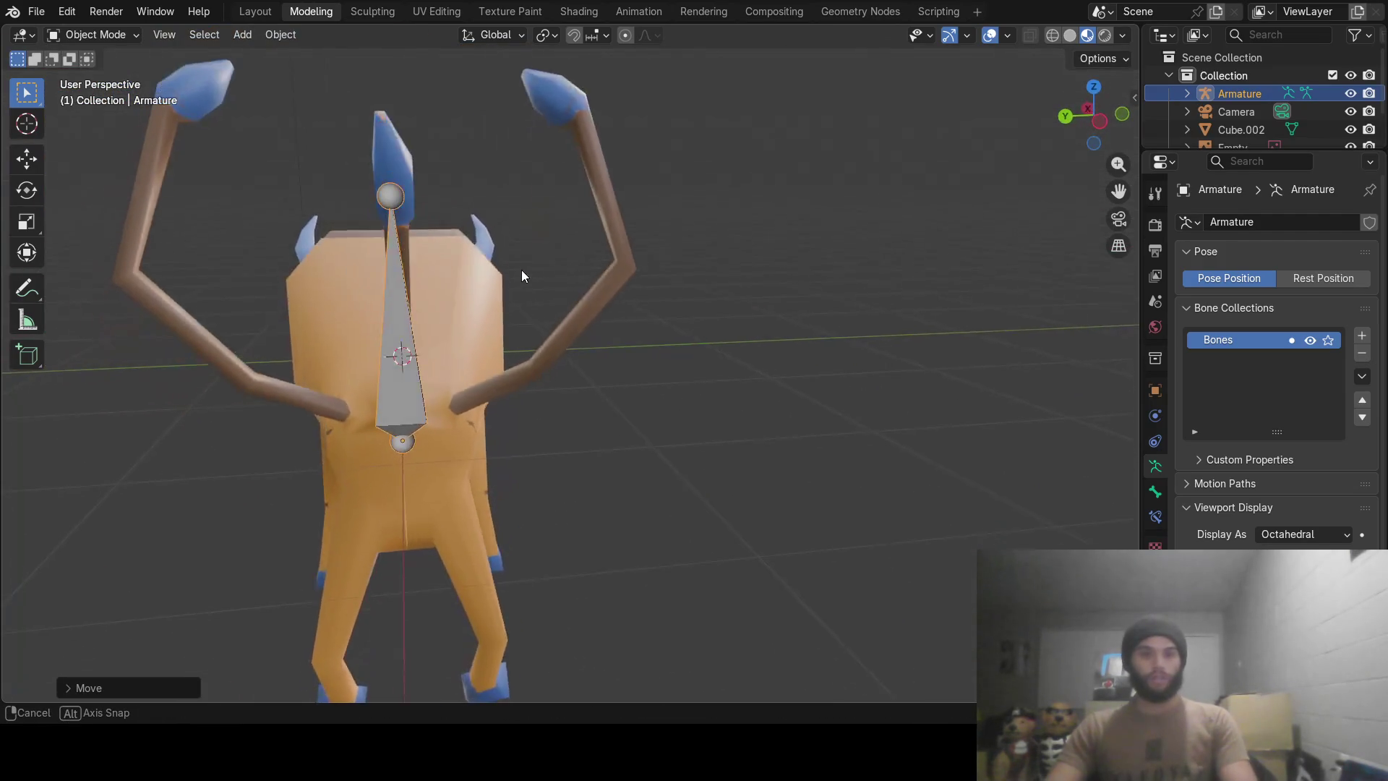
key(g)
key(z)
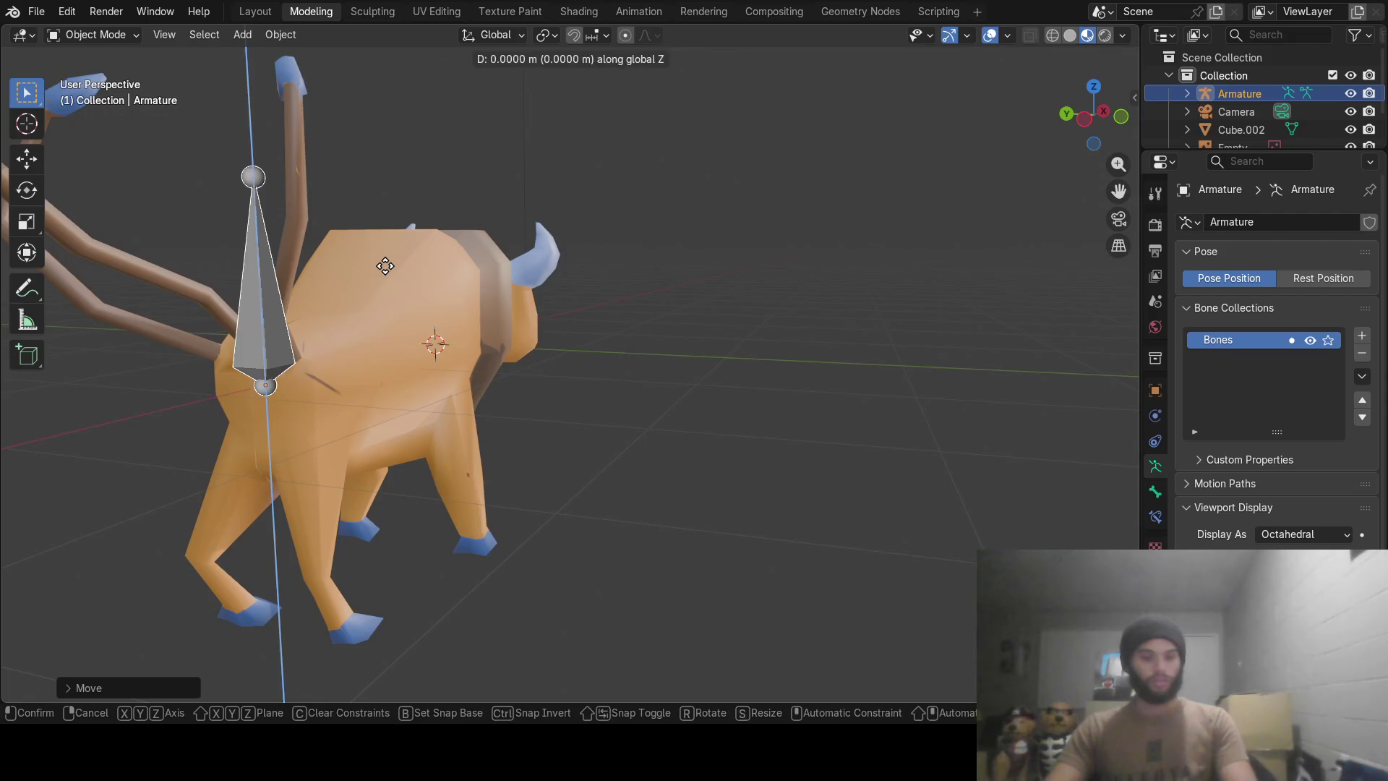
click(388, 316)
mouse_move(518, 252)
middle_down()
mouse_move(788, 285)
mouse_move(699, 300)
mouse_move(745, 281)
middle_up()
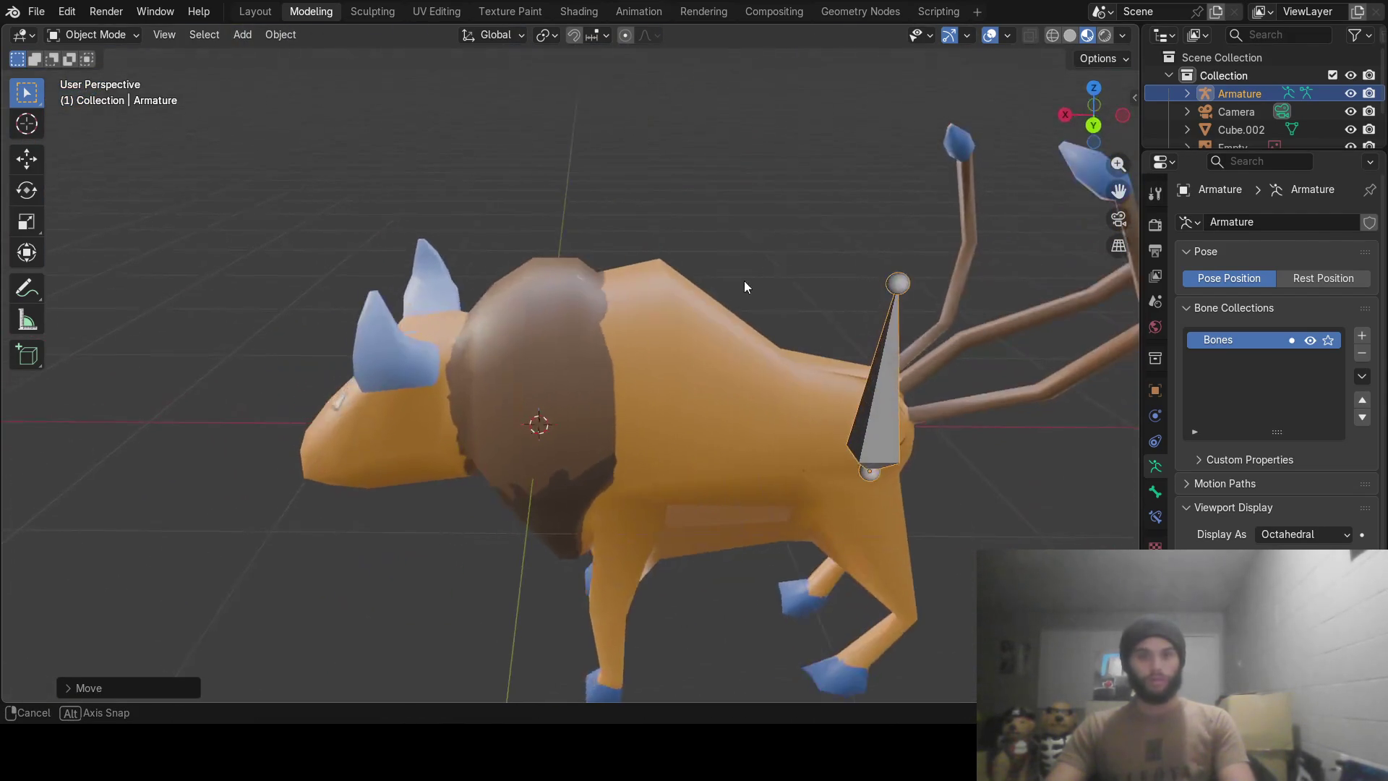
key(Tab)
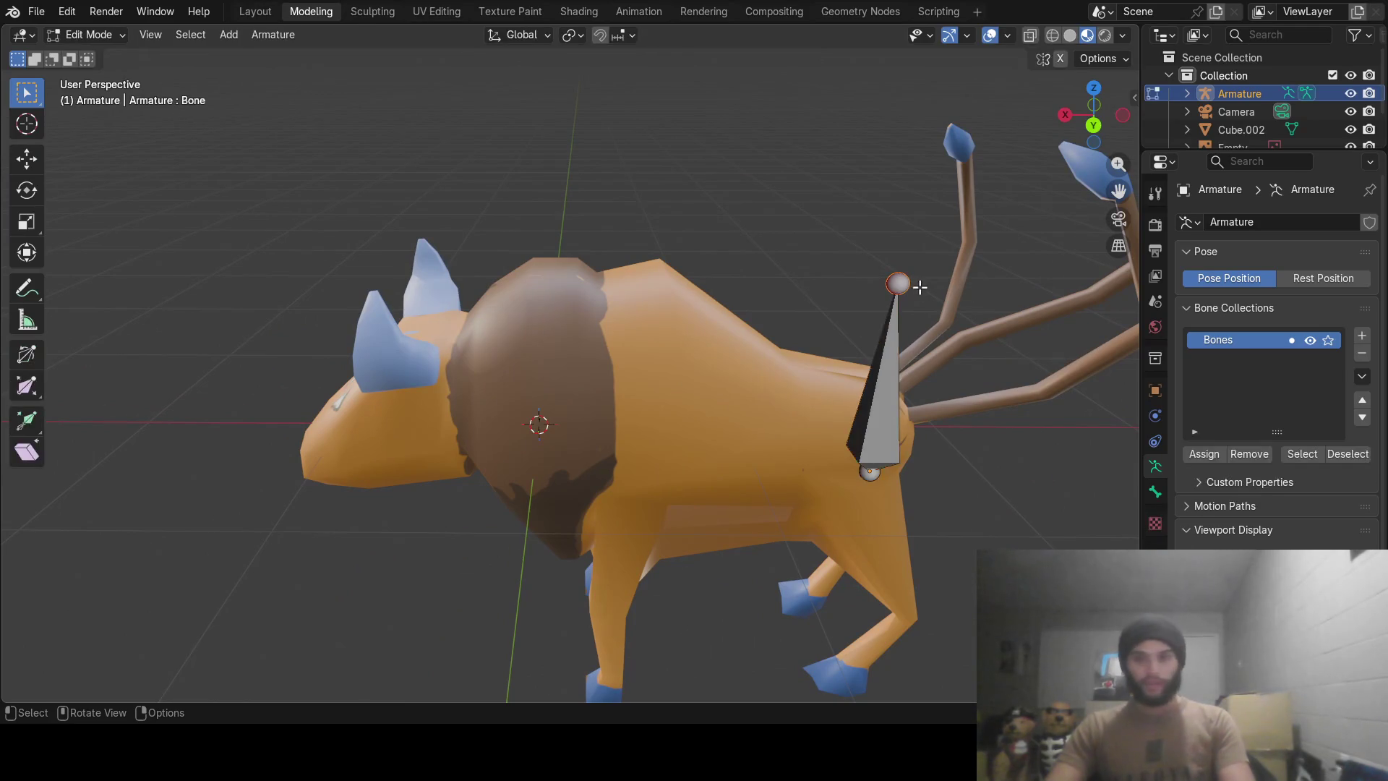
Stretch the spine bone's tip forward along the back to the neck with the move gizmo.
middle_drag(949, 279, 918, 293)
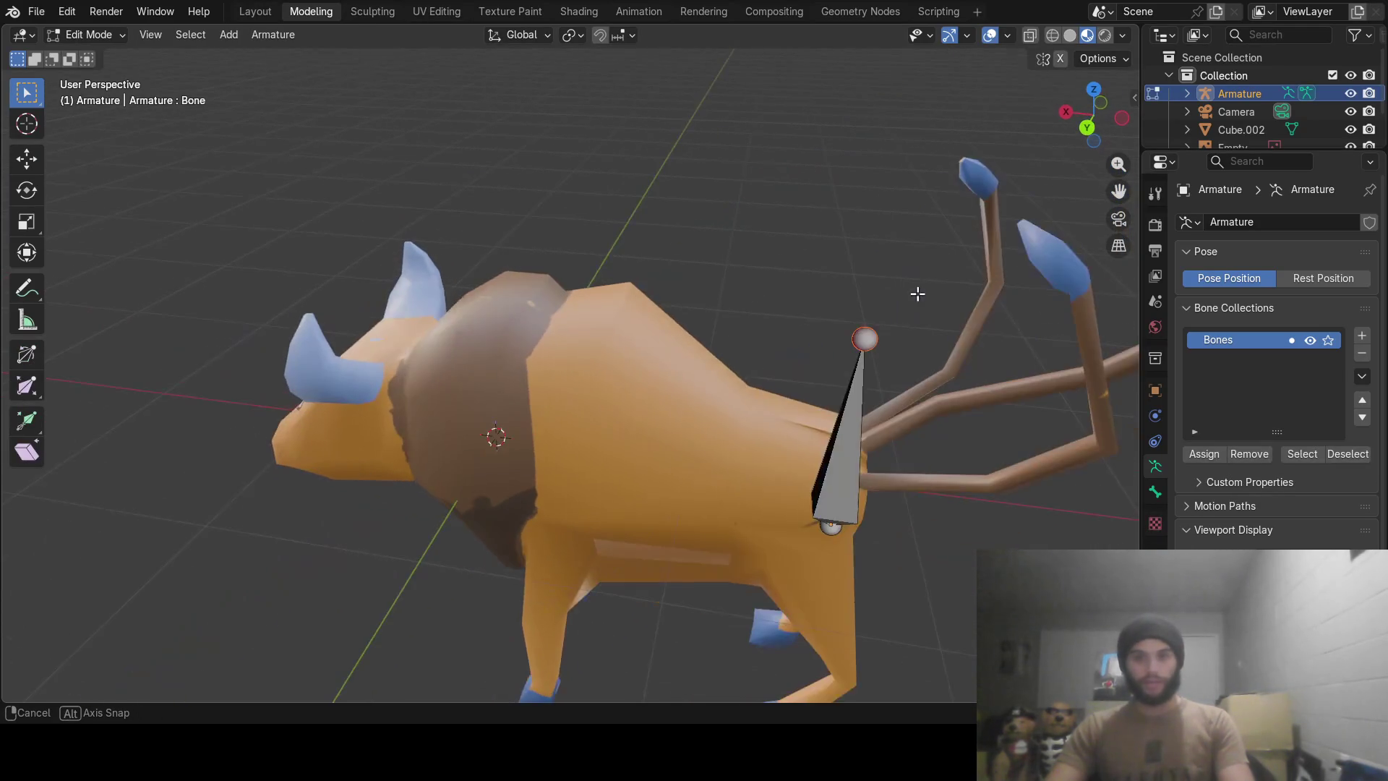
click(27, 160)
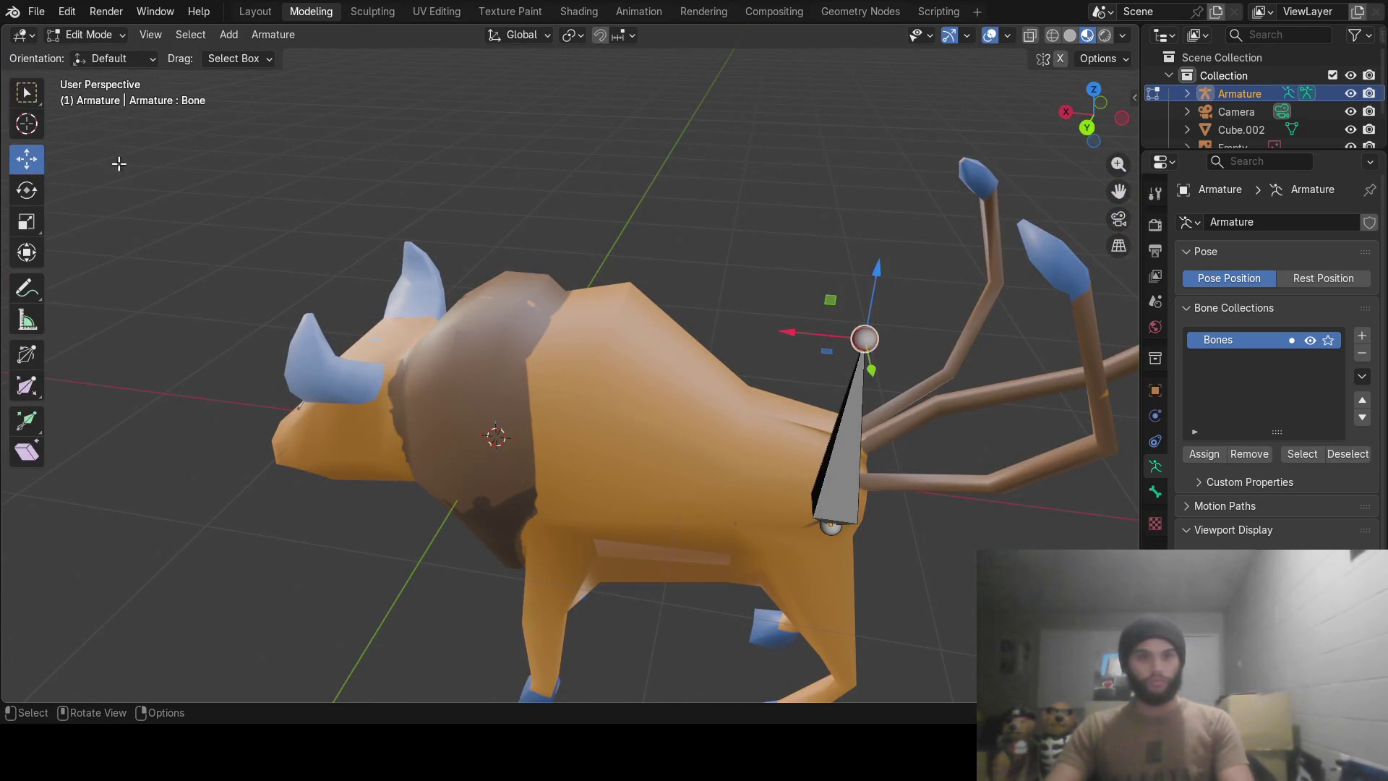
drag(799, 324, 402, 293)
middle_drag(402, 294, 647, 325)
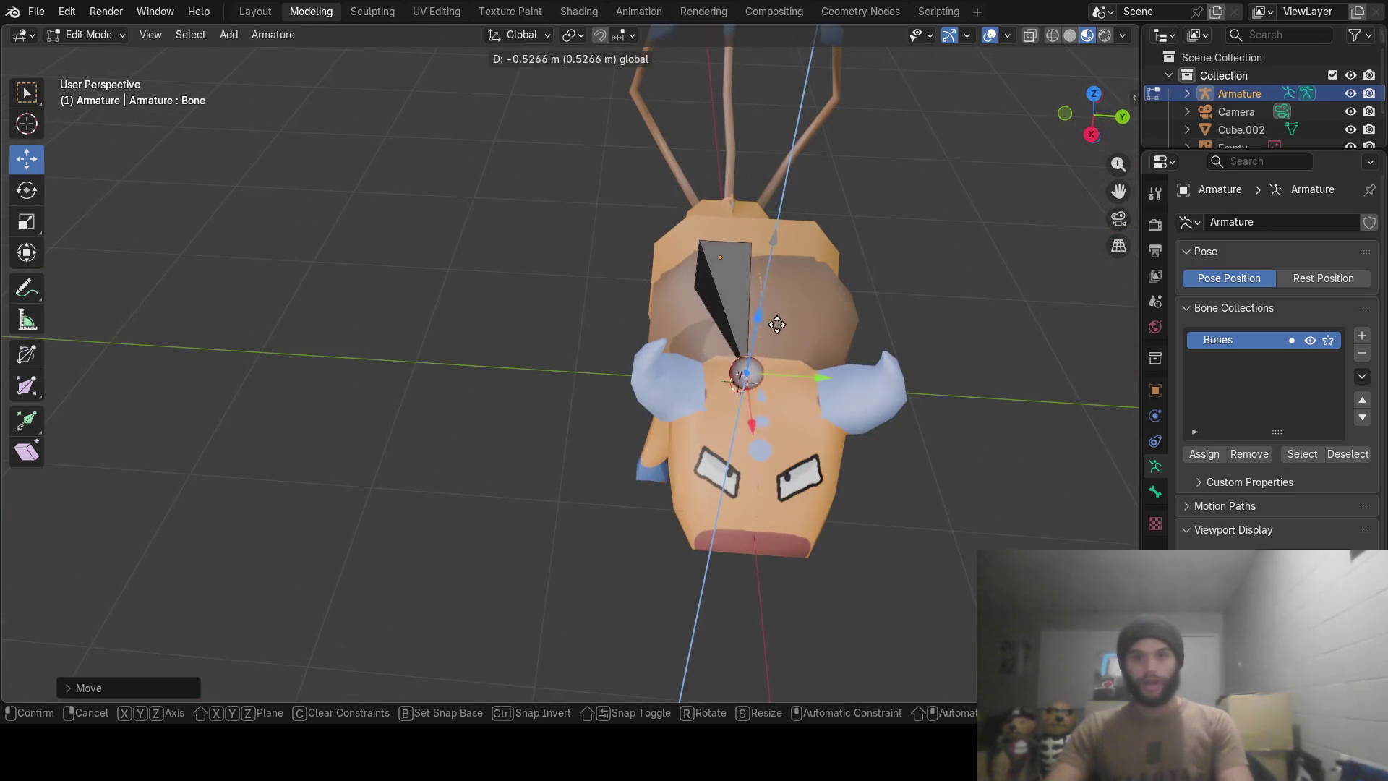
drag(764, 251, 778, 323)
mouse_move(778, 325)
middle_down()
mouse_move(944, 222)
mouse_move(973, 278)
mouse_move(952, 314)
mouse_move(803, 186)
mouse_move(582, 229)
mouse_move(566, 245)
mouse_move(578, 252)
middle_up()
drag(452, 357, 442, 359)
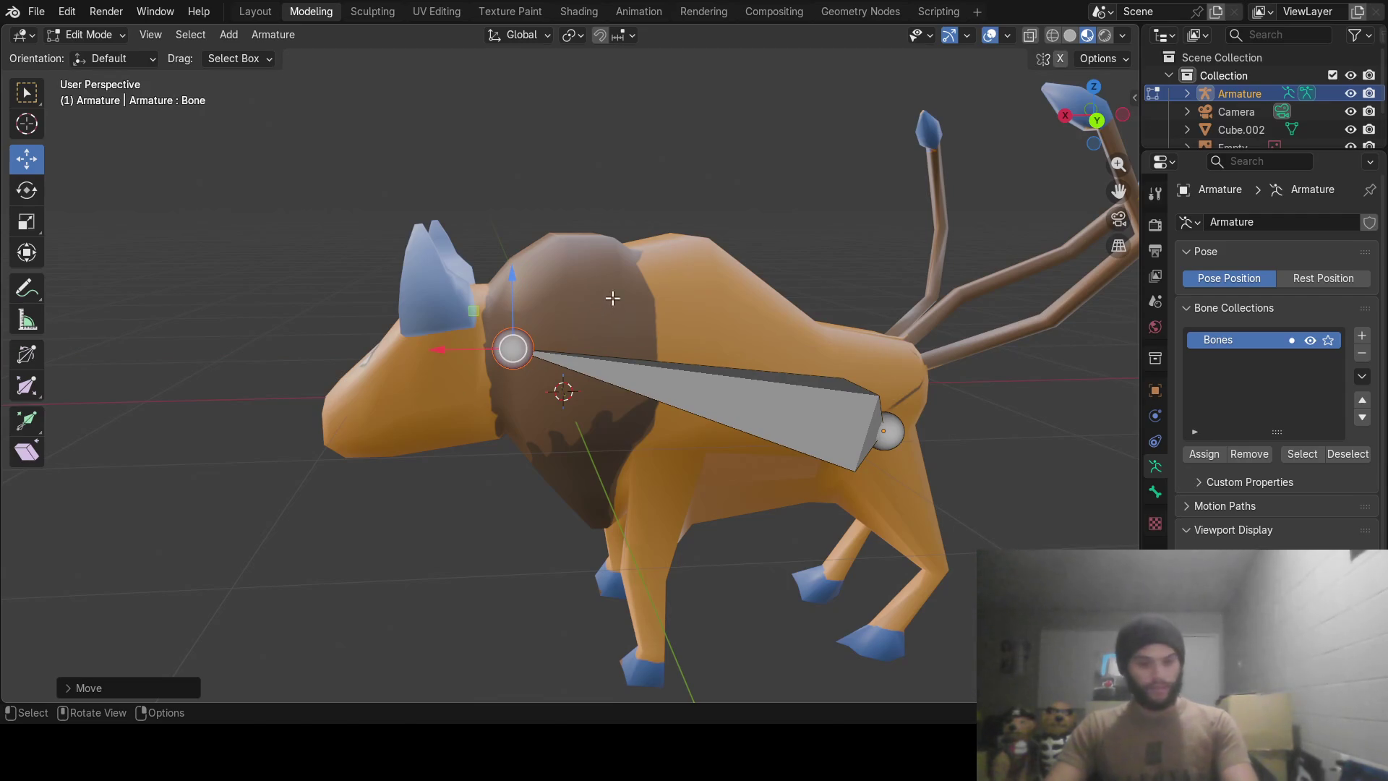
Extrude a neck bone along Y and lower its tip to the snout.
key(e)
key(y)
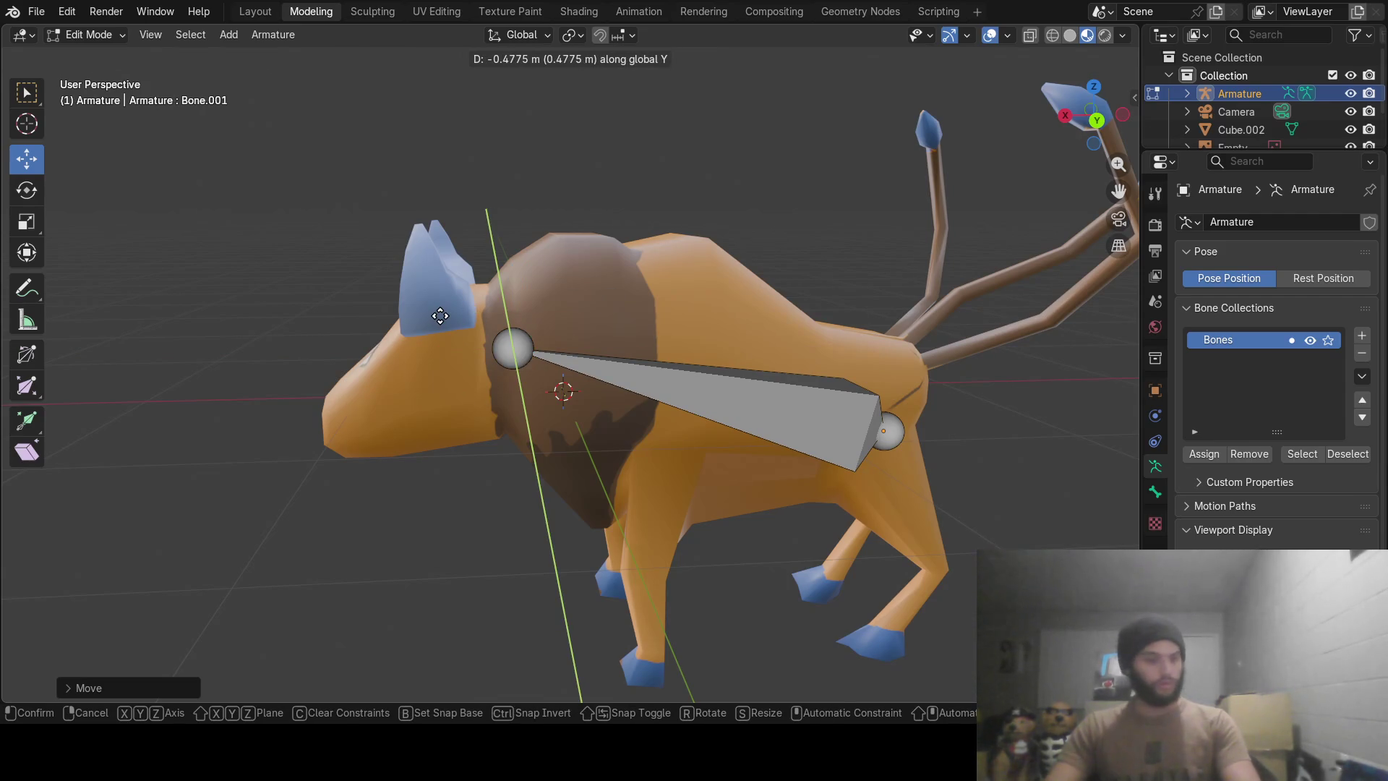
click(435, 326)
mouse_move(434, 325)
middle_down()
mouse_move(506, 351)
mouse_move(561, 347)
mouse_move(527, 388)
middle_up()
middle_drag(674, 372, 497, 305)
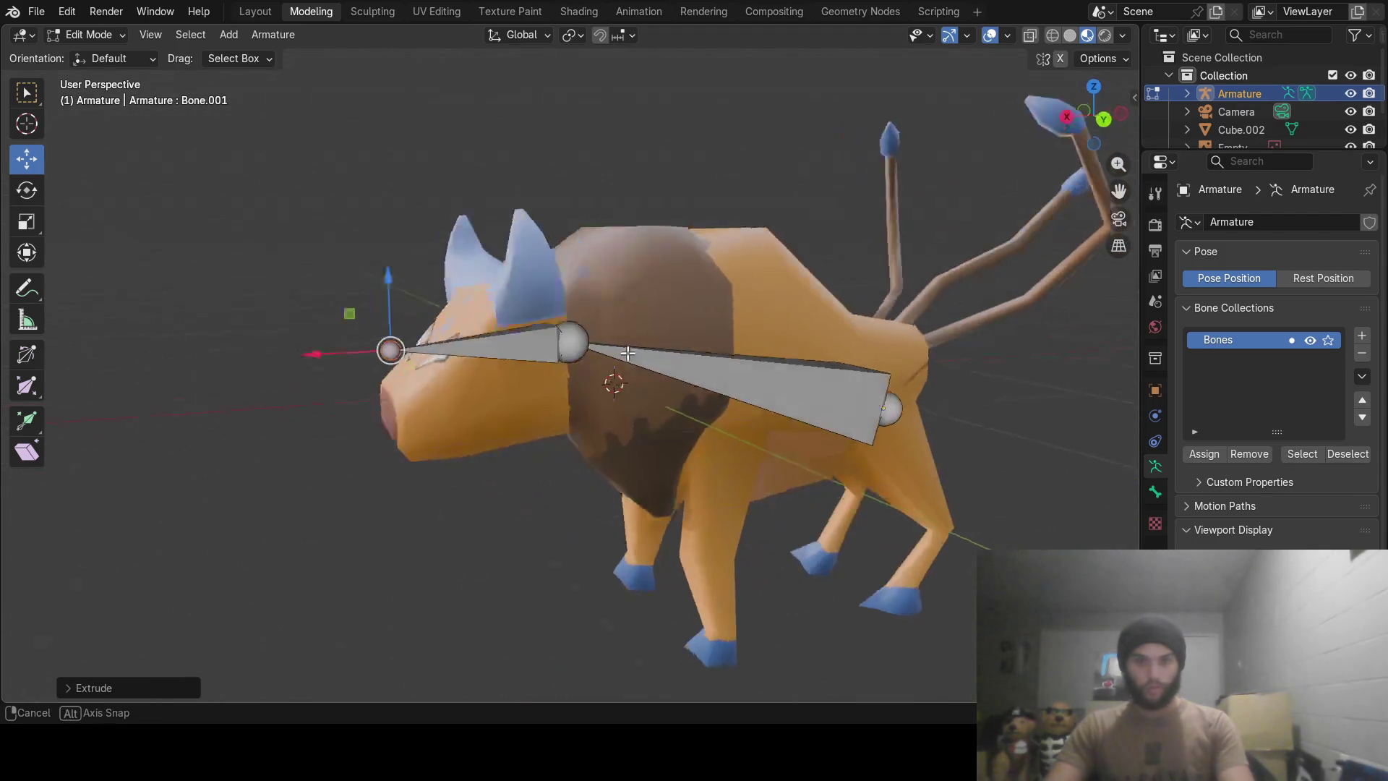
scroll(497, 304, up, 3)
drag(346, 235, 346, 314)
middle_drag(636, 412, 628, 333)
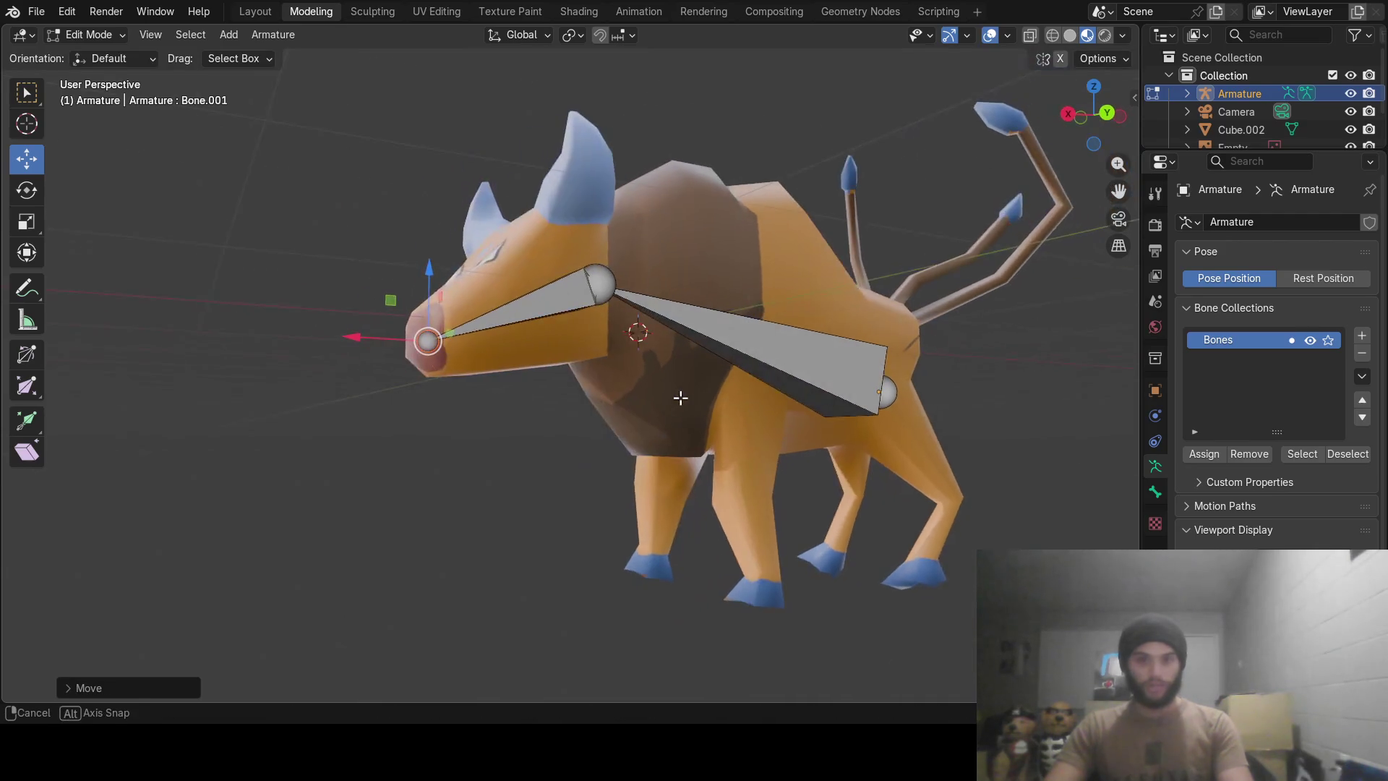
From the neck joint grow a bone straight down along Z into the chest.
click(594, 287)
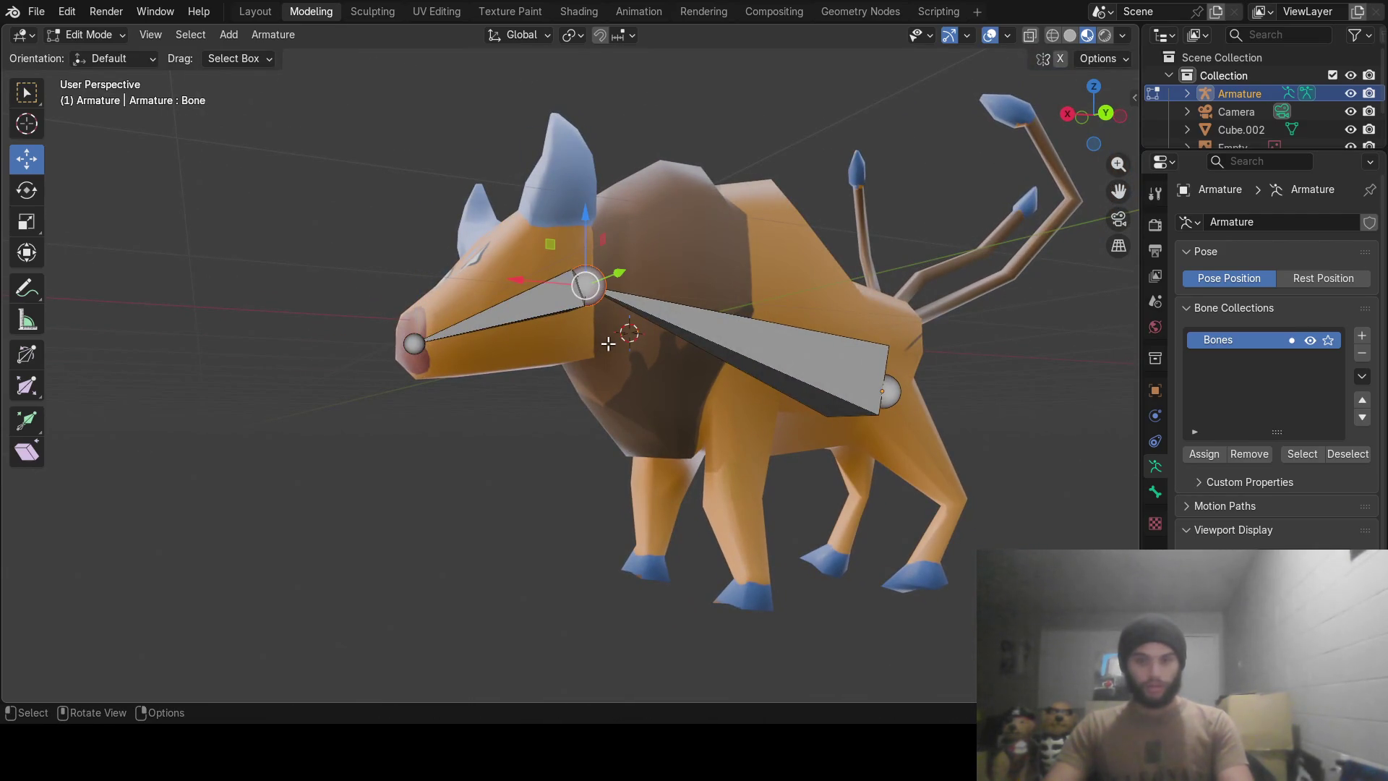
key(g)
key(z)
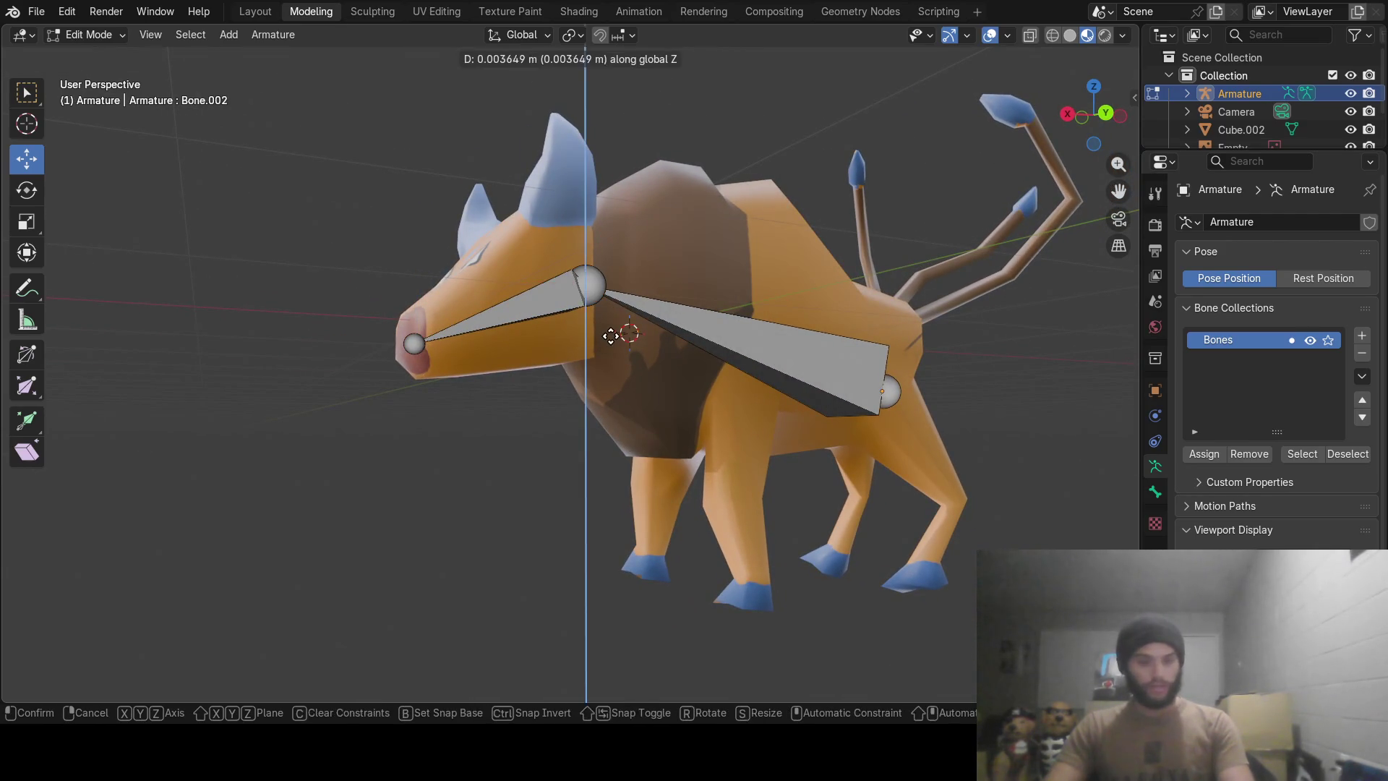
click(612, 451)
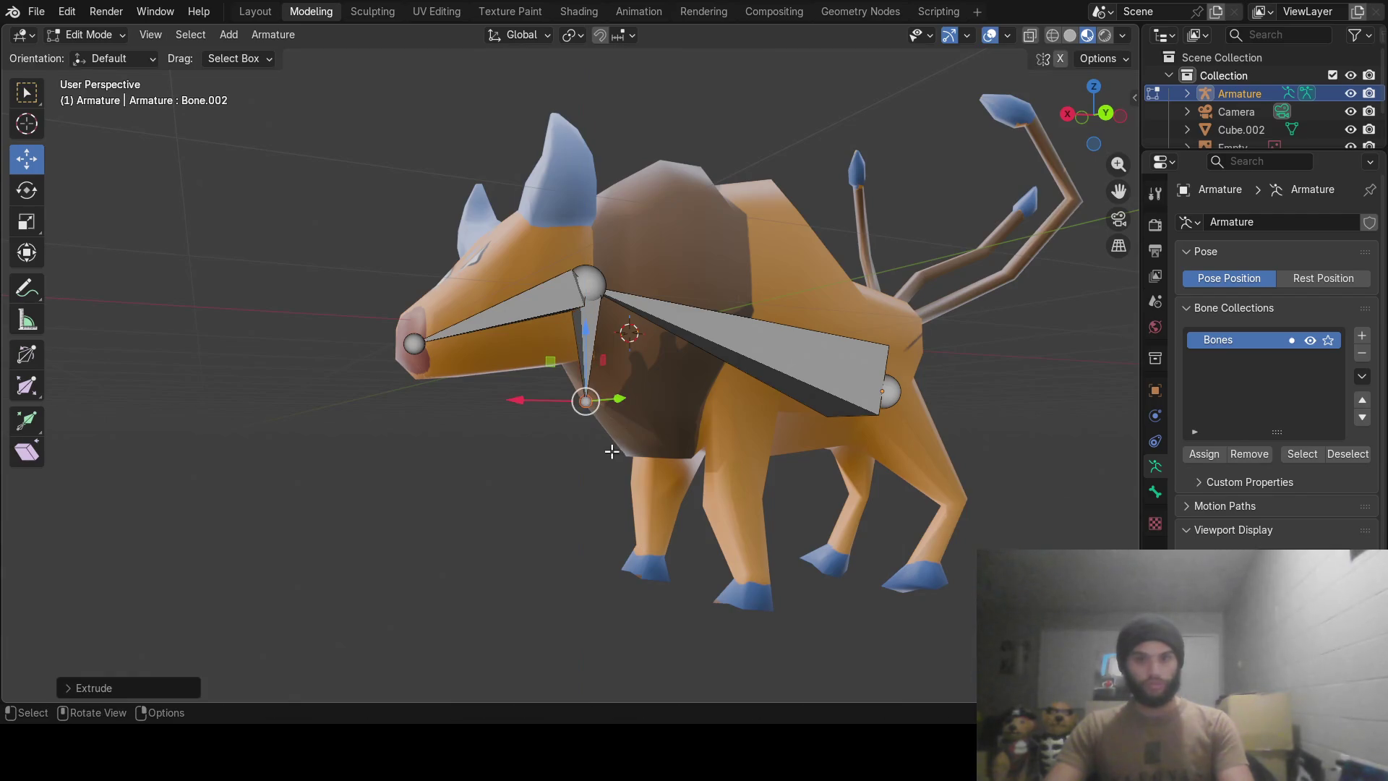
click(595, 314)
Clear the chest bone's parent with Disconnect Bone so it detaches from the neck joint.
right_click(596, 314)
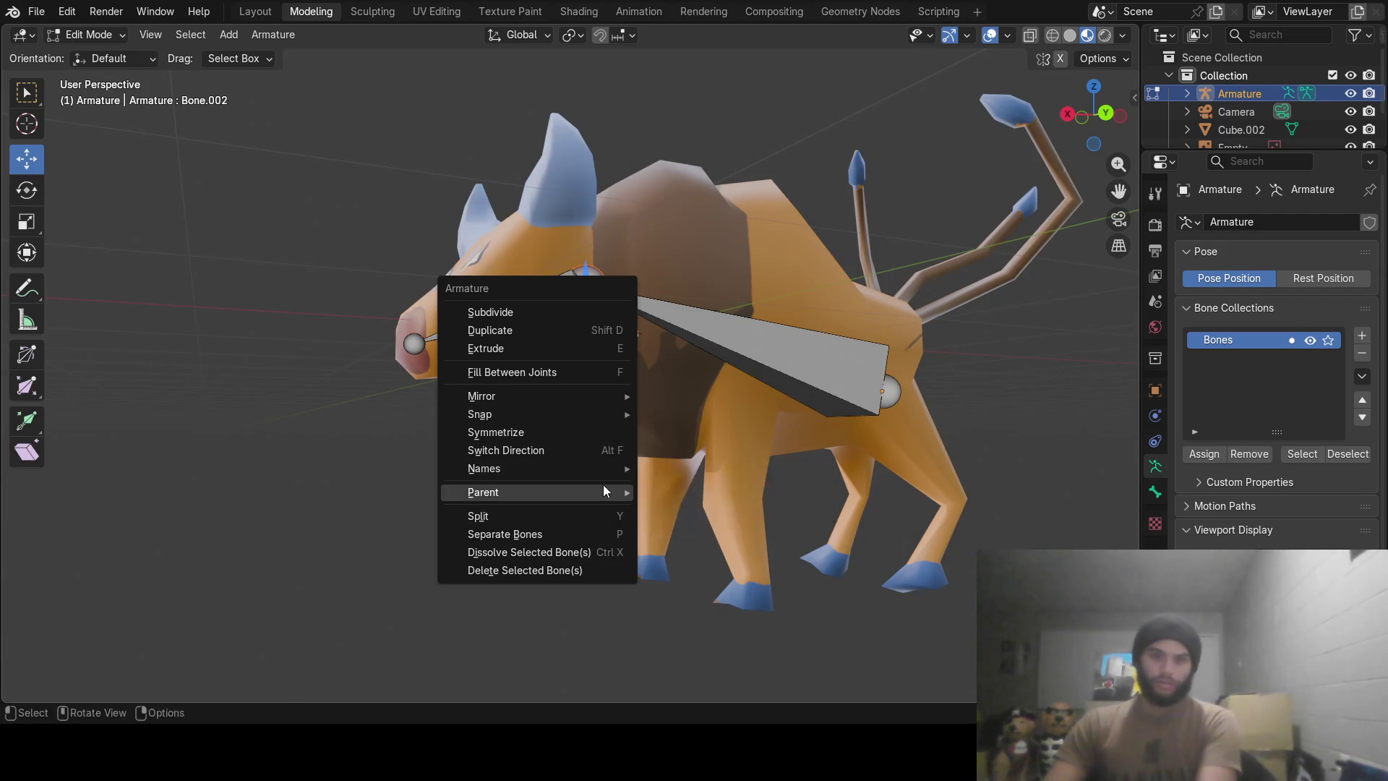
mouse_move(483, 492)
click(686, 510)
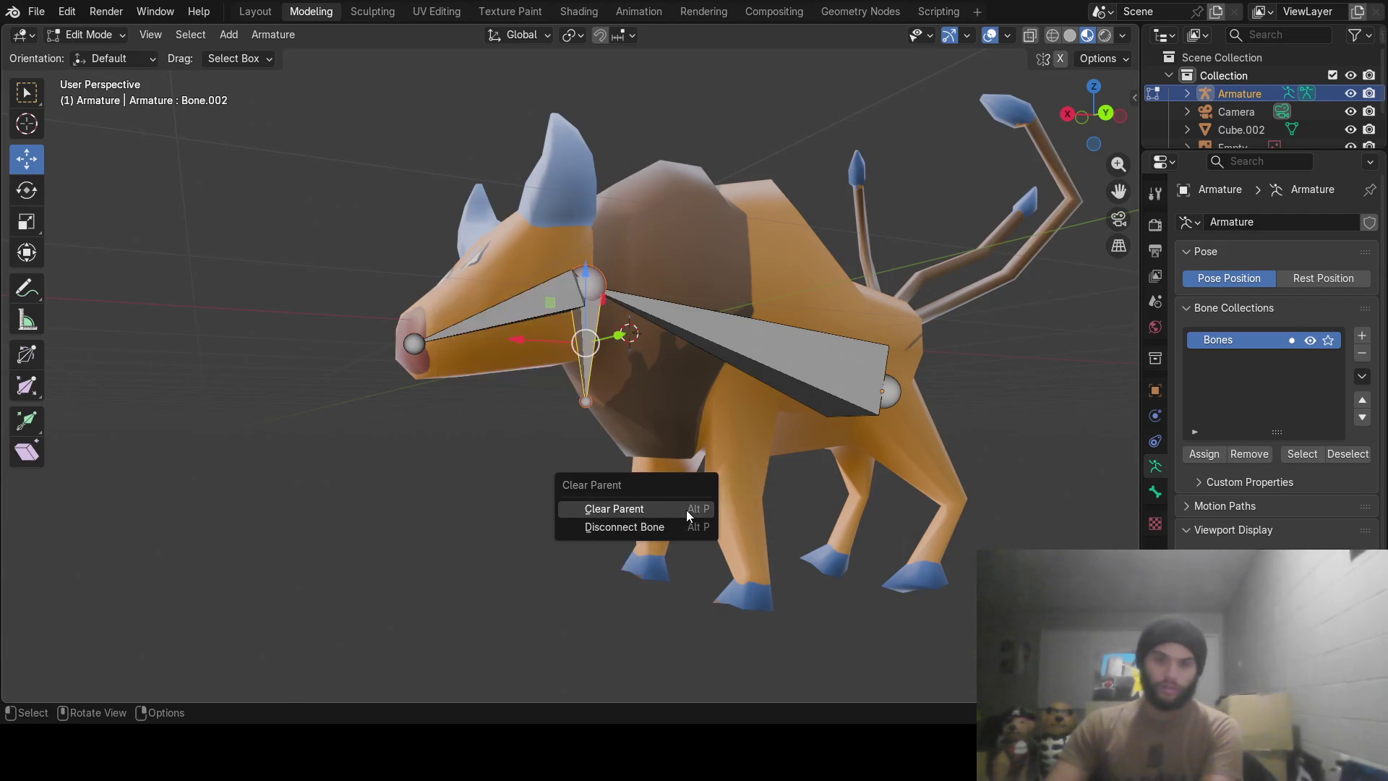
click(679, 528)
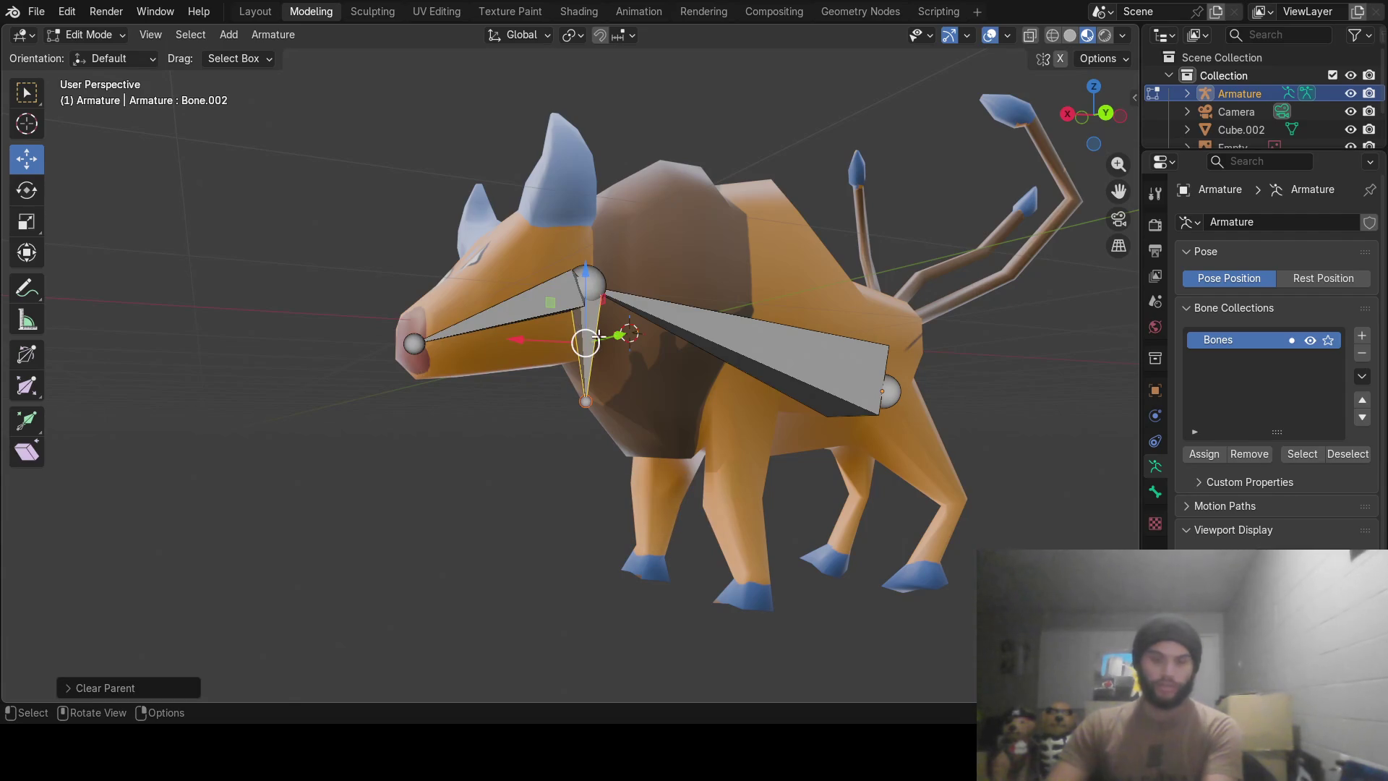
middle_drag(597, 353, 658, 350)
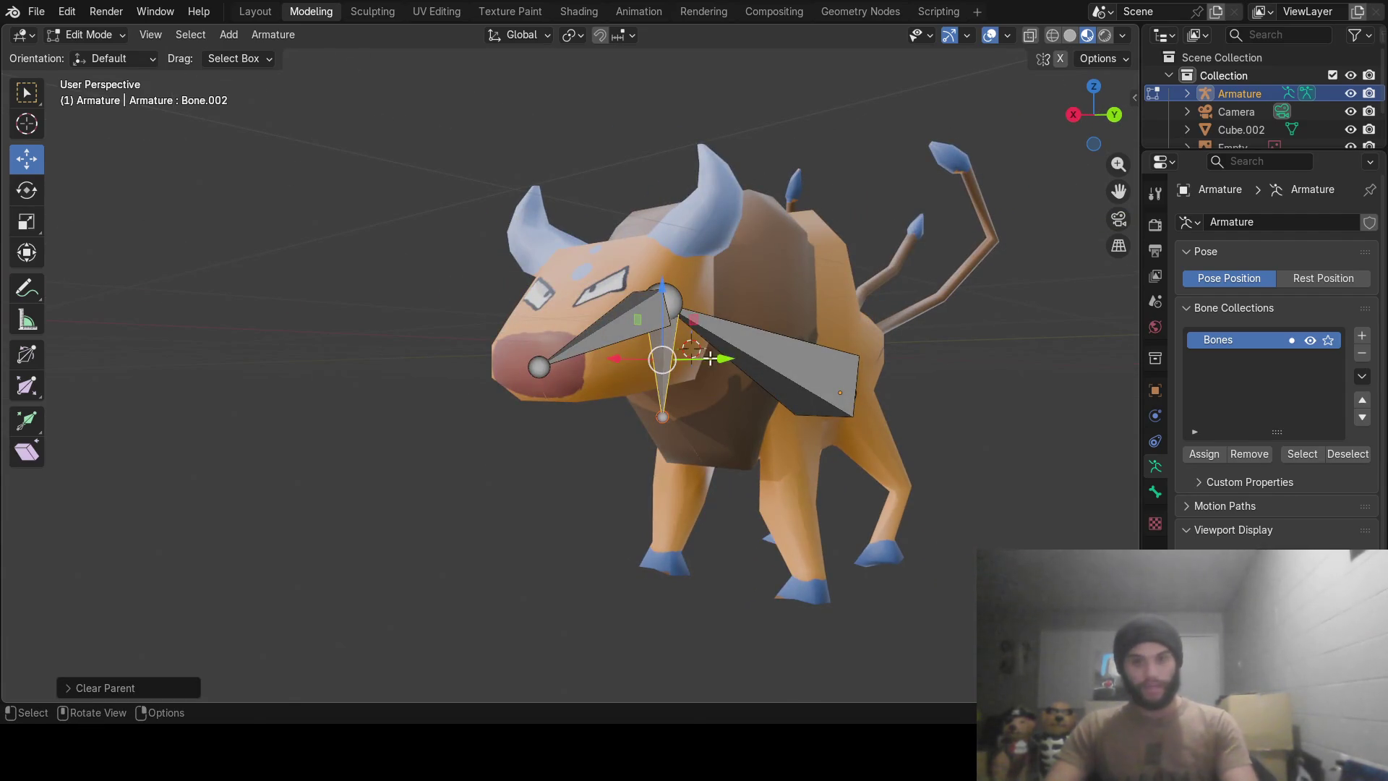
Move the detached bone along Y, Z and X to the top of a front leg.
key(g)
key(y)
click(808, 363)
middle_drag(808, 364, 650, 356)
scroll(650, 356, up, 2)
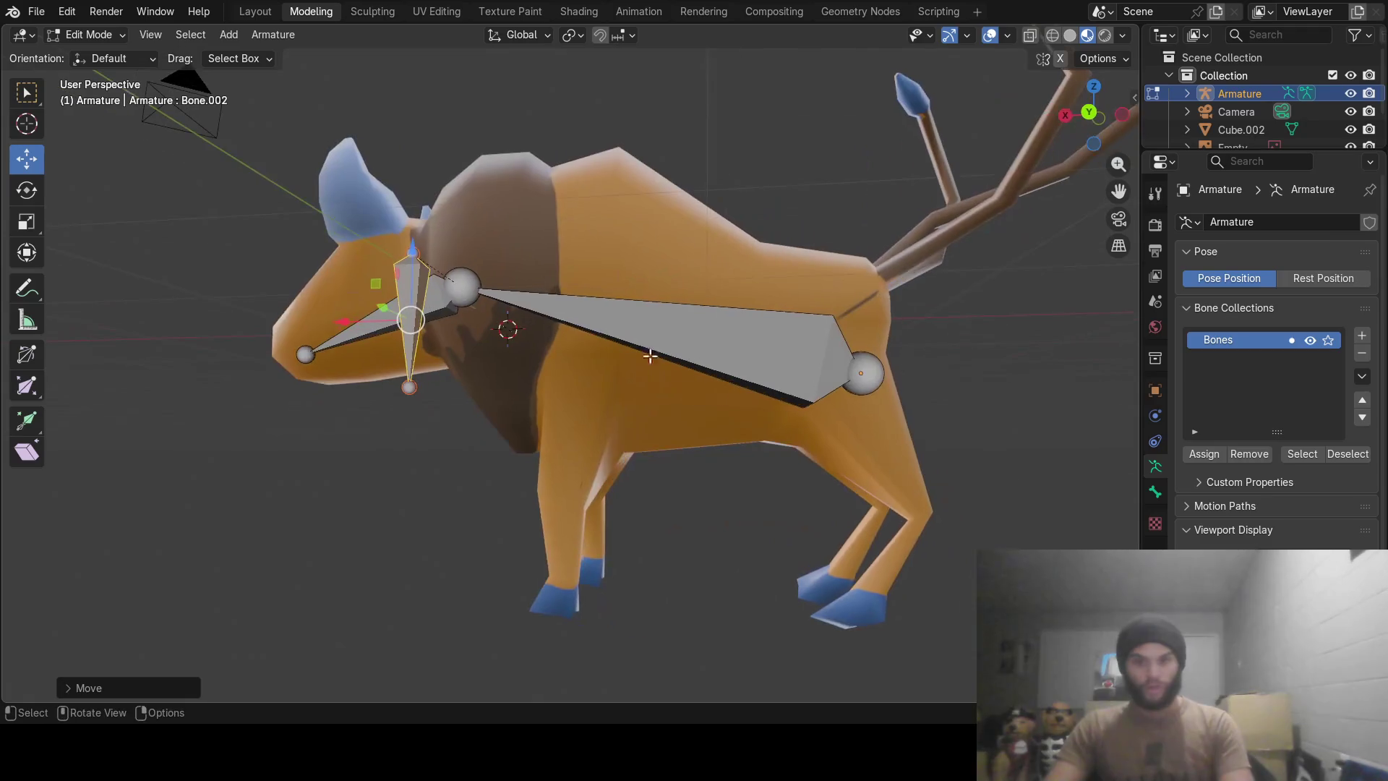
key(g)
key(z)
click(352, 431)
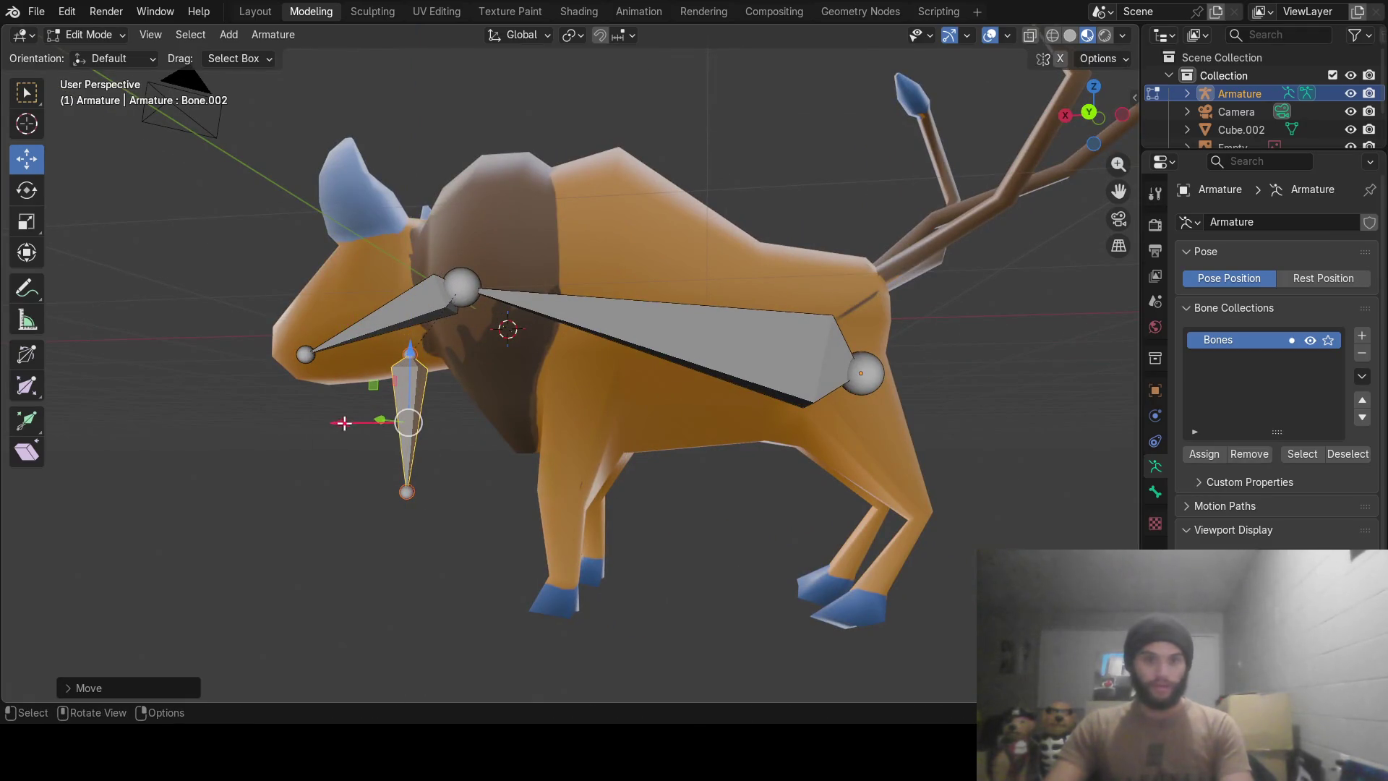
key(g)
key(x)
click(510, 426)
mouse_move(510, 426)
middle_down()
mouse_move(925, 432)
mouse_move(828, 454)
mouse_move(618, 458)
mouse_move(310, 434)
mouse_move(348, 460)
middle_up()
key(g)
key(y)
click(888, 440)
scroll(803, 444, up, 3)
click(339, 477)
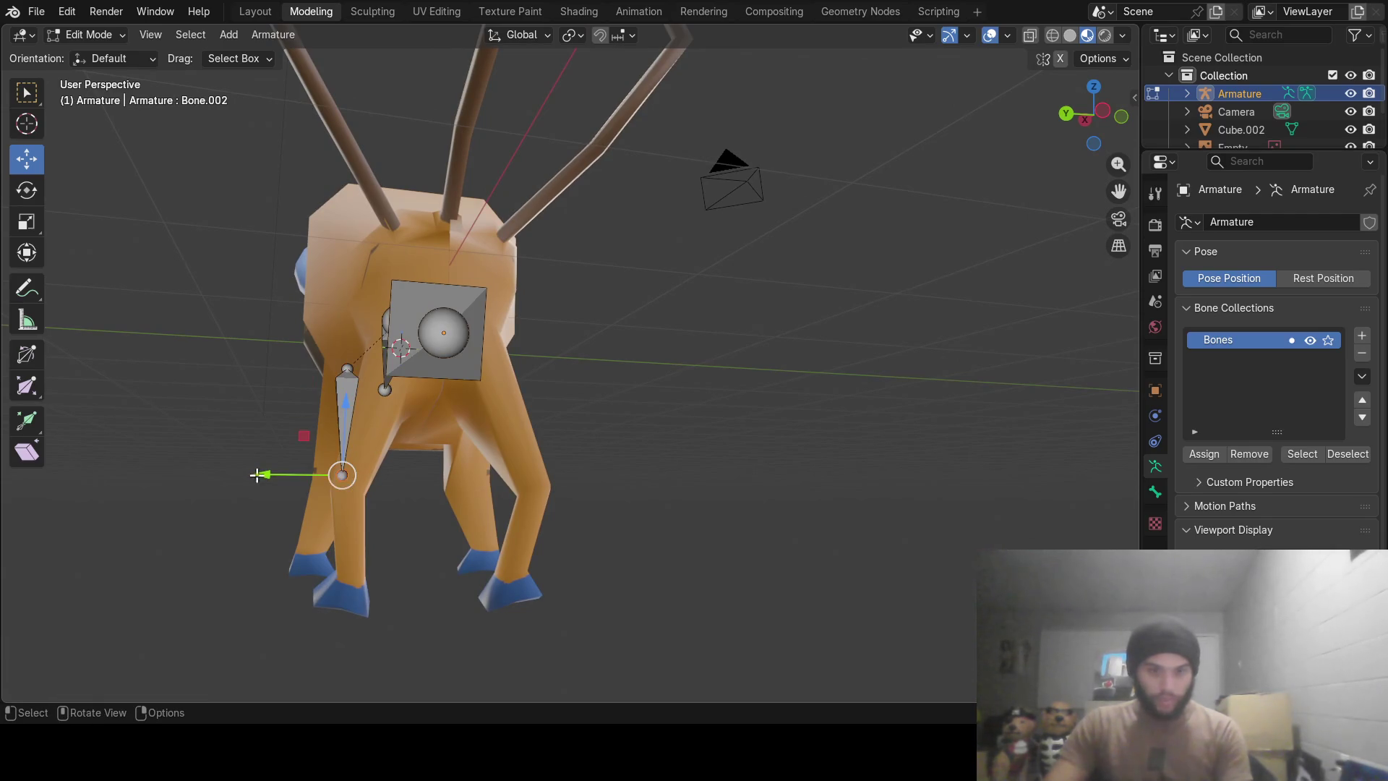
Extrude a vertical lower leg bone from the knee down to the front hoof.
drag(259, 474, 250, 474)
middle_drag(250, 474, 611, 451)
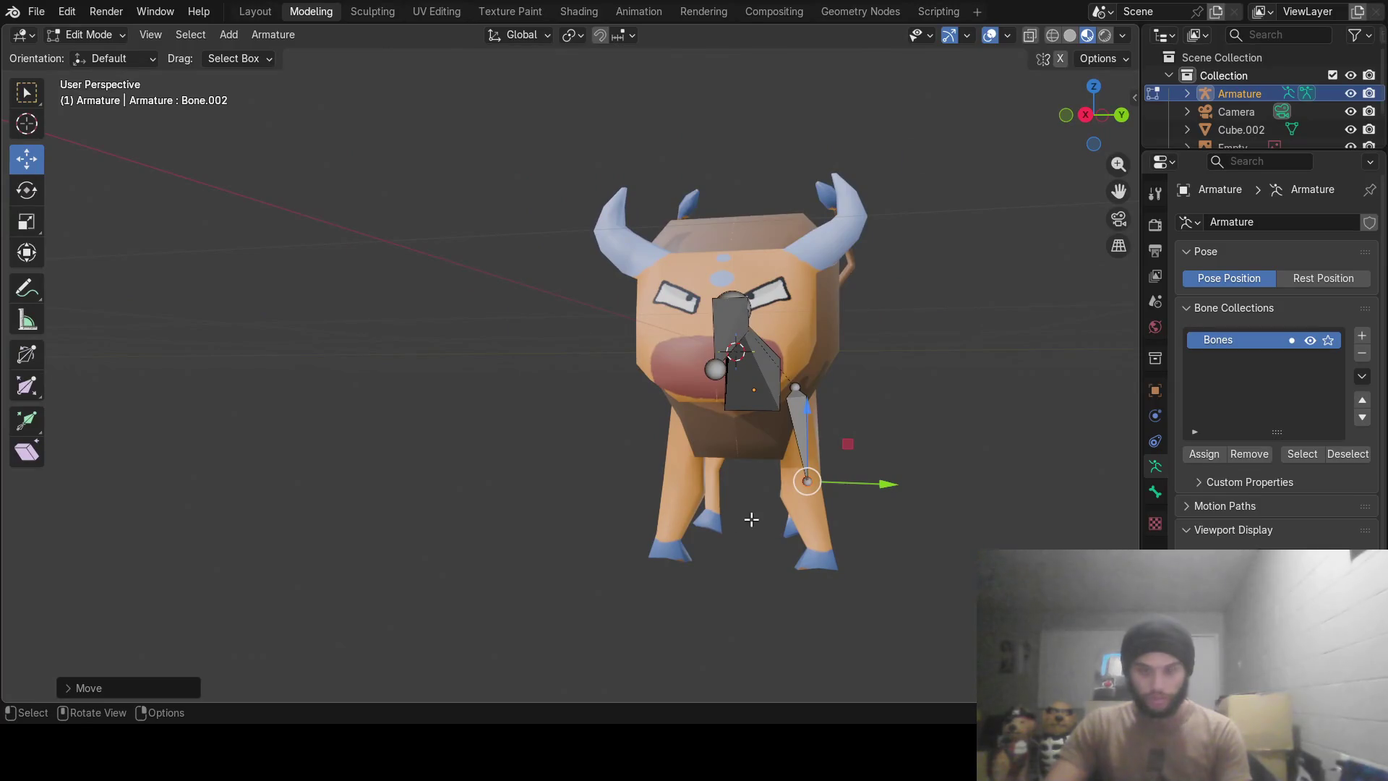
scroll(751, 520, up, 2)
scroll(749, 510, up, 2)
scroll(742, 477, up, 2)
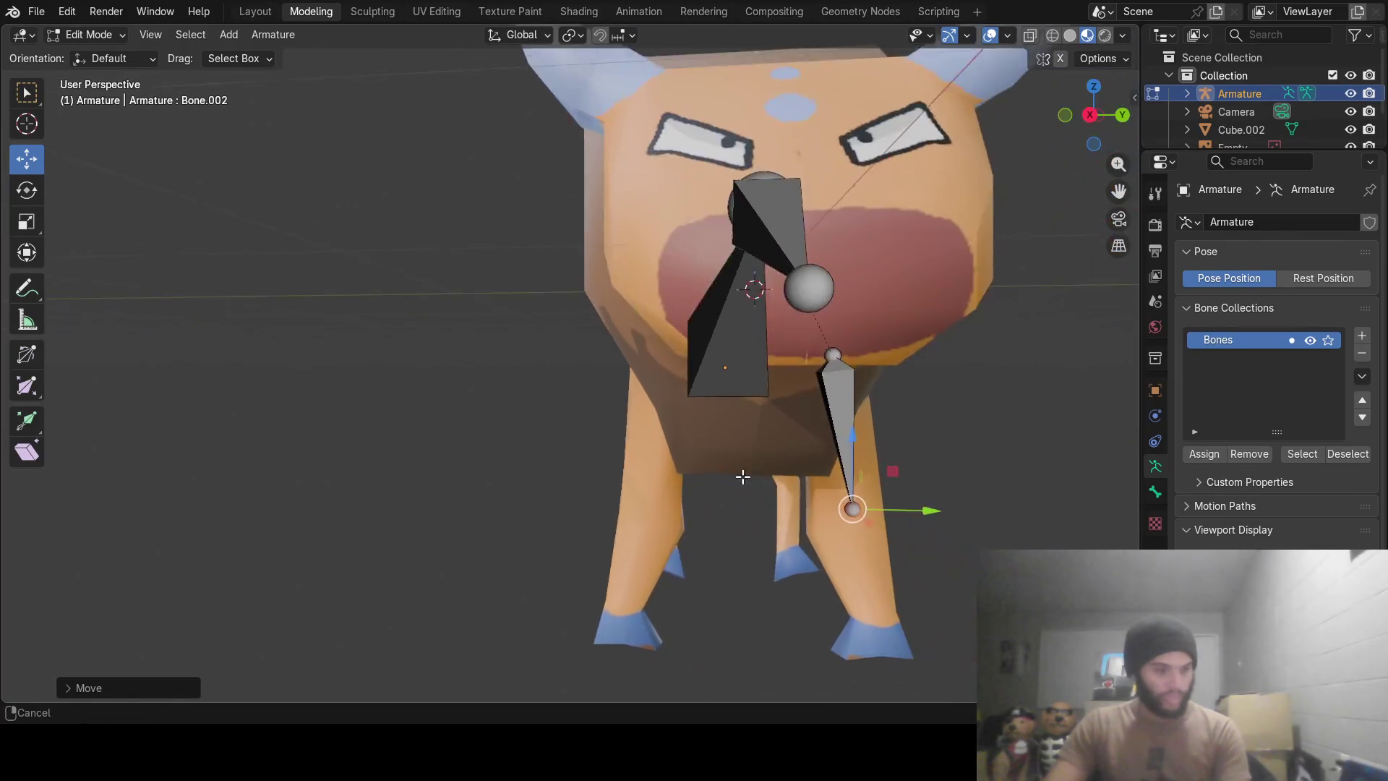
shift+middle_drag(742, 476, 606, 379)
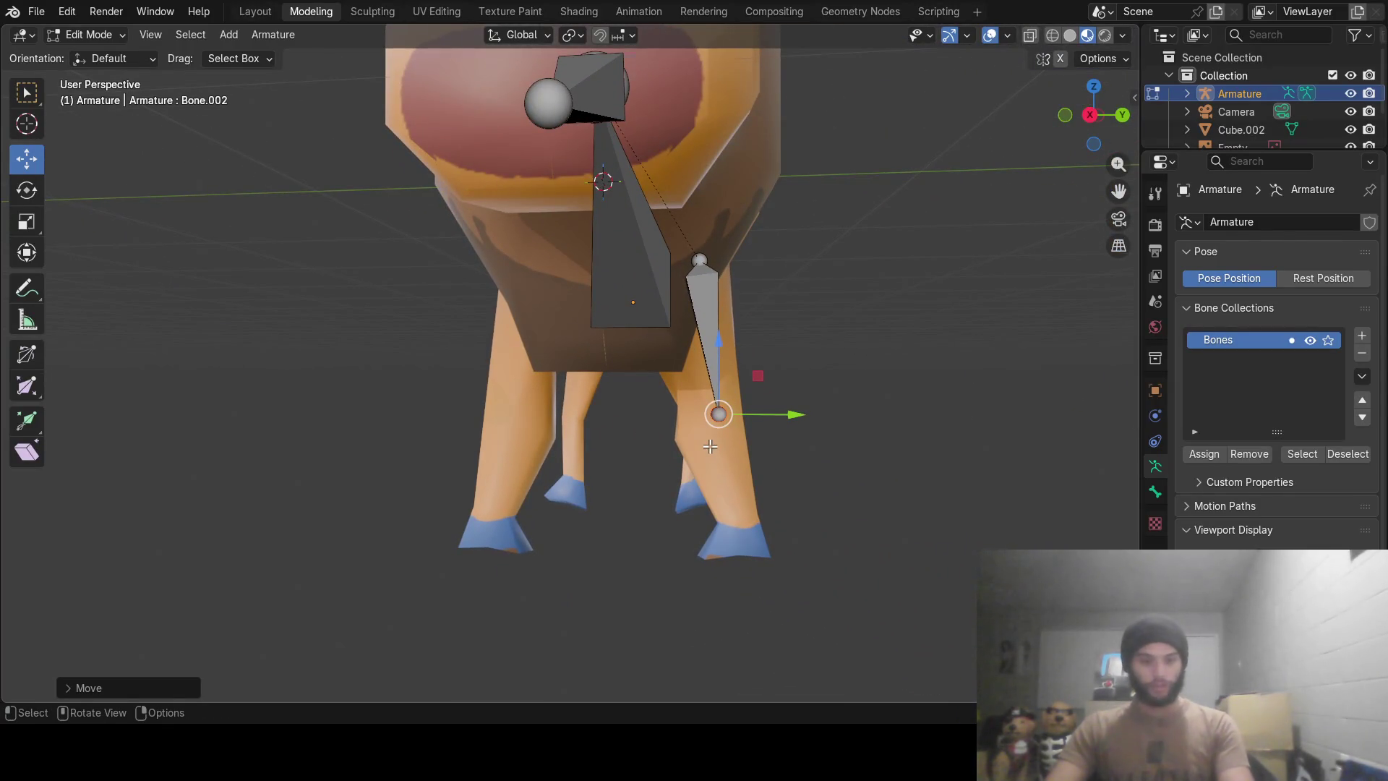
key(e)
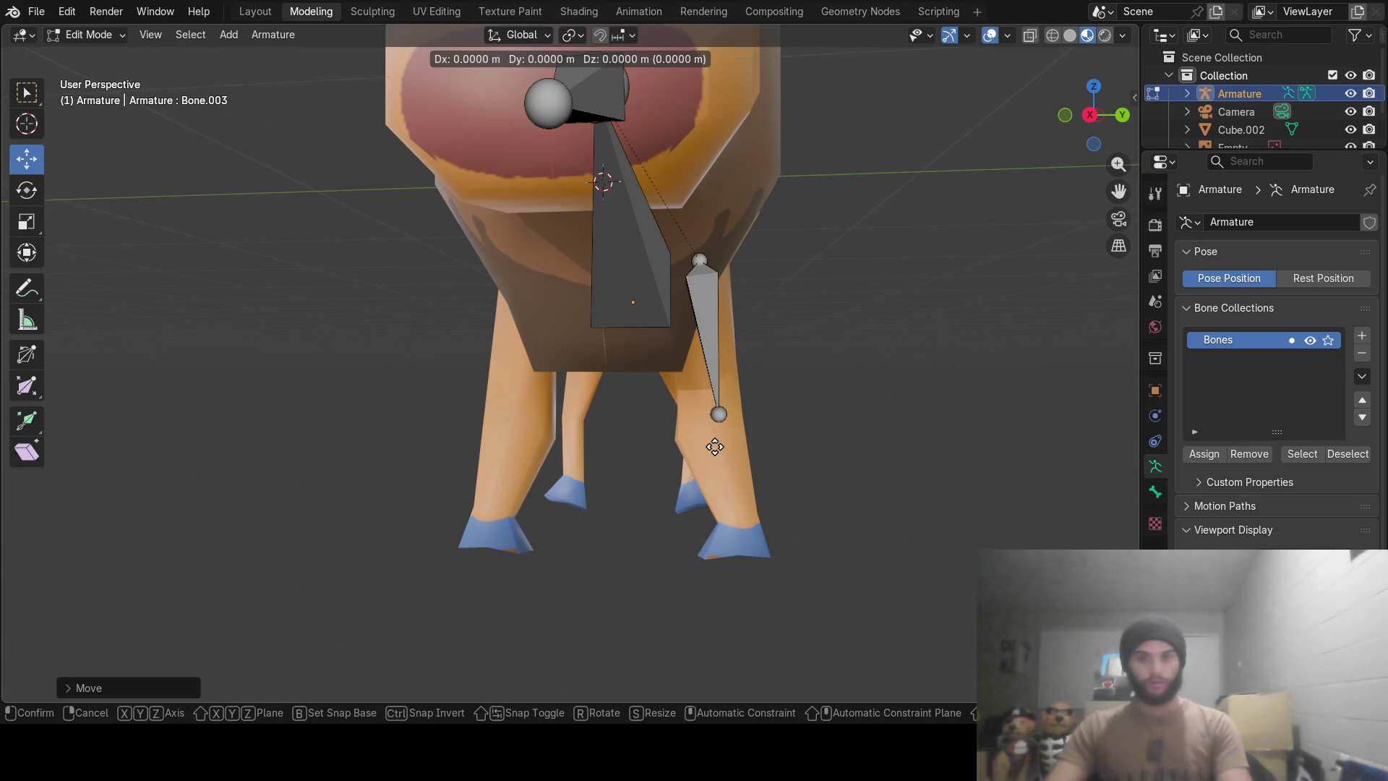
key(z)
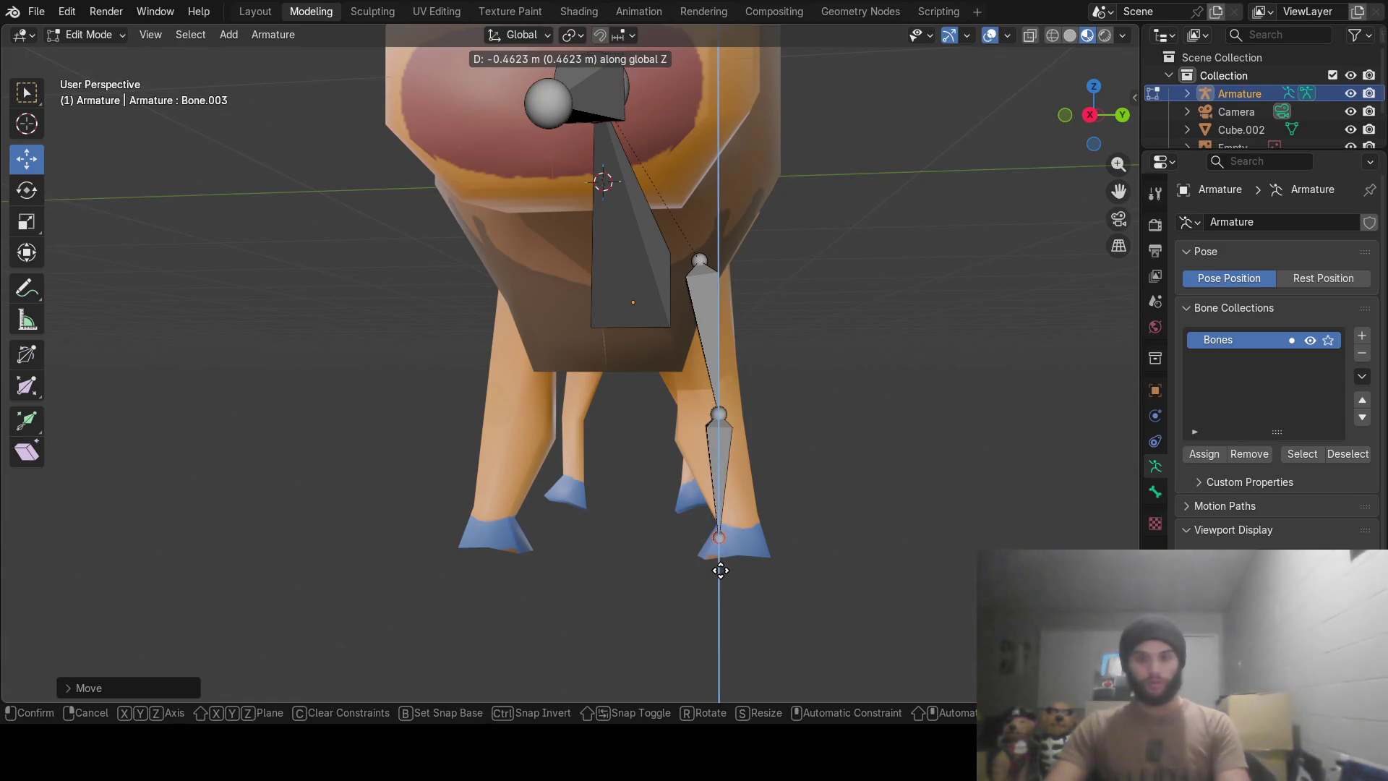
click(720, 574)
Line the hoof end of the lower leg bone up inside the front hoof.
middle_drag(718, 546, 519, 591)
drag(516, 587, 487, 592)
middle_drag(488, 591, 745, 601)
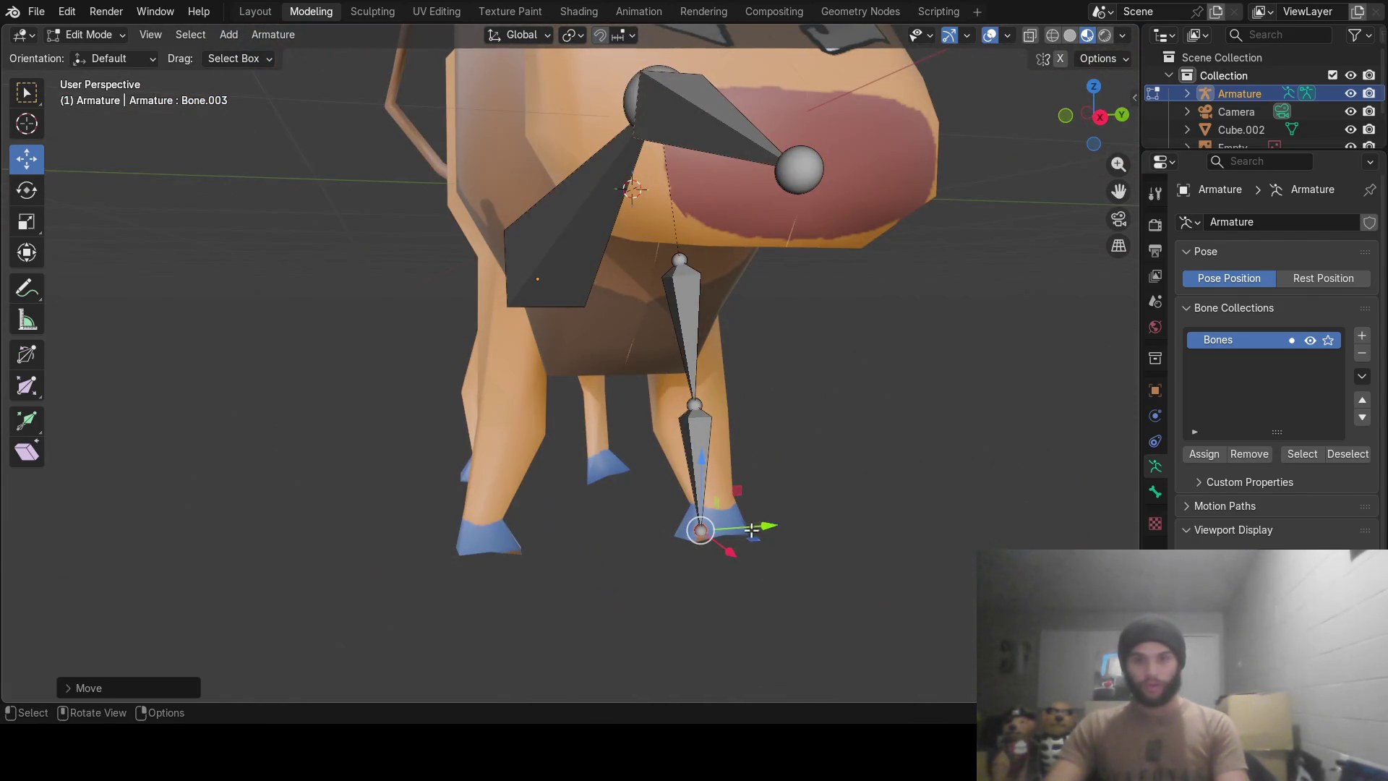
drag(753, 529, 793, 517)
mouse_move(793, 517)
middle_down()
mouse_move(482, 494)
mouse_move(788, 310)
middle_up()
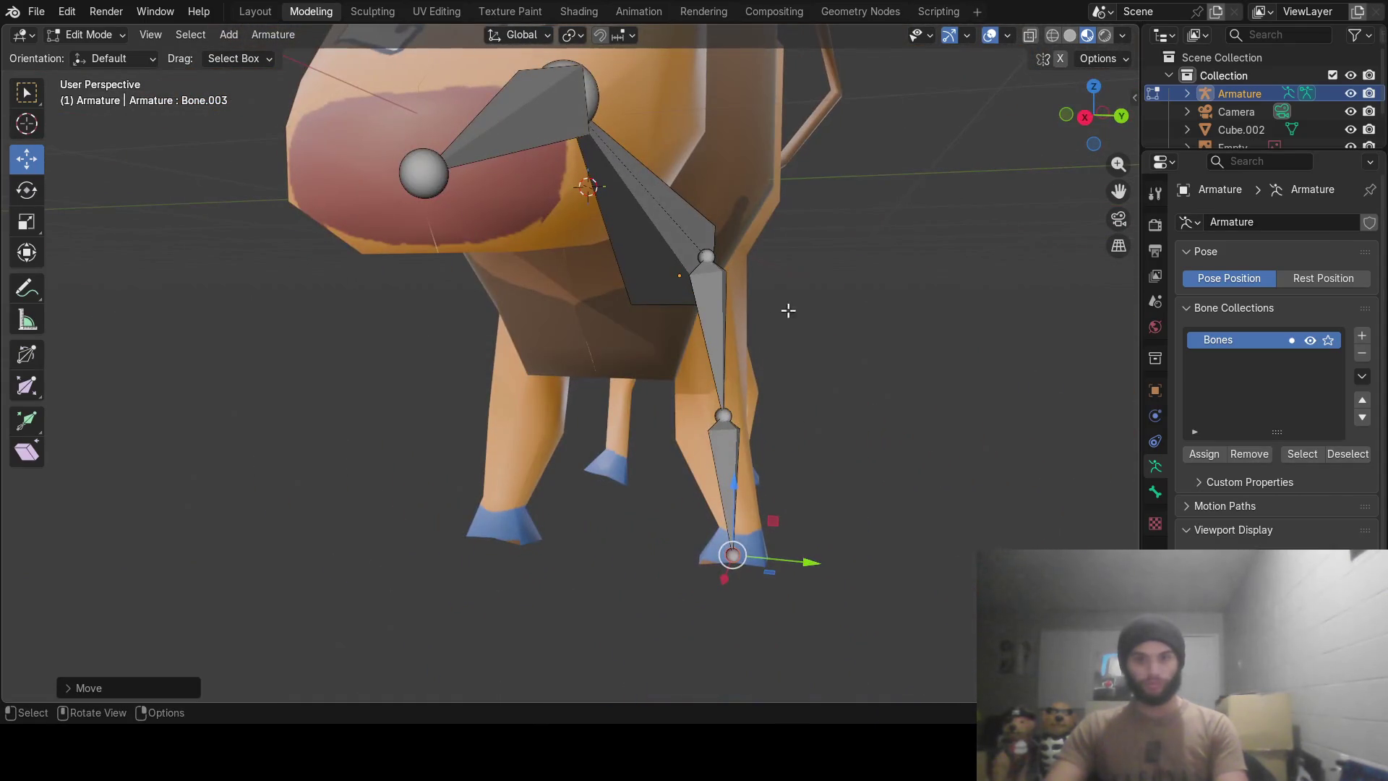
Duplicate the front leg bones sideways along Y onto the other front leg.
click(707, 300)
click(725, 434)
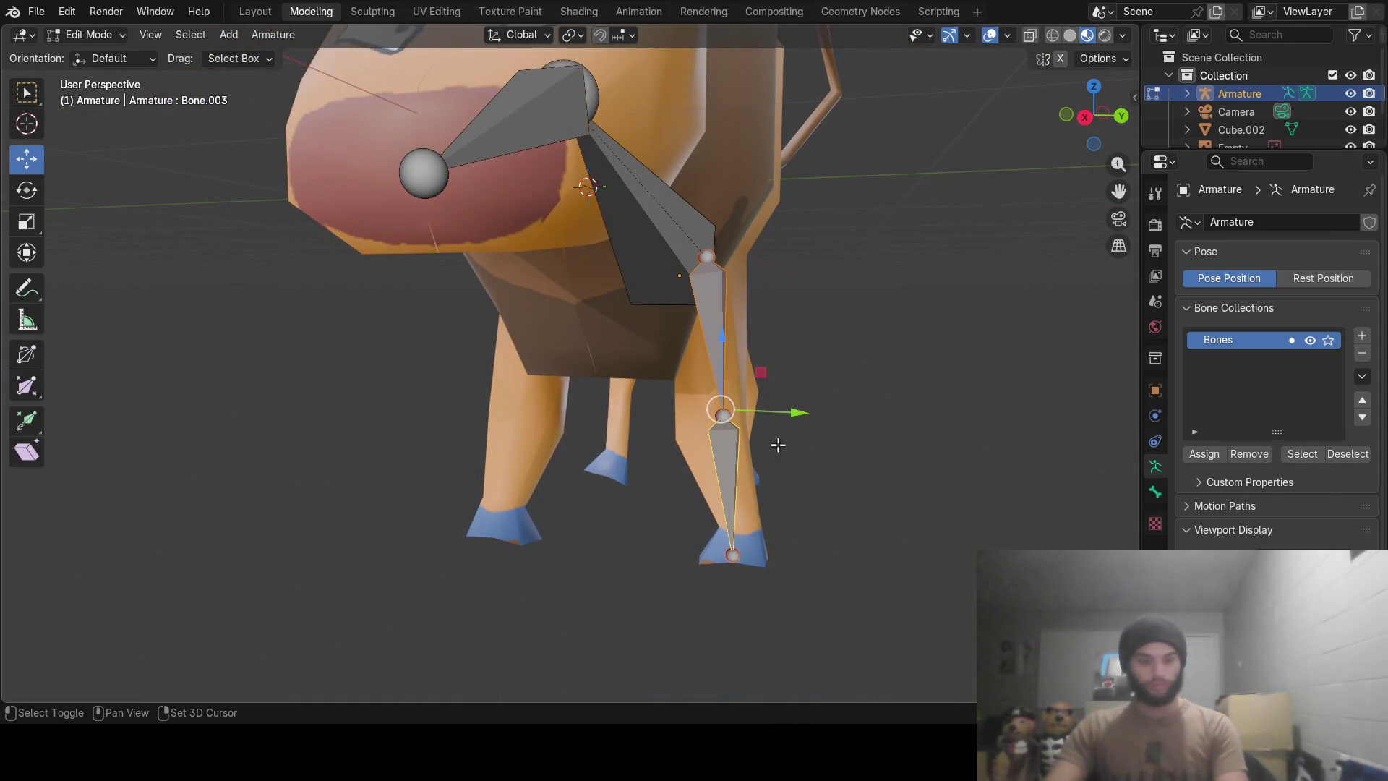
key(shift+d)
key(y)
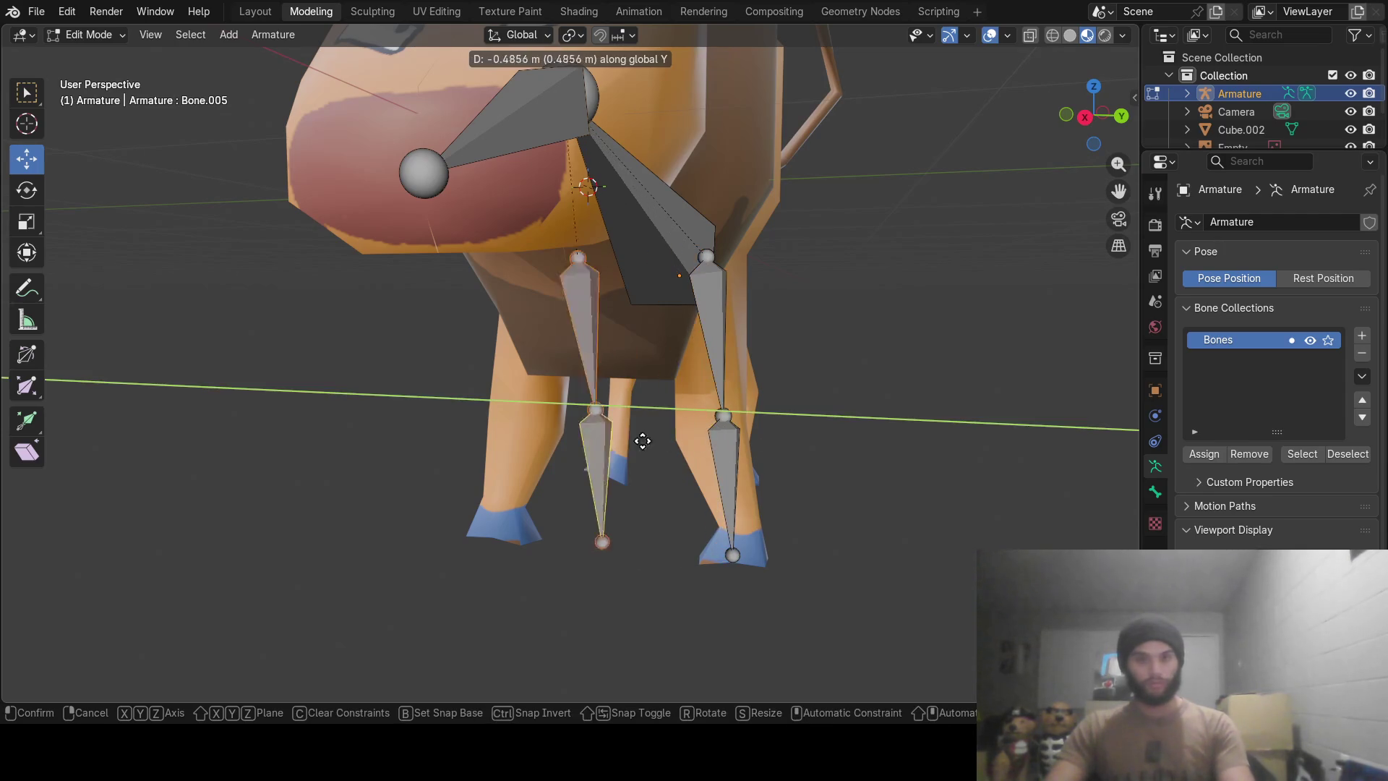
click(595, 435)
Move the copied leg's top, knee and hoof joints along Y into the other front leg.
middle_drag(595, 434, 611, 417)
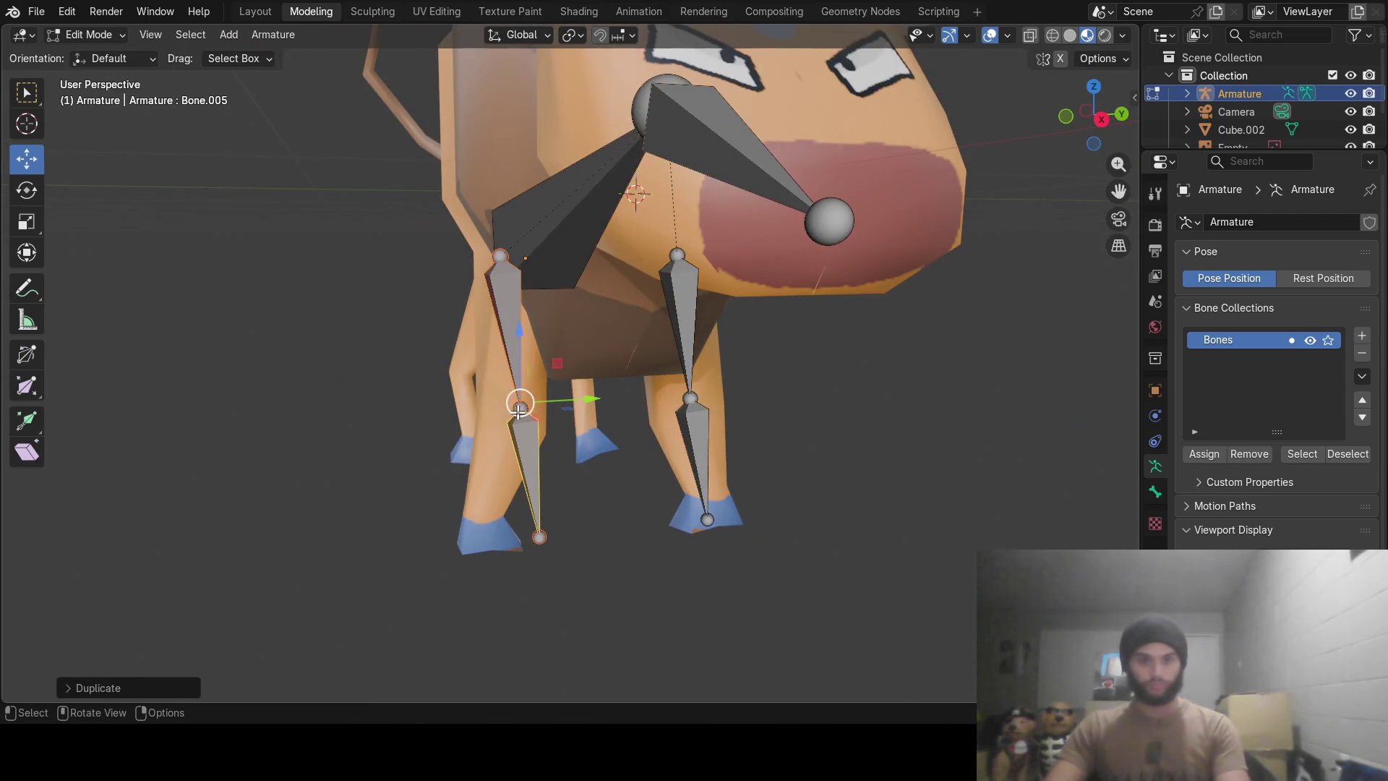
click(520, 407)
key(g)
key(y)
click(555, 392)
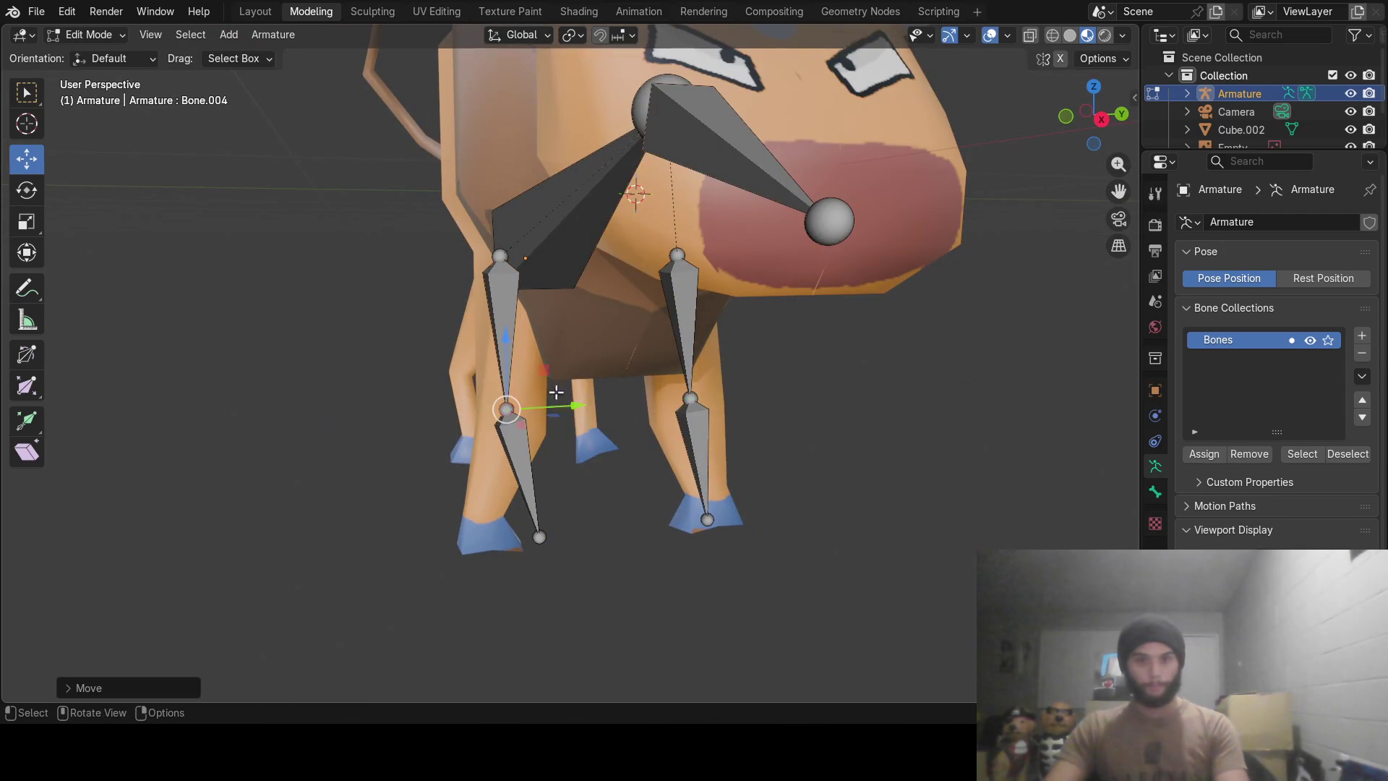
click(502, 256)
key(g)
key(y)
click(527, 273)
mouse_move(528, 273)
middle_down()
mouse_move(599, 293)
mouse_move(734, 279)
mouse_move(598, 263)
mouse_move(462, 331)
middle_up()
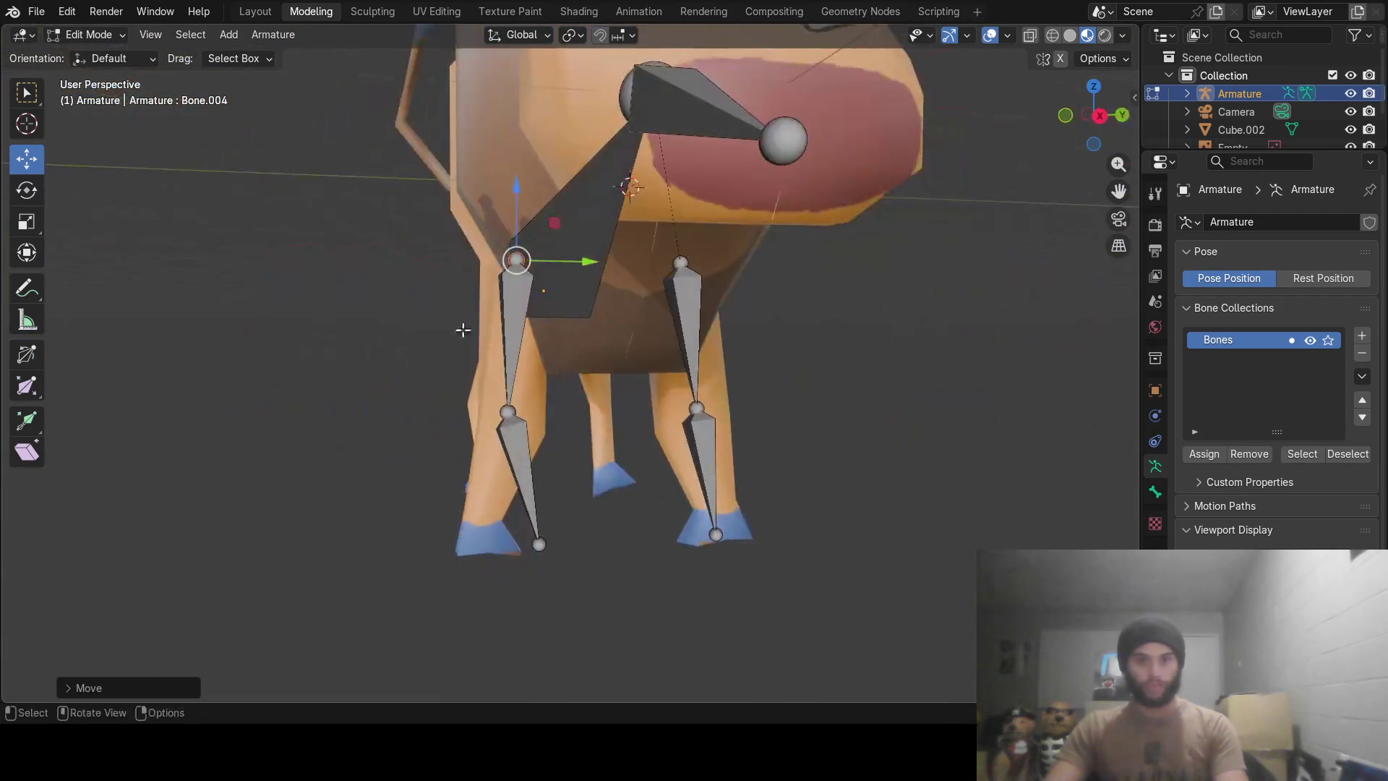
click(536, 545)
drag(613, 540, 542, 550)
mouse_move(542, 549)
middle_down()
mouse_move(724, 514)
mouse_move(883, 507)
mouse_move(840, 532)
mouse_move(701, 526)
middle_up()
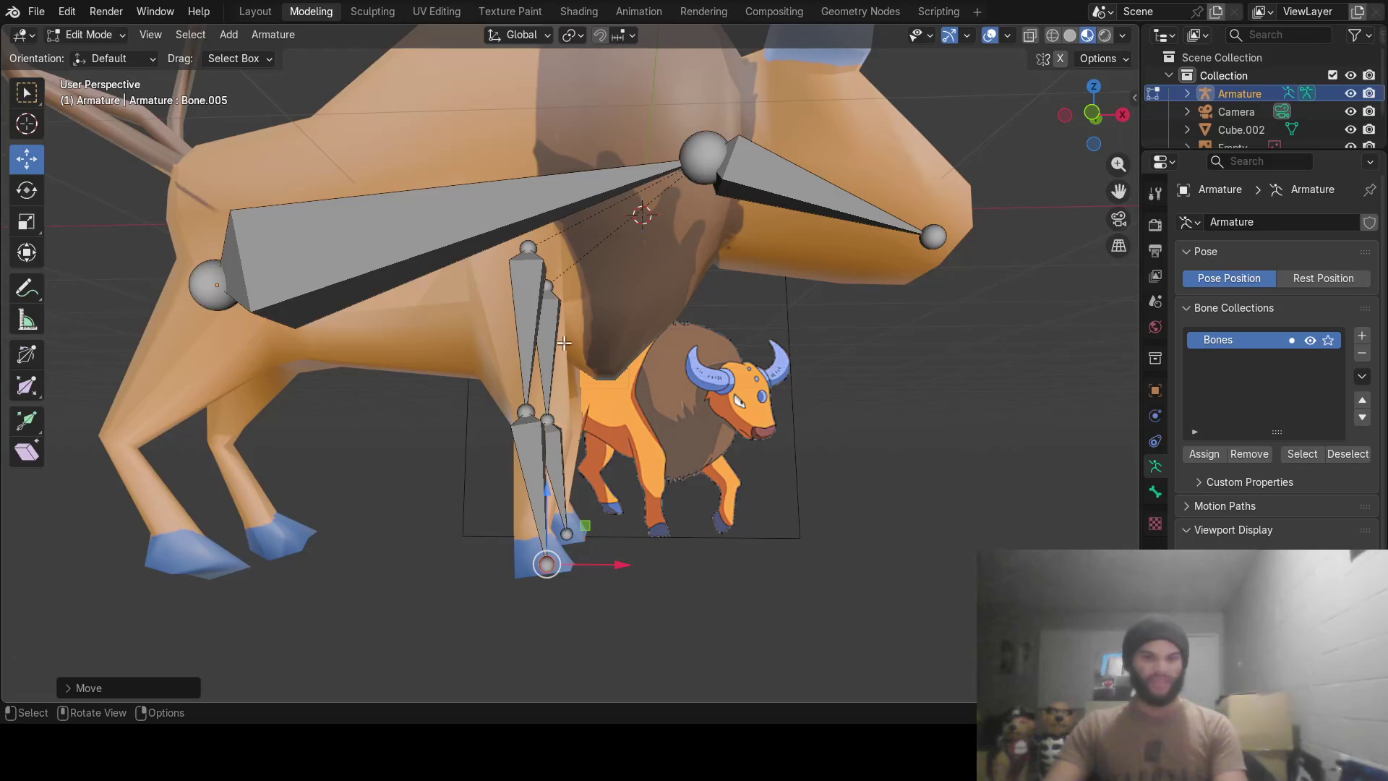
Duplicate the leg bones onto a hind leg and pull its top and knee joints back into the leg.
click(522, 309)
key(shift+d)
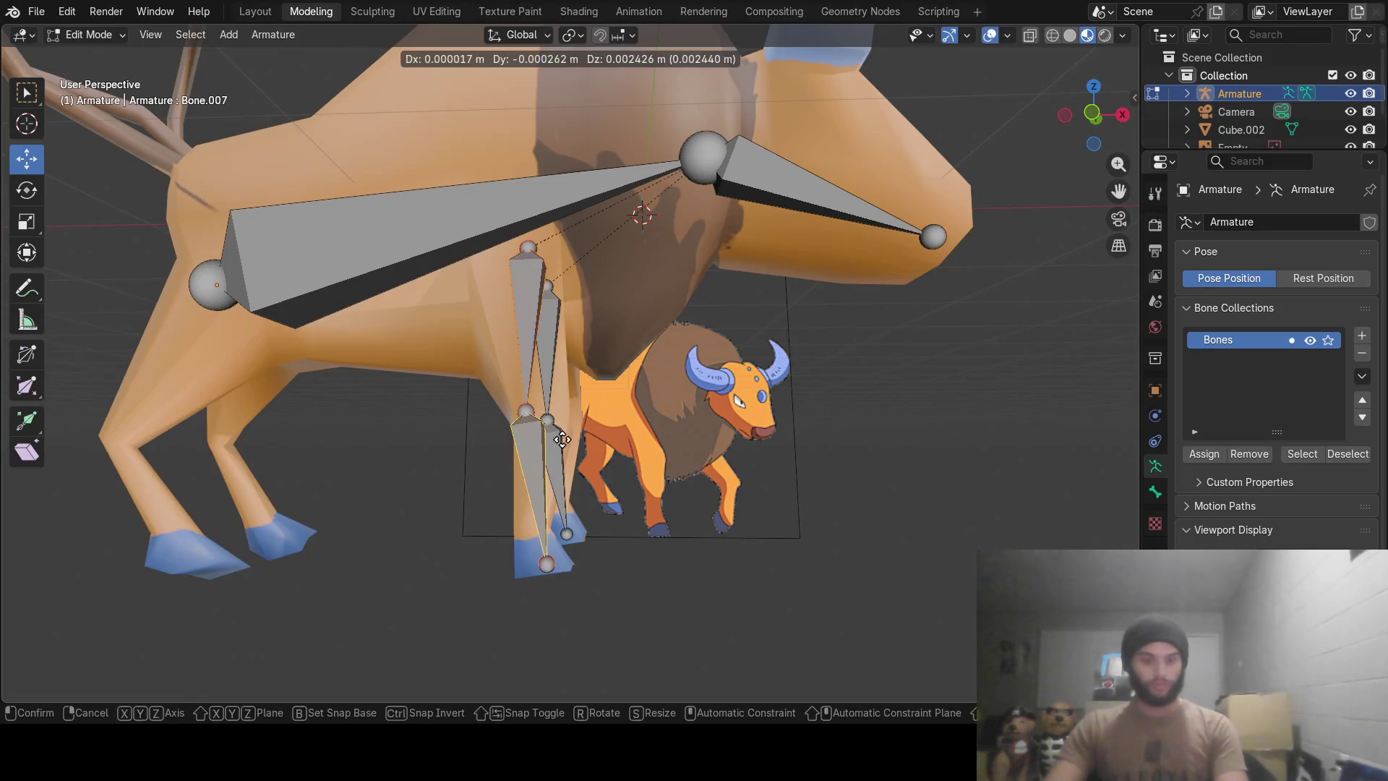
click(223, 424)
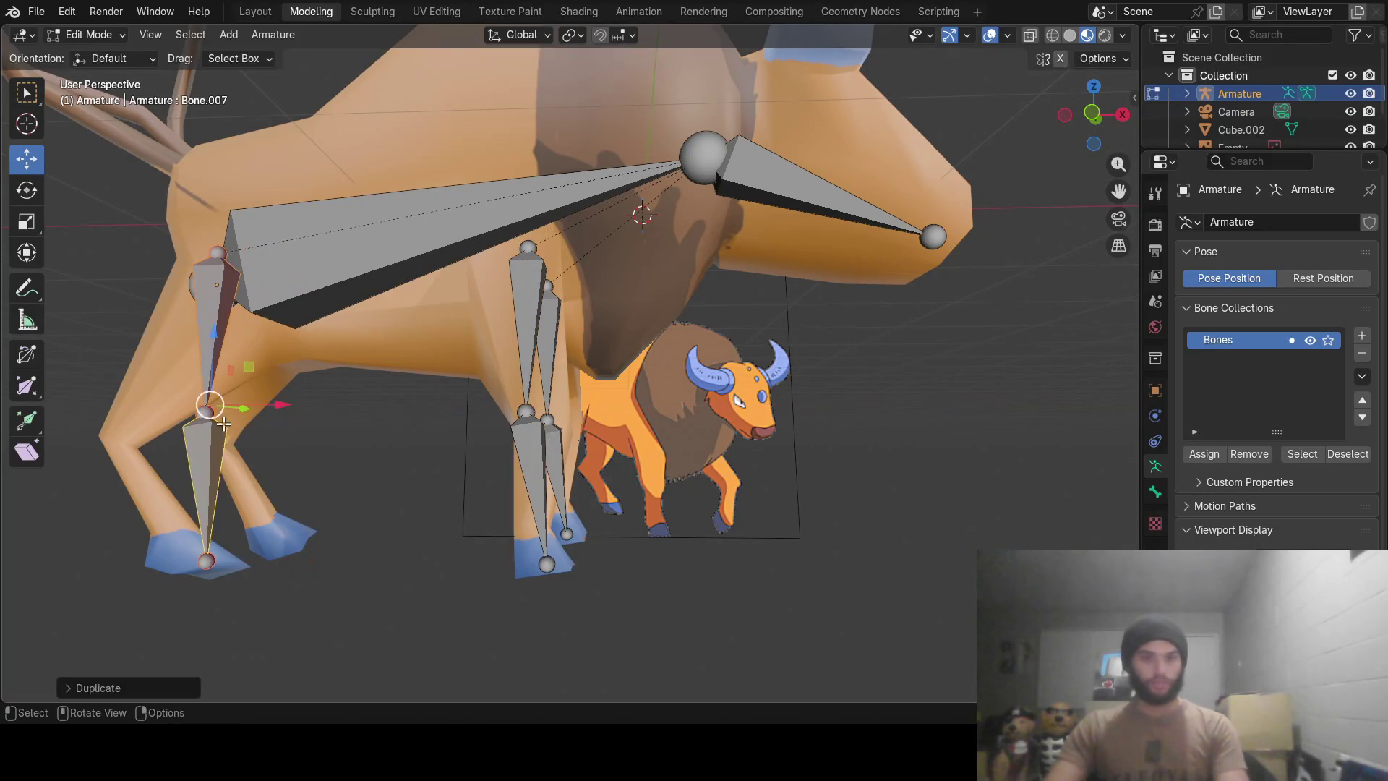
scroll(352, 383, up, 4)
mouse_move(352, 383)
middle_down()
mouse_move(381, 404)
mouse_move(283, 399)
middle_up()
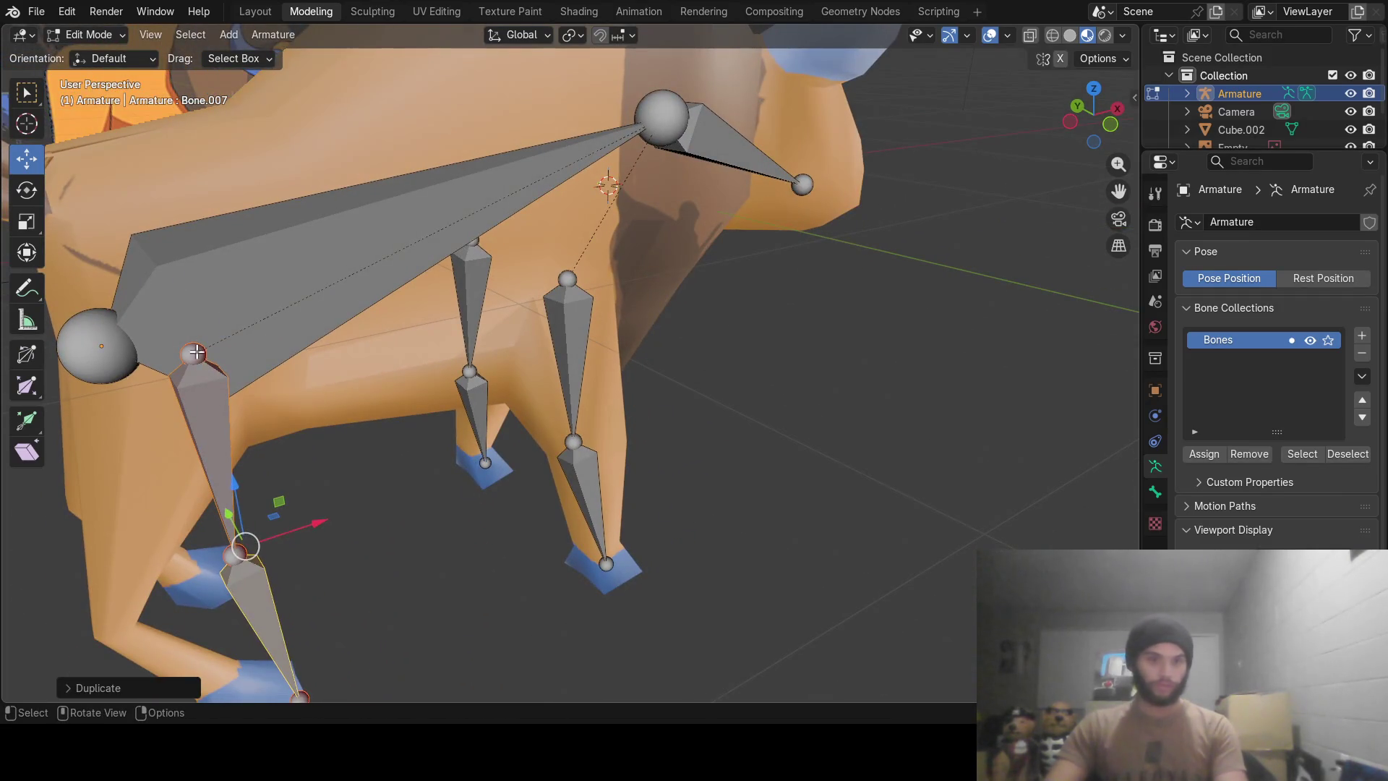
click(195, 353)
drag(262, 340, 193, 496)
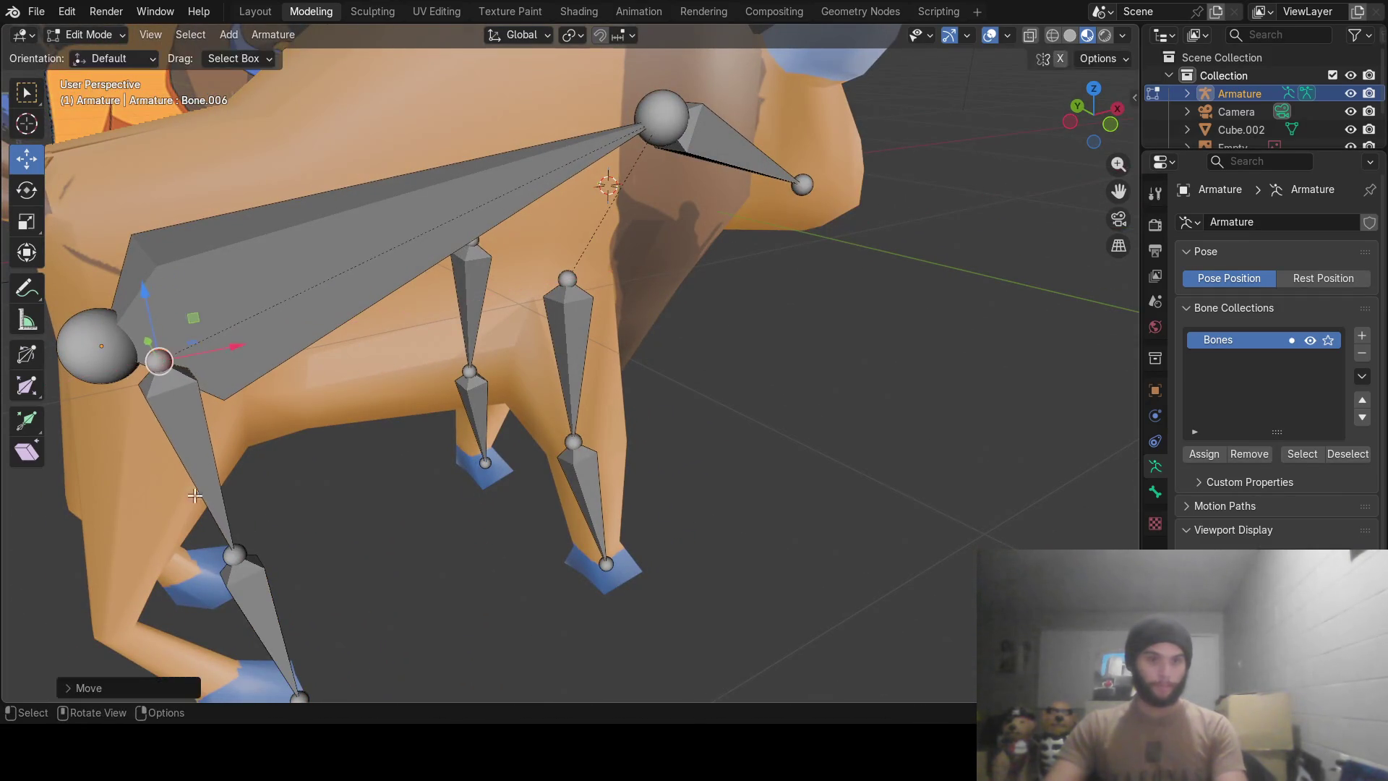
click(234, 557)
drag(300, 540, 180, 575)
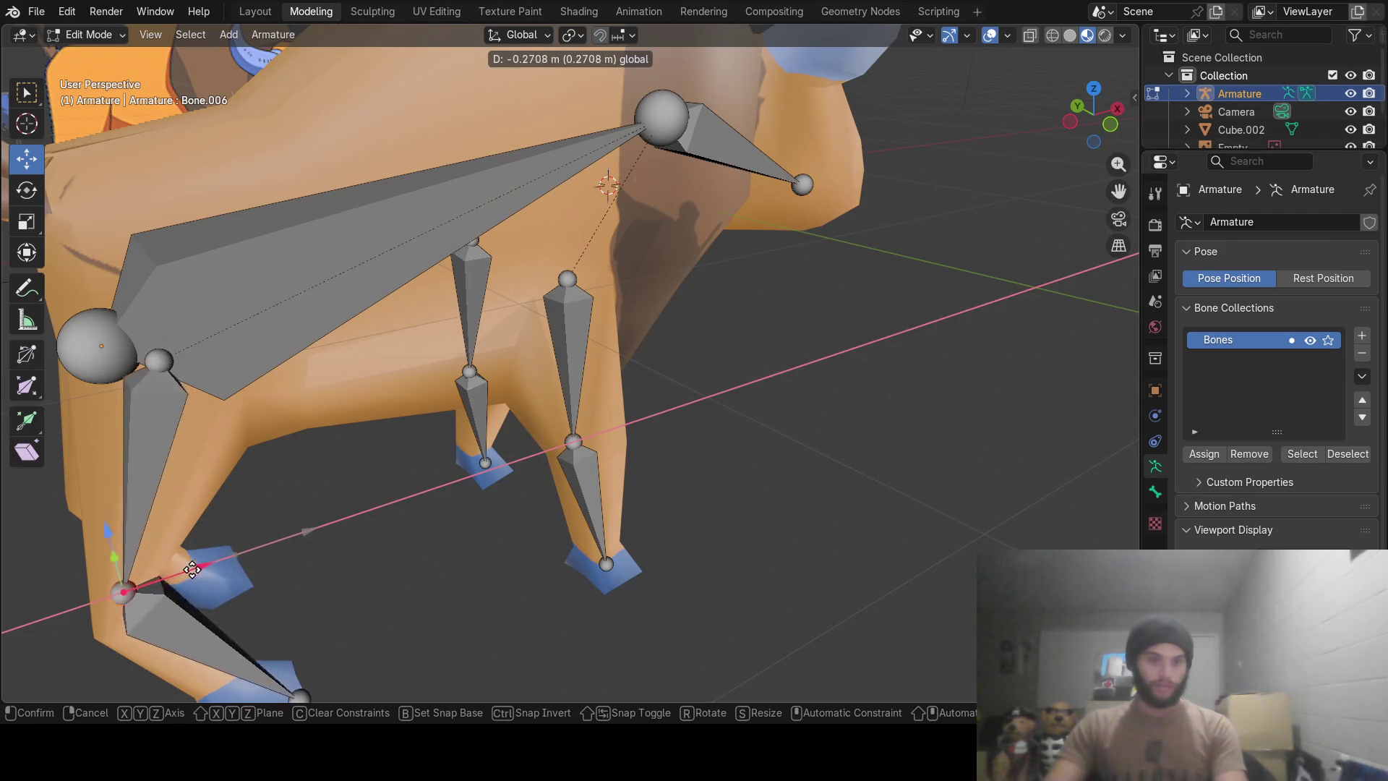
From behind, move the hind leg's top joint into the hip and nudge the knee inward.
mouse_move(179, 575)
middle_down()
mouse_move(368, 556)
mouse_move(476, 490)
mouse_move(662, 292)
middle_up()
click(759, 253)
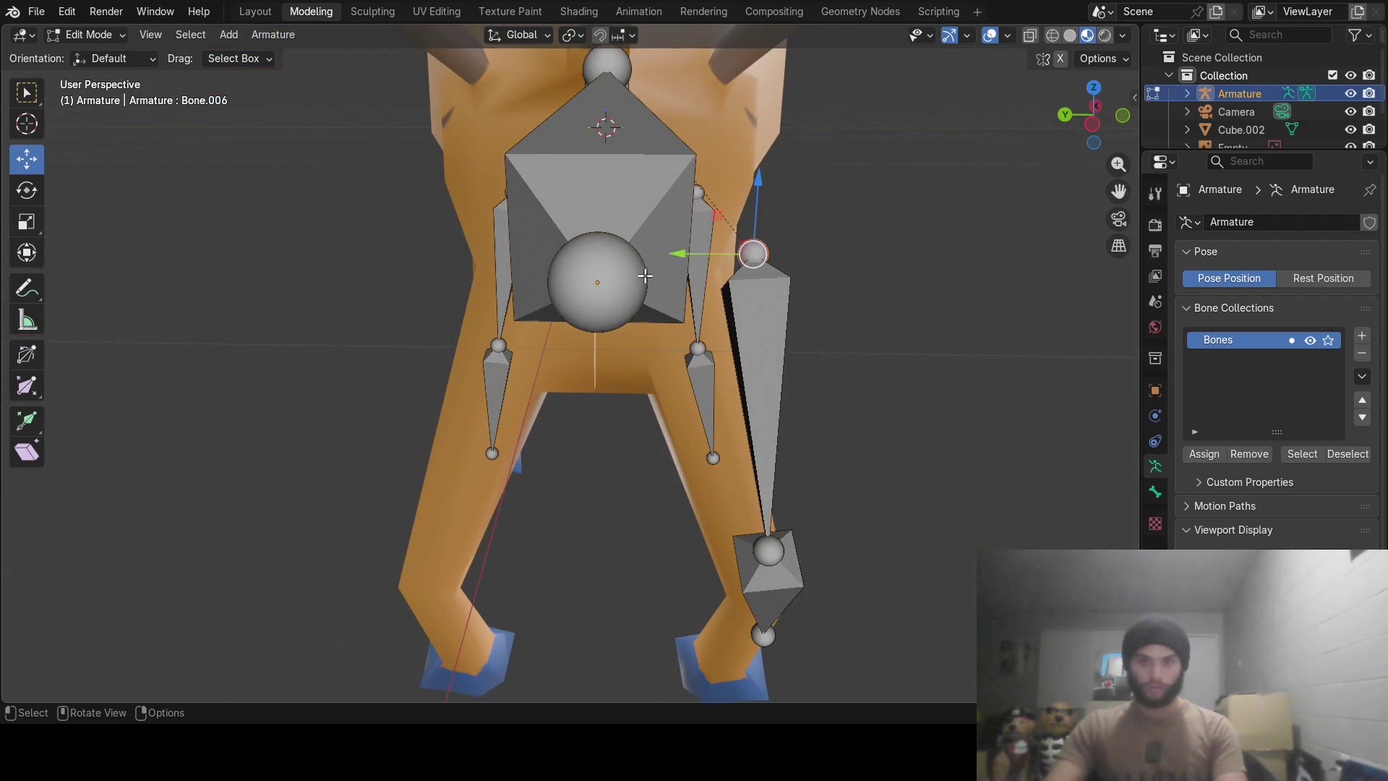
drag(691, 260, 650, 244)
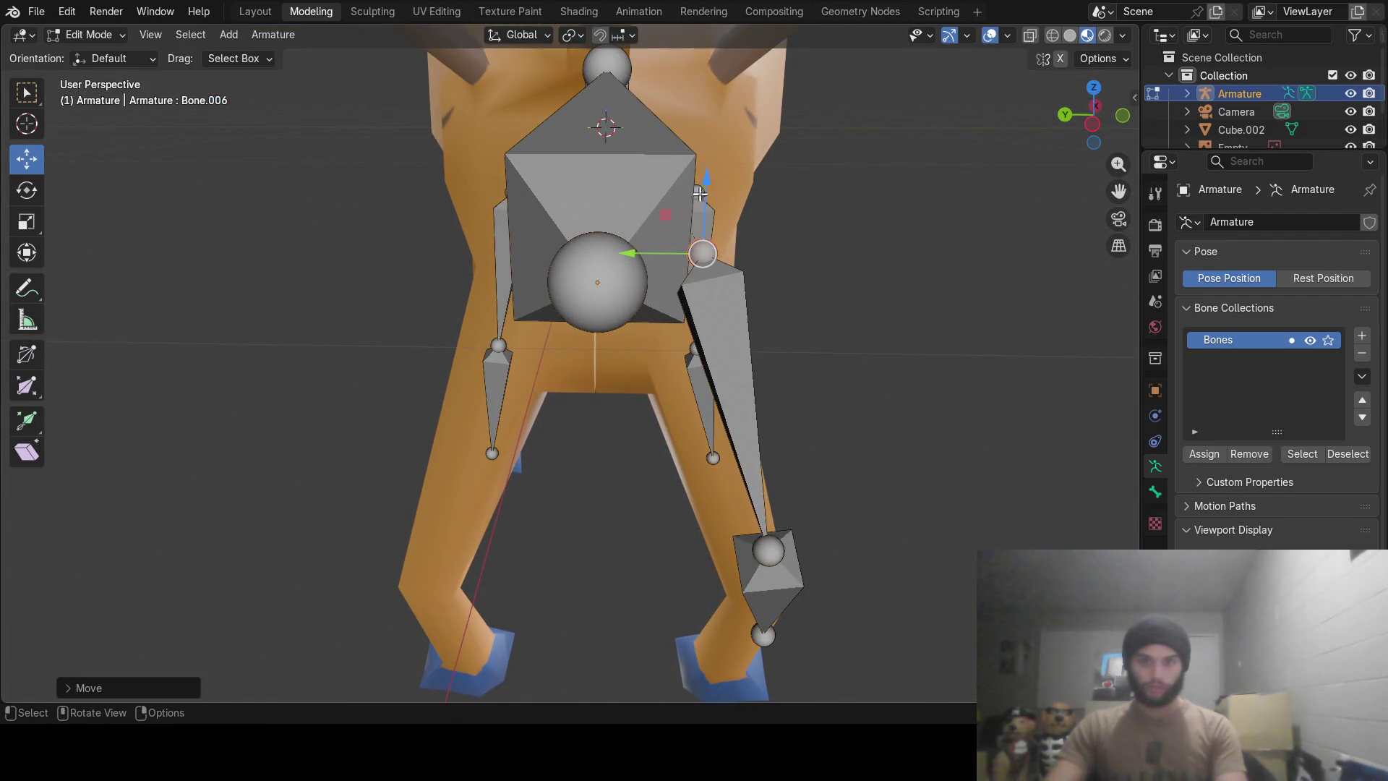
drag(699, 194, 743, 494)
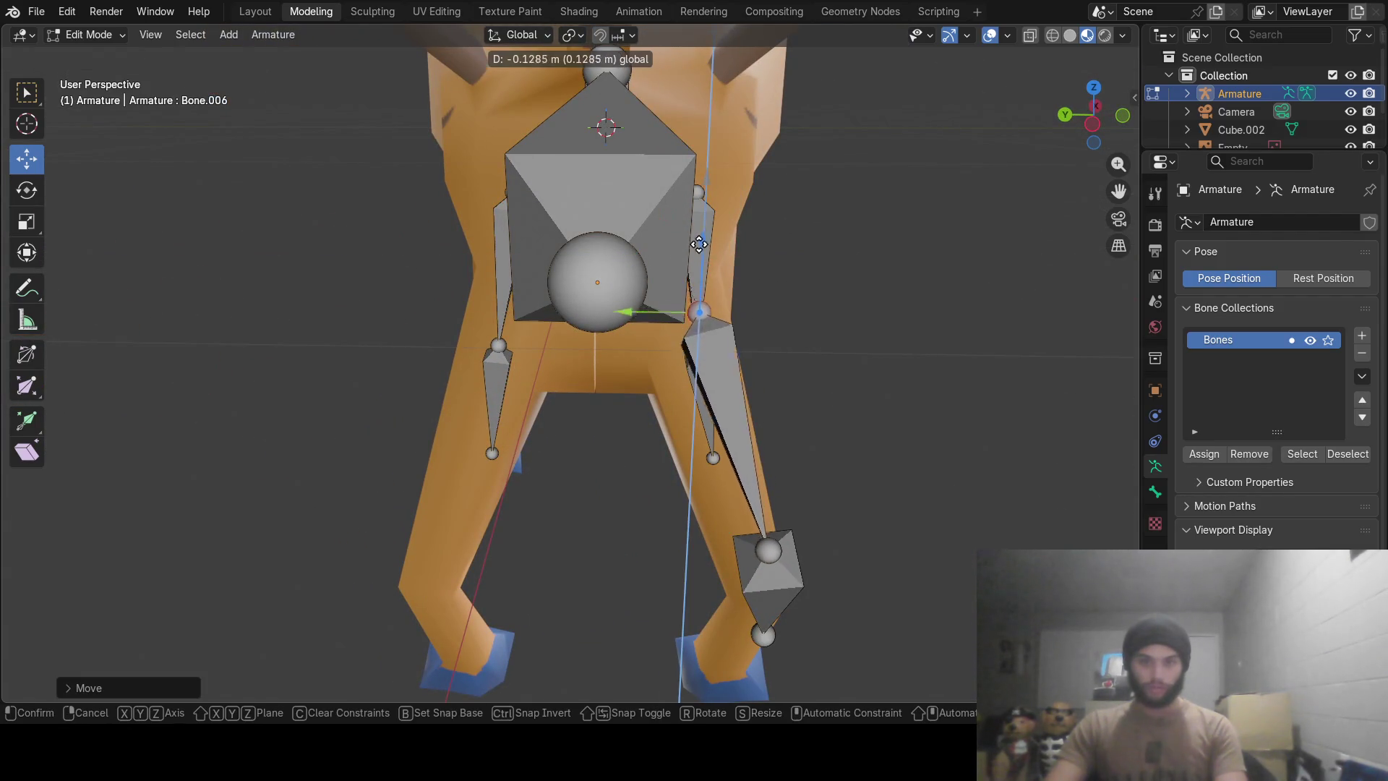
click(768, 550)
drag(690, 549, 674, 557)
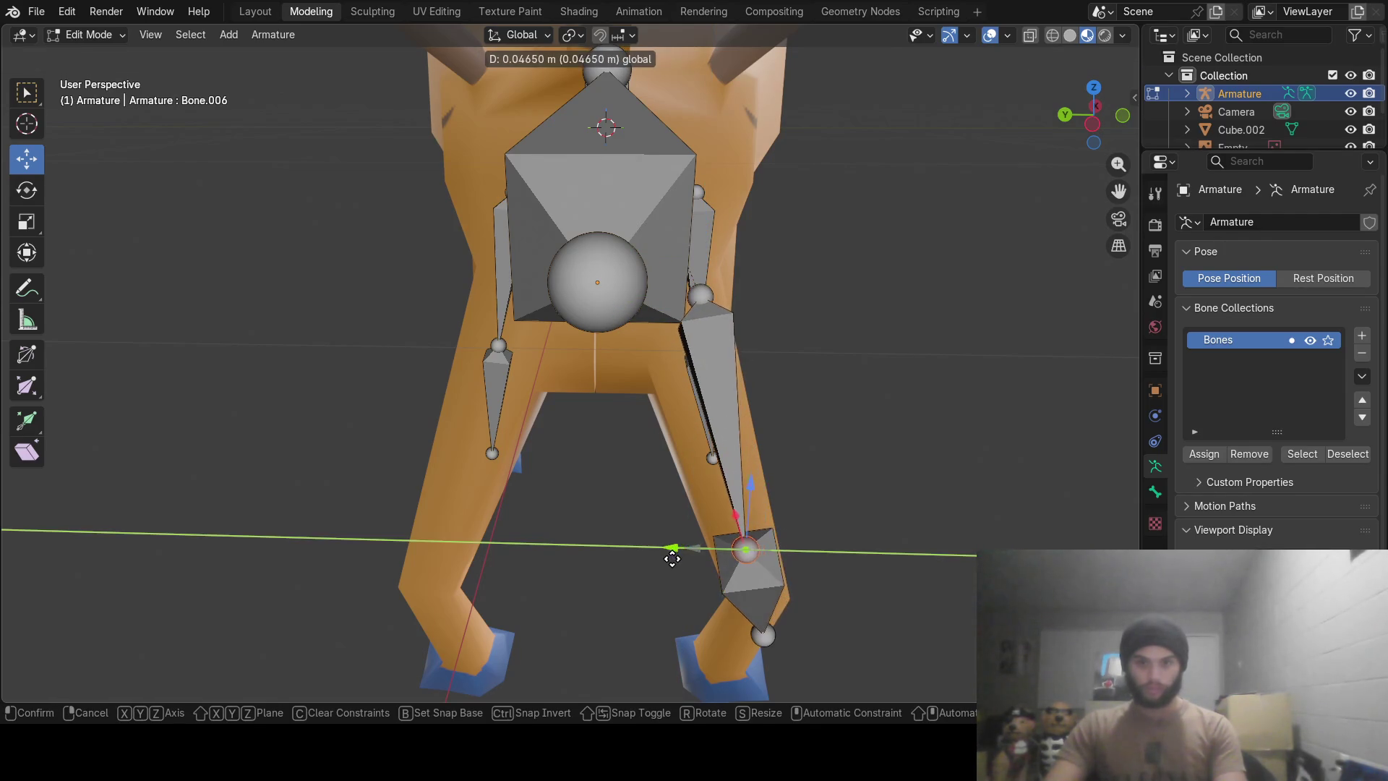
Fit the hind leg's foot joint inside the hoof from side and front views.
mouse_move(673, 558)
middle_down()
mouse_move(720, 531)
mouse_move(388, 548)
middle_up()
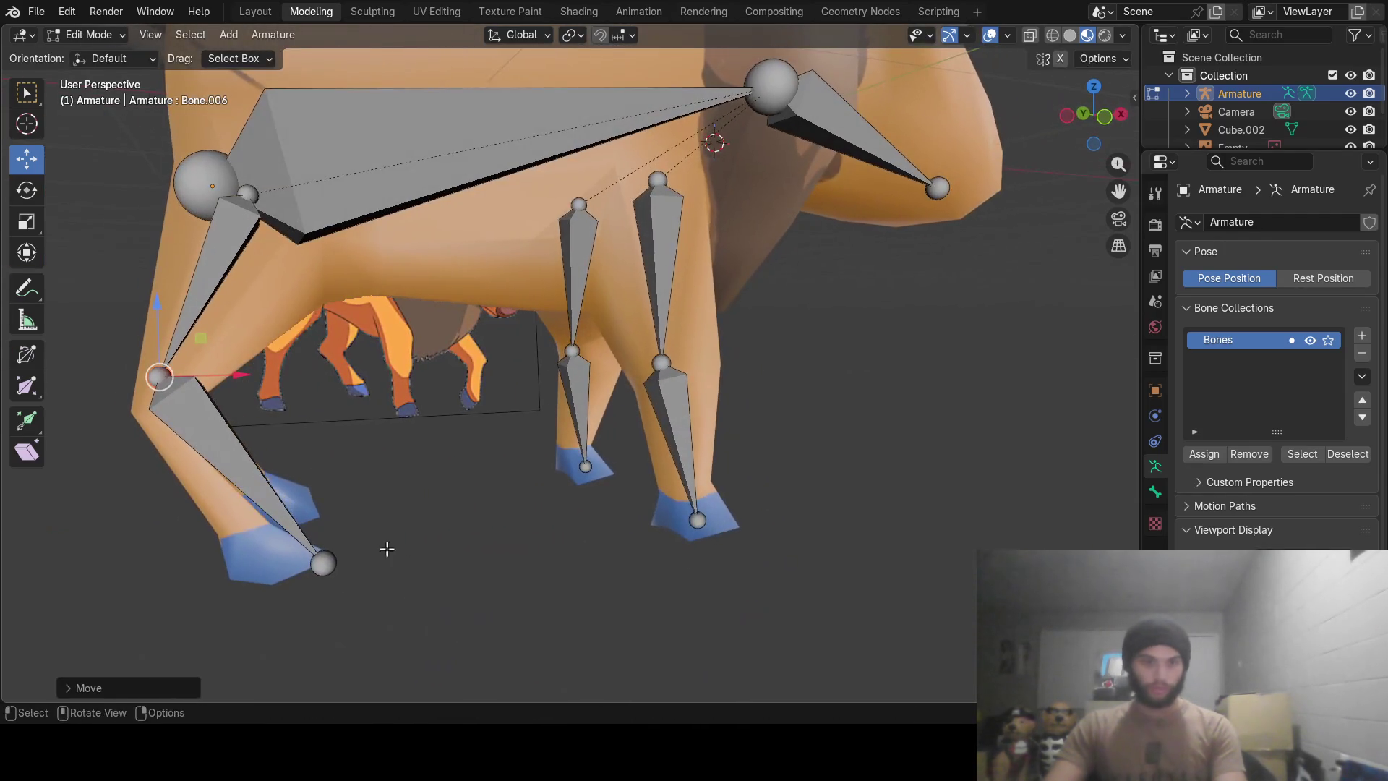
click(322, 566)
drag(400, 559, 339, 563)
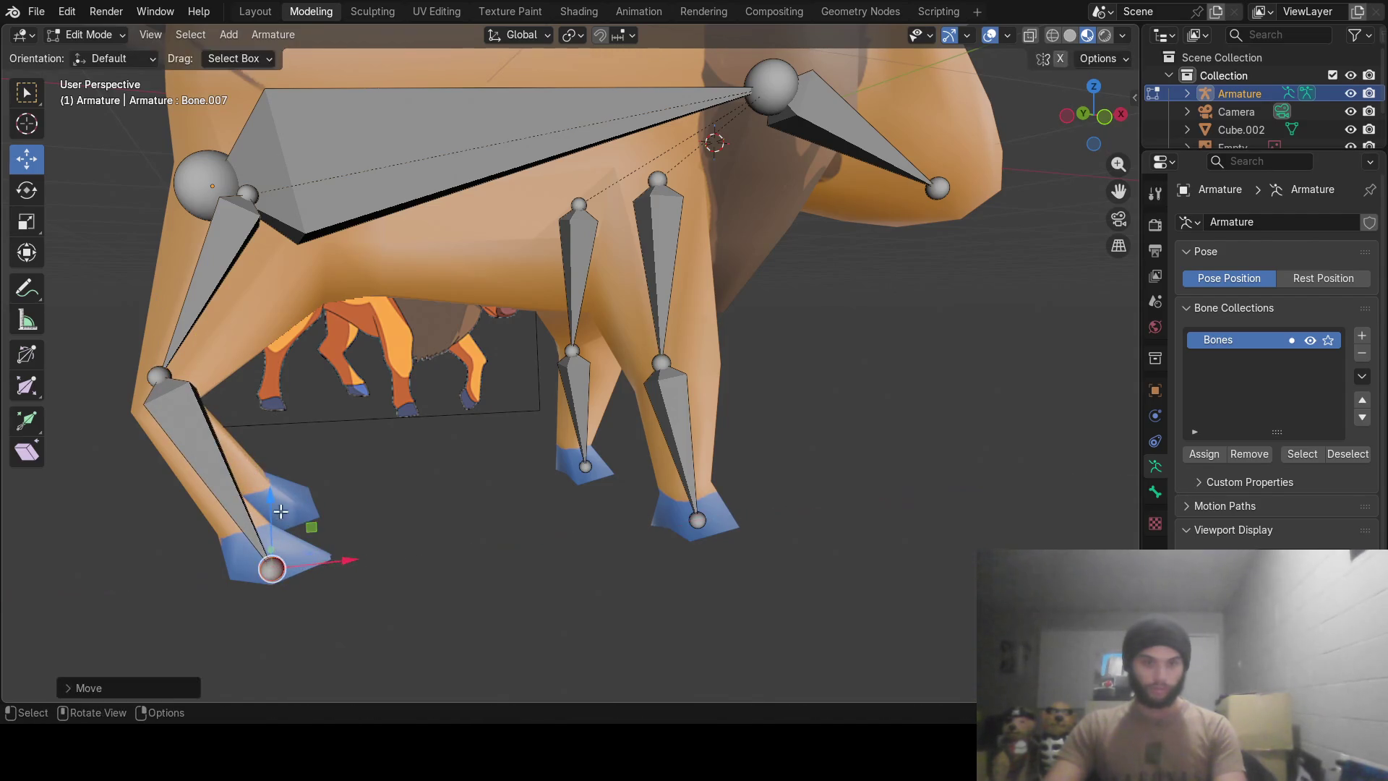
drag(279, 511, 278, 499)
mouse_move(278, 499)
middle_down()
mouse_move(397, 489)
mouse_move(512, 518)
middle_up()
drag(655, 565, 593, 564)
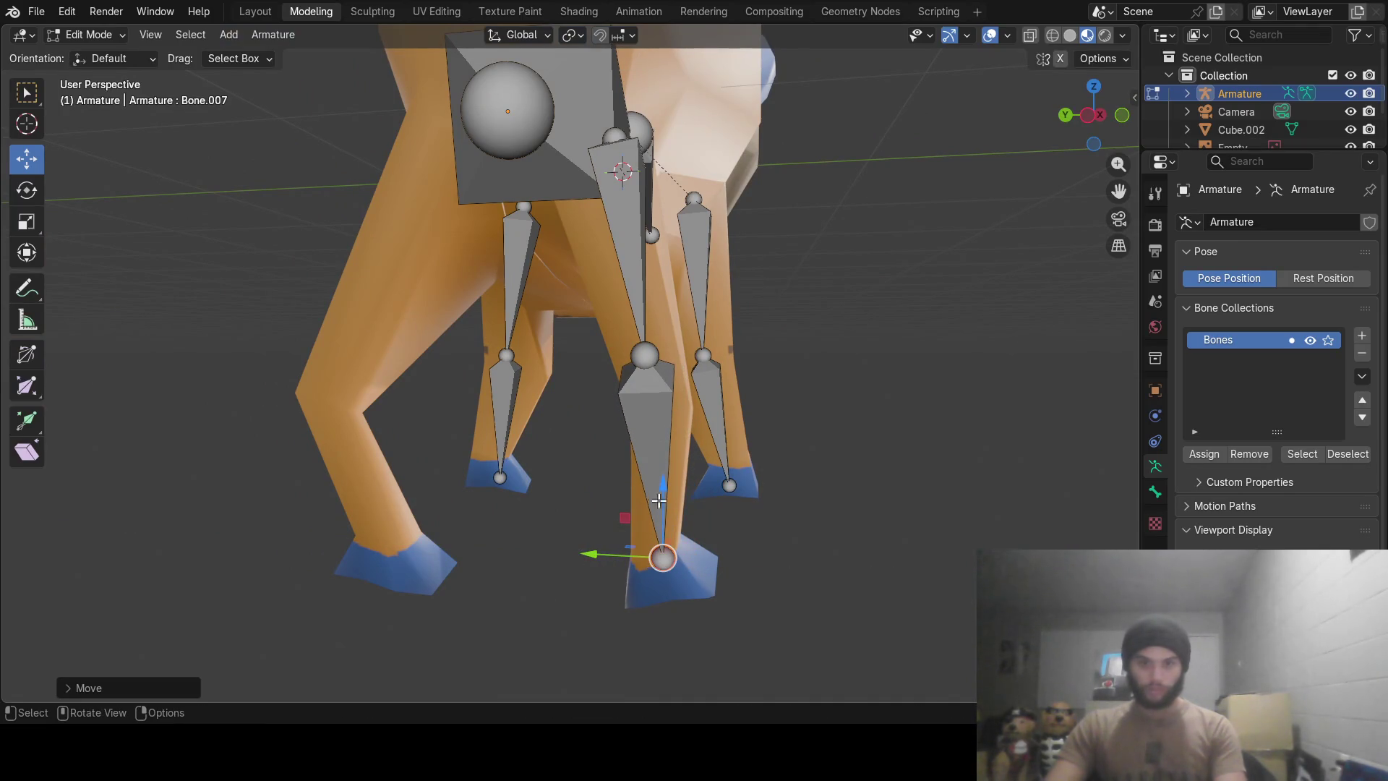
Centre the knee at the leg's bend and lower the ankle into the hoof, then select both hind leg bones.
click(647, 357)
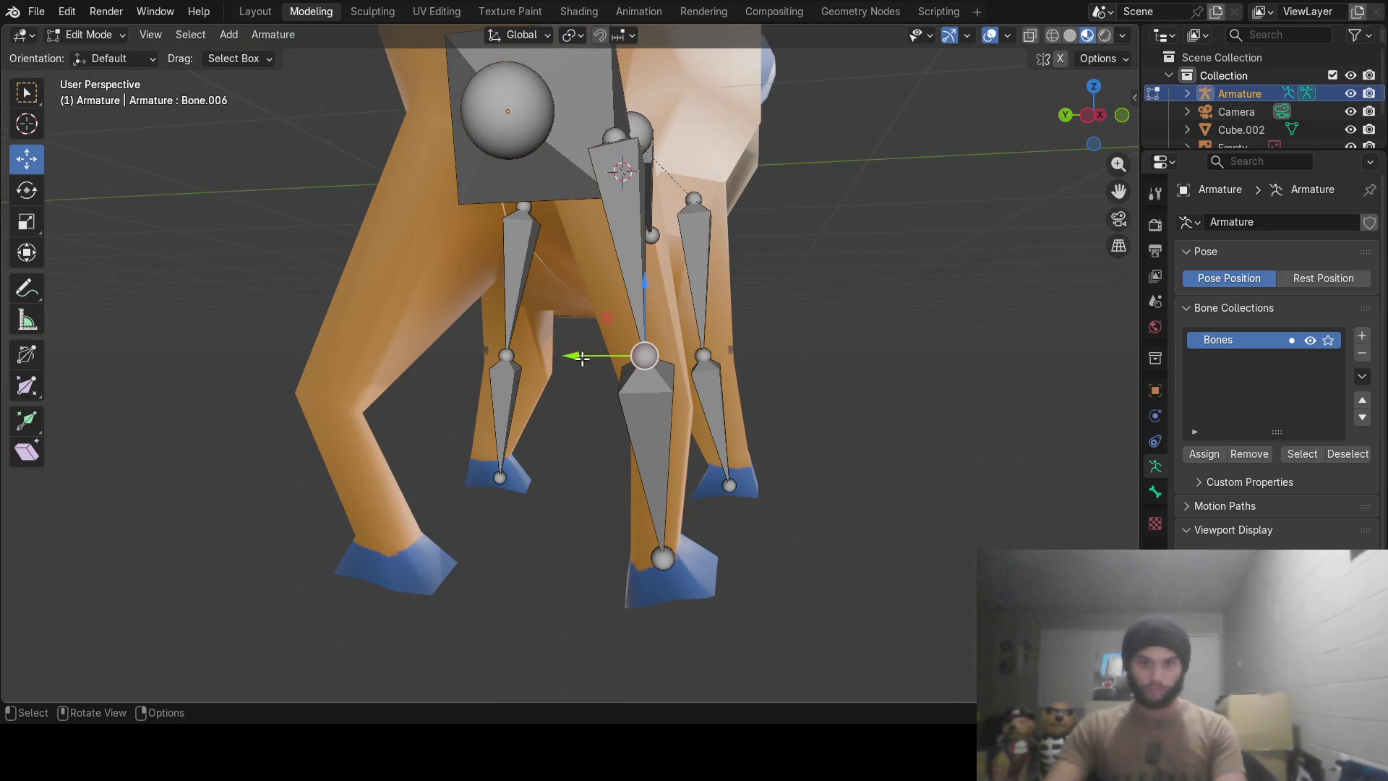
drag(581, 358, 606, 356)
drag(670, 284, 666, 345)
drag(595, 409, 595, 405)
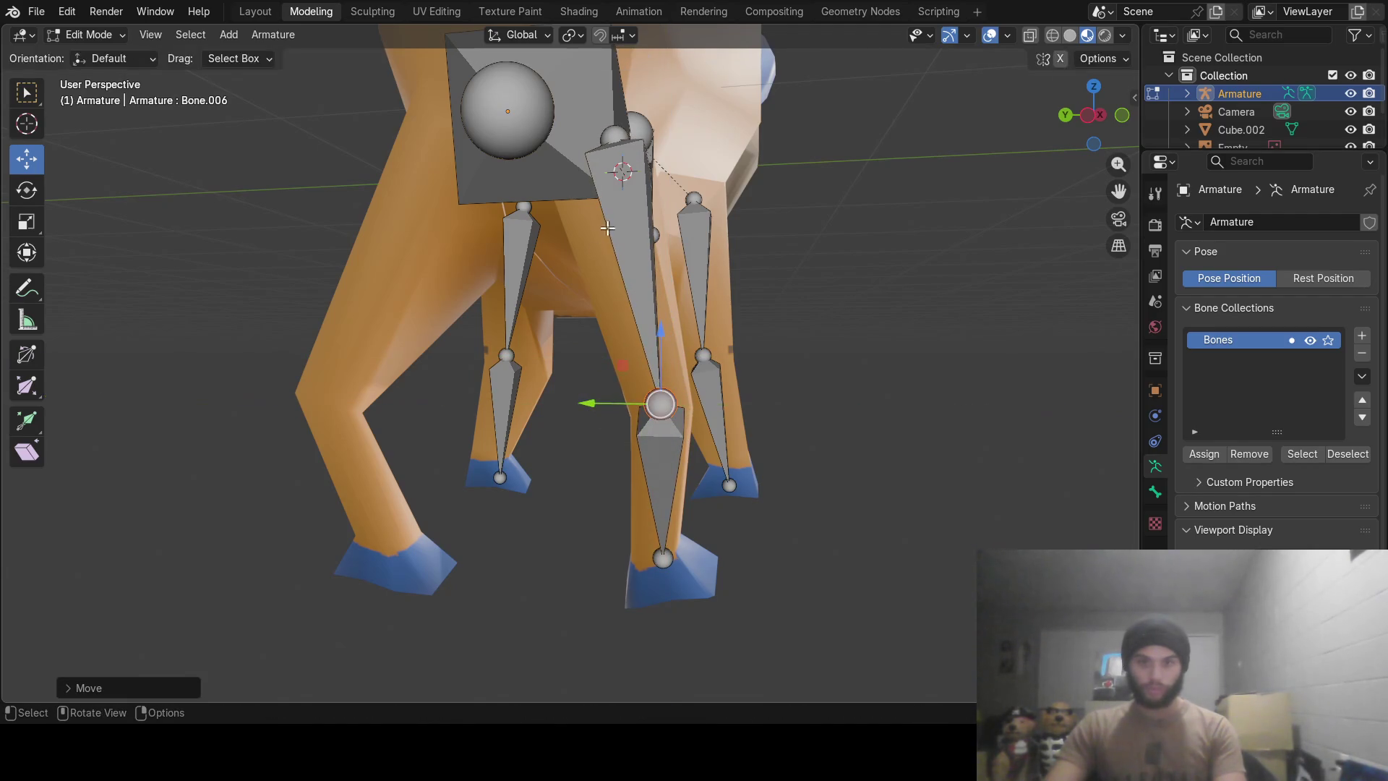
click(662, 558)
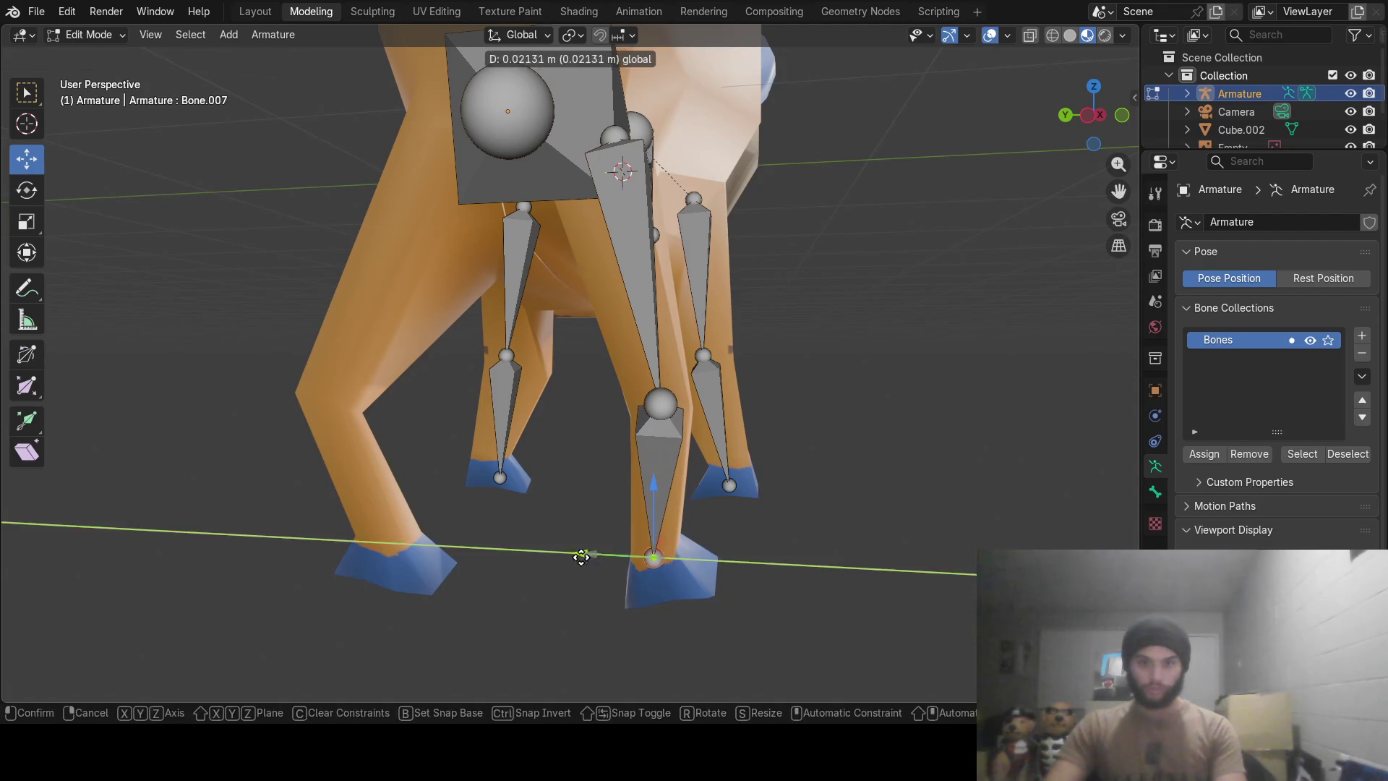
drag(582, 556, 574, 557)
drag(656, 490, 658, 500)
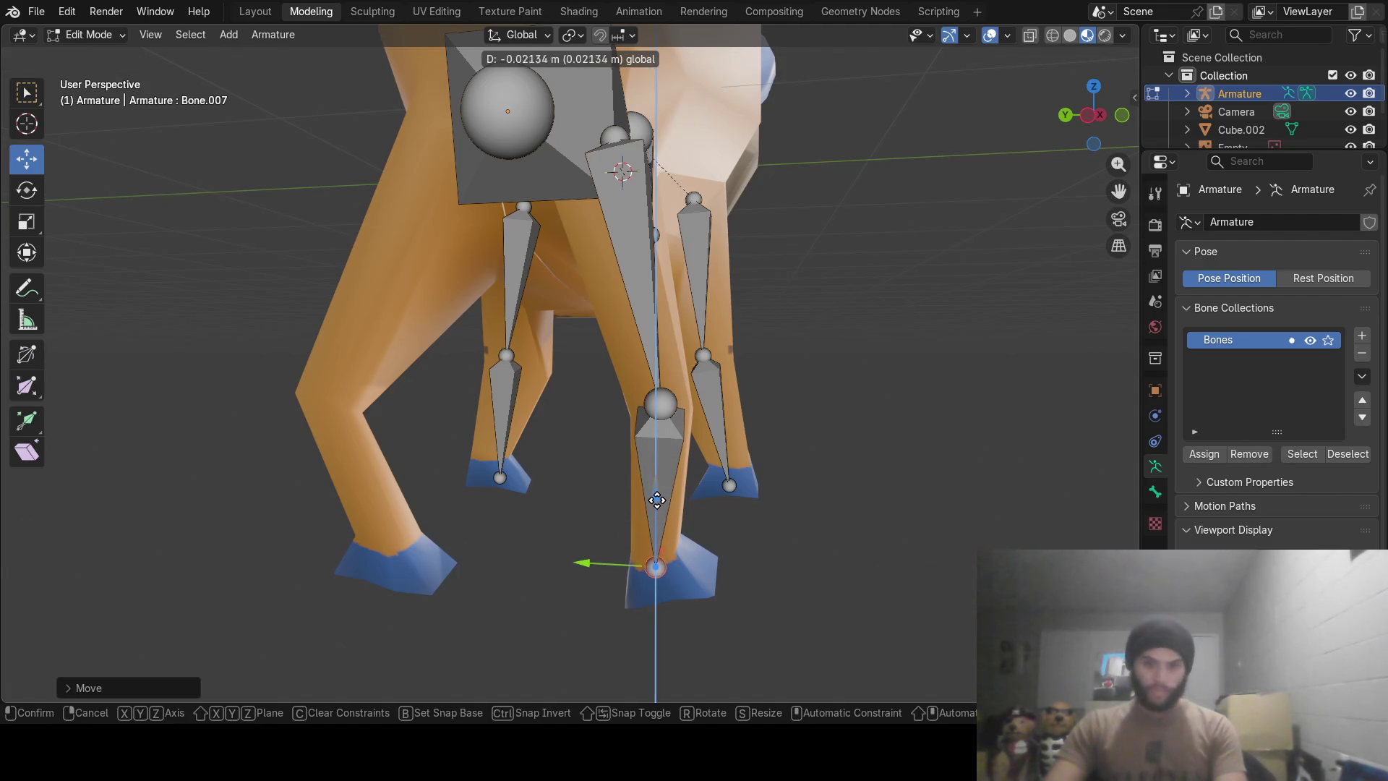
click(651, 508)
middle_drag(635, 489, 691, 500)
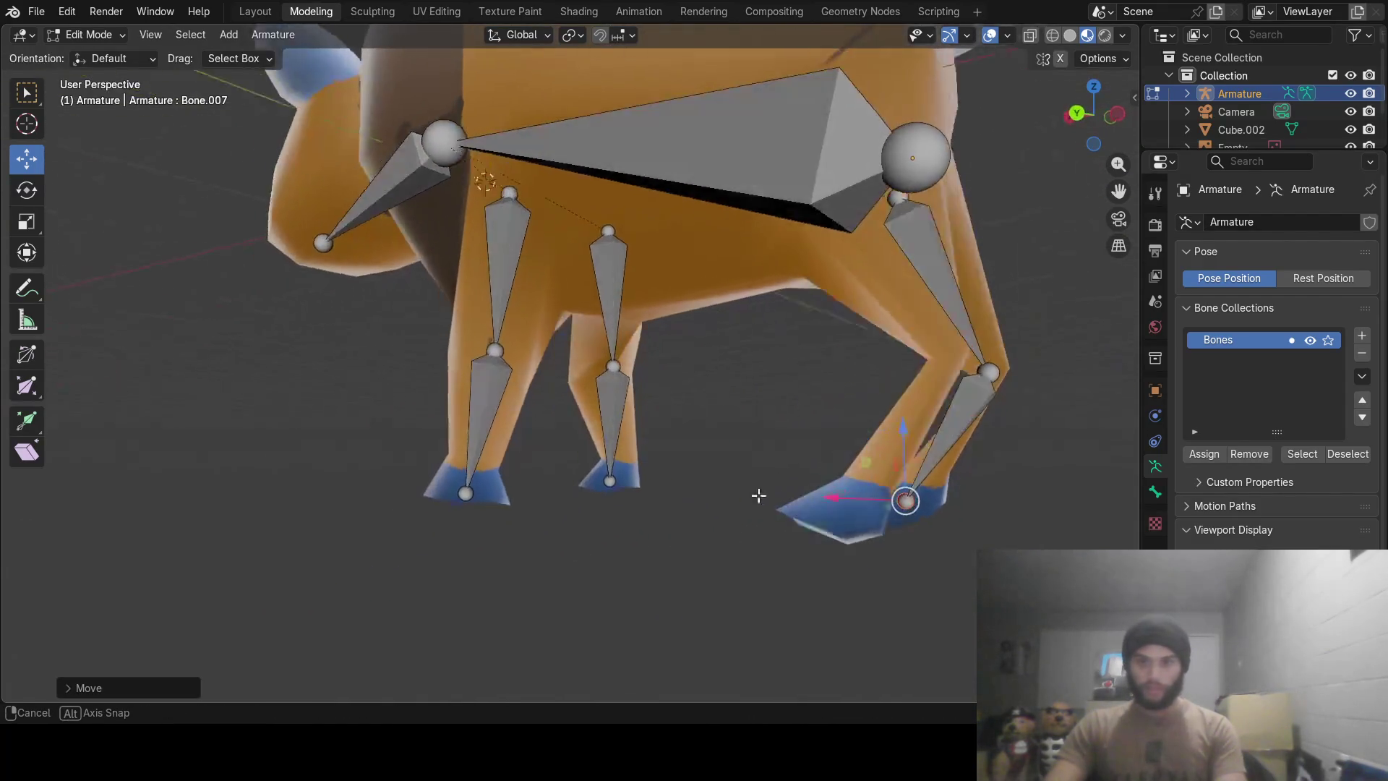
click(914, 446)
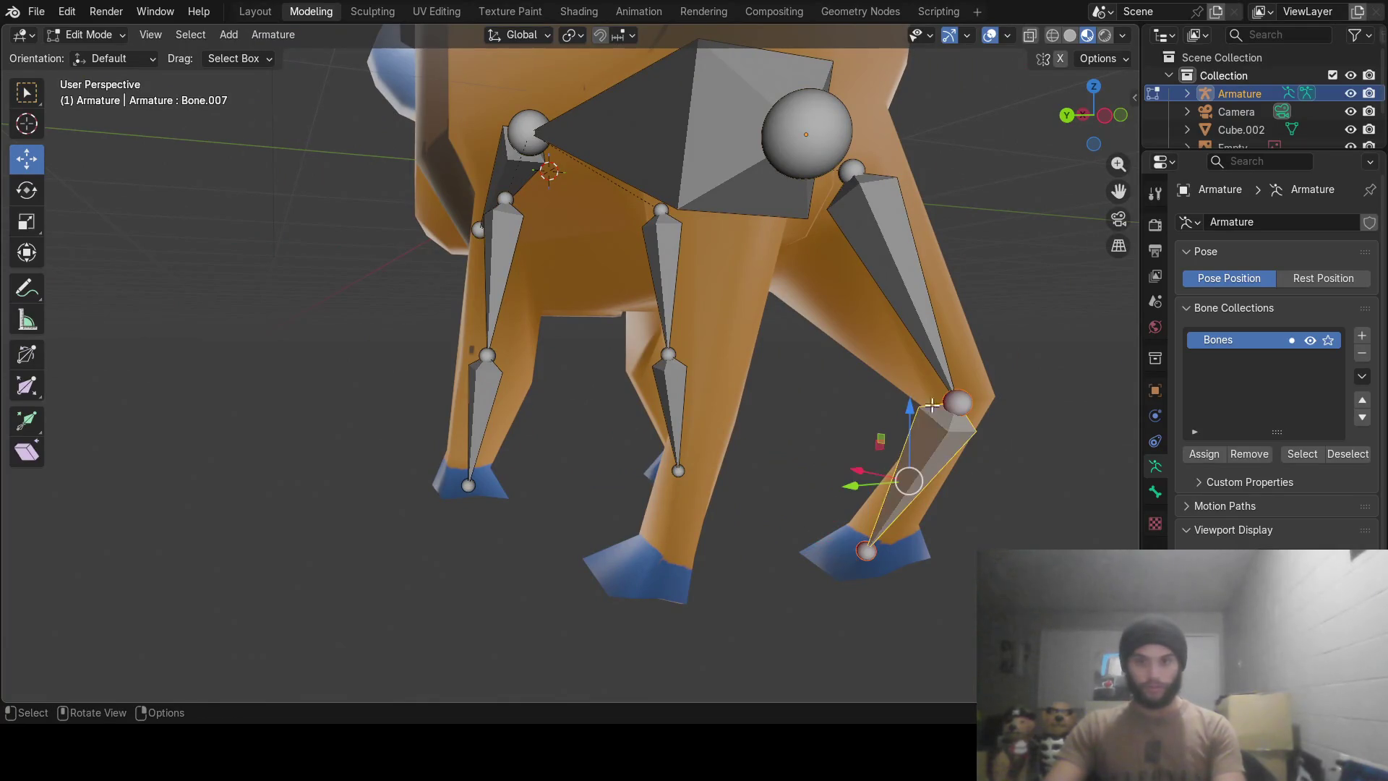
click(926, 341)
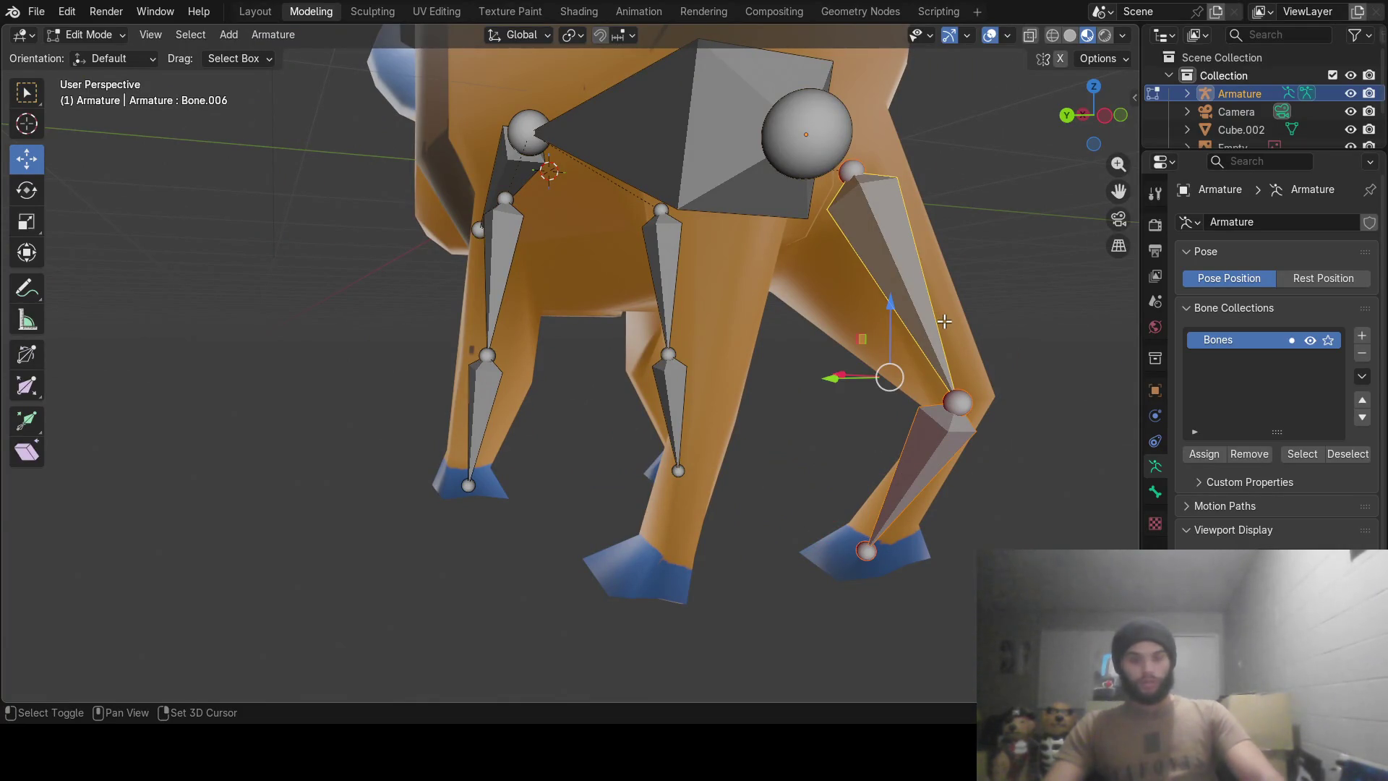
Copy the hind leg bones along Y onto the other hind leg.
key(e)
key(y)
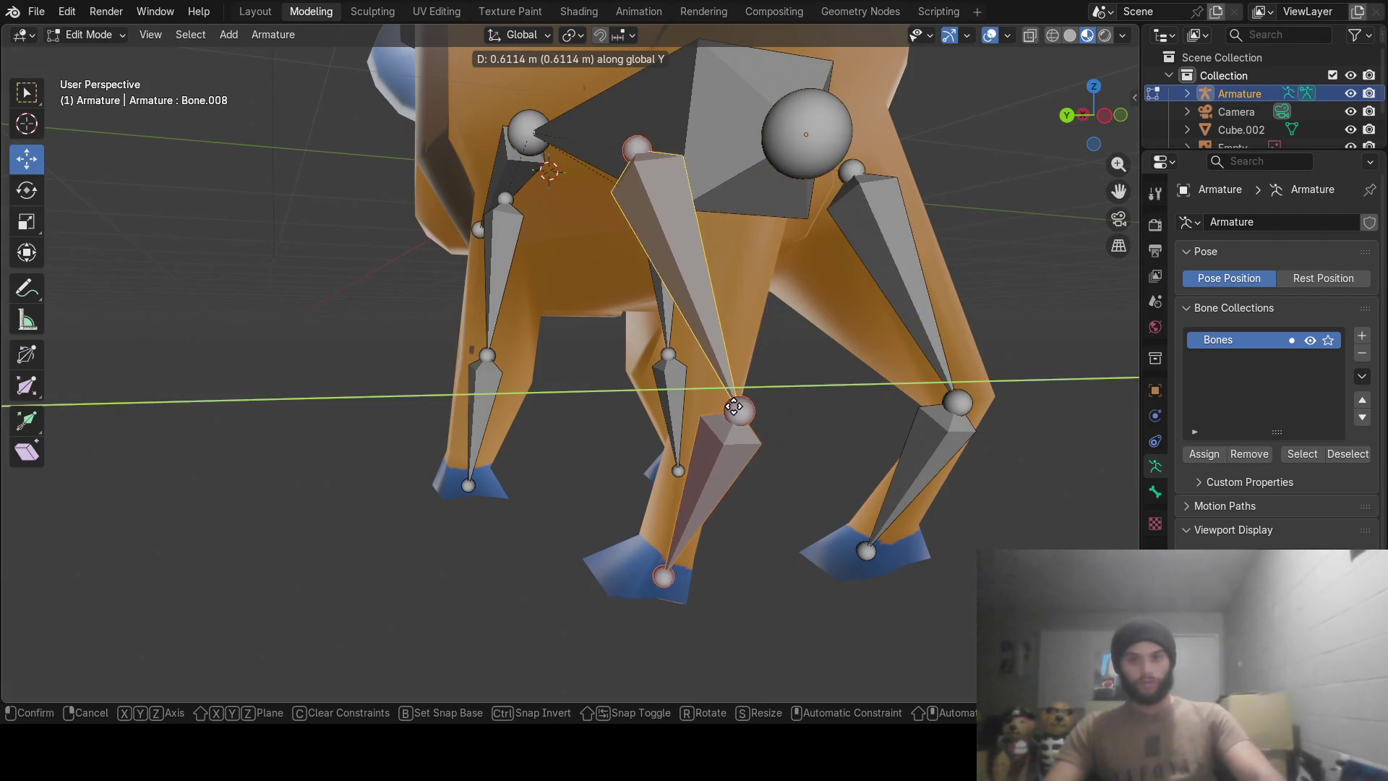
click(660, 386)
mouse_move(660, 387)
middle_down()
mouse_move(739, 449)
mouse_move(574, 333)
middle_up()
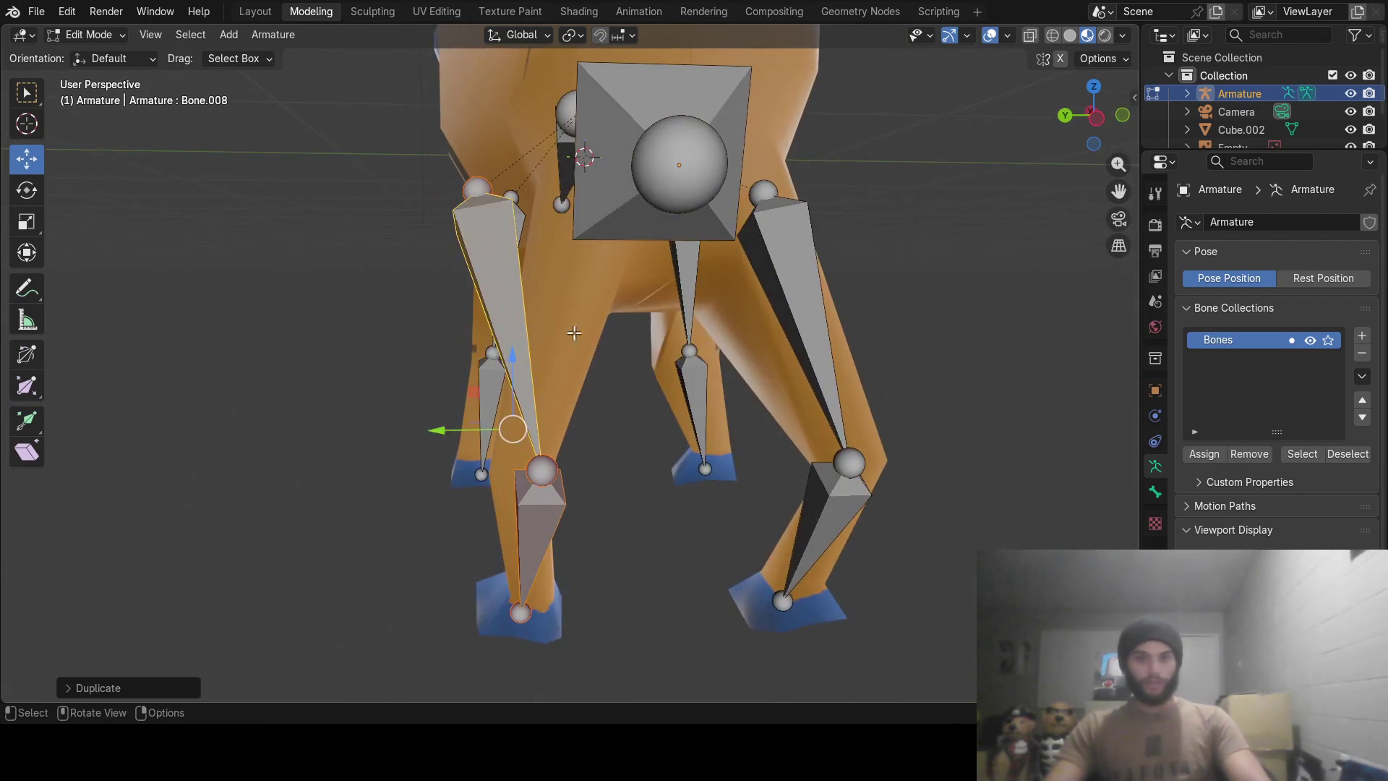
Move the copied hind leg's top, knee and foot joints into the hip, leg and hoof.
click(486, 188)
drag(412, 197, 512, 210)
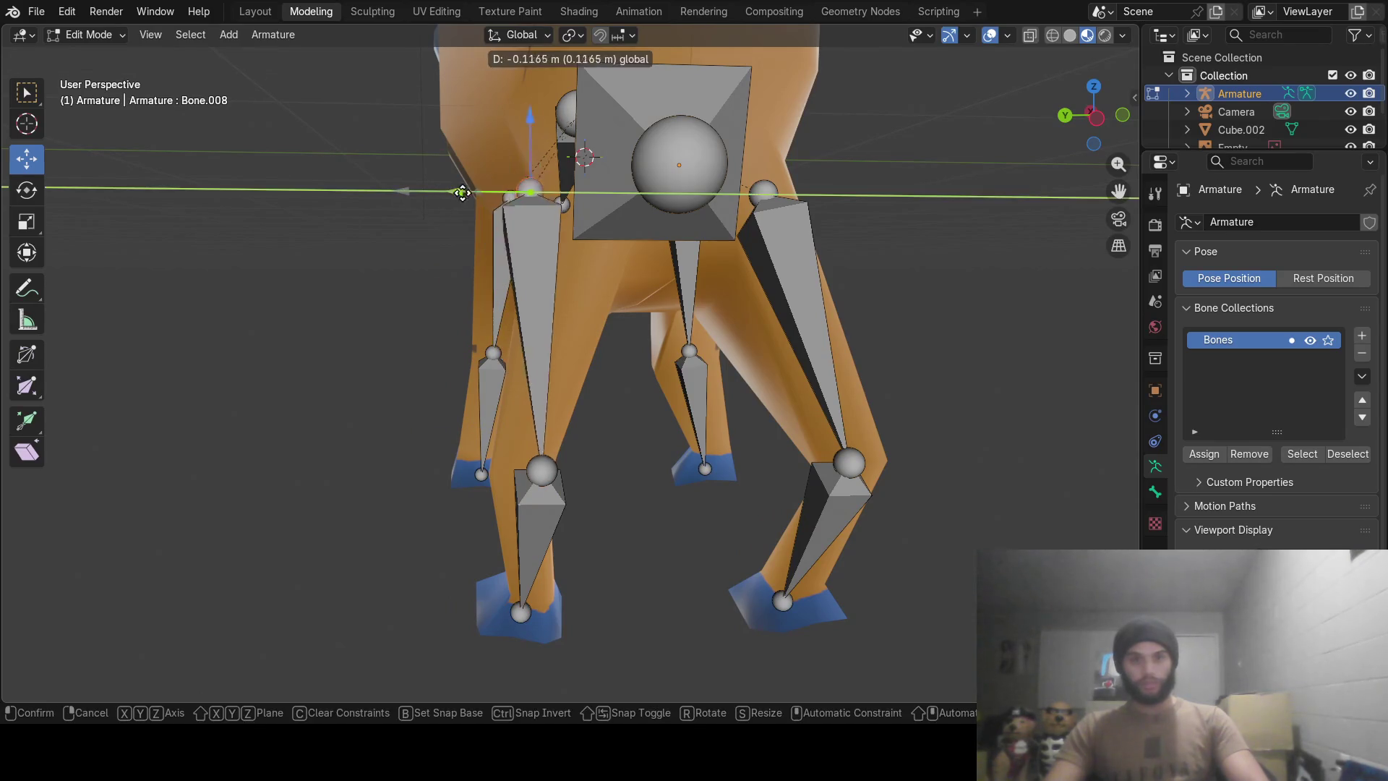
click(545, 475)
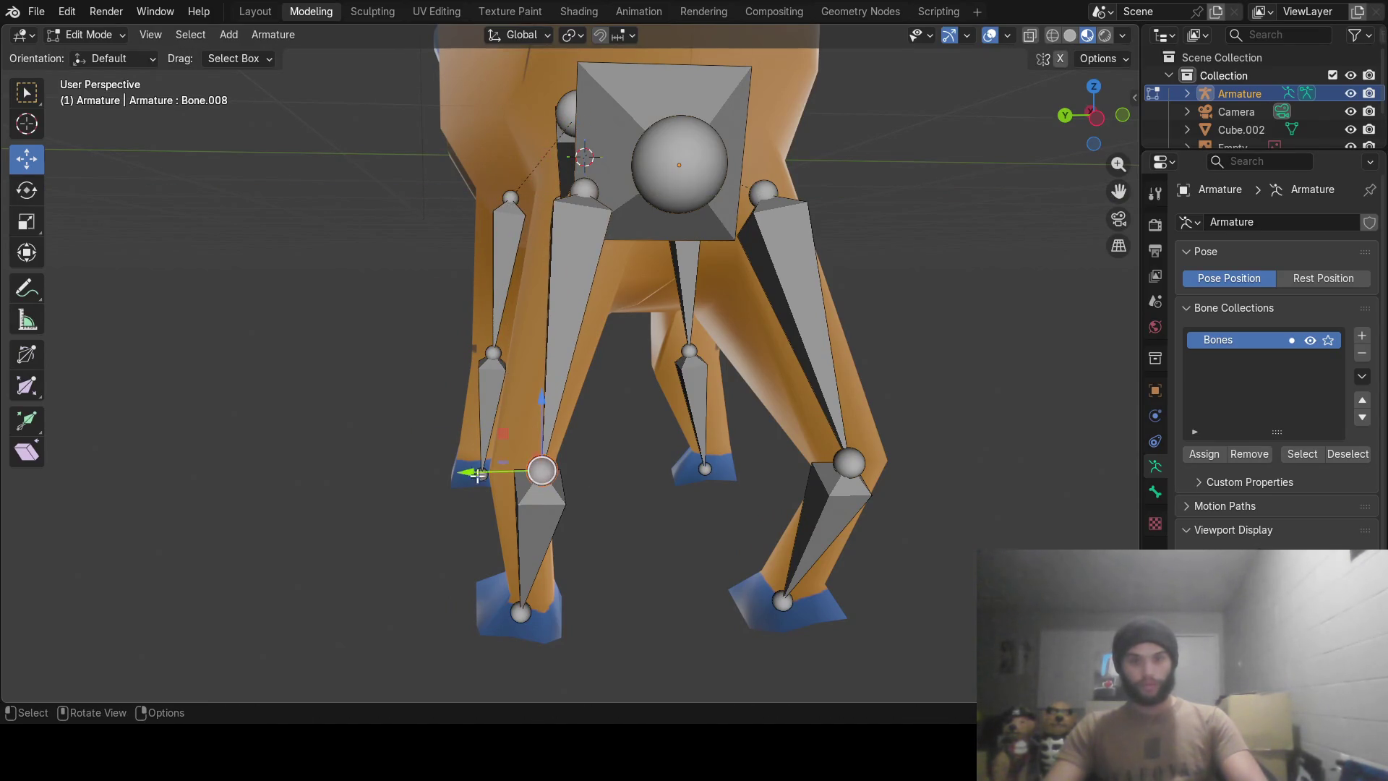
drag(455, 472, 434, 470)
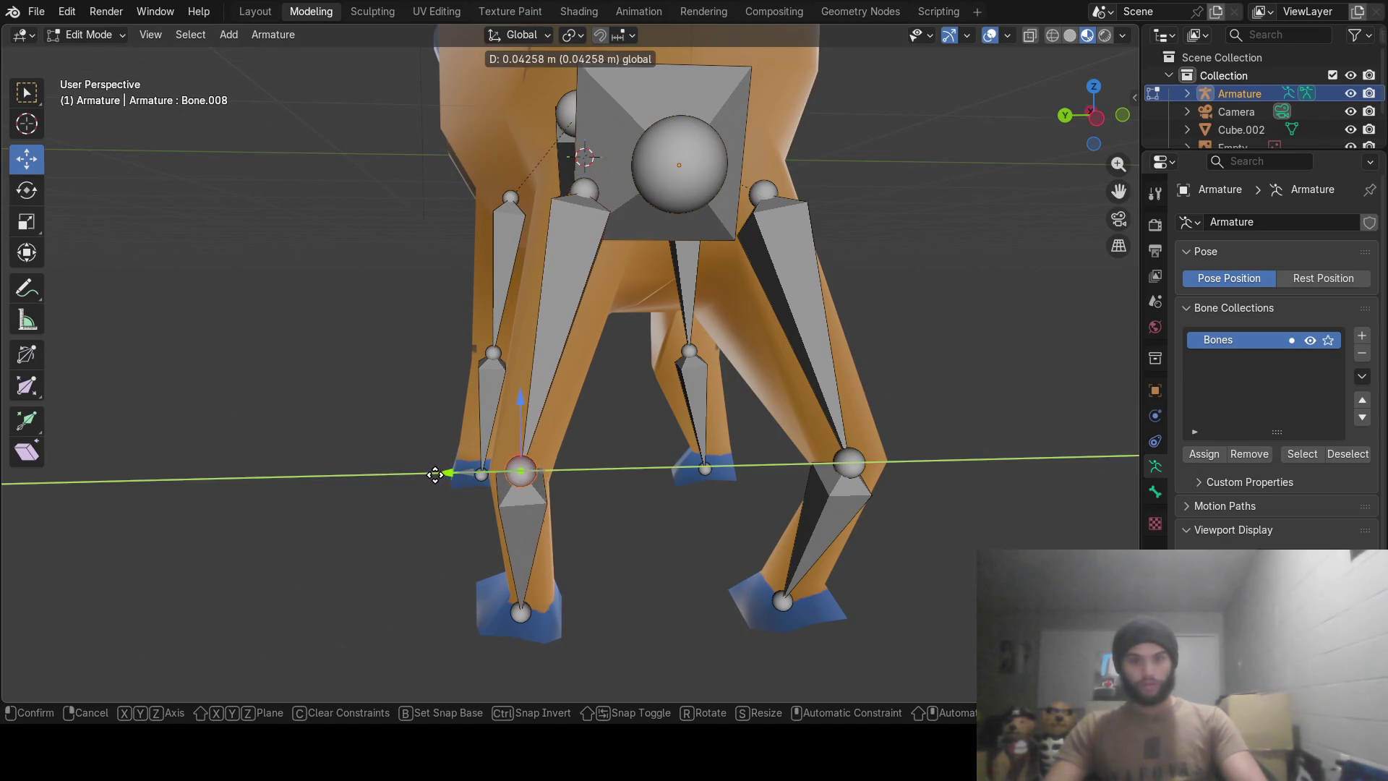
click(522, 614)
drag(446, 615, 459, 598)
mouse_move(459, 598)
middle_down()
mouse_move(593, 567)
mouse_move(880, 546)
mouse_move(474, 565)
middle_up()
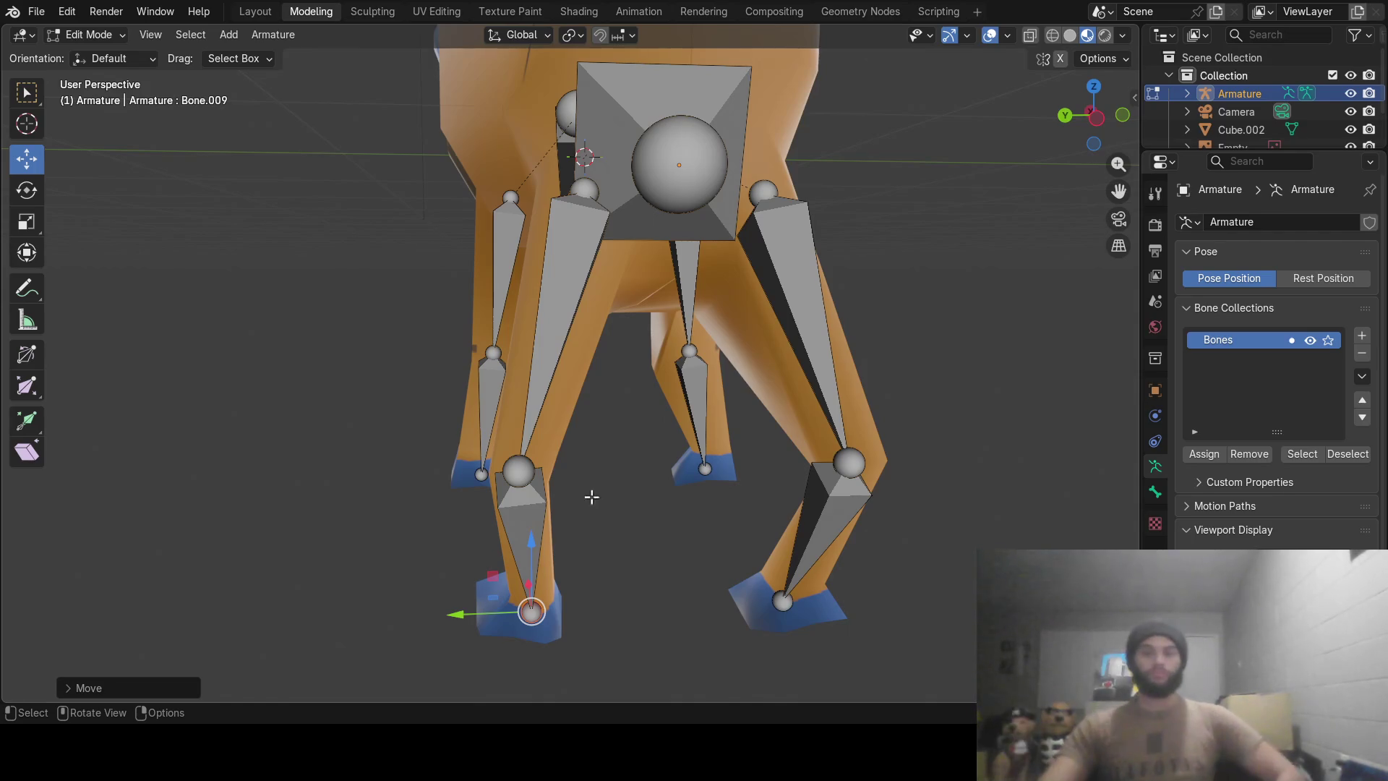
mouse_move(589, 496)
middle_down()
mouse_move(698, 405)
mouse_move(683, 411)
middle_up()
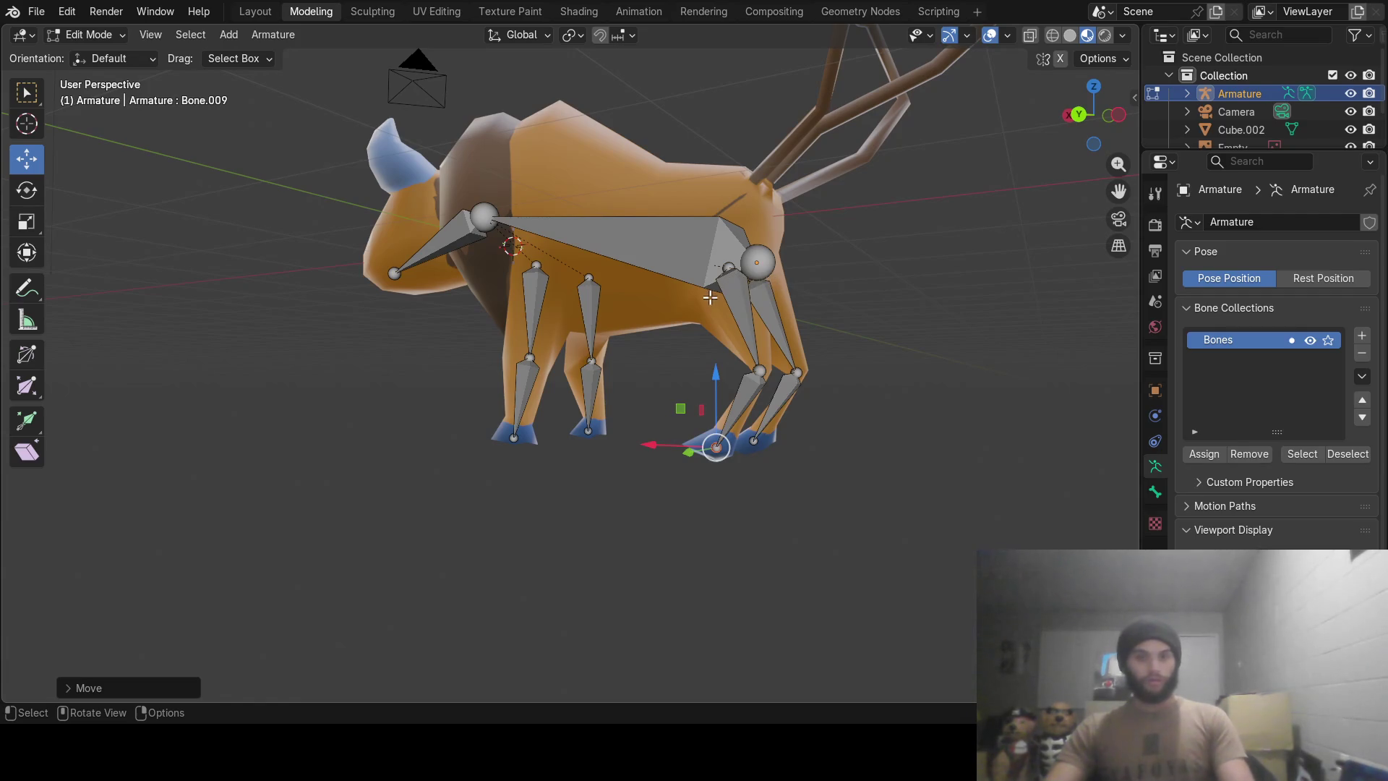
mouse_move(668, 298)
middle_down()
mouse_move(757, 434)
mouse_move(798, 440)
mouse_move(783, 457)
middle_up()
click(784, 457)
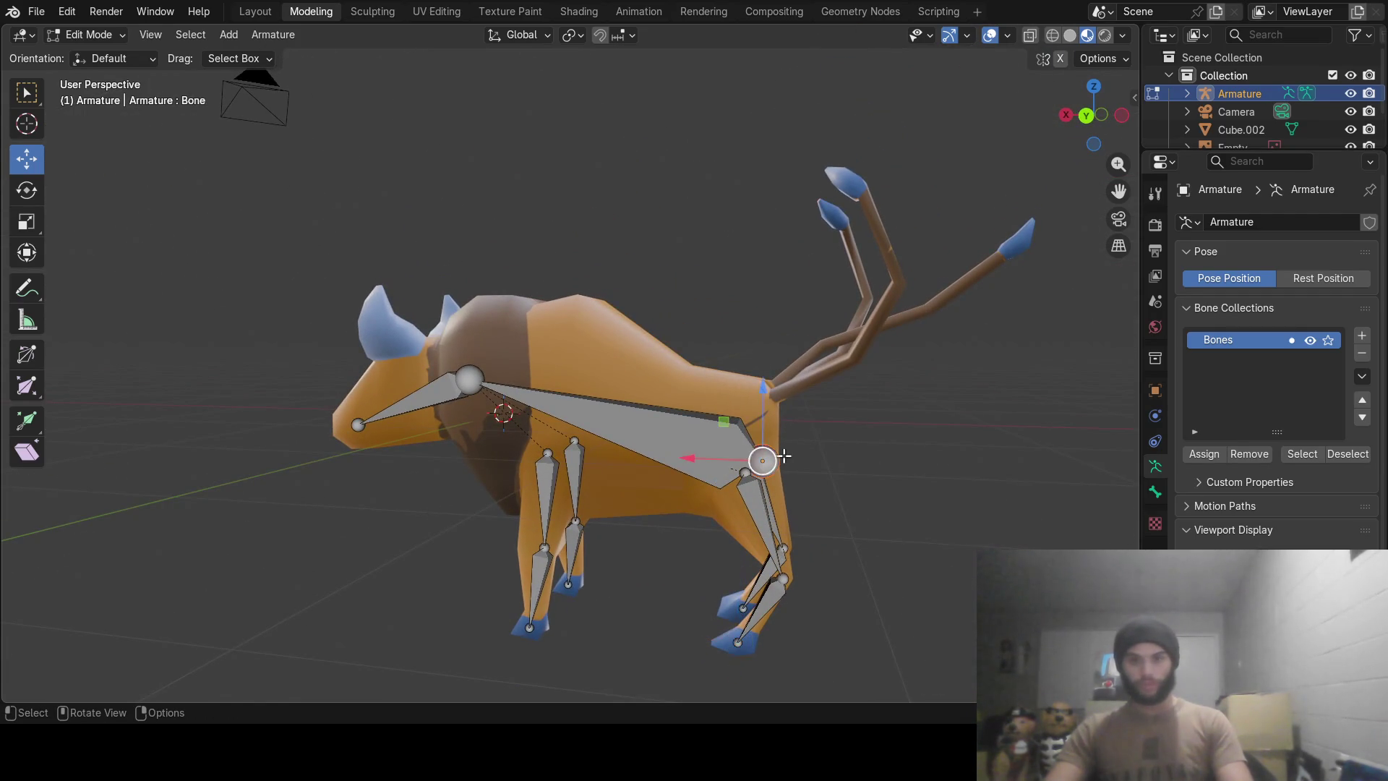
Extrude an upright bone along Z from the spine's rear joint and clear its parent.
key(e)
key(z)
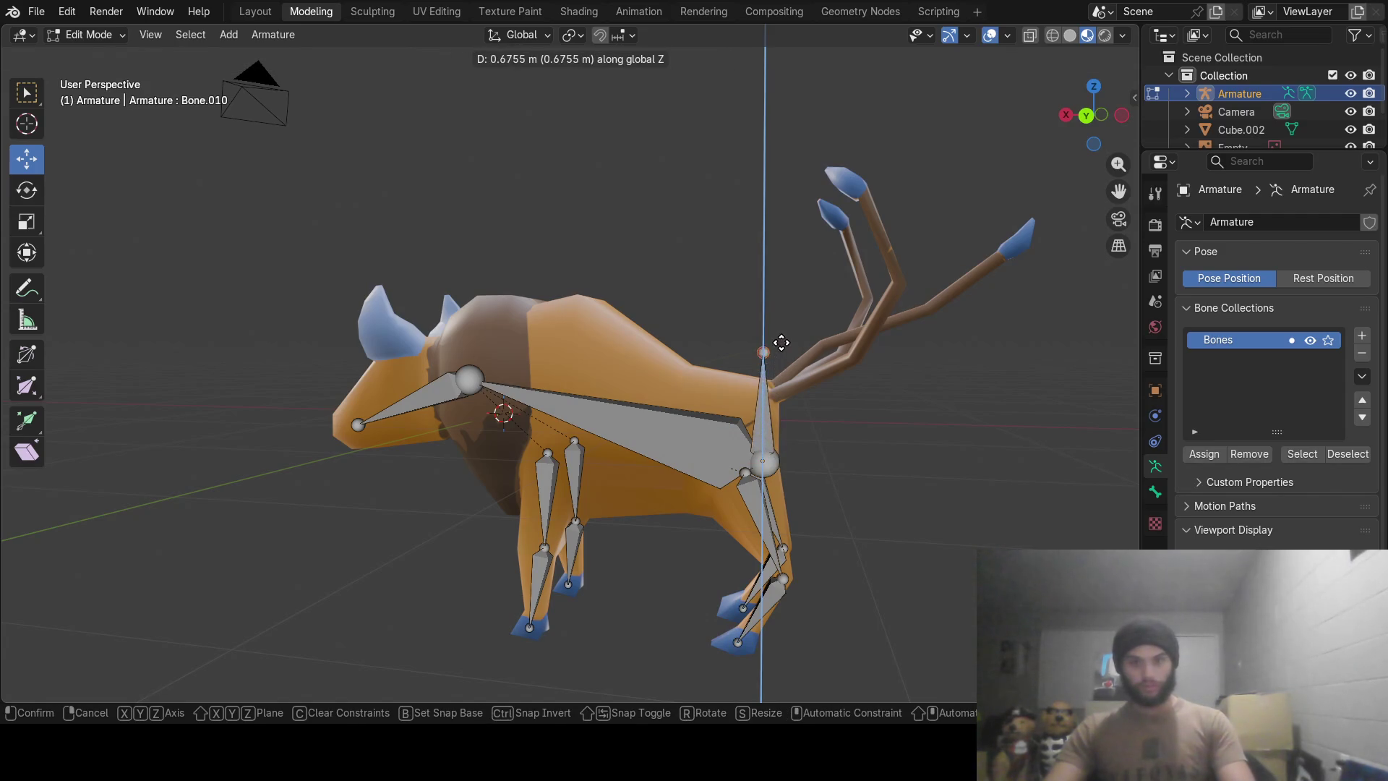
click(781, 344)
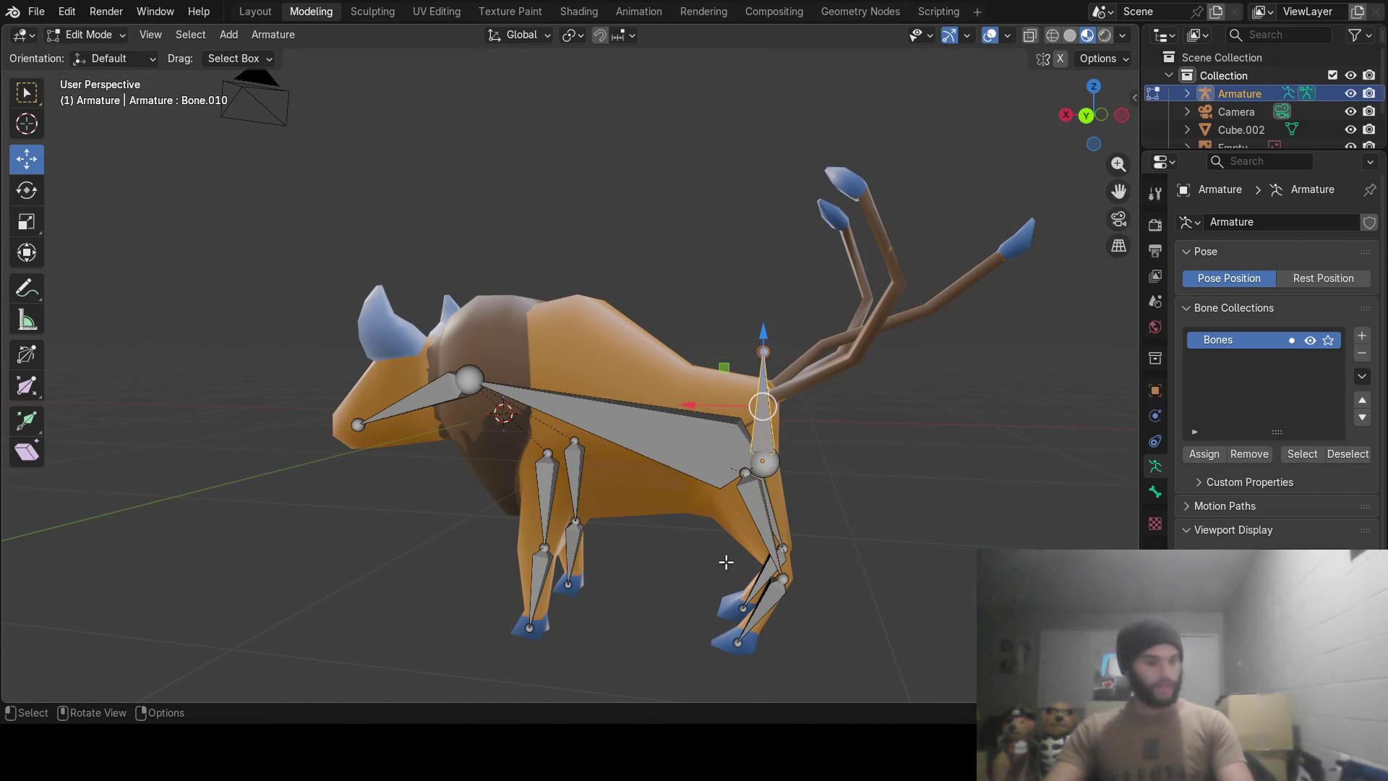
right_click(759, 421)
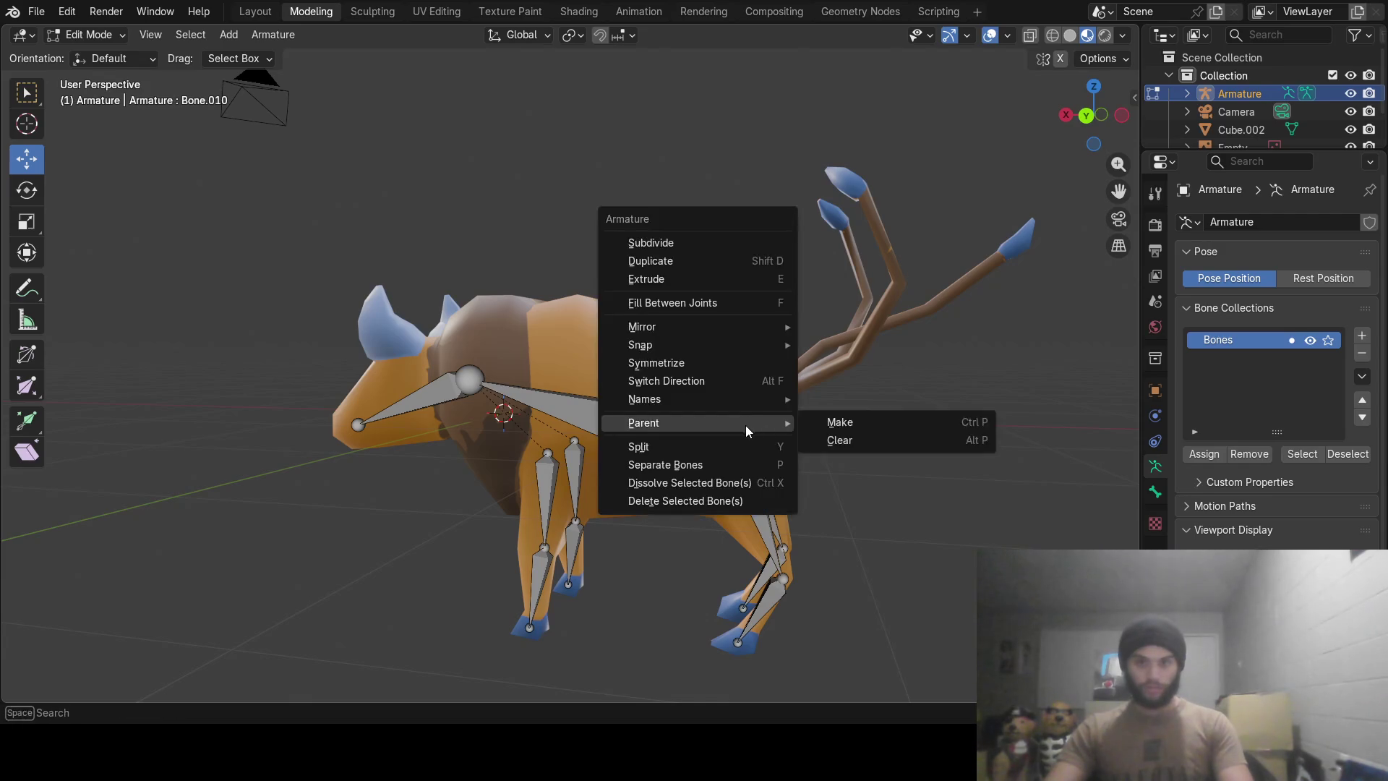
click(832, 442)
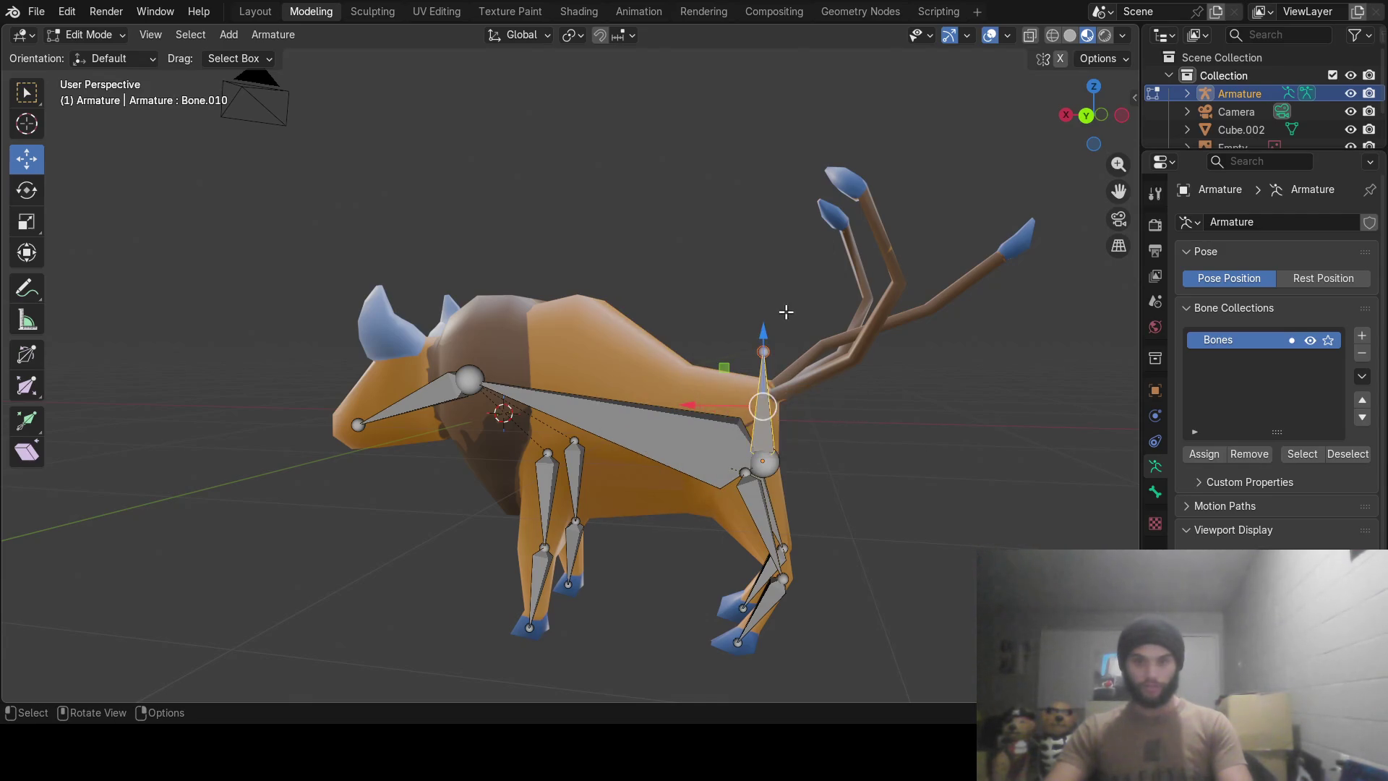
Clear the parent on the spine bone, undo it, and start extruding another bone.
click(754, 451)
right_click(766, 439)
mouse_move(705, 436)
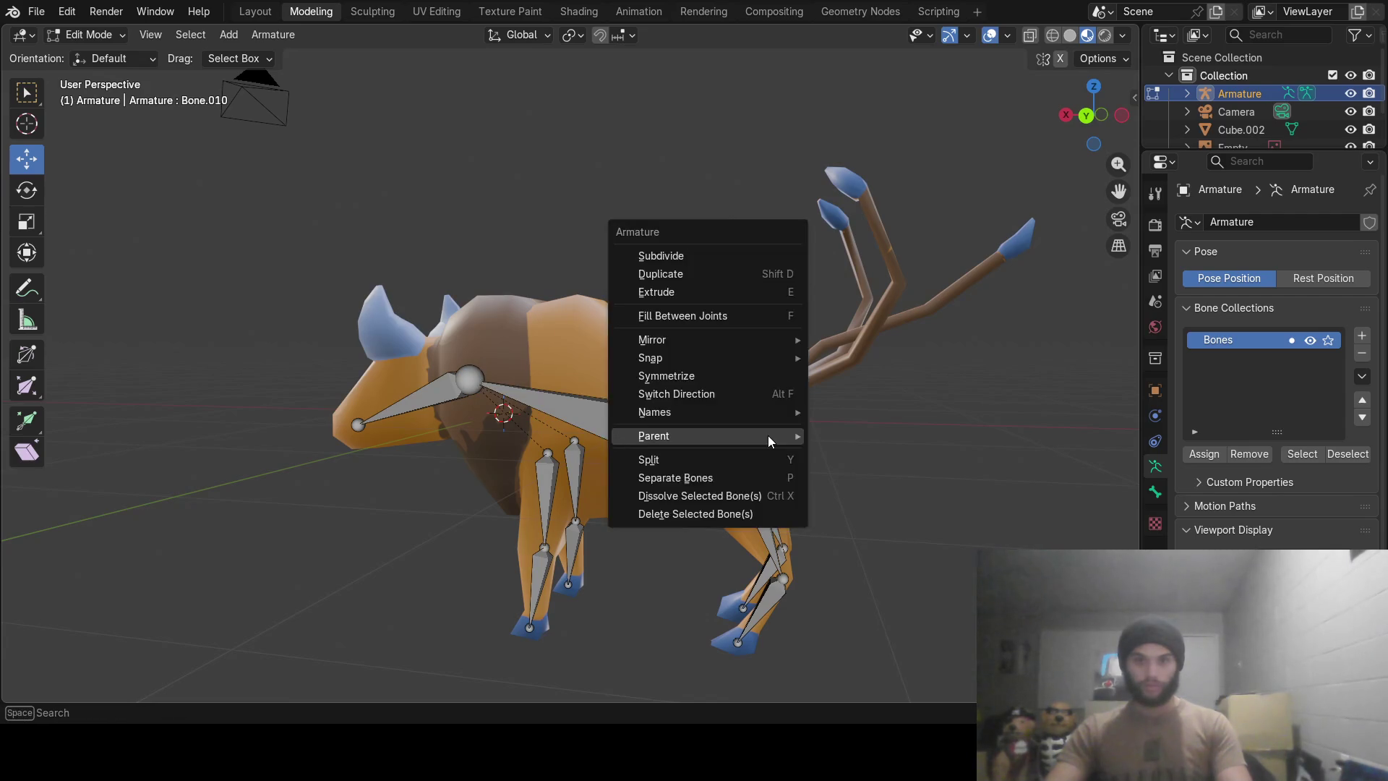
click(845, 453)
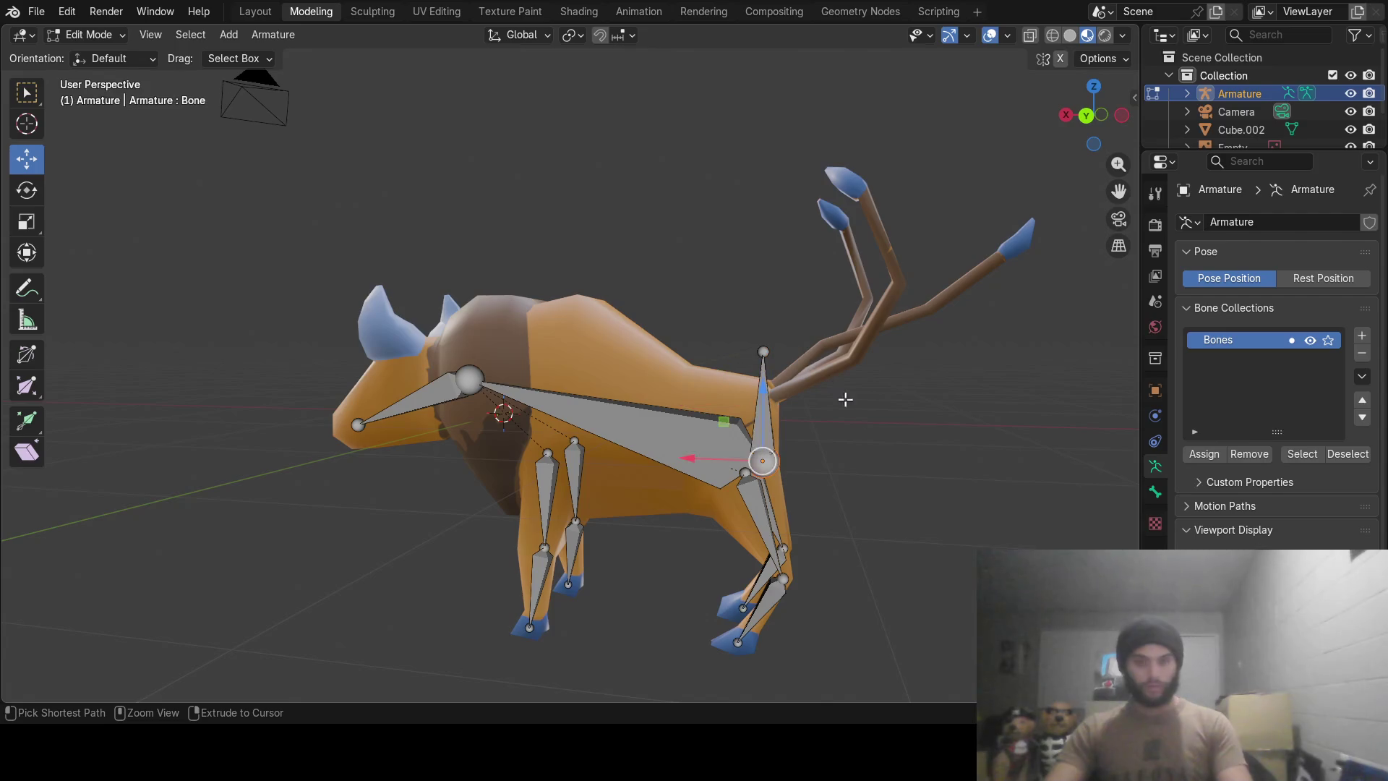
key(ctrl+z)
key(ctrl+z)
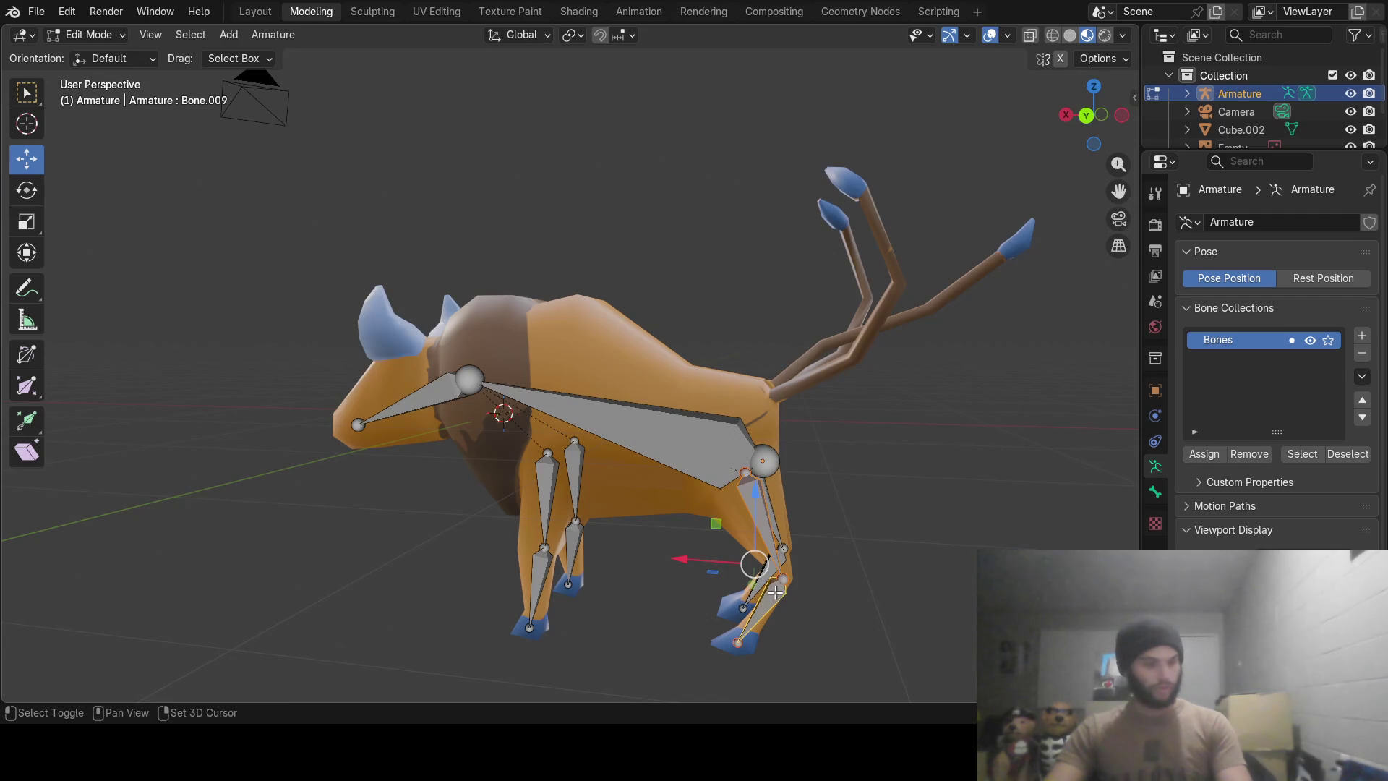
key(e)
Raise the new bone along Z and slide it along X to the tail base.
key(z)
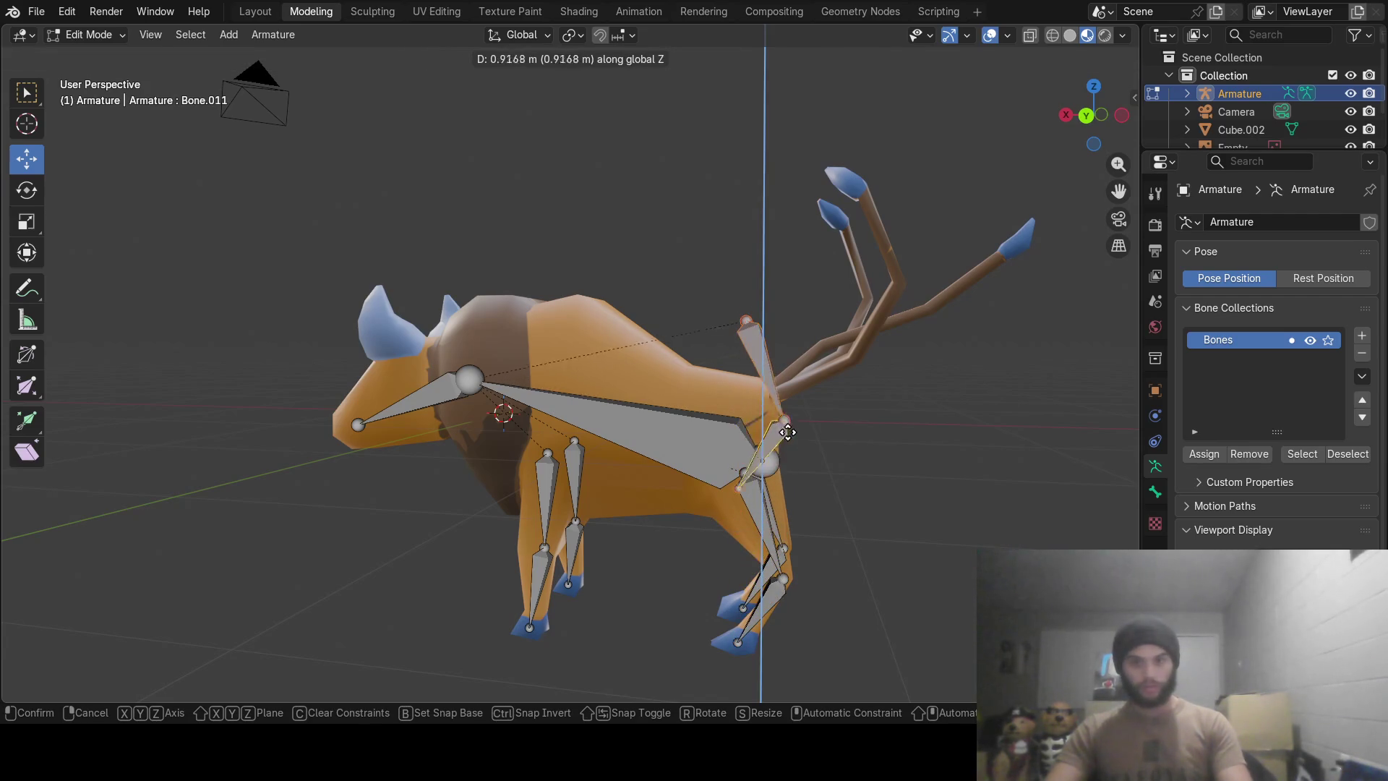
click(831, 445)
mouse_move(832, 447)
middle_down()
mouse_move(660, 448)
mouse_move(786, 374)
mouse_move(698, 335)
middle_up()
scroll(697, 336, up, 3)
scroll(672, 325, up, 3)
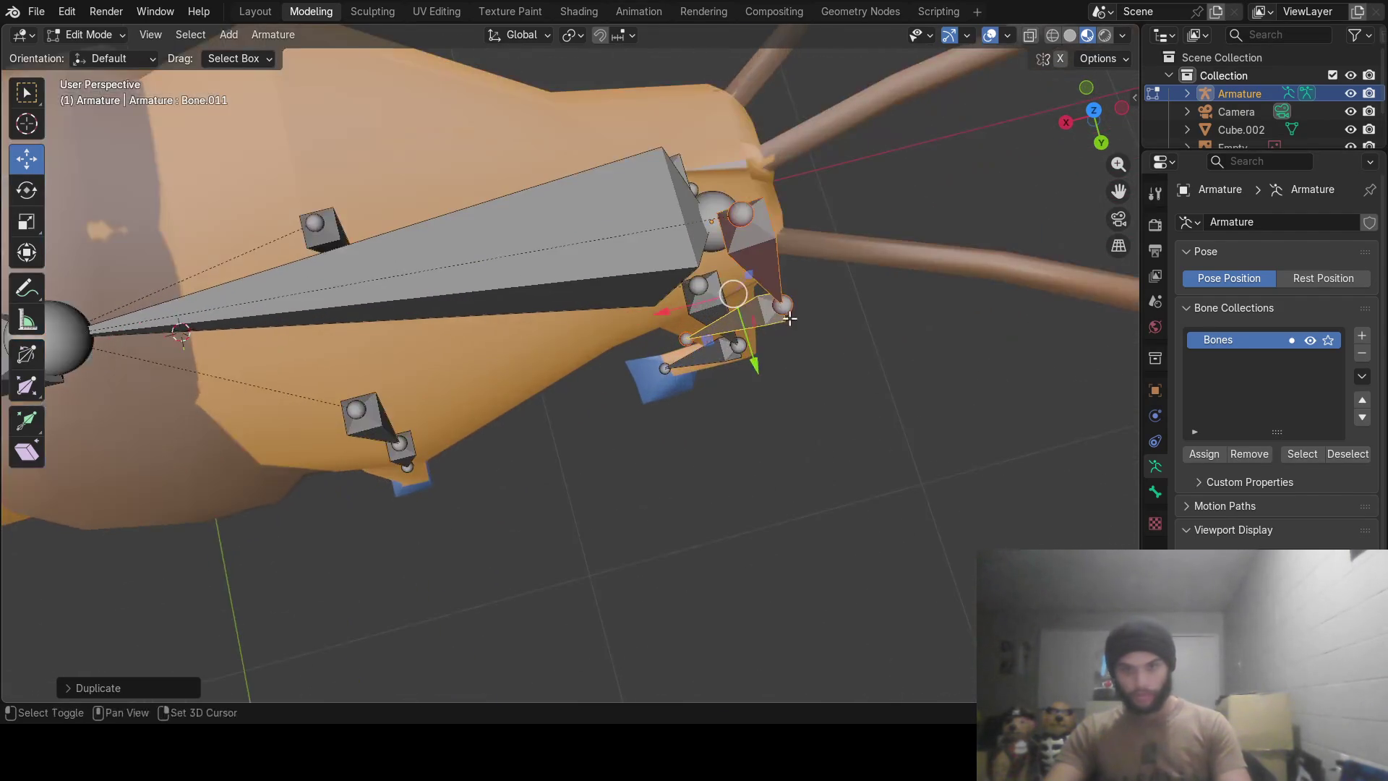
scroll(653, 312, up, 2)
middle_drag(609, 309, 565, 407)
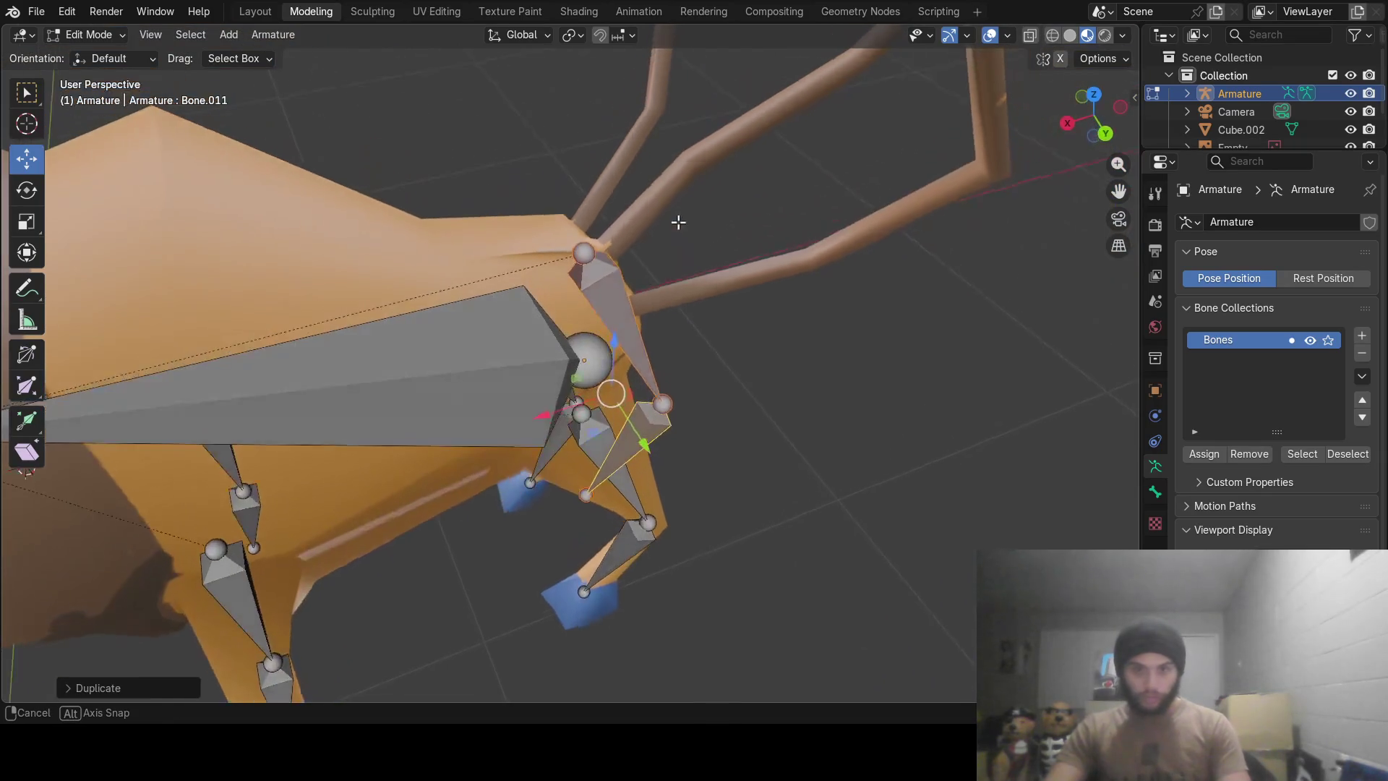
key(g)
key(x)
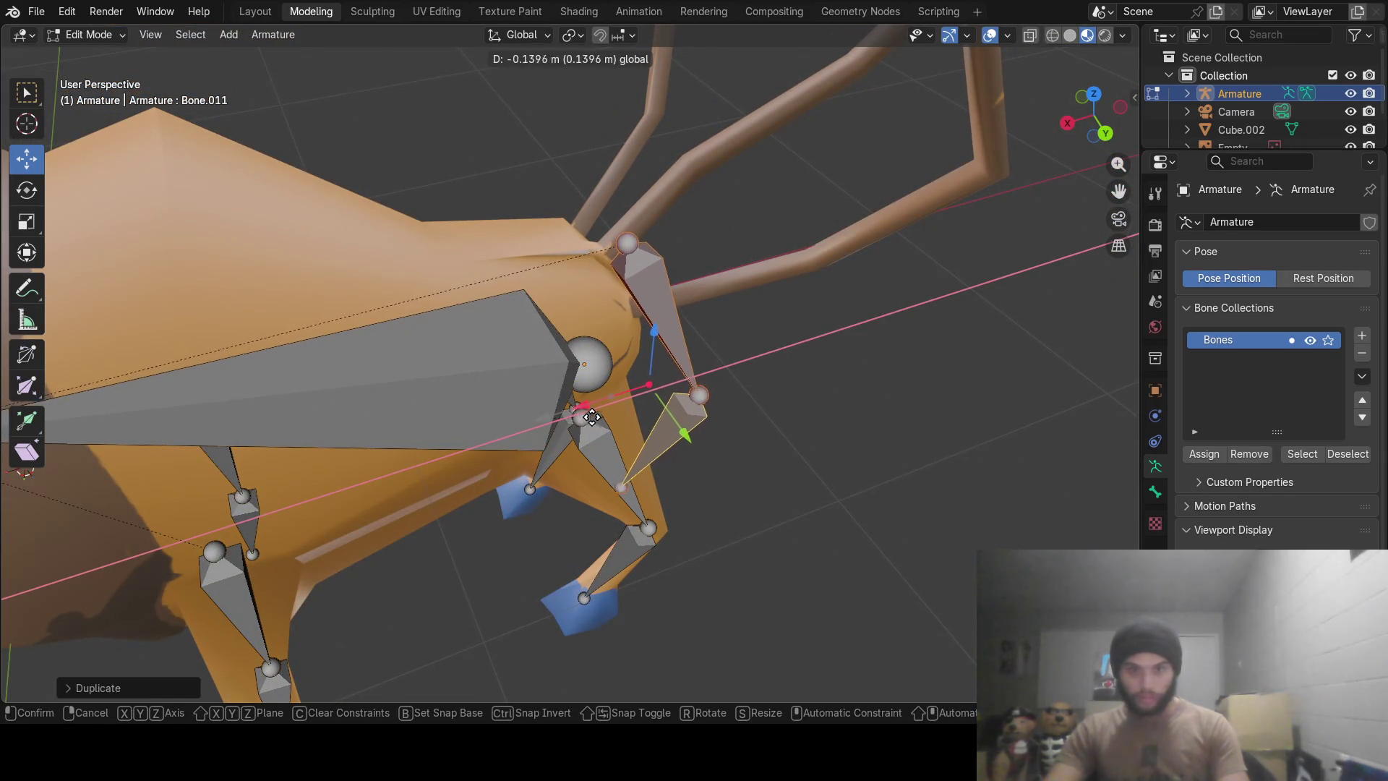
click(650, 291)
Try and cancel a vertical move and a trial rotation of the tail bone.
key(g)
key(z)
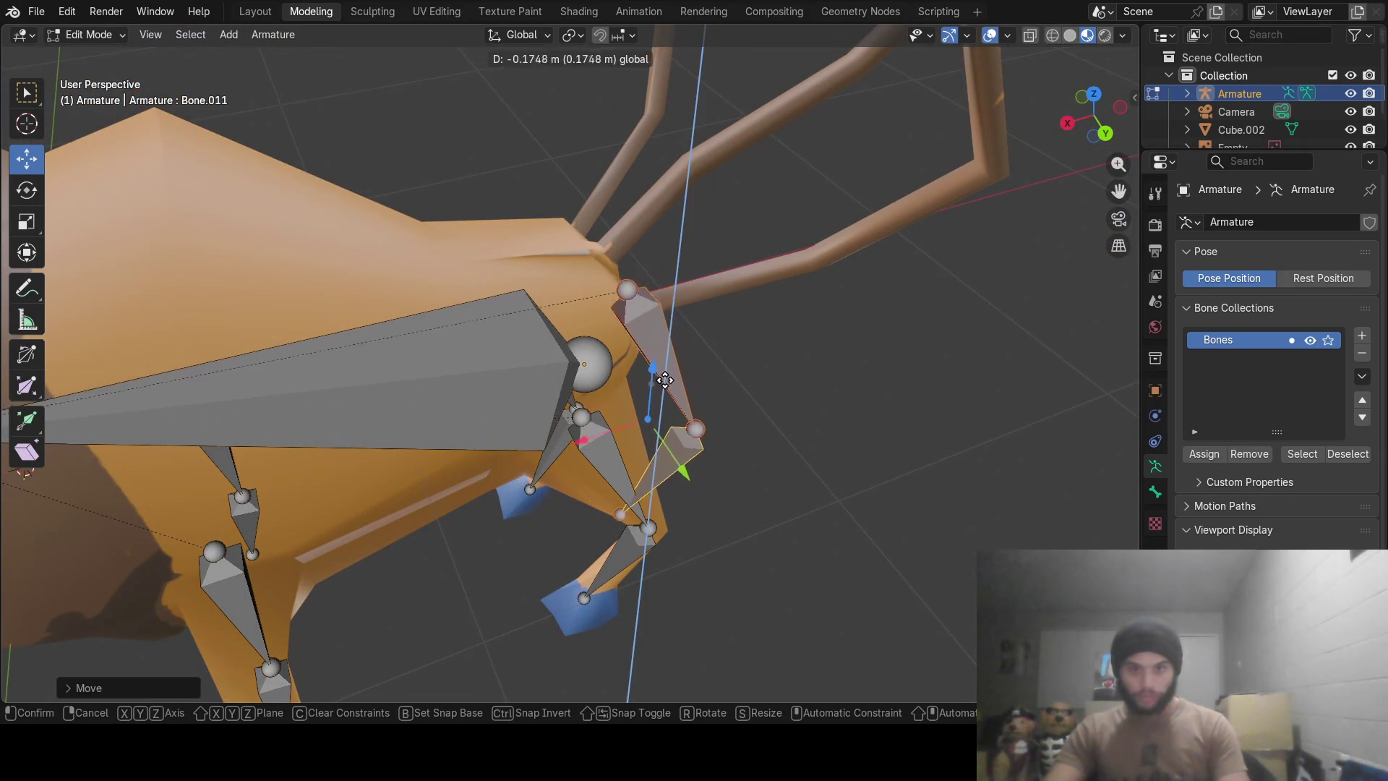
key(Escape)
mouse_move(656, 339)
middle_down()
mouse_move(546, 342)
mouse_move(458, 278)
middle_up()
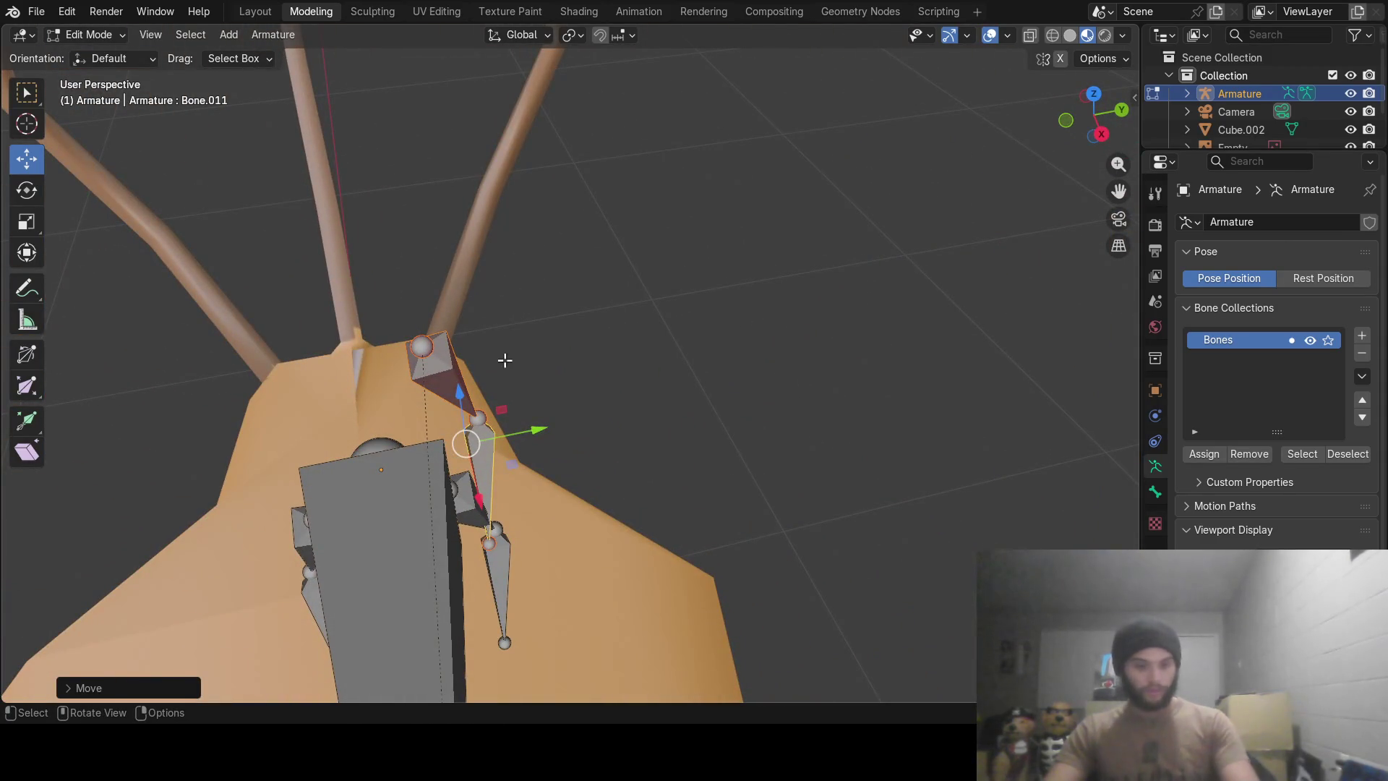
key(r)
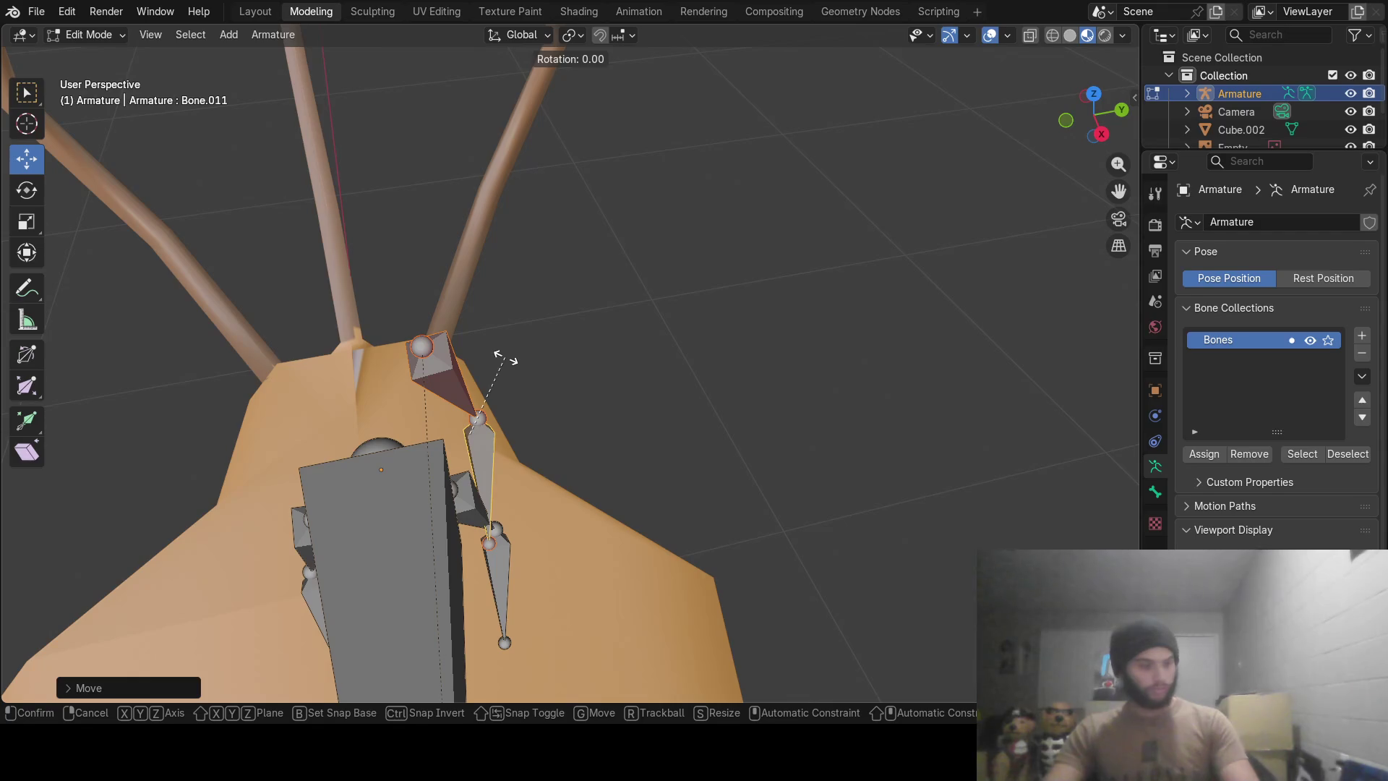
key(Escape)
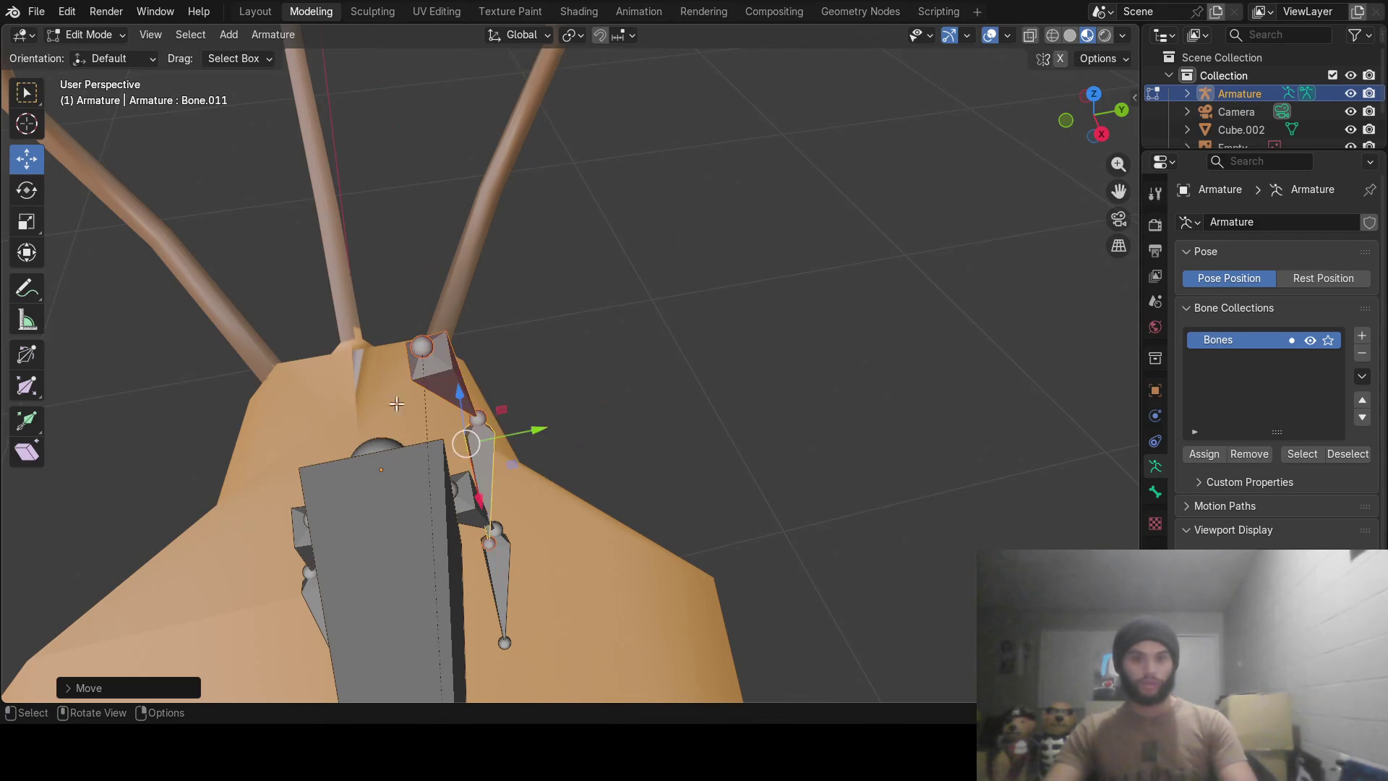
Rotate the tail root bone around X to angle down behind the rump.
click(428, 351)
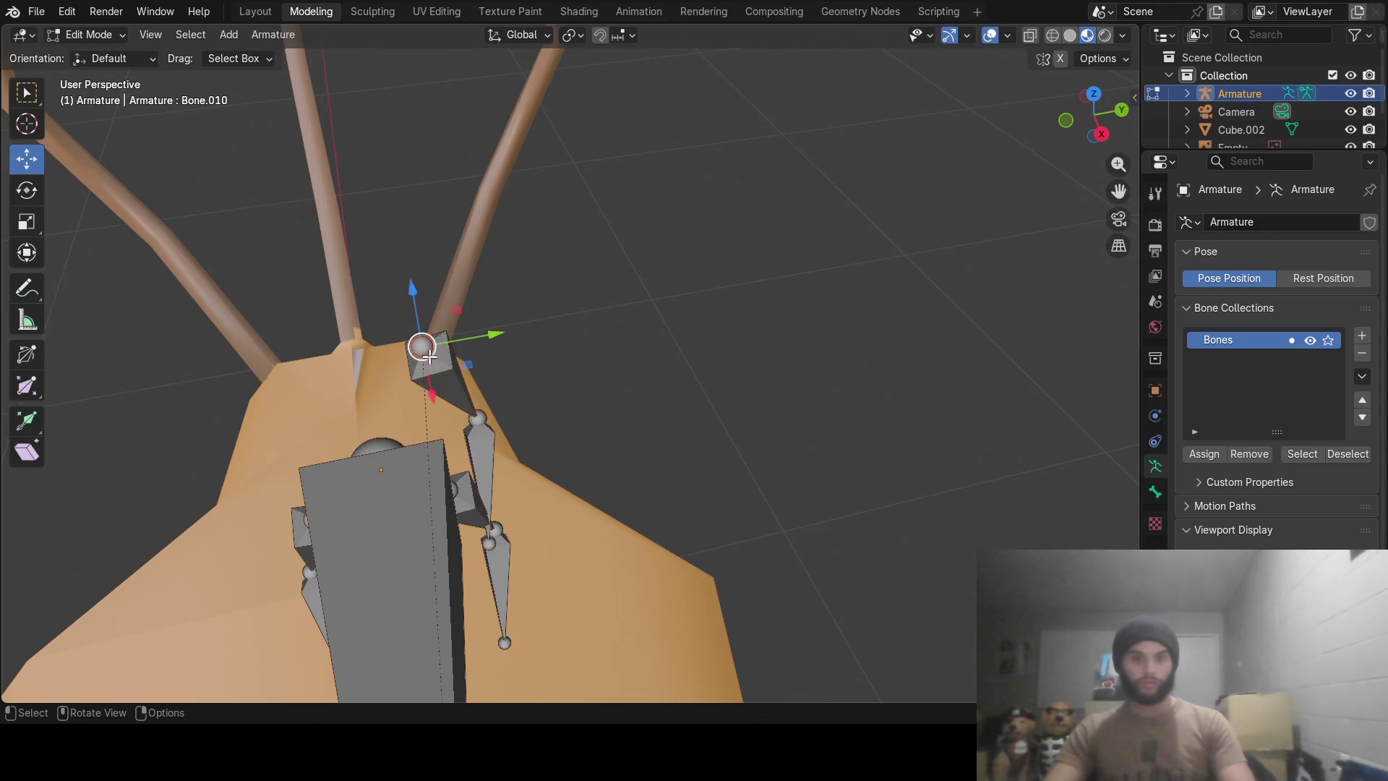
key(r)
key(x)
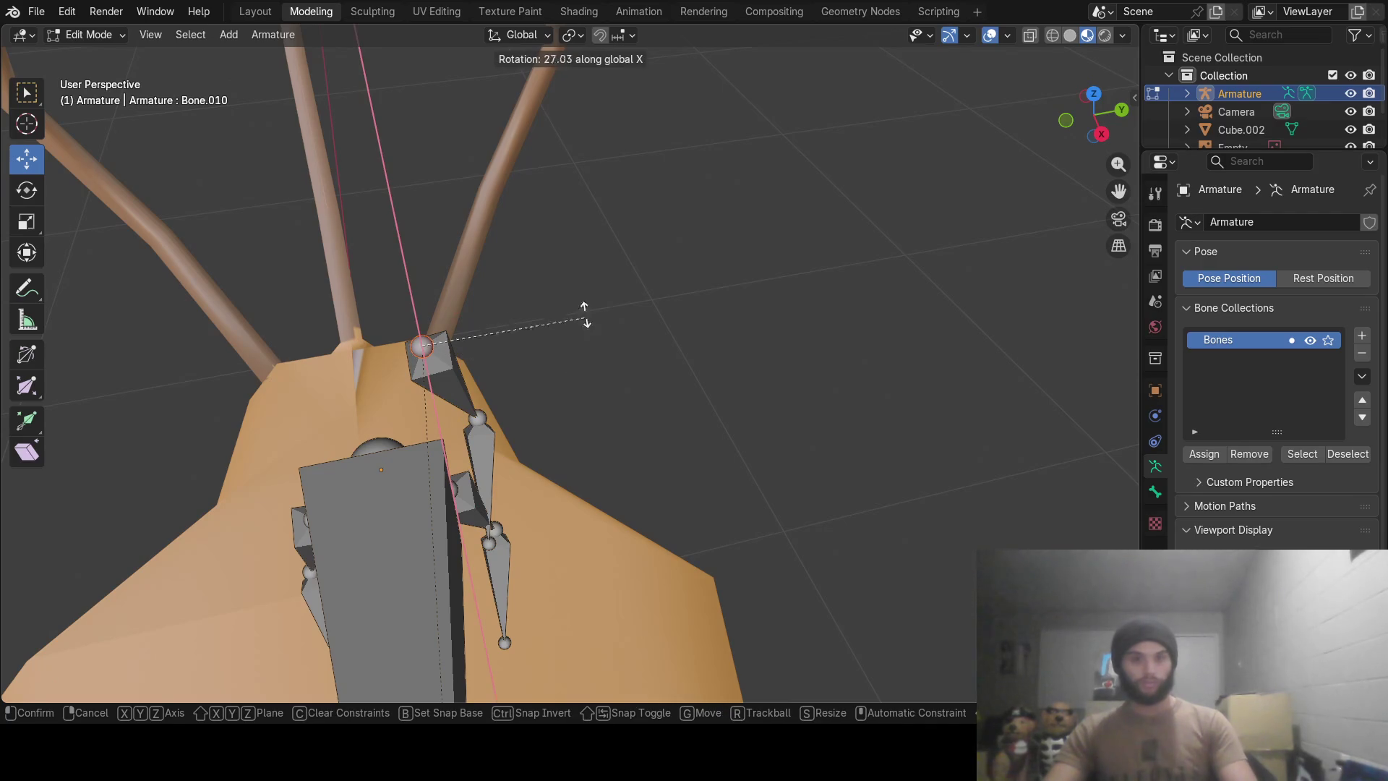
key(y)
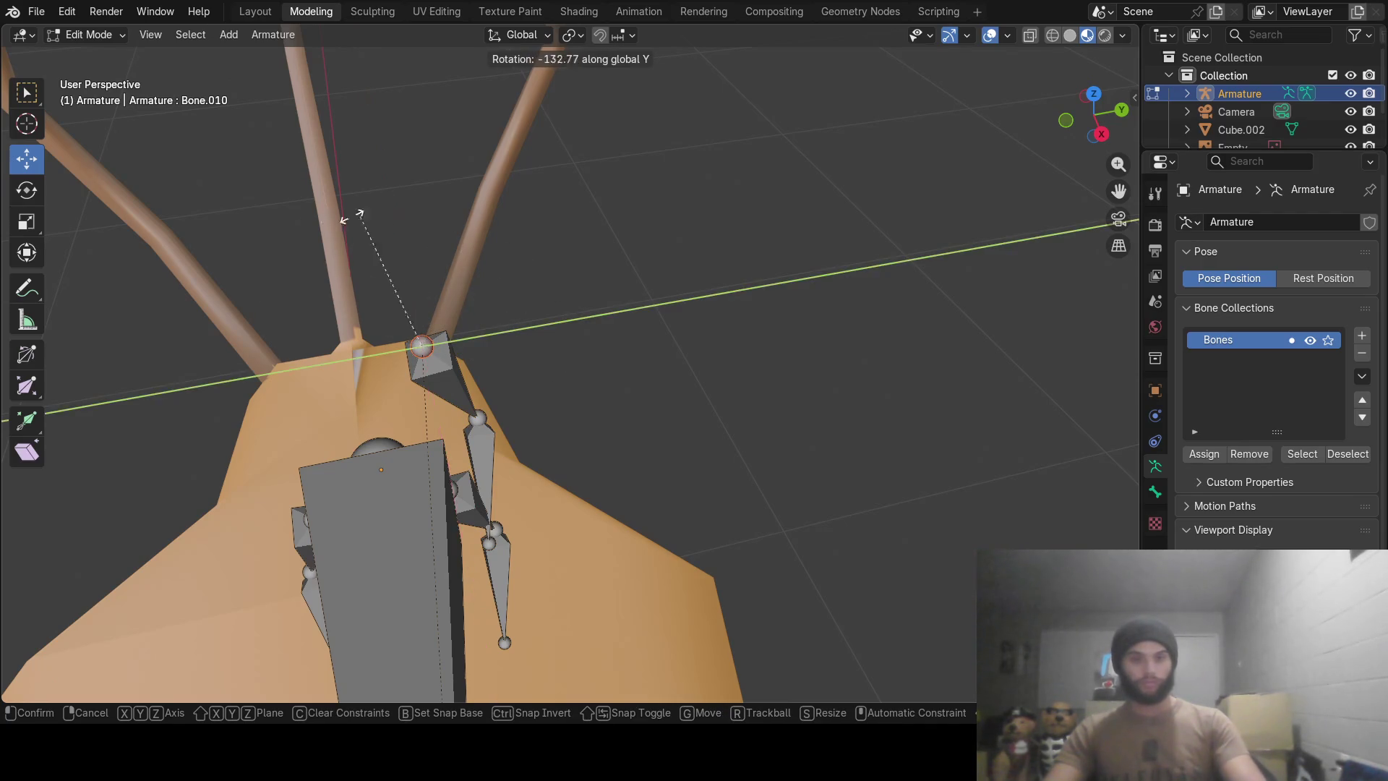
key(Escape)
middle_drag(582, 365, 602, 461)
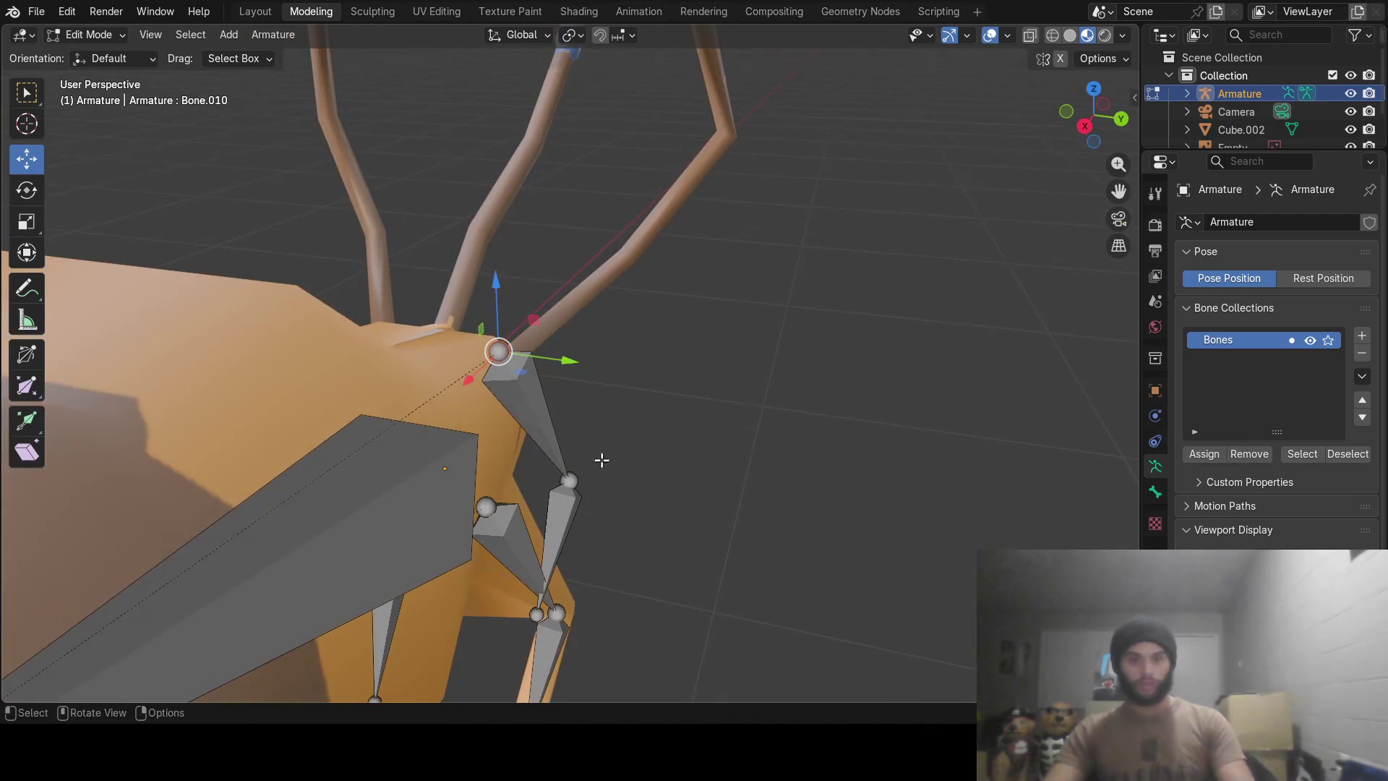
Move the second tail bone up to the strand base and rotate it about X to lean along the strand.
click(569, 518)
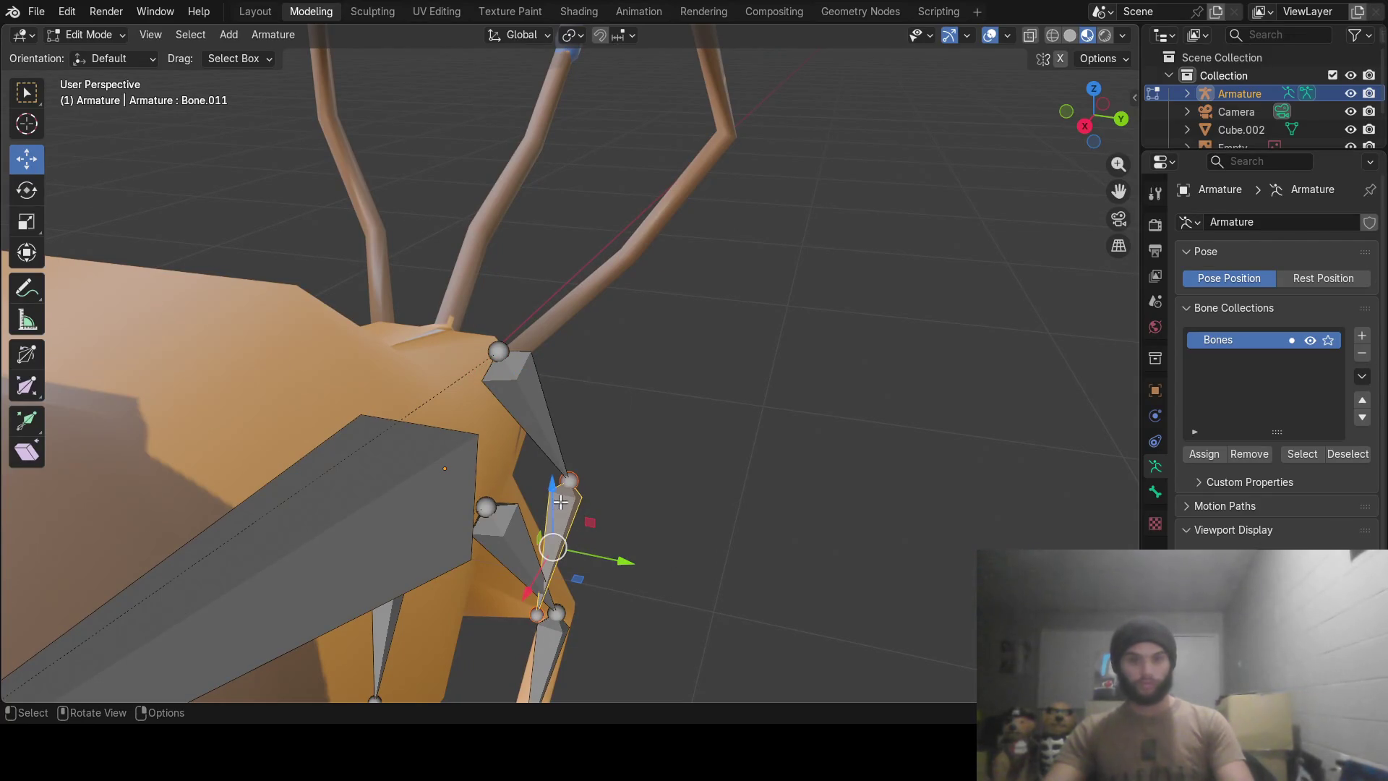
drag(560, 500, 592, 218)
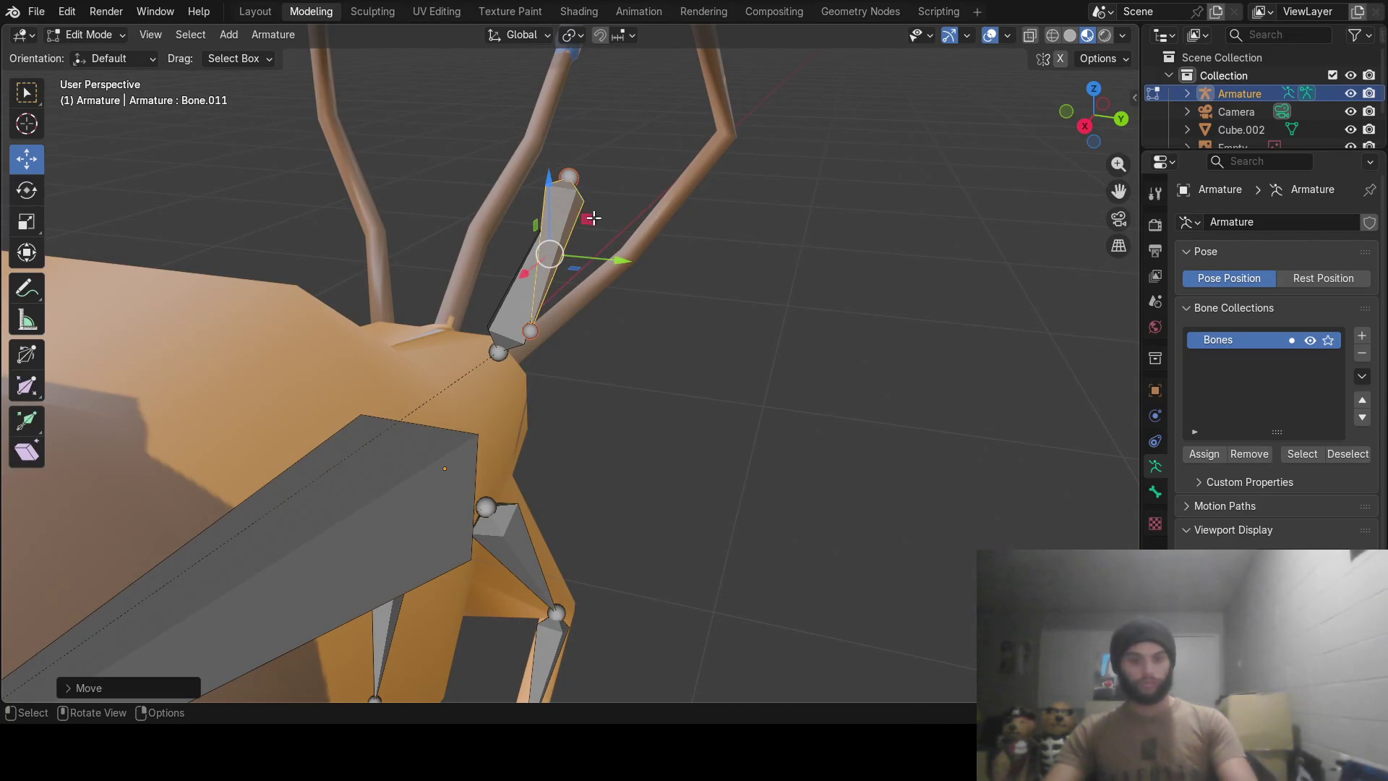
key(r)
key(x)
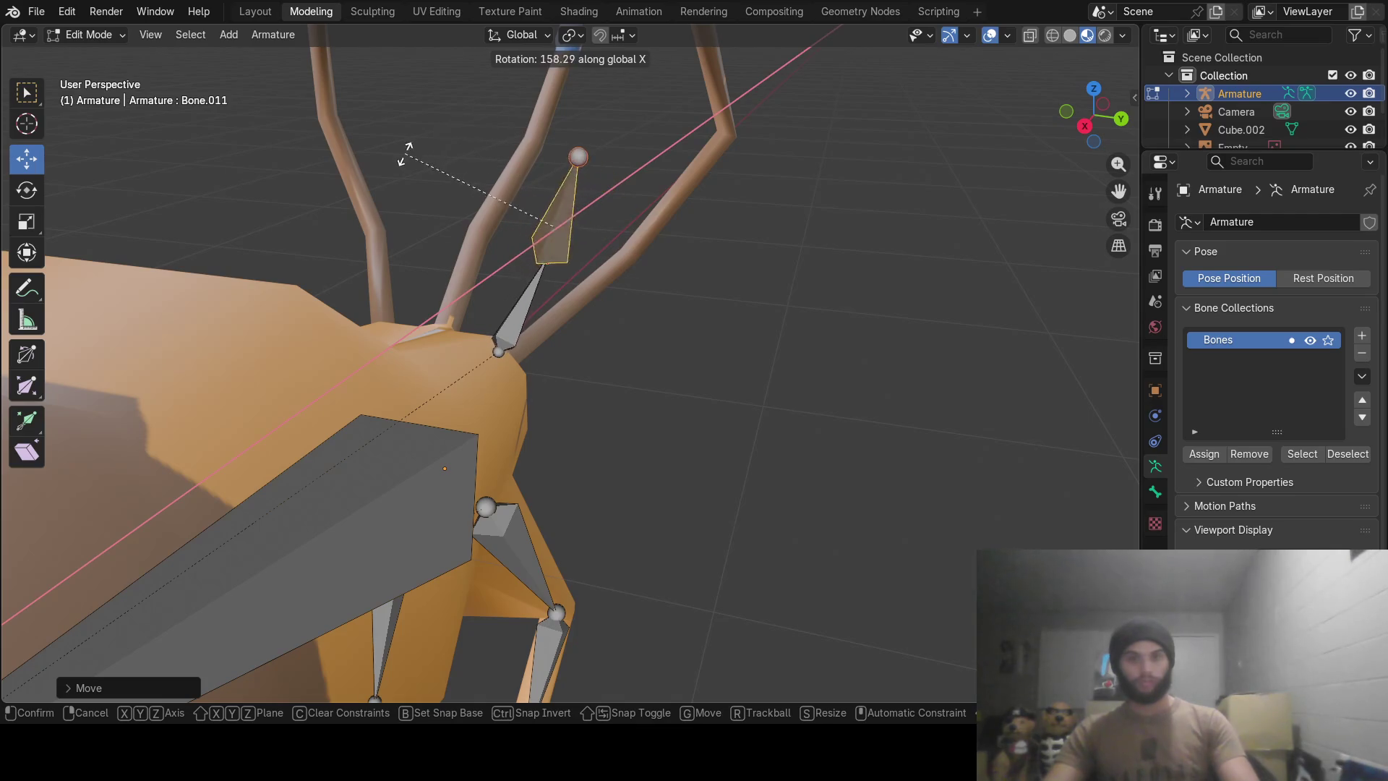
click(507, 254)
mouse_move(507, 254)
middle_down()
mouse_move(429, 293)
mouse_move(543, 349)
middle_up()
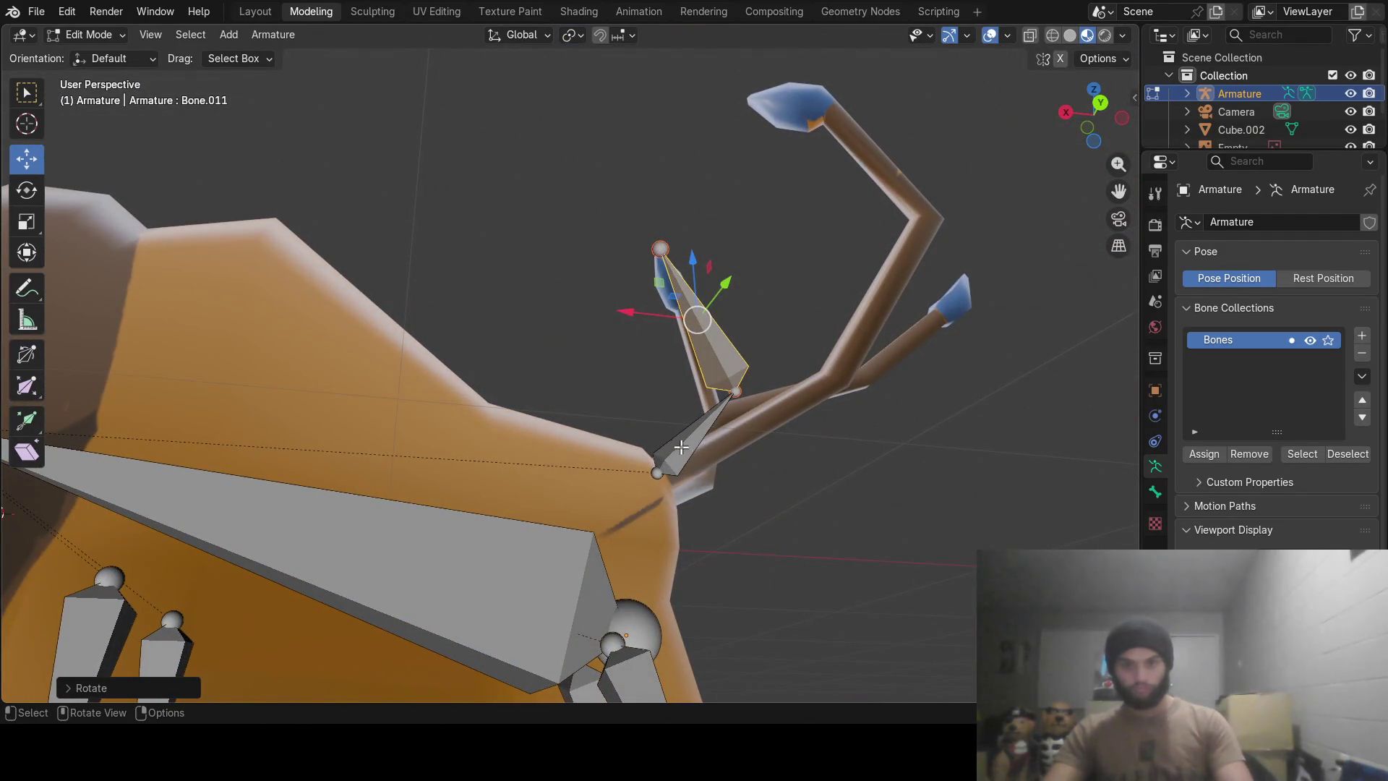
Tuck the tail root bone into place and slide the joint between the first two bones onto the strand.
click(680, 446)
middle_drag(690, 376, 515, 322)
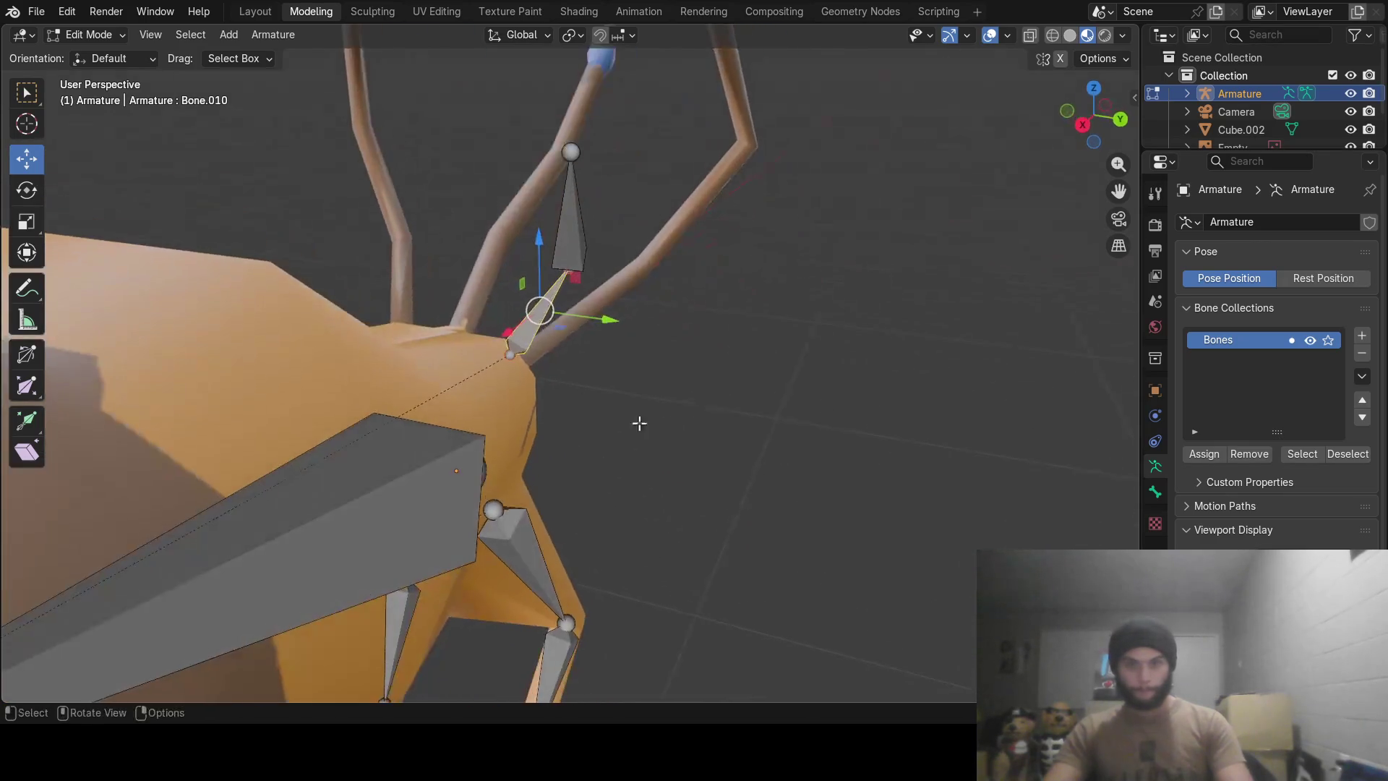
drag(503, 229, 512, 229)
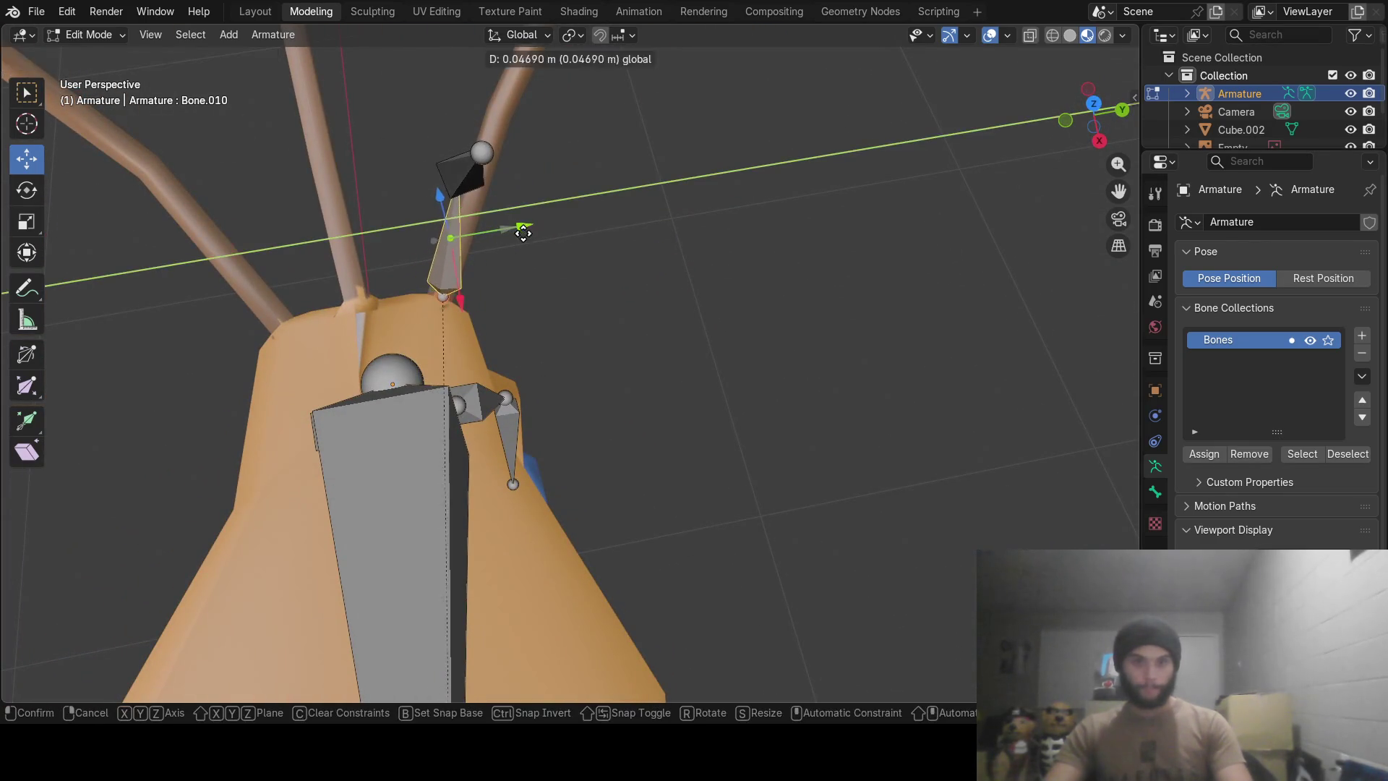
drag(432, 204, 432, 212)
mouse_move(431, 213)
middle_down()
mouse_move(735, 89)
mouse_move(668, 163)
middle_up()
click(632, 340)
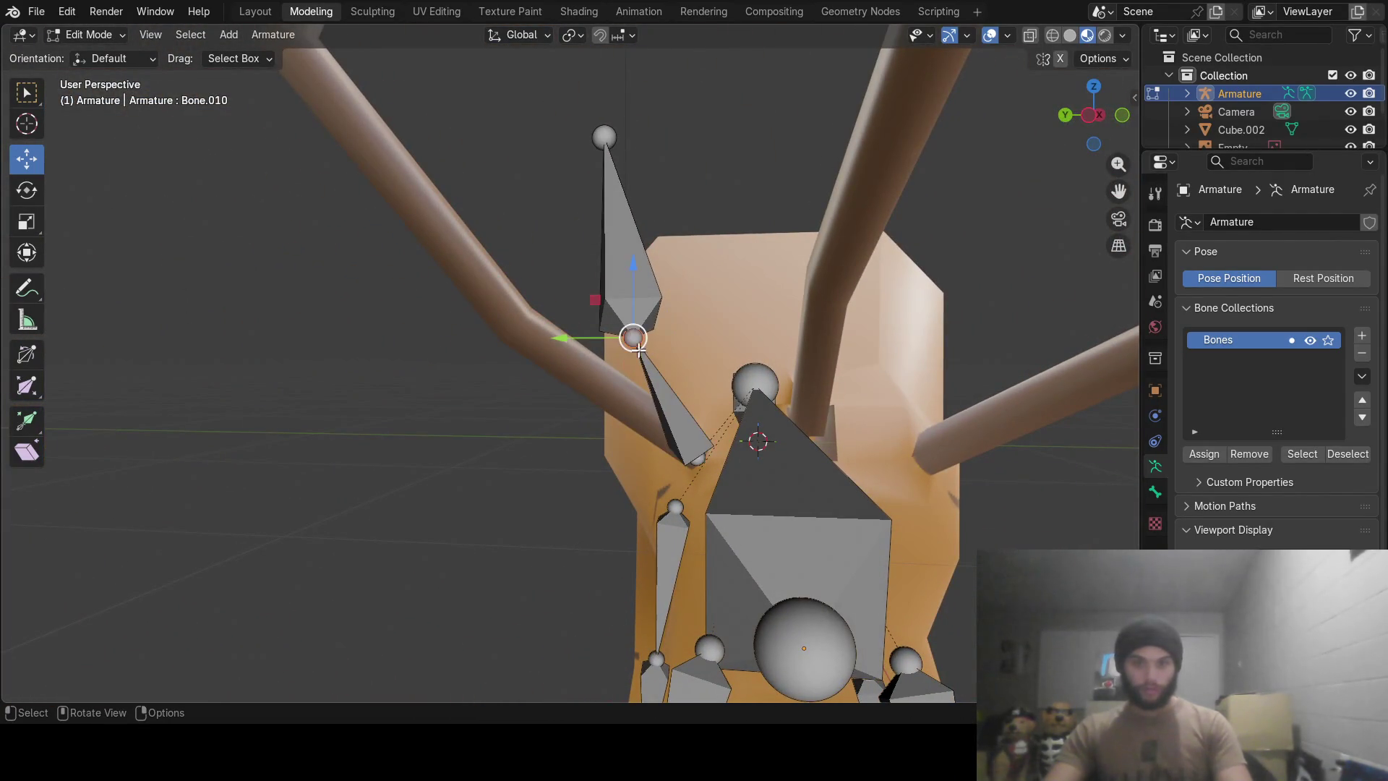
drag(562, 339, 454, 336)
middle_drag(458, 320, 717, 270)
drag(728, 329, 893, 312)
mouse_move(892, 313)
middle_down()
mouse_move(650, 252)
mouse_move(441, 259)
middle_up()
Drag the upper tail bone's joint up and sideways so it sits inside the upper strand.
click(590, 220)
mouse_move(550, 250)
mouse_down()
mouse_move(365, 226)
mouse_move(310, 198)
mouse_up()
drag(293, 190, 292, 164)
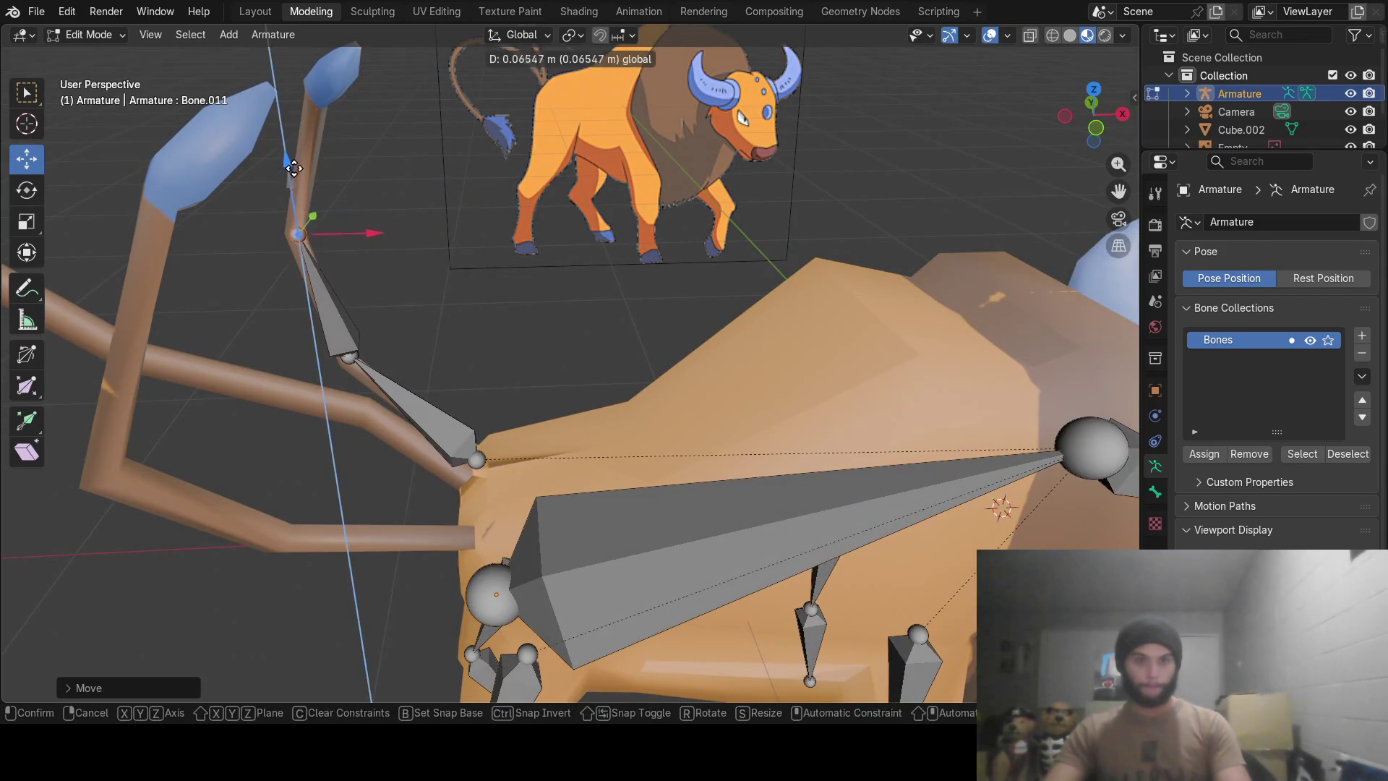
middle_drag(365, 200, 586, 166)
drag(587, 249, 419, 254)
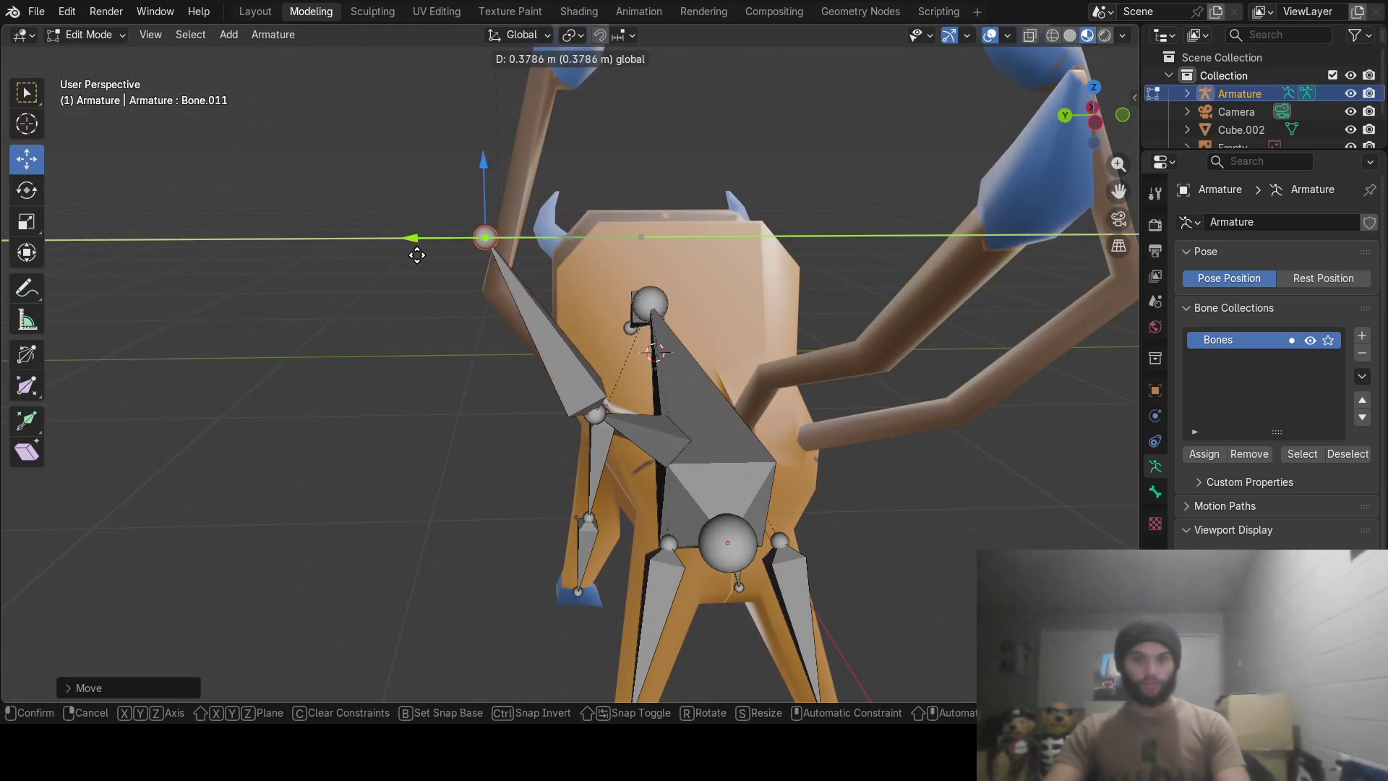
drag(483, 165, 485, 212)
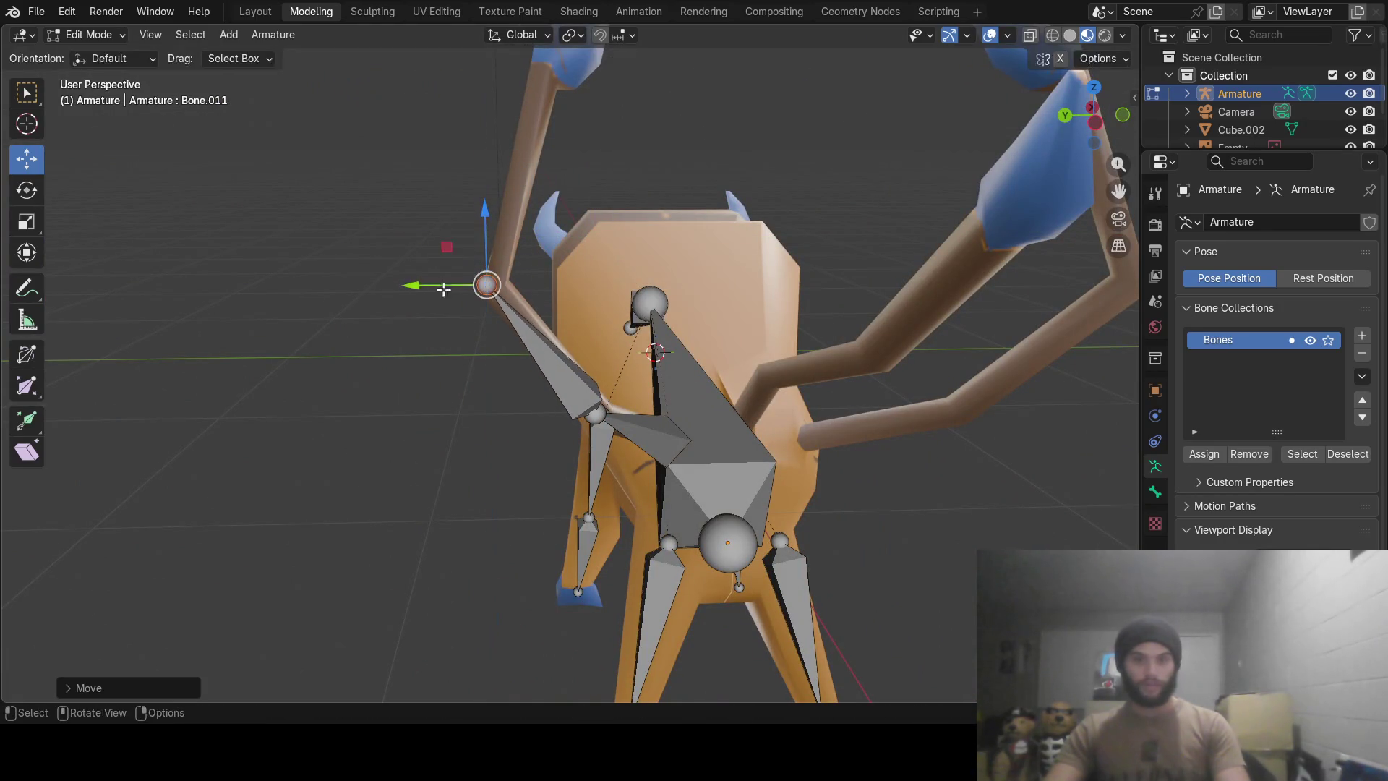
drag(474, 286, 484, 290)
Fine-align that joint with the strand from side and front views, finishing with a Y-constrained move.
mouse_move(485, 289)
middle_down()
mouse_move(666, 294)
mouse_move(815, 217)
middle_up()
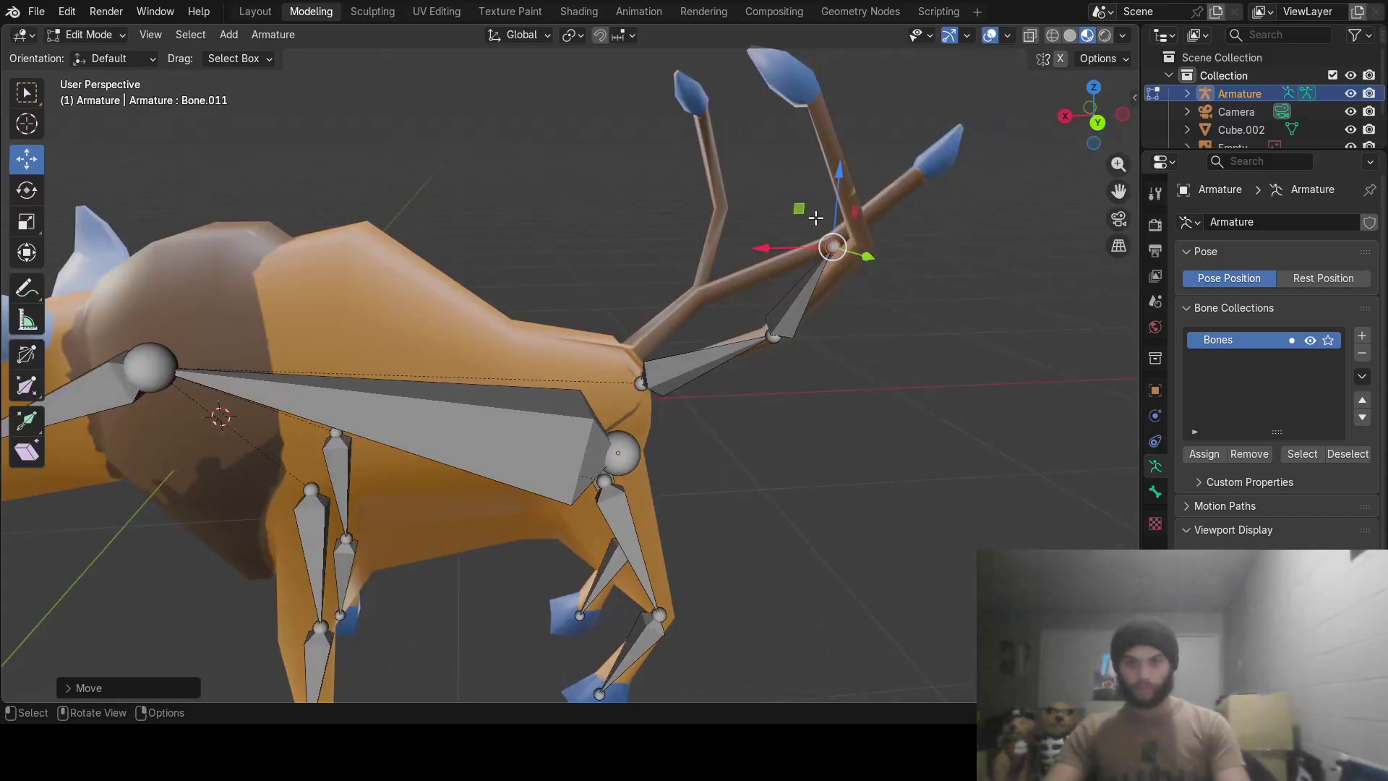
middle_drag(733, 224, 764, 258)
drag(758, 261, 799, 262)
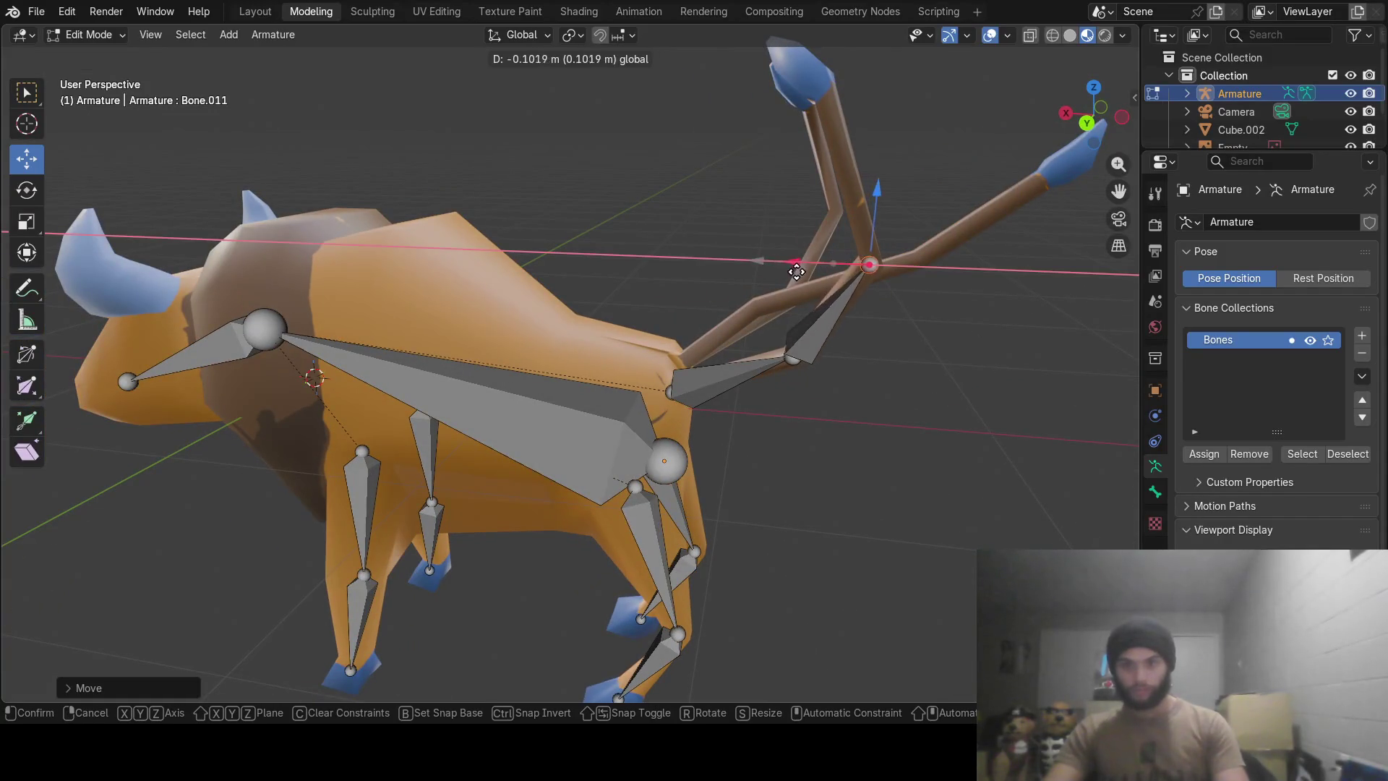
mouse_move(798, 261)
middle_down()
mouse_move(673, 271)
mouse_move(821, 217)
mouse_move(845, 230)
mouse_move(769, 218)
mouse_move(747, 285)
mouse_move(623, 286)
mouse_move(774, 289)
mouse_move(744, 348)
mouse_move(800, 156)
mouse_move(521, 300)
mouse_move(598, 373)
middle_up()
key(g)
key(y)
click(598, 270)
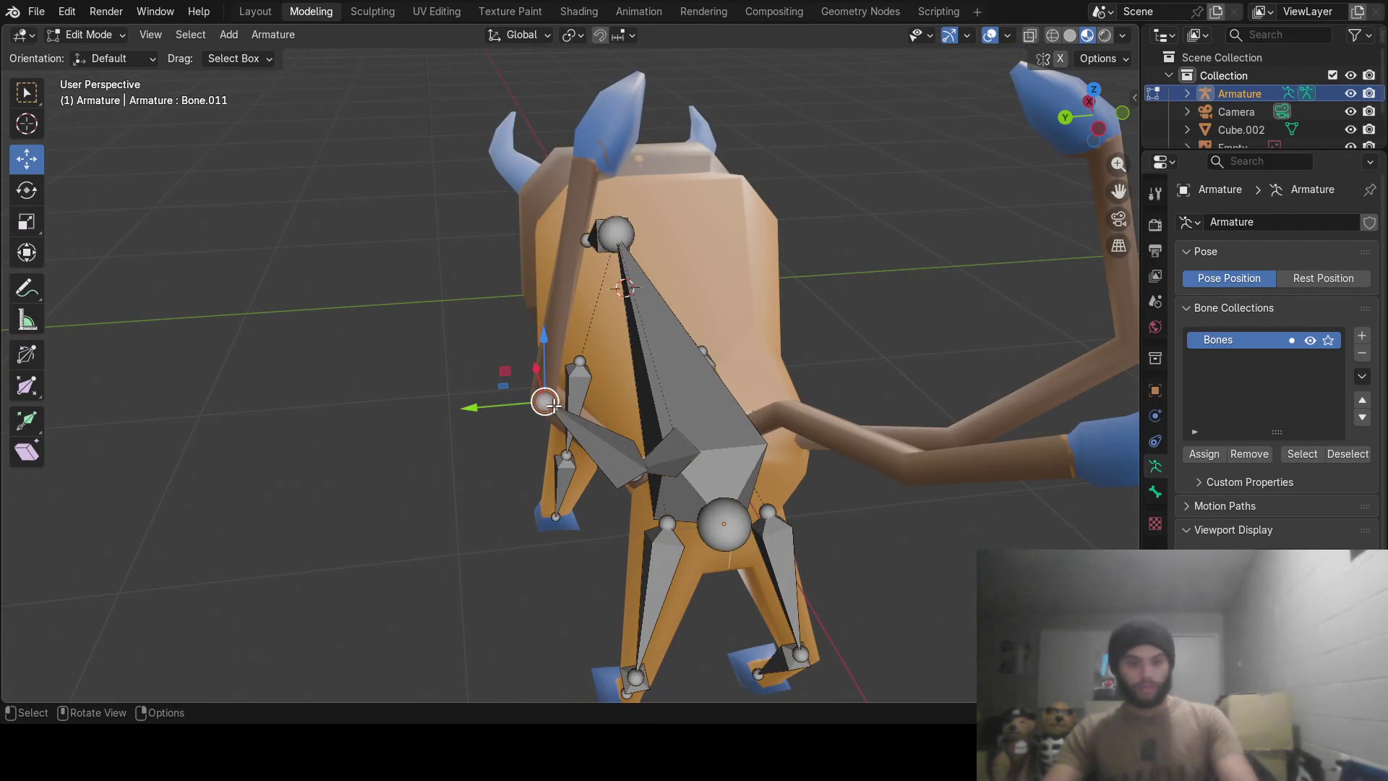
Grow a third bone vertically from the chain tip and place its end at the strand's tip.
click(545, 402)
key(g)
key(z)
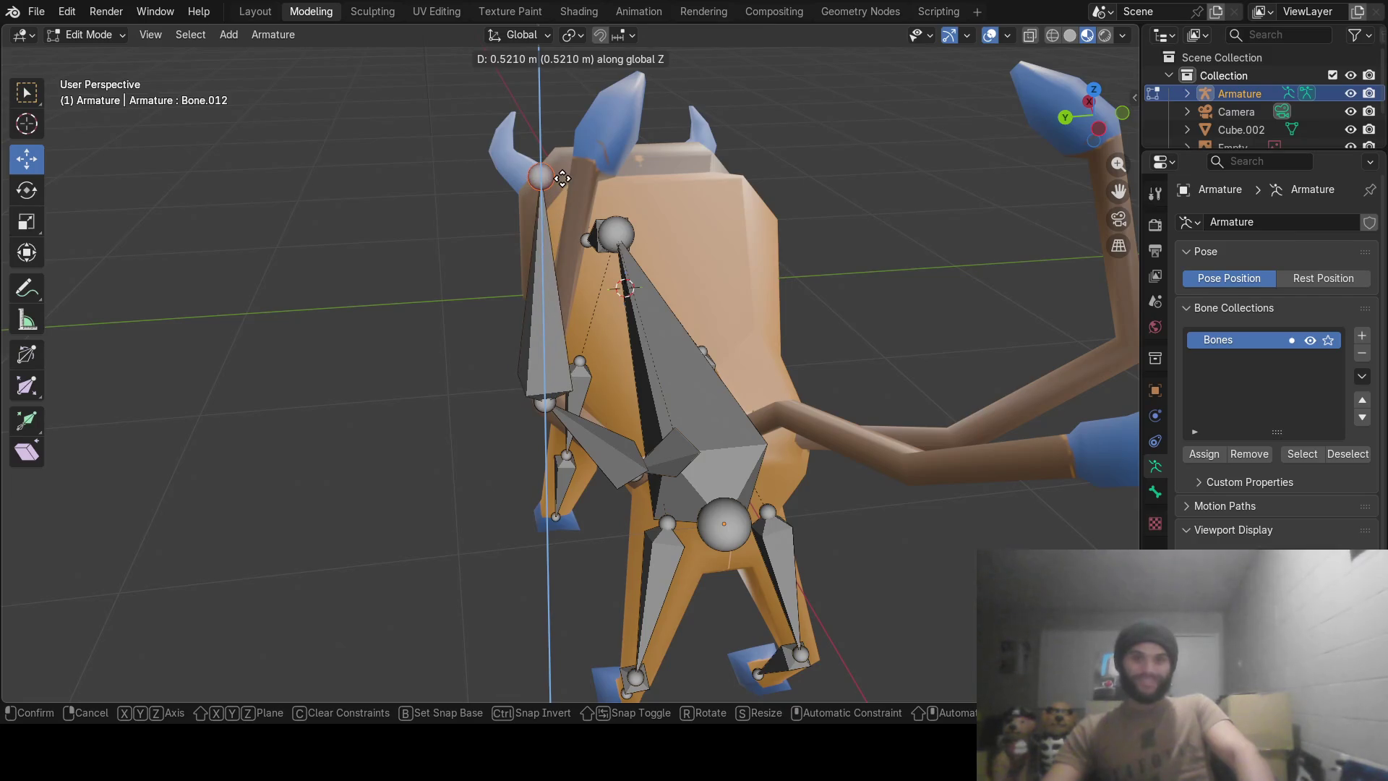
click(563, 173)
key(g)
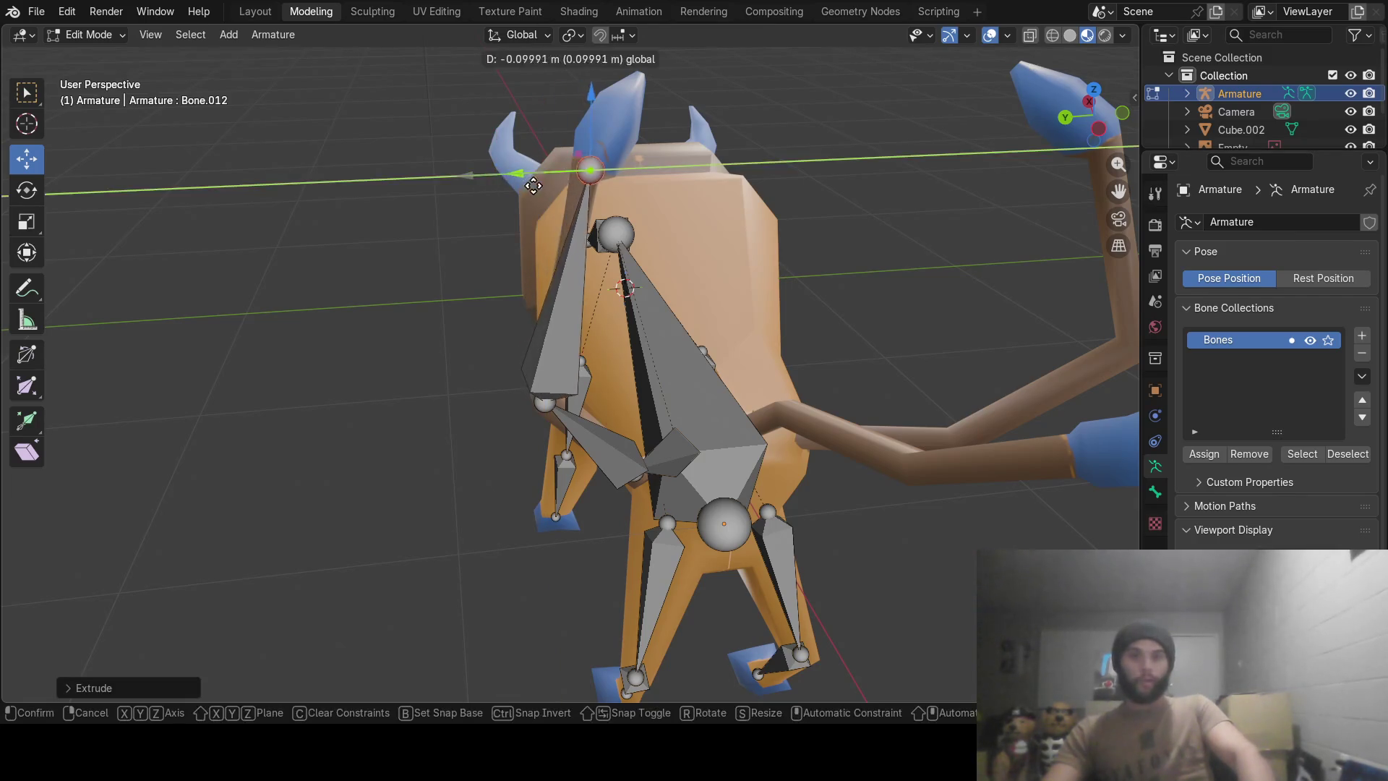
click(483, 164)
middle_drag(483, 163, 683, 221)
key(g)
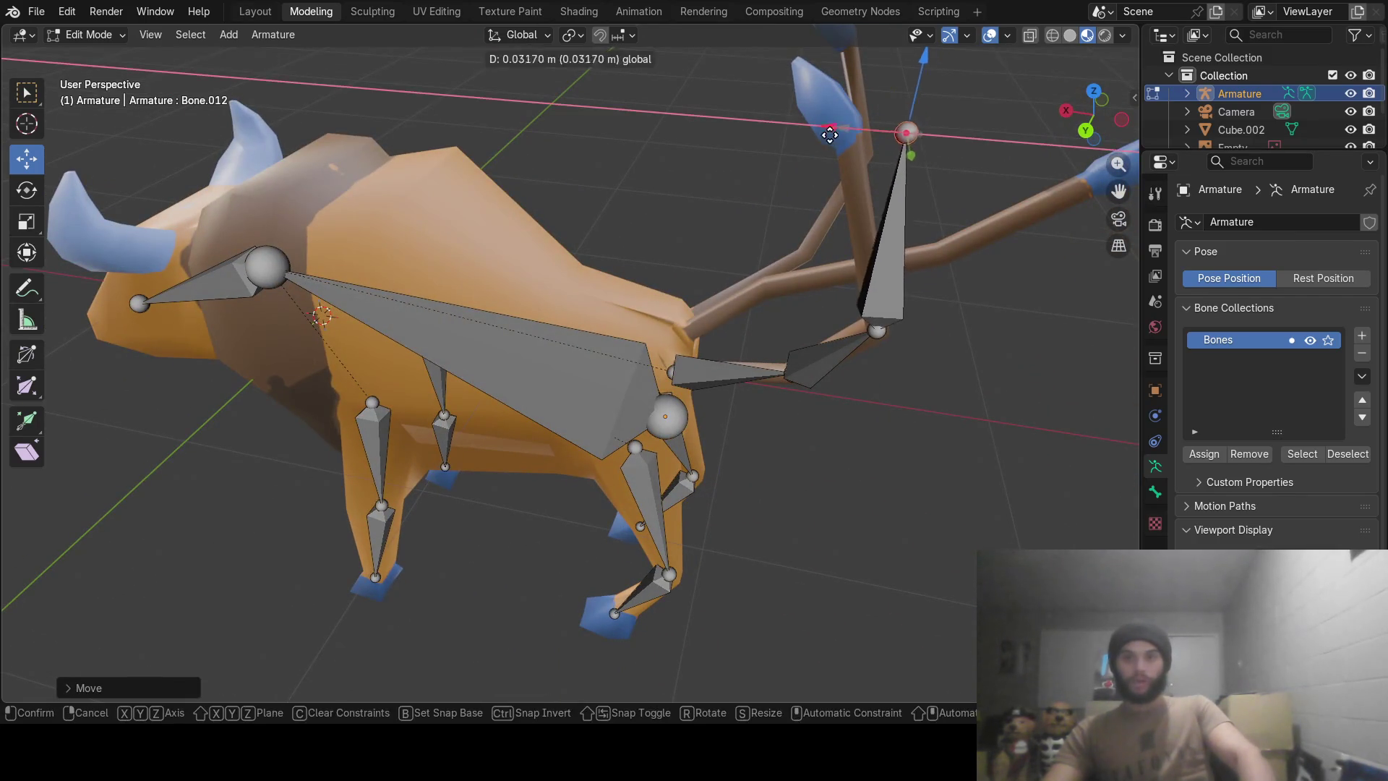
click(836, 119)
mouse_move(835, 119)
middle_down()
mouse_move(732, 168)
mouse_move(556, 216)
mouse_move(874, 188)
mouse_move(272, 221)
middle_up()
key(g)
click(527, 211)
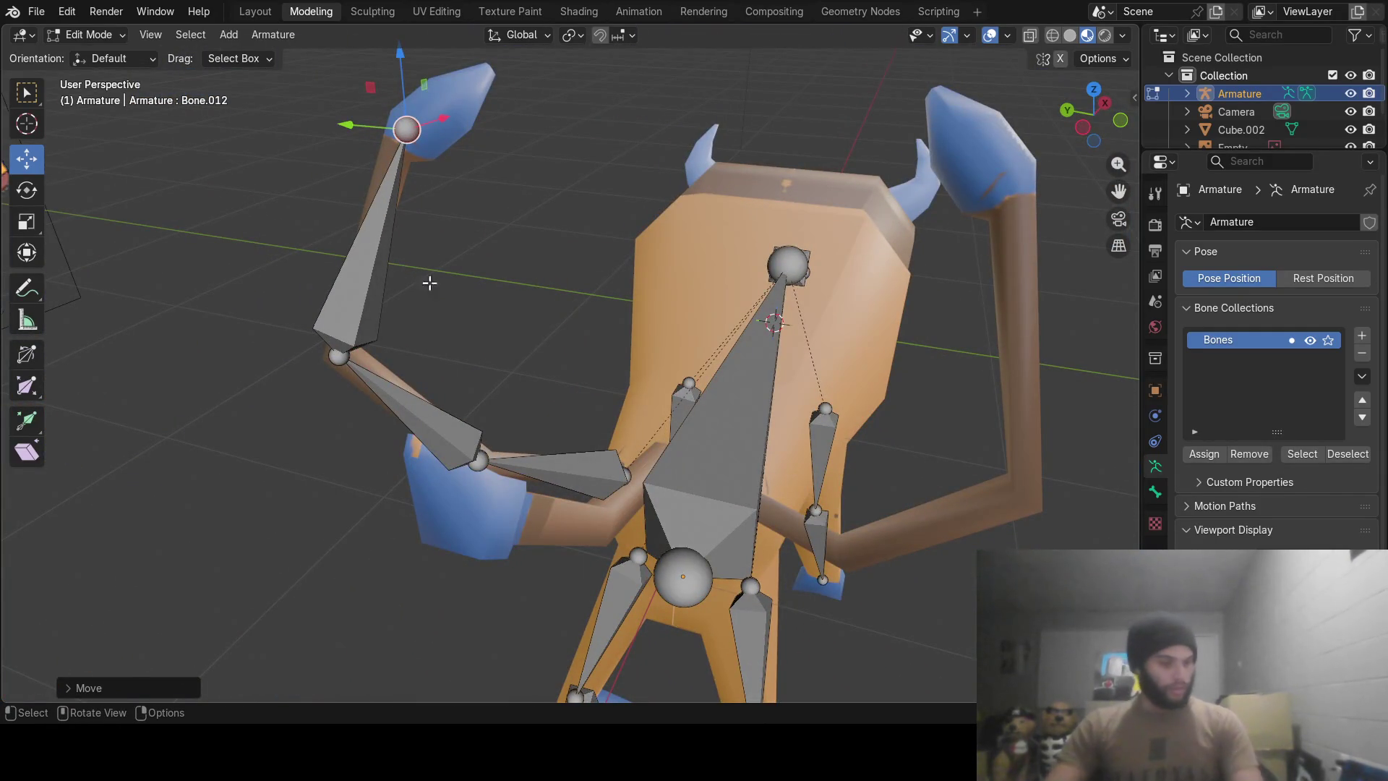
Select all bones of the finished tail chain, viewing the tail from behind.
click(564, 466)
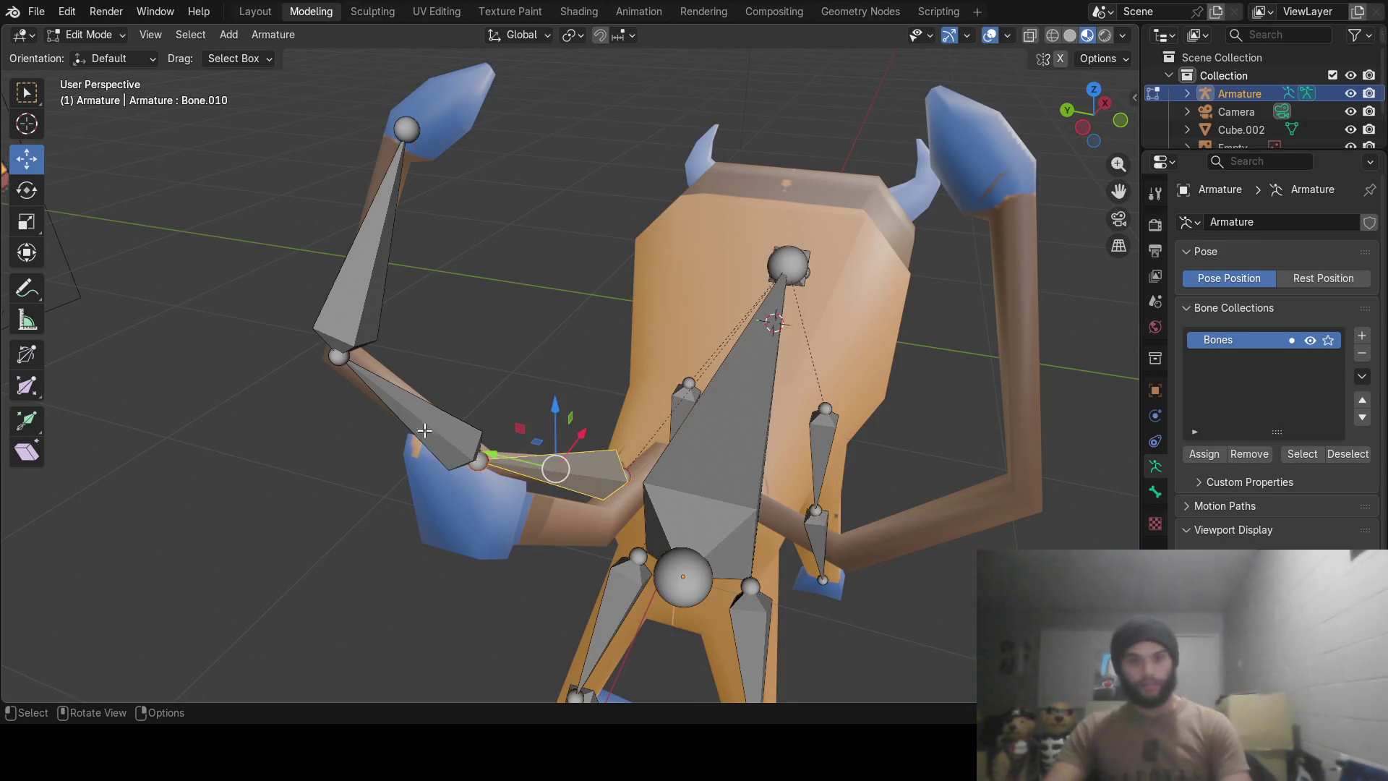
click(435, 431)
click(366, 307)
middle_drag(589, 316, 341, 371)
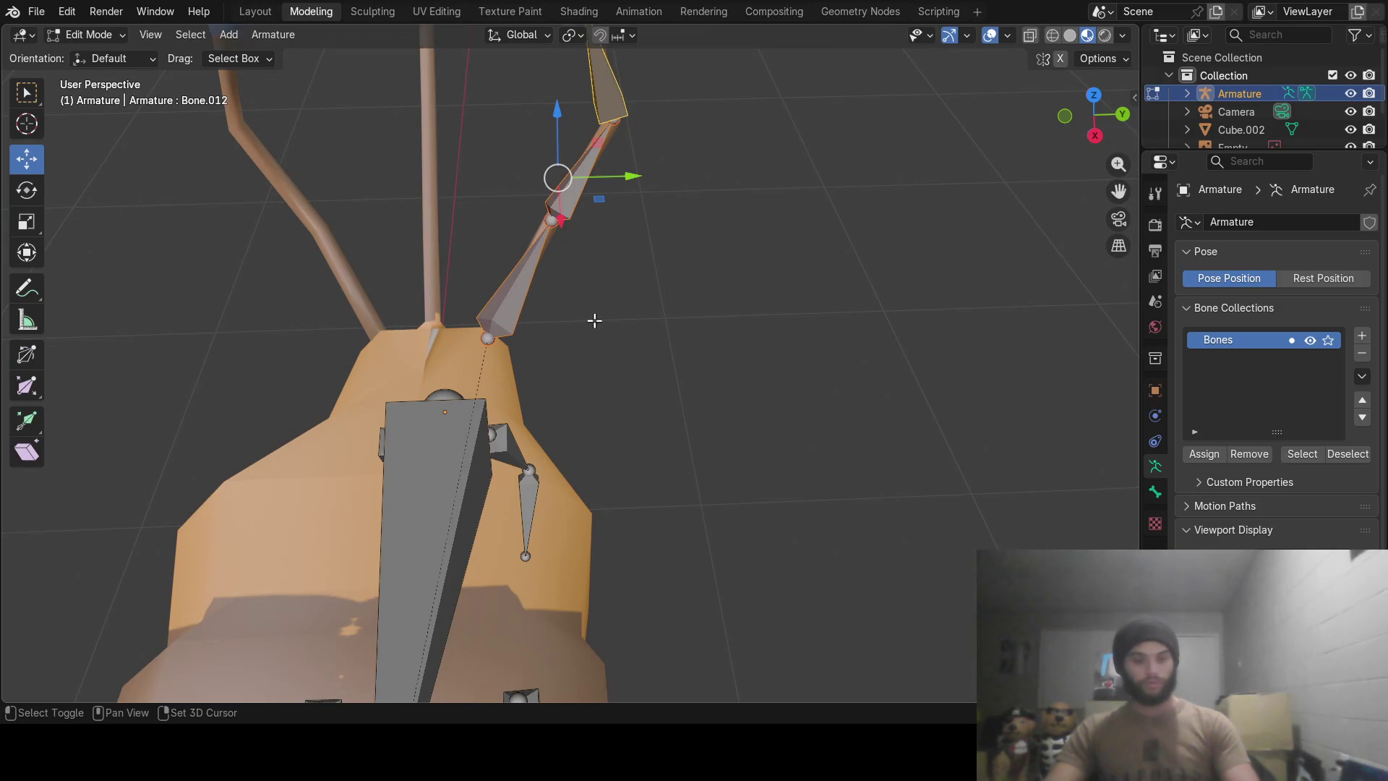
Duplicate the tail chain sideways (Shift+D, Y) and move the copy's bones onto the left tail strand.
key(shift+d)
key(y)
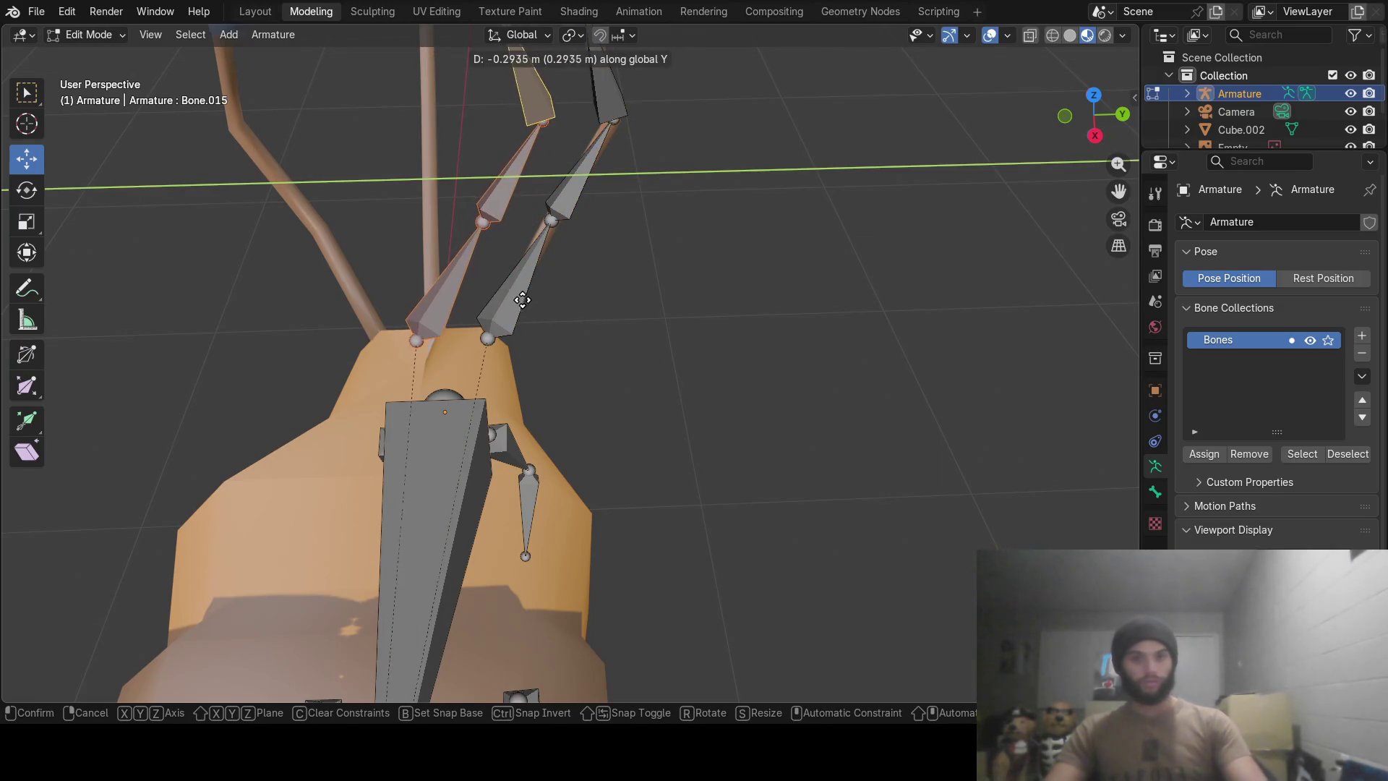
click(523, 300)
mouse_move(522, 300)
middle_down()
mouse_move(552, 267)
mouse_move(525, 242)
middle_up()
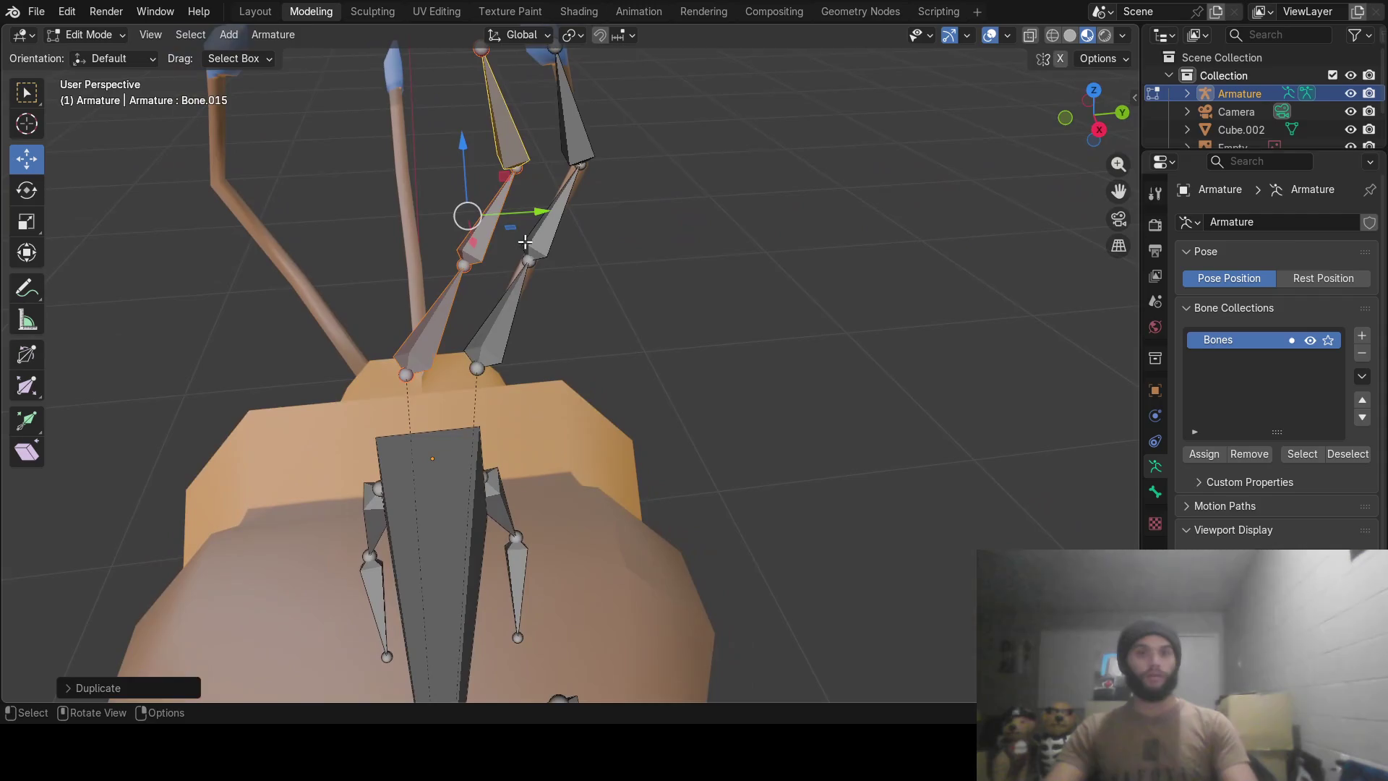
click(467, 268)
drag(533, 258, 440, 305)
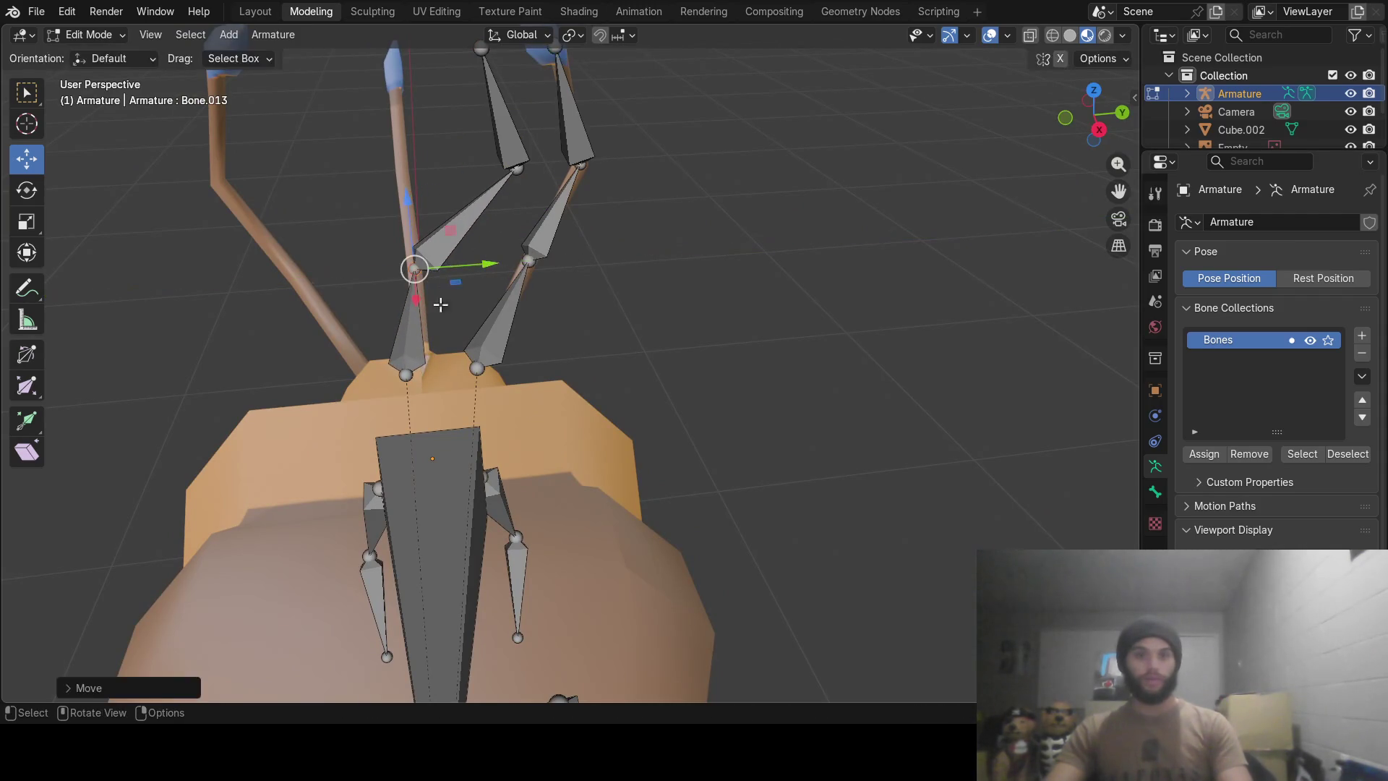
drag(451, 372, 480, 367)
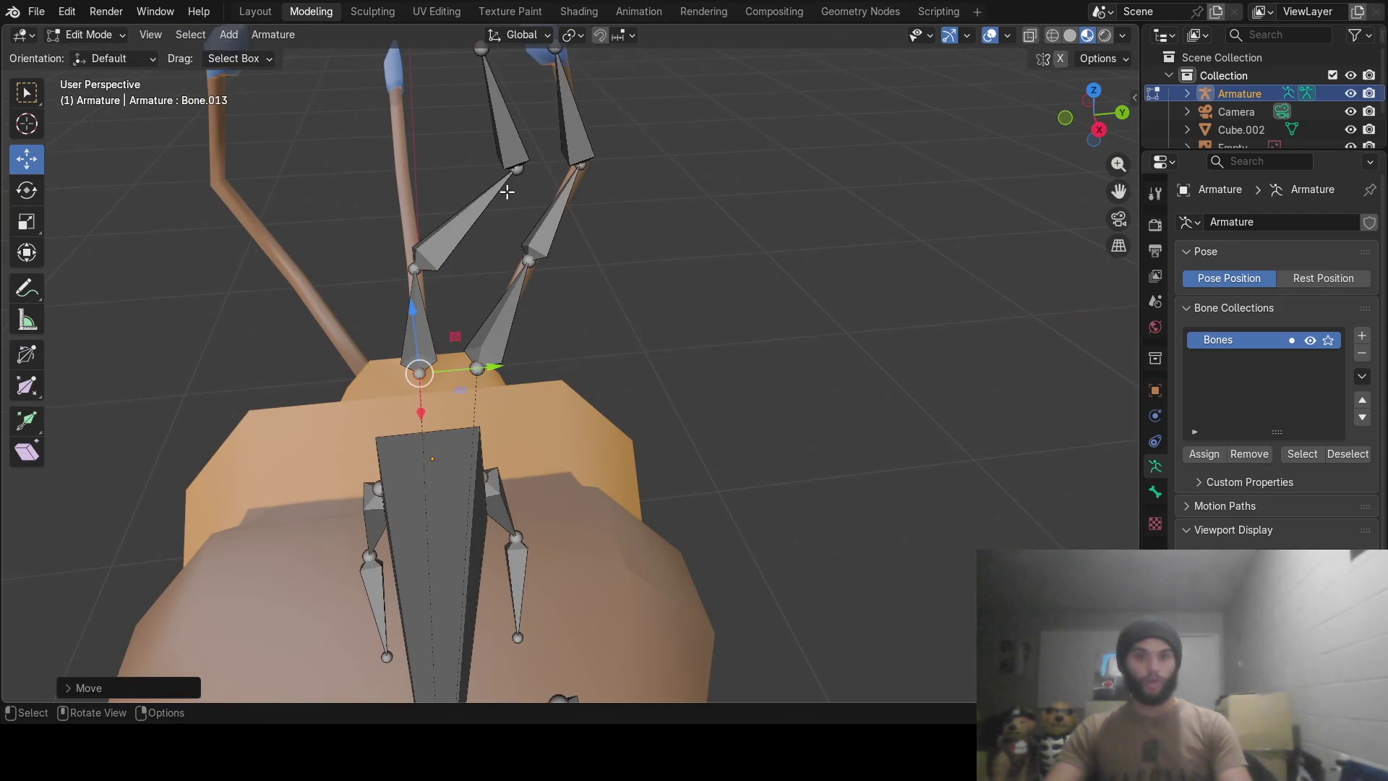
drag(576, 170, 468, 105)
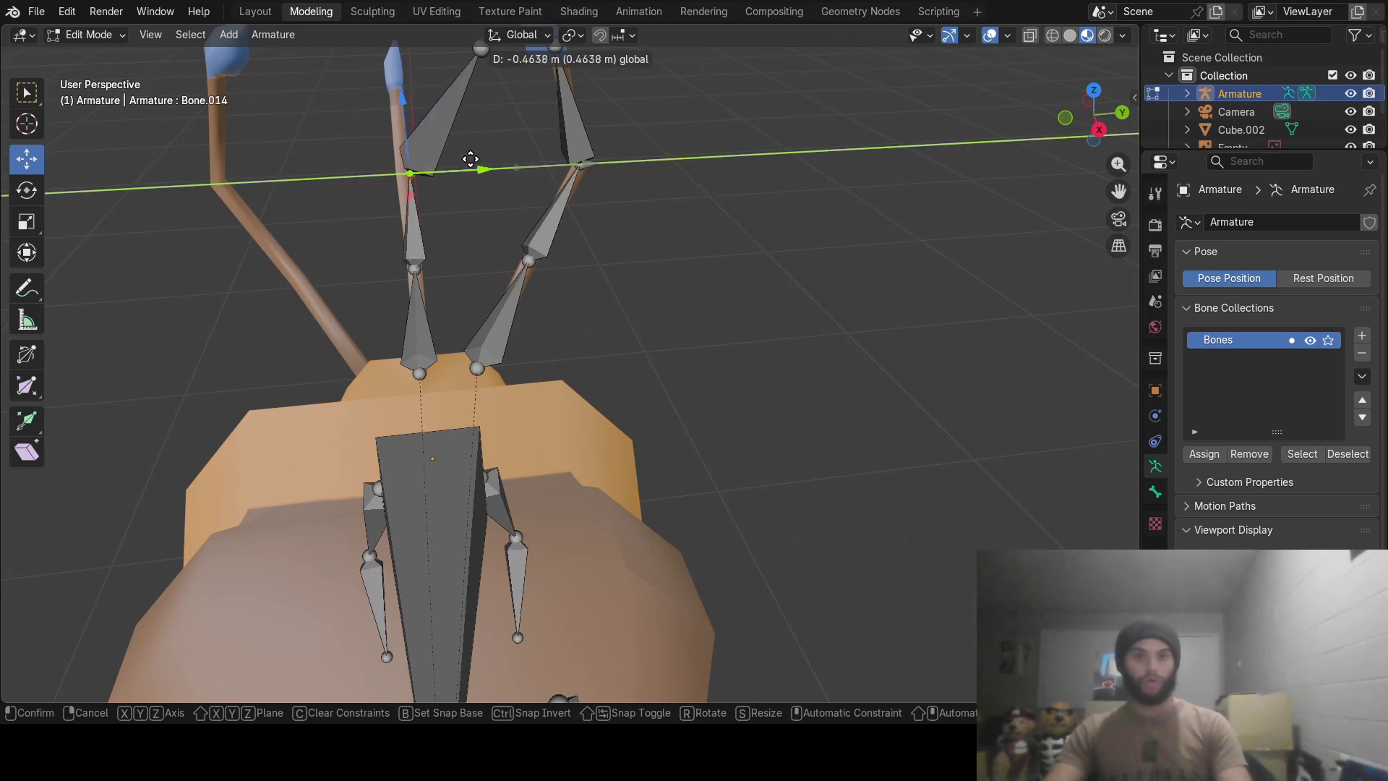
Pull the copied chain's top bone tip out and down so it reaches the left blue tuft.
click(480, 61)
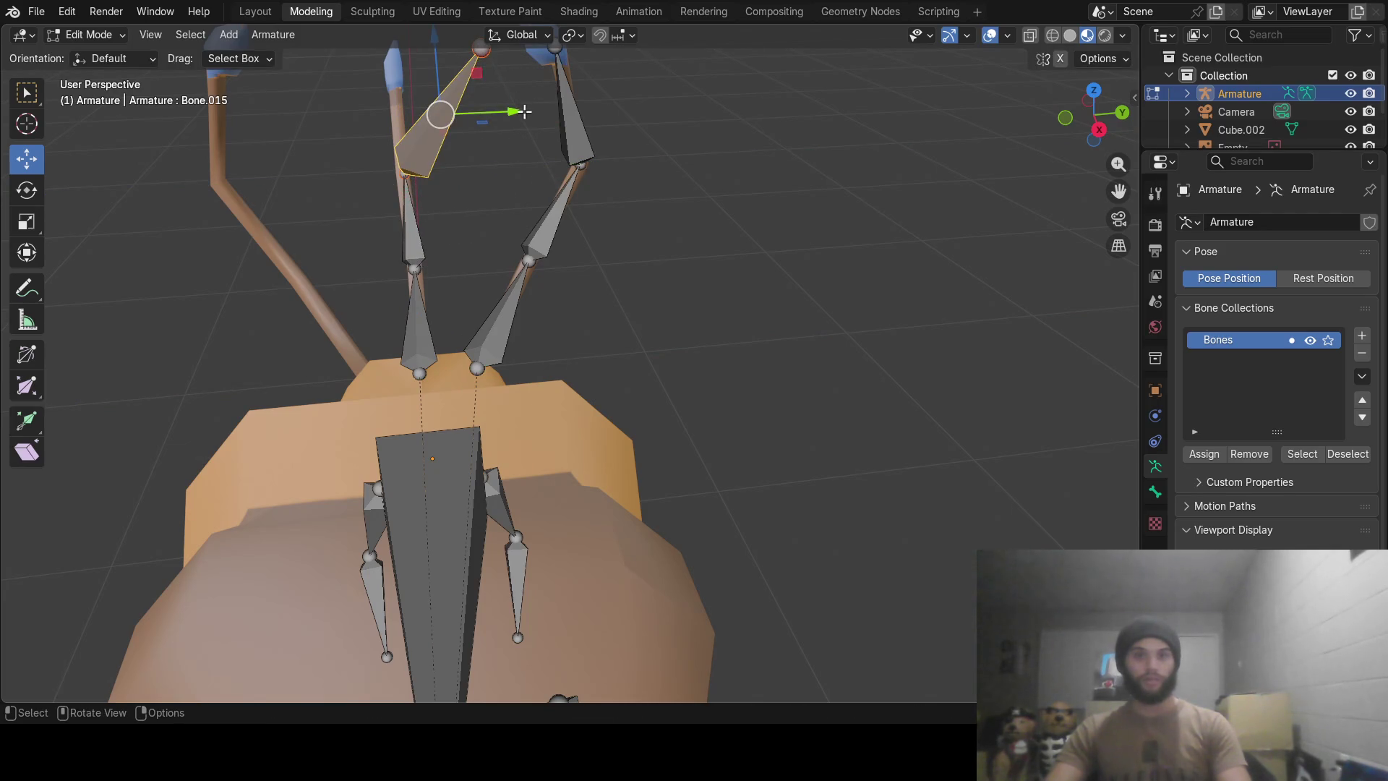
scroll(494, 86, down, 3)
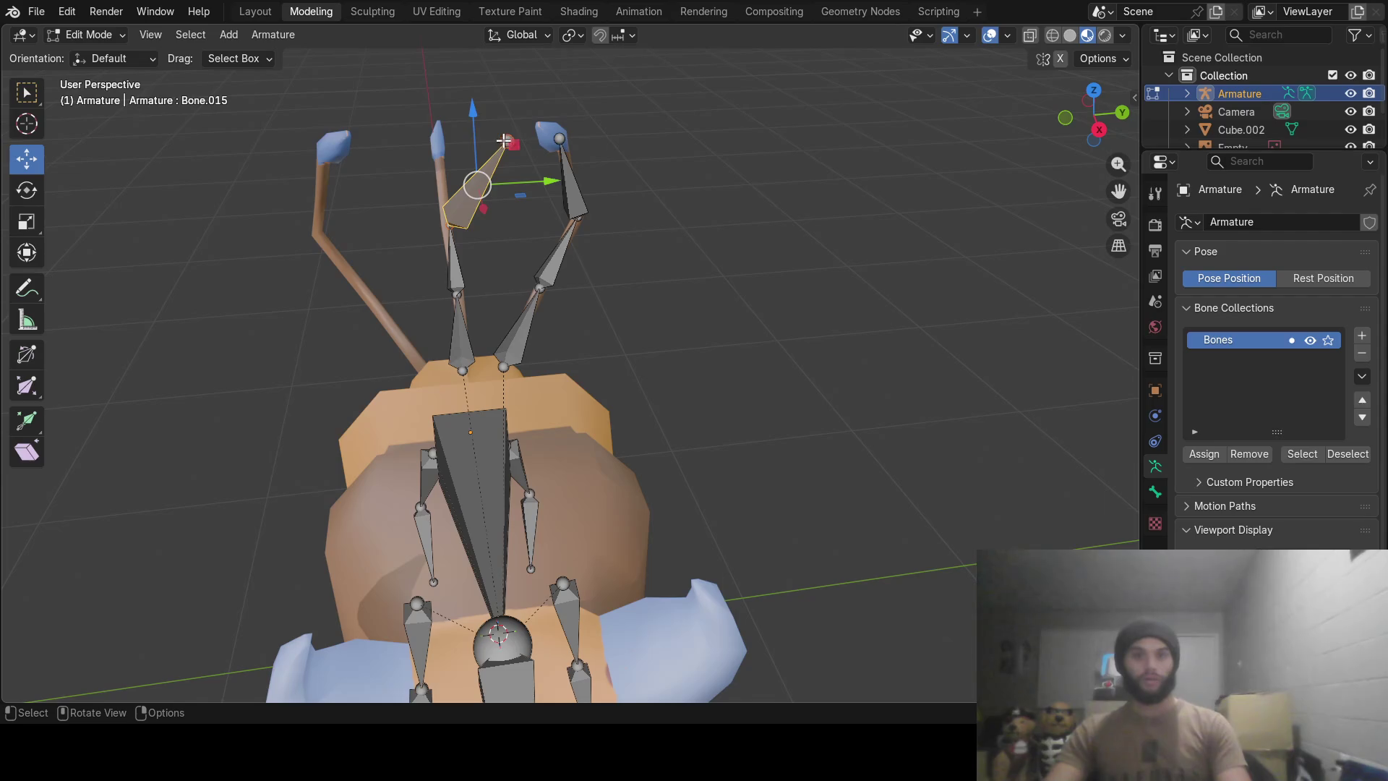
drag(576, 138, 506, 140)
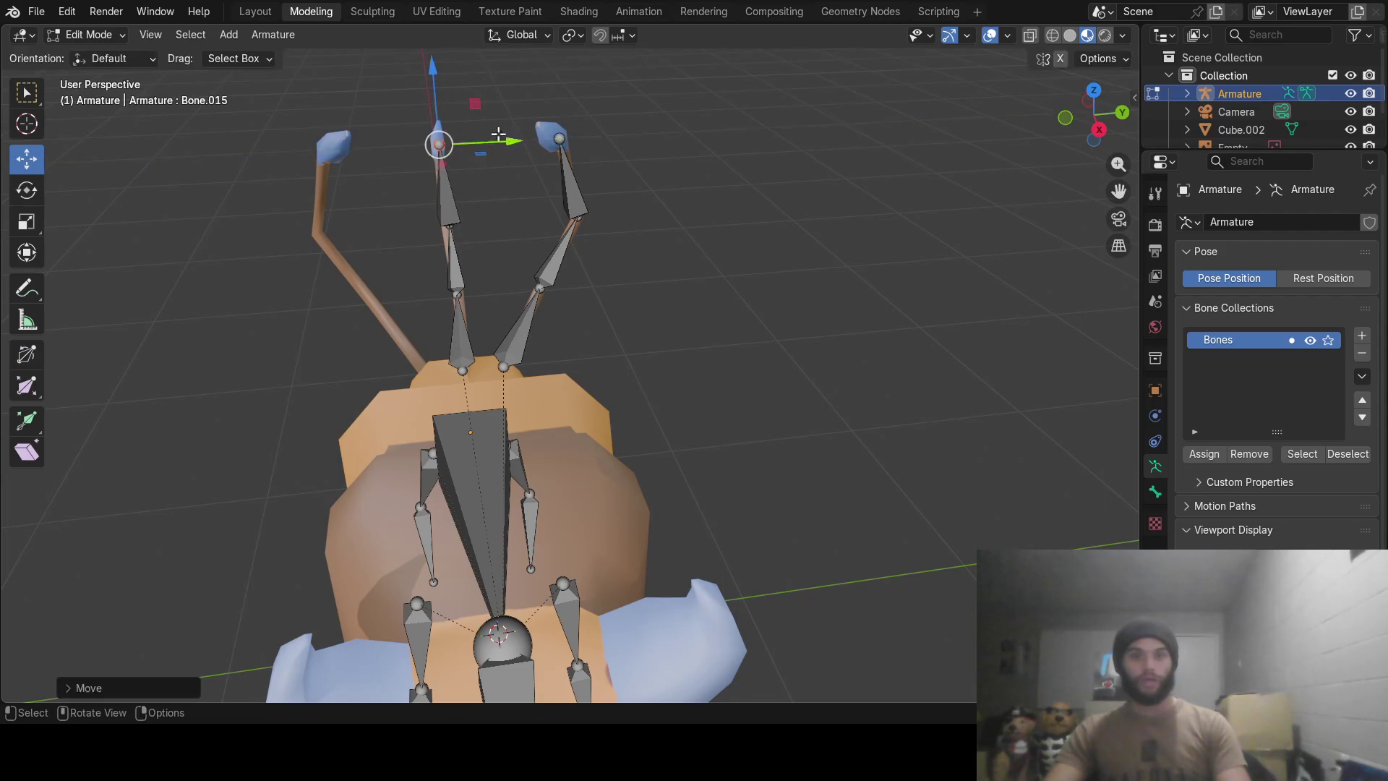
mouse_move(507, 140)
middle_down()
mouse_move(655, 118)
mouse_move(552, 143)
middle_up()
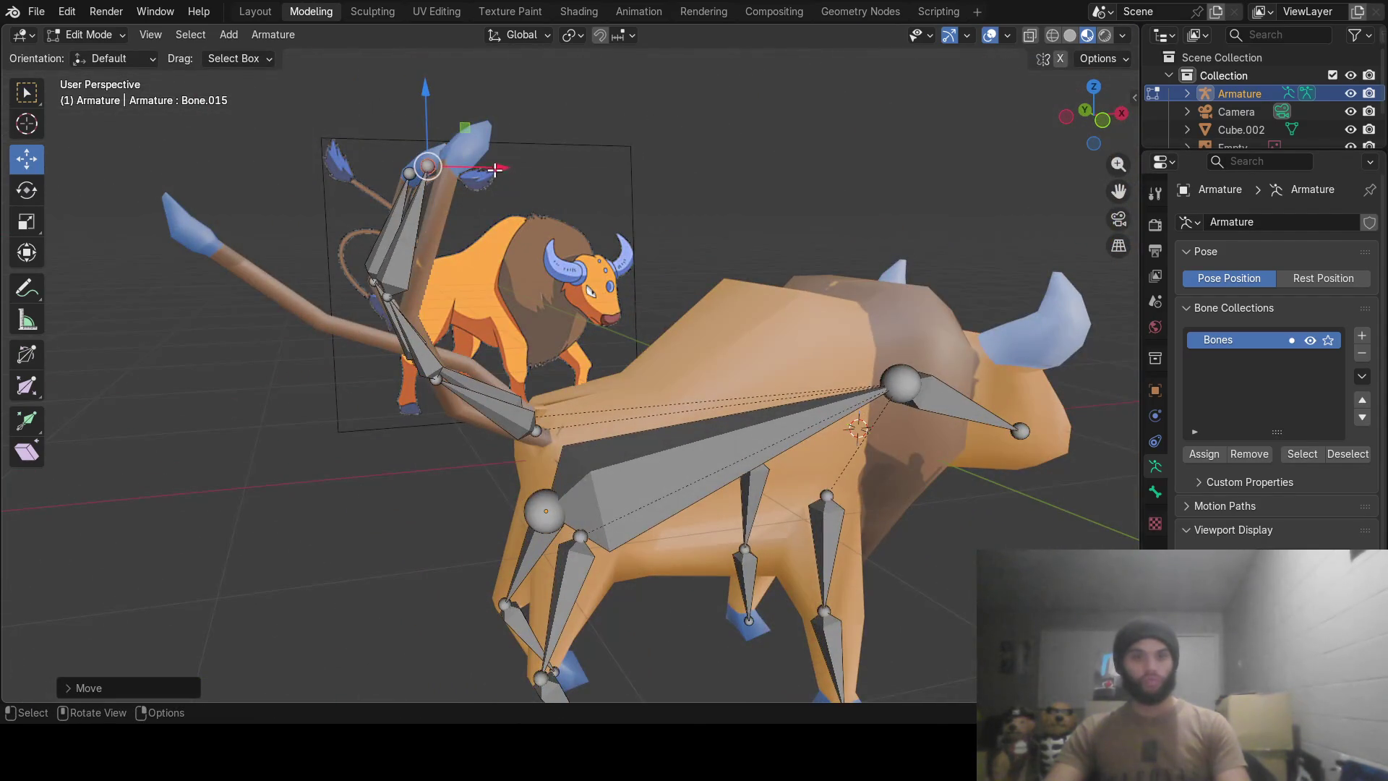
drag(493, 170, 241, 186)
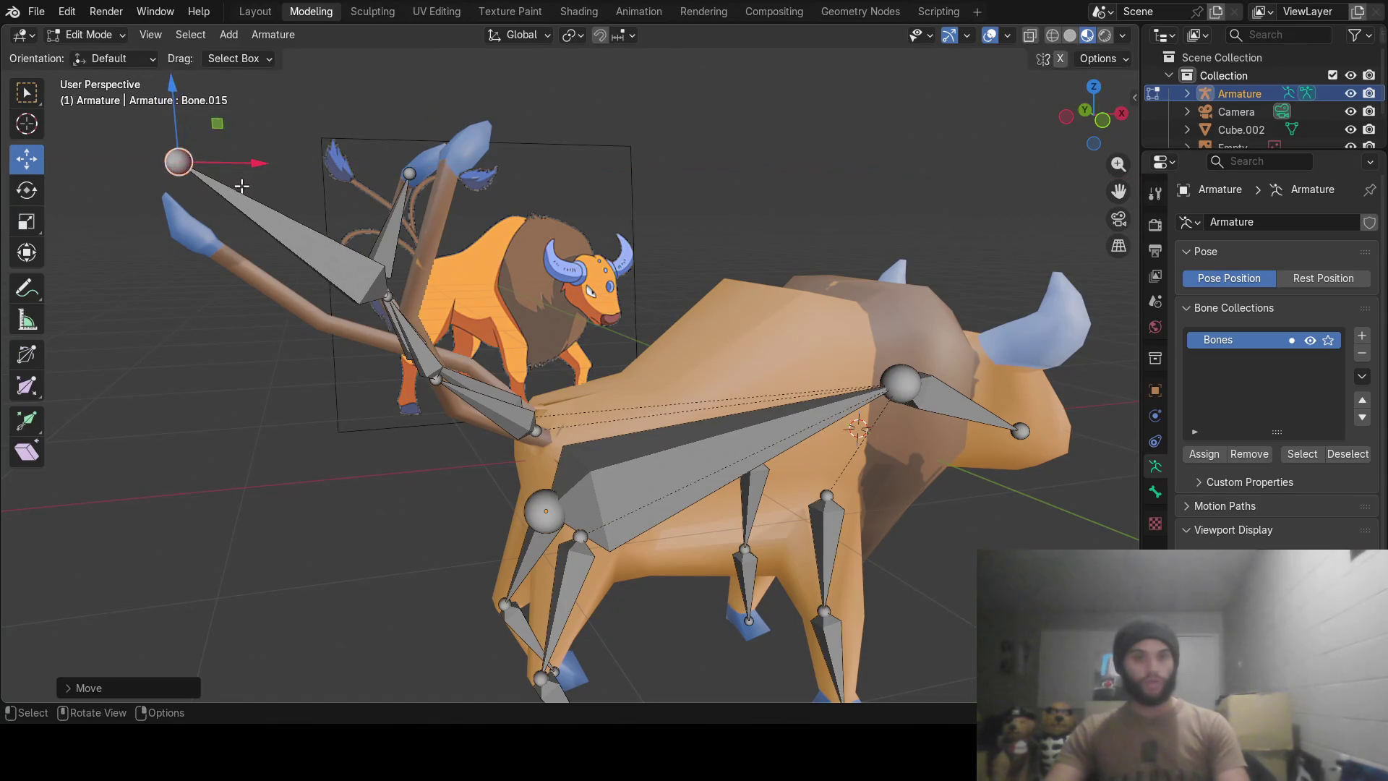
drag(178, 100, 247, 192)
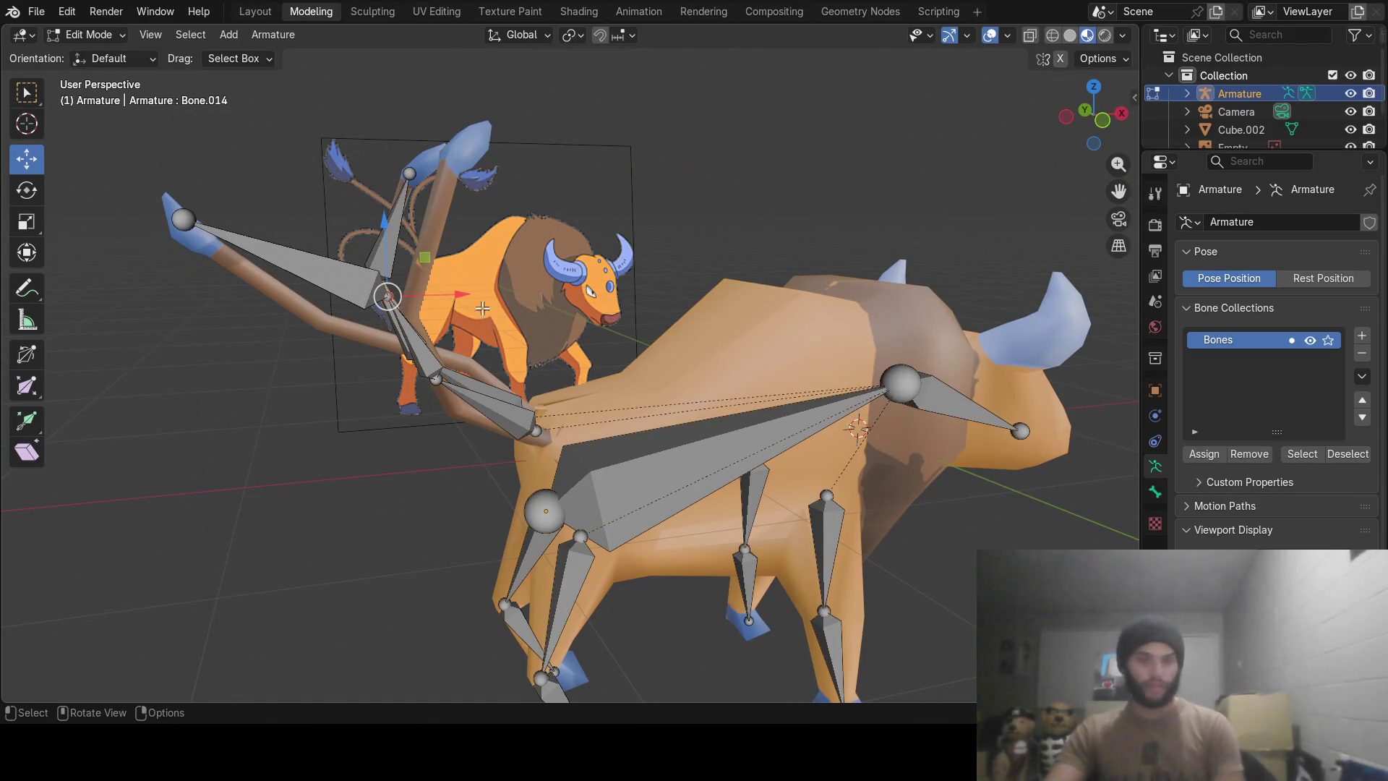
Shift the chain's middle joint and lower bone left and down to follow the strand.
drag(460, 293, 399, 313)
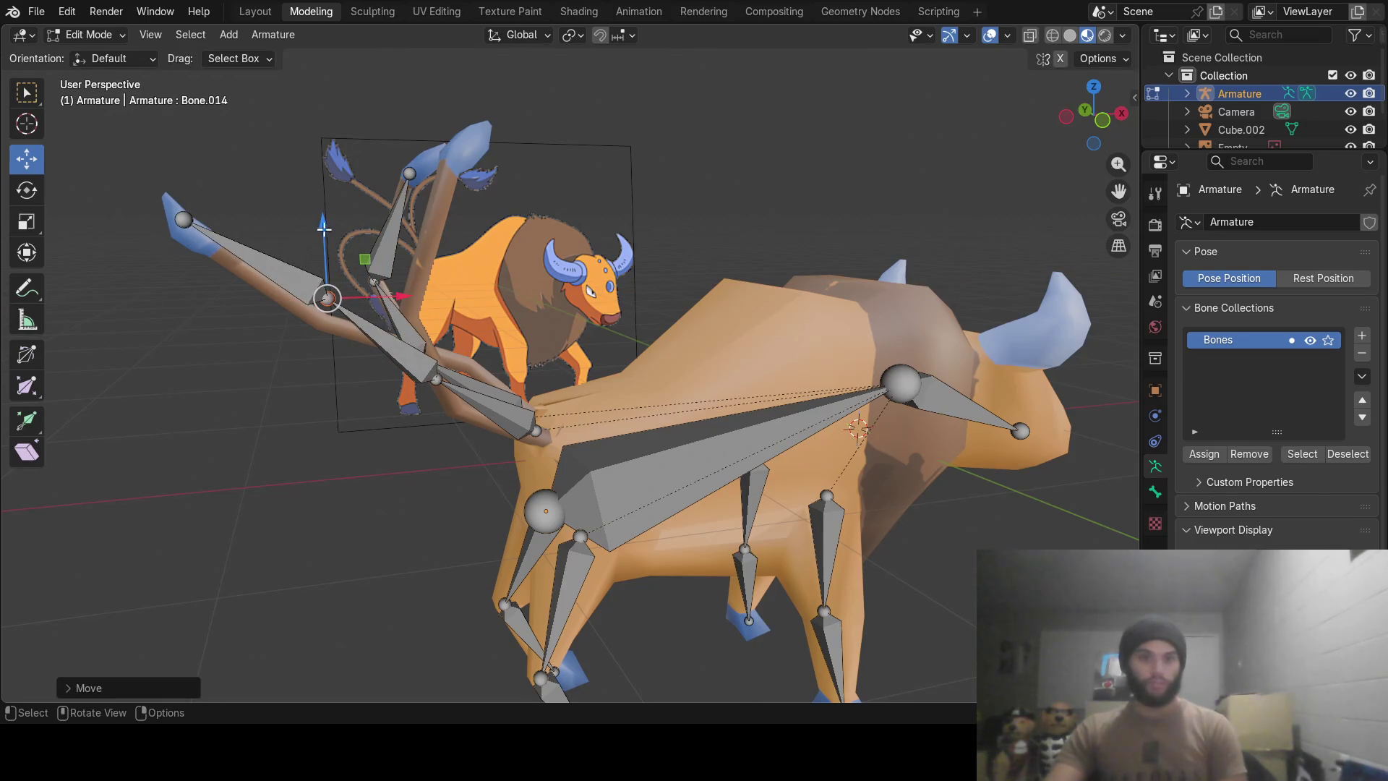
drag(325, 226, 330, 250)
mouse_move(633, 345)
middle_down()
mouse_move(179, 300)
mouse_move(749, 367)
mouse_move(1001, 376)
middle_up()
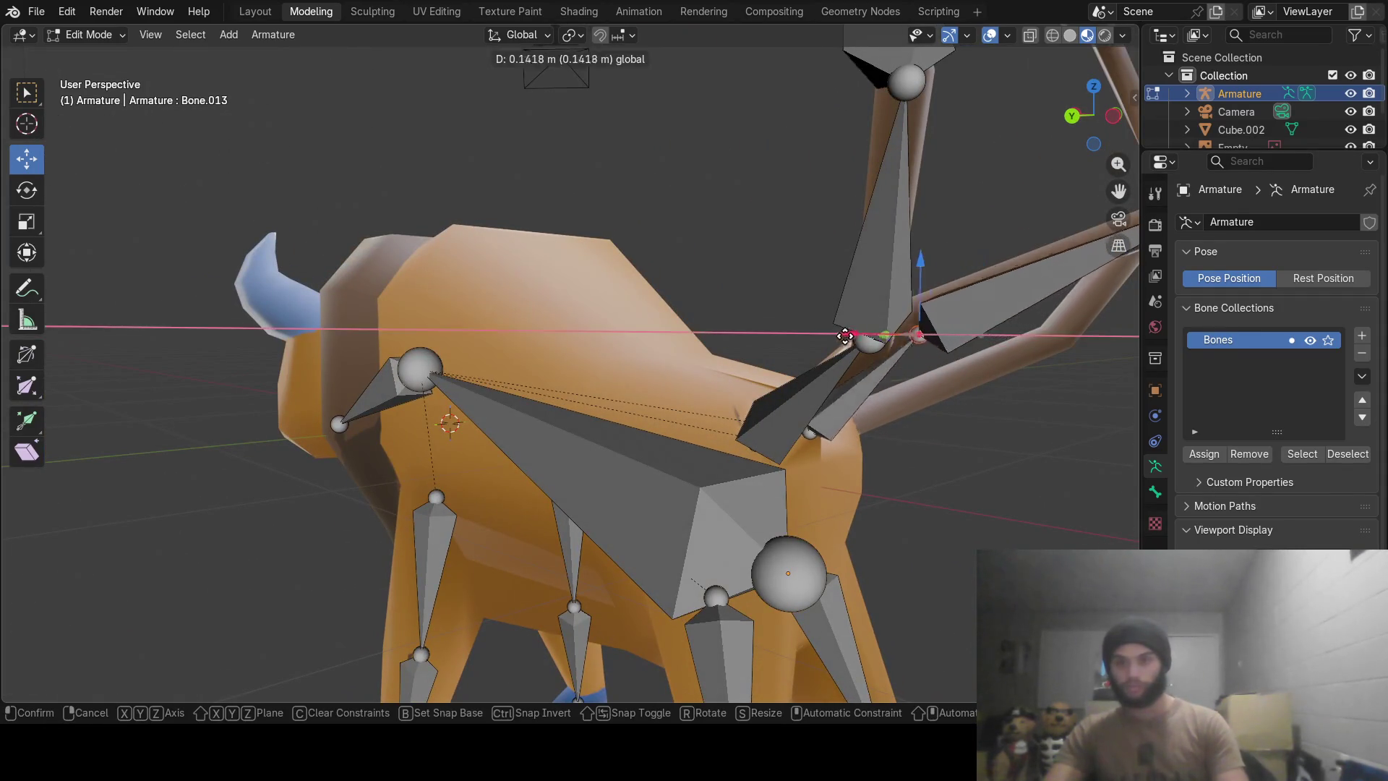
drag(914, 338, 826, 337)
mouse_move(824, 337)
middle_down()
mouse_move(943, 377)
mouse_move(772, 326)
mouse_move(771, 307)
mouse_move(358, 255)
mouse_move(597, 308)
mouse_move(536, 323)
mouse_move(502, 446)
mouse_move(499, 527)
middle_up()
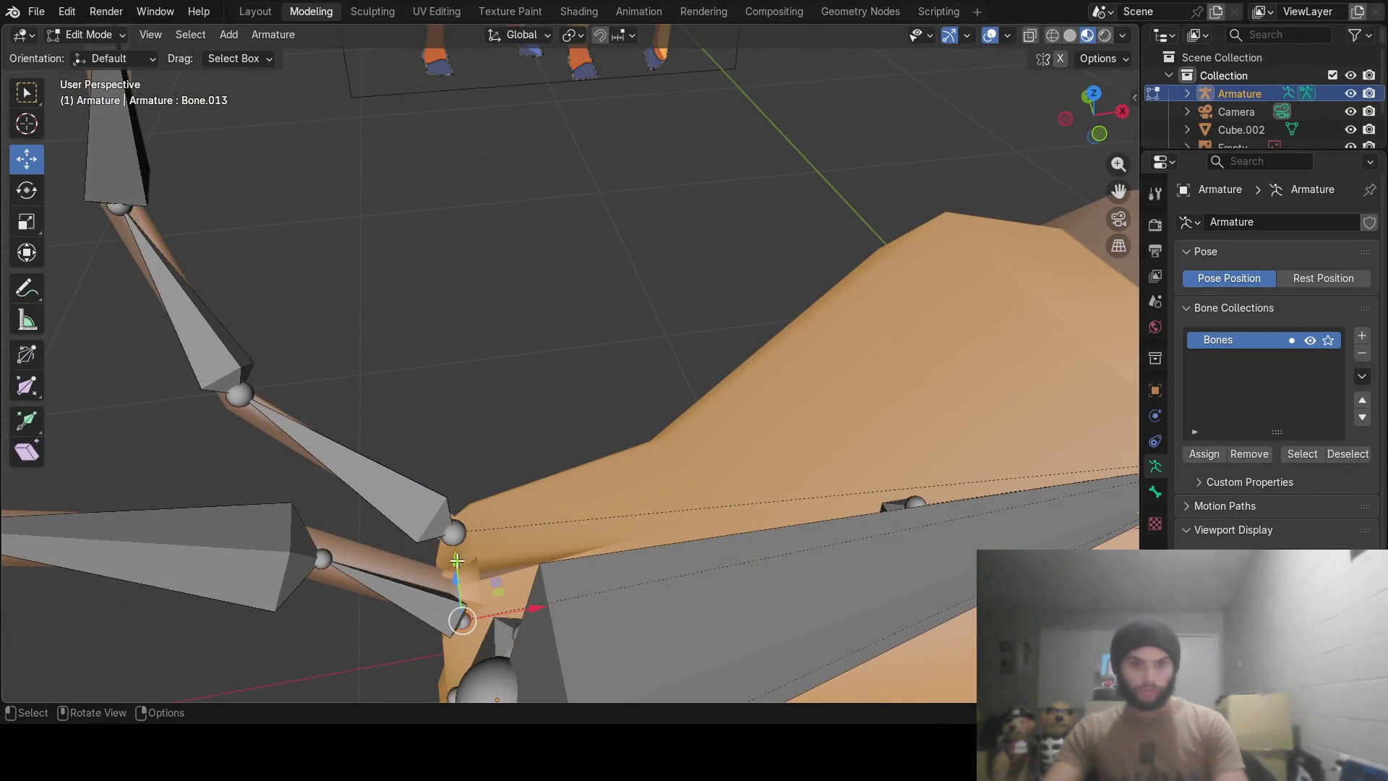
Nudge the second chain's root joint sideways and up into the tail base on the rump, checking from several angles.
drag(457, 561, 459, 535)
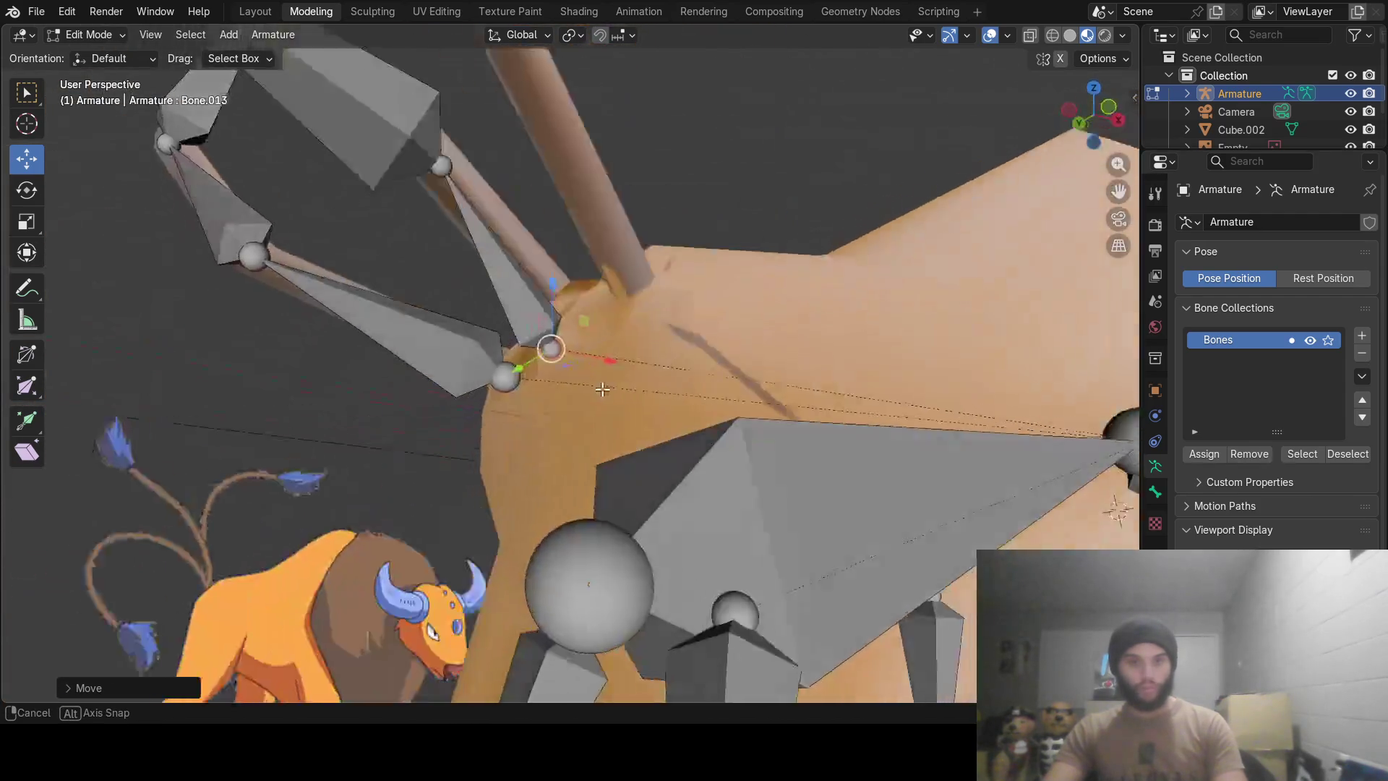
middle_drag(459, 535, 740, 343)
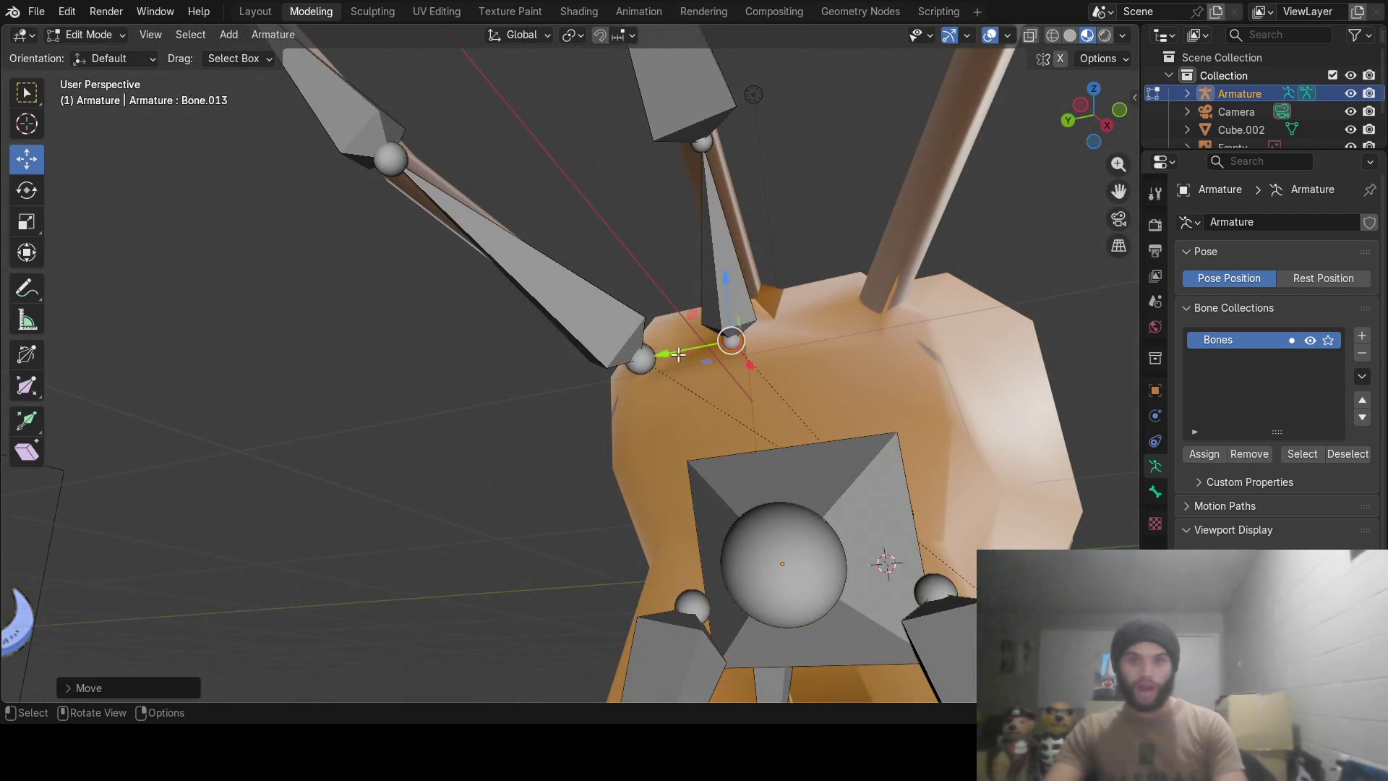
drag(678, 354, 702, 355)
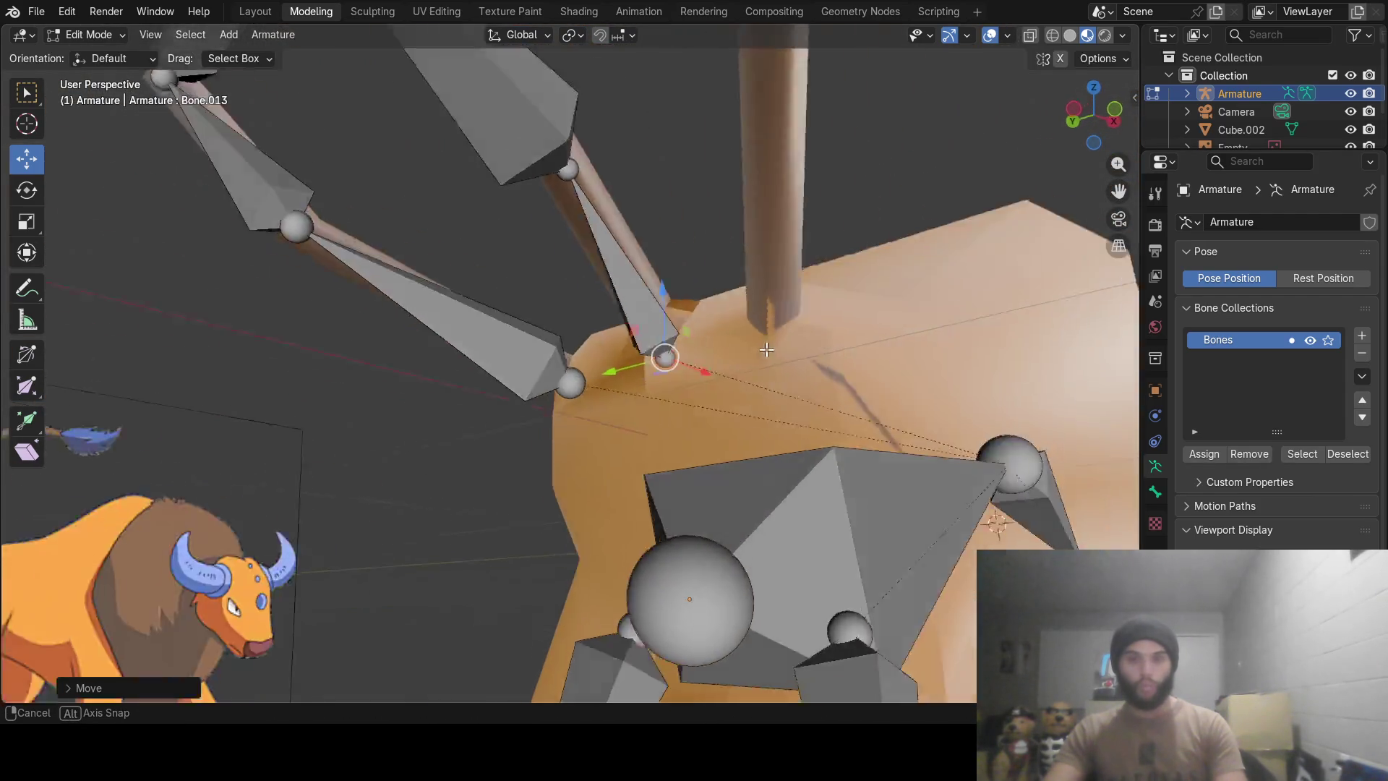
middle_drag(703, 355, 473, 406)
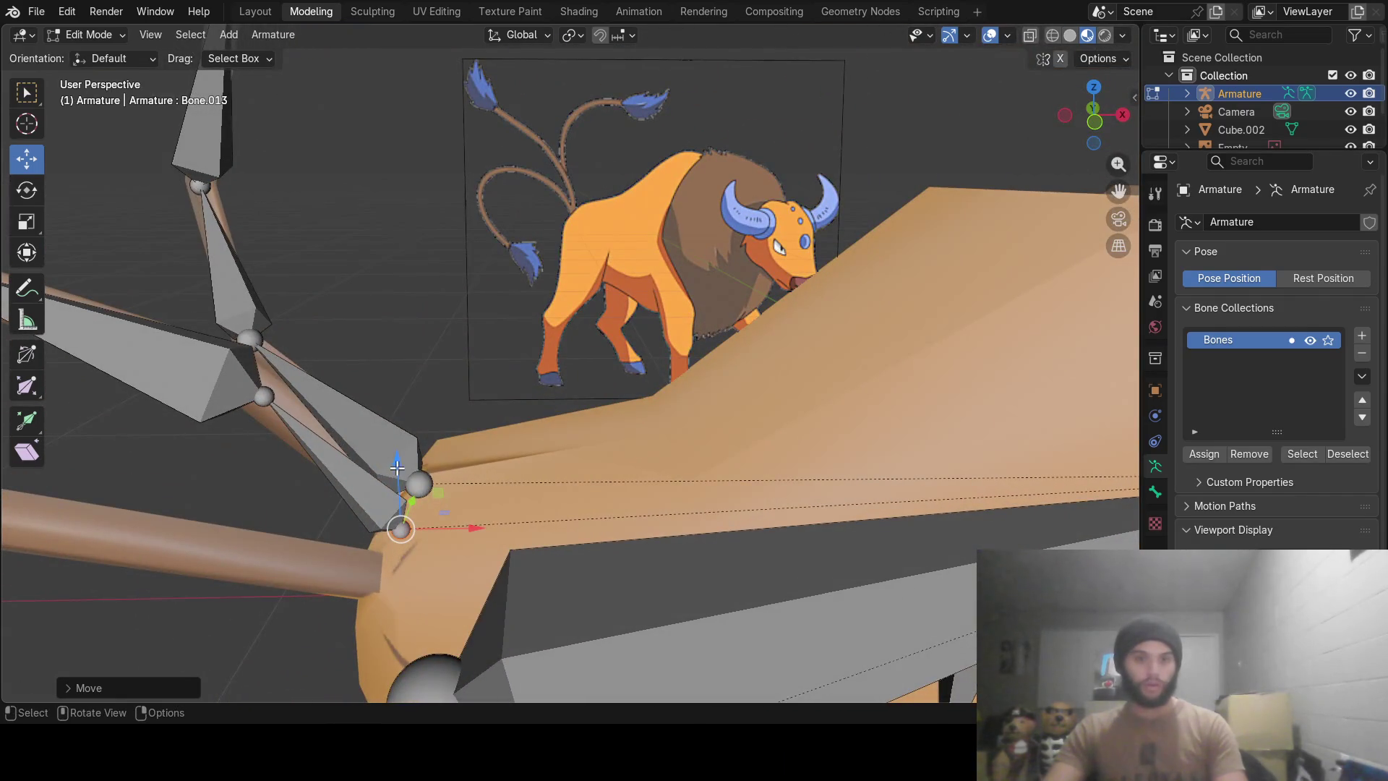
drag(397, 466, 397, 447)
mouse_move(397, 447)
middle_down()
mouse_move(557, 391)
mouse_move(442, 418)
middle_up()
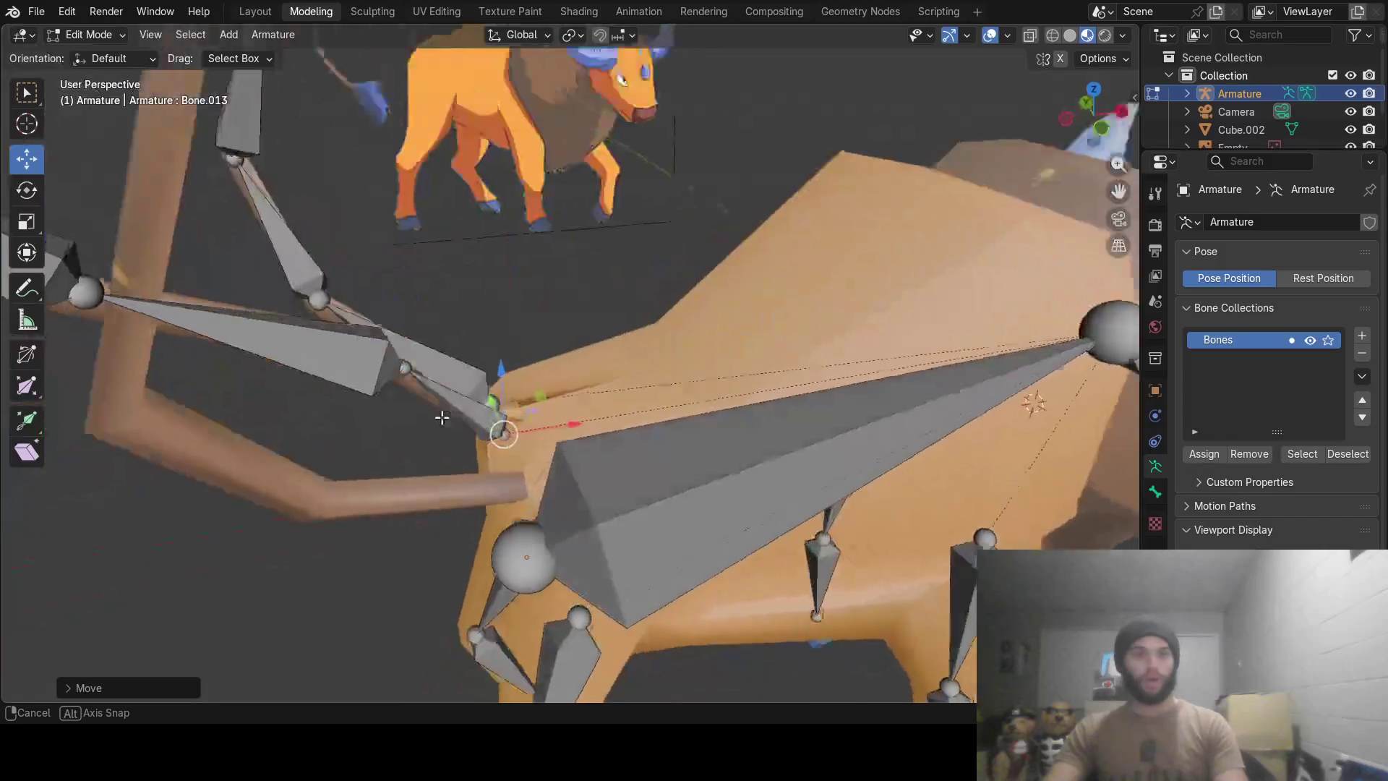
mouse_move(442, 418)
middle_down()
mouse_move(353, 377)
mouse_move(408, 357)
middle_up()
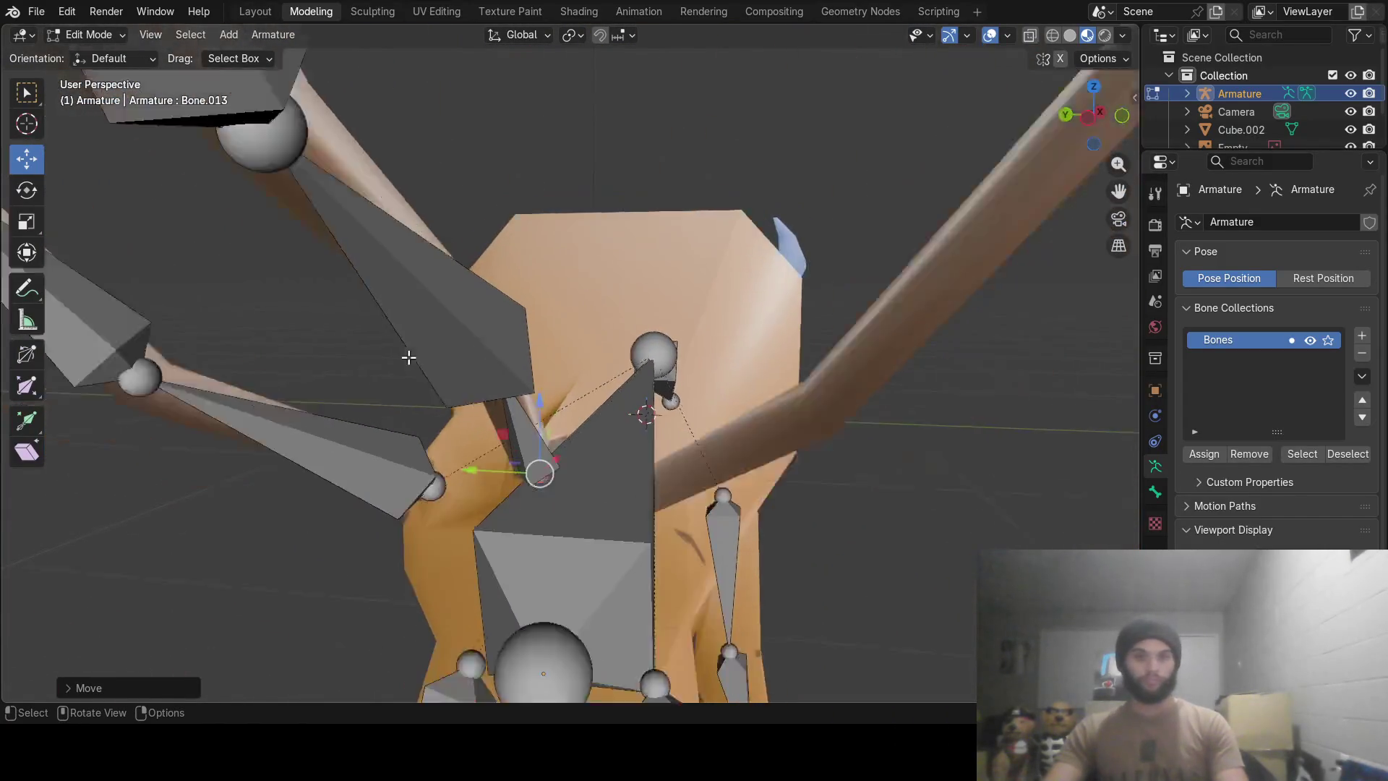
scroll(408, 357, down, 2)
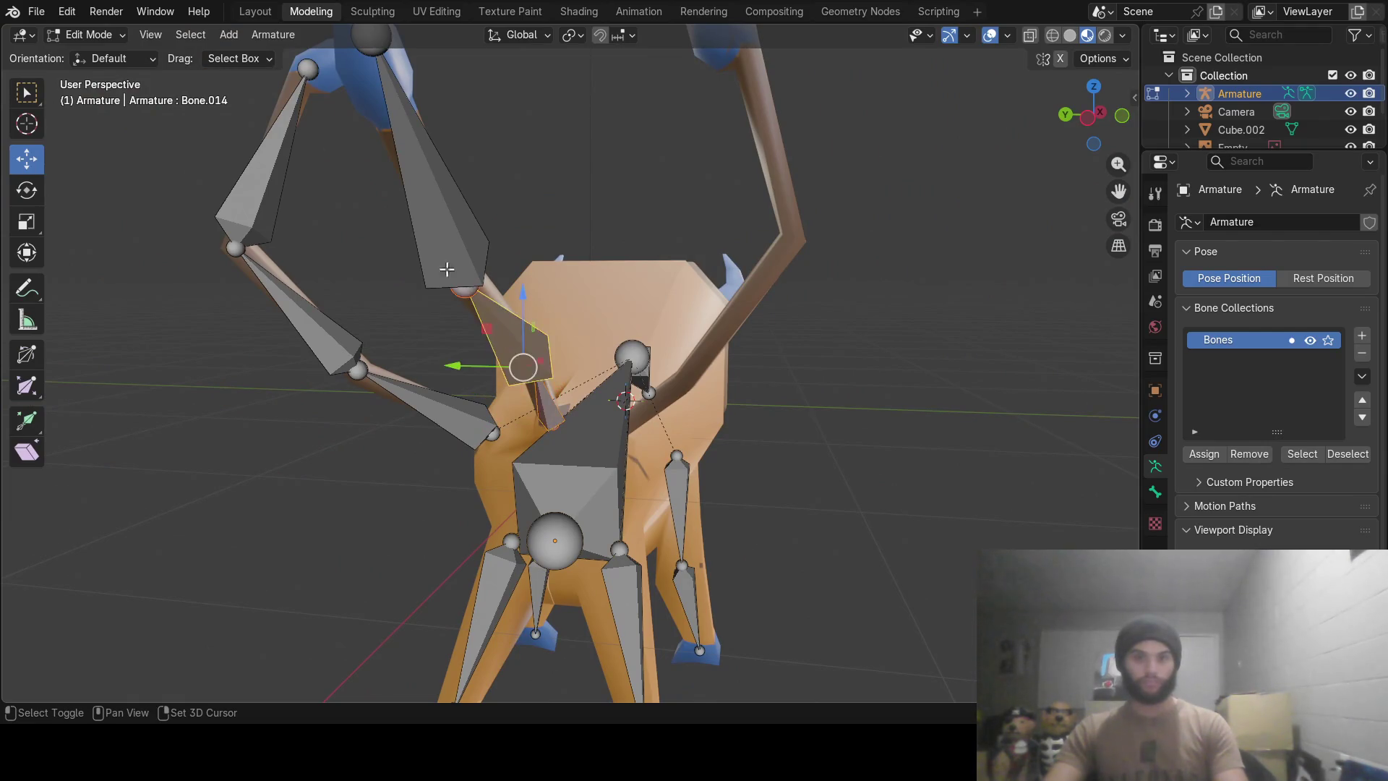
Duplicate the upper tail bone with Shift+D and shift both new bones sideways along Y toward another strand.
click(471, 240)
key(shift+d)
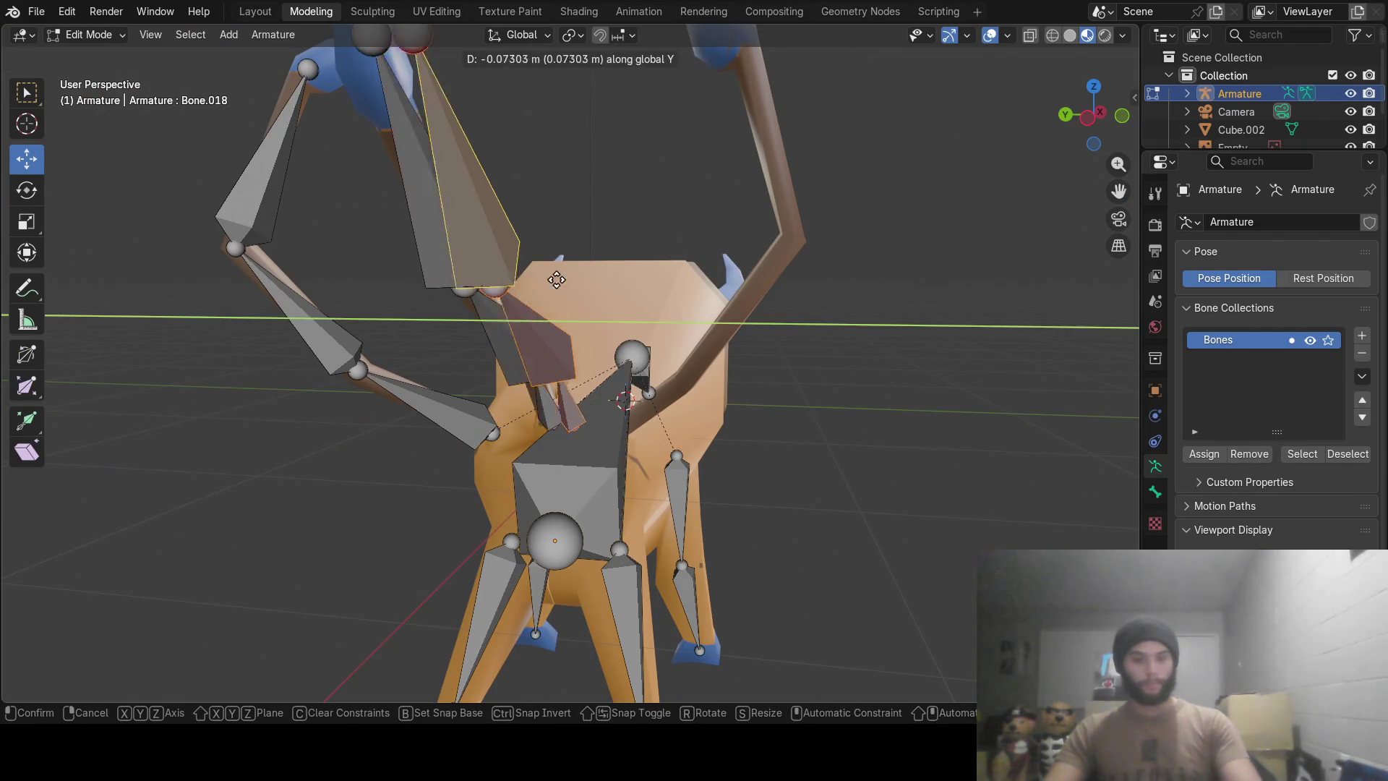
click(614, 281)
click(555, 300)
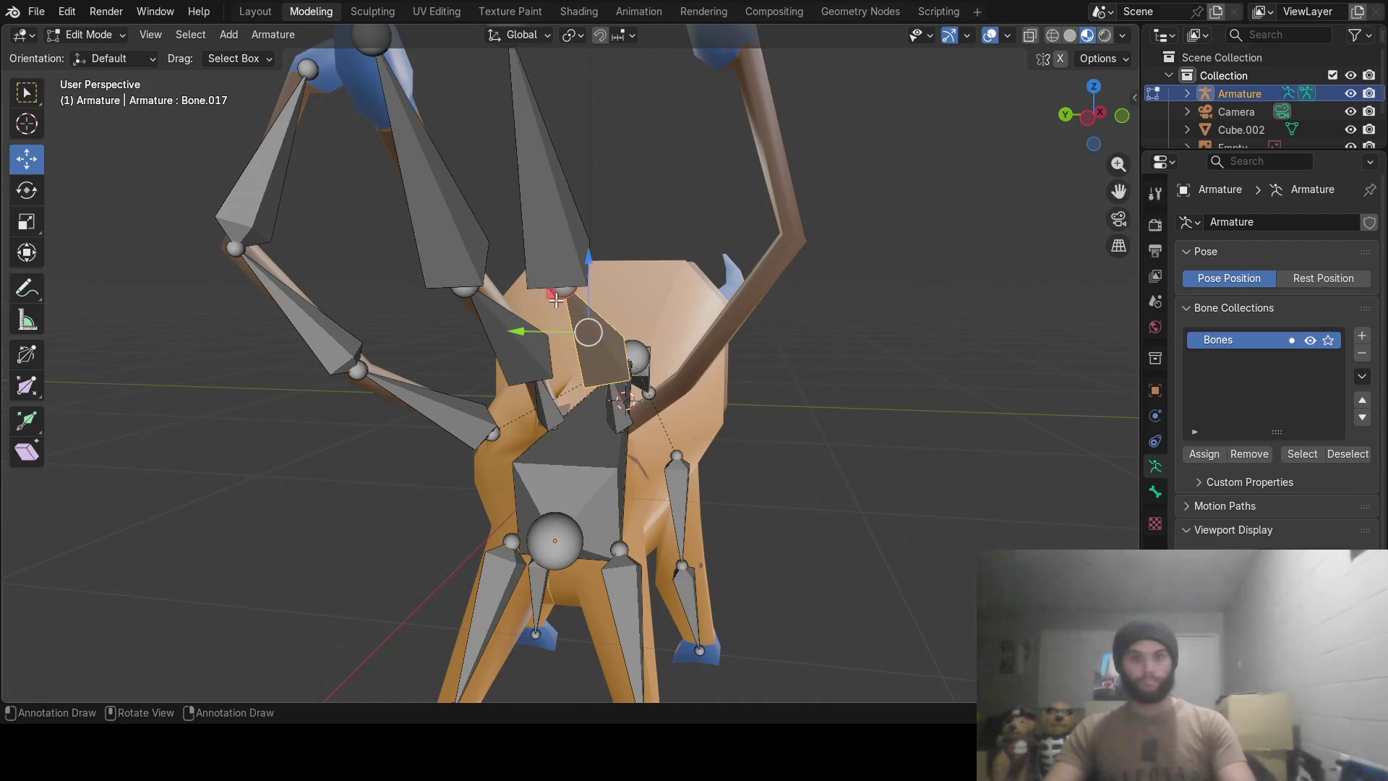
key(g)
key(y)
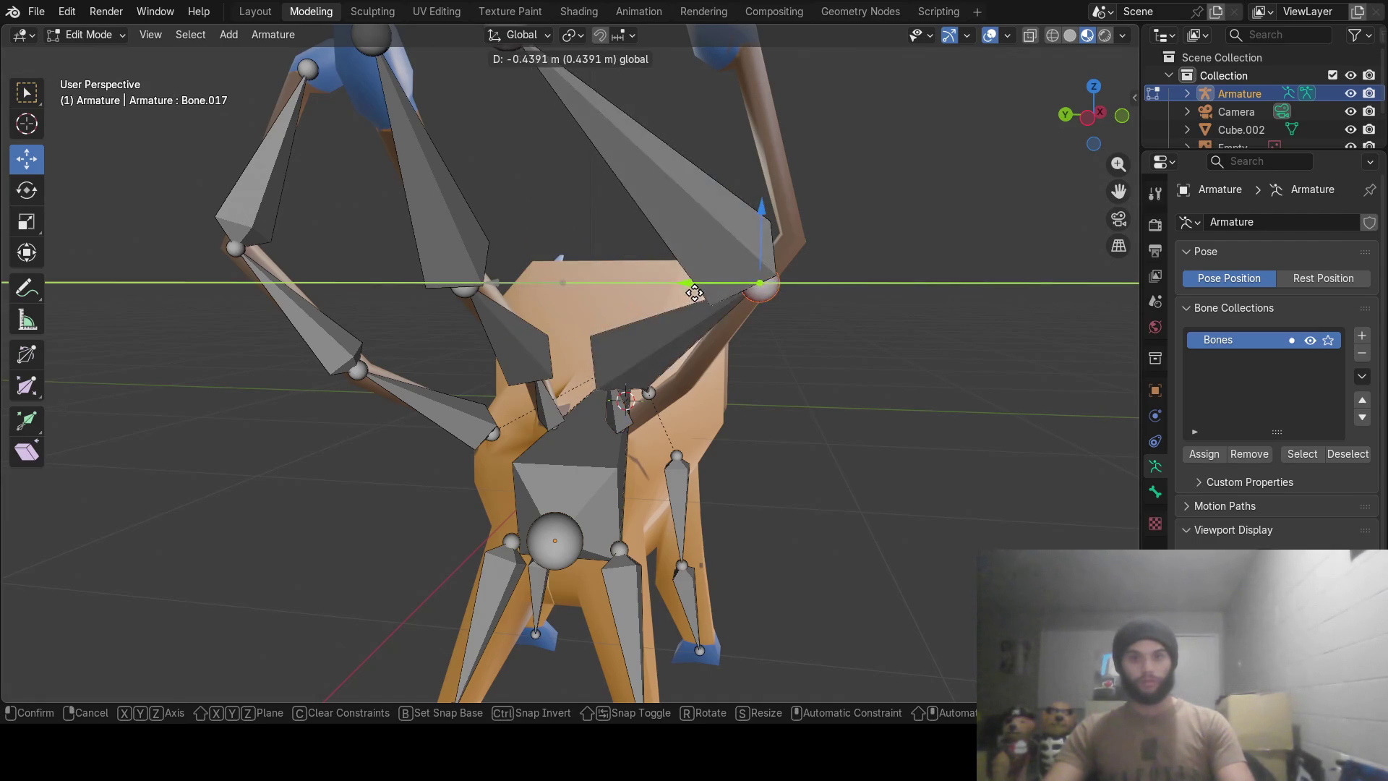
click(630, 223)
scroll(615, 221, down, 2)
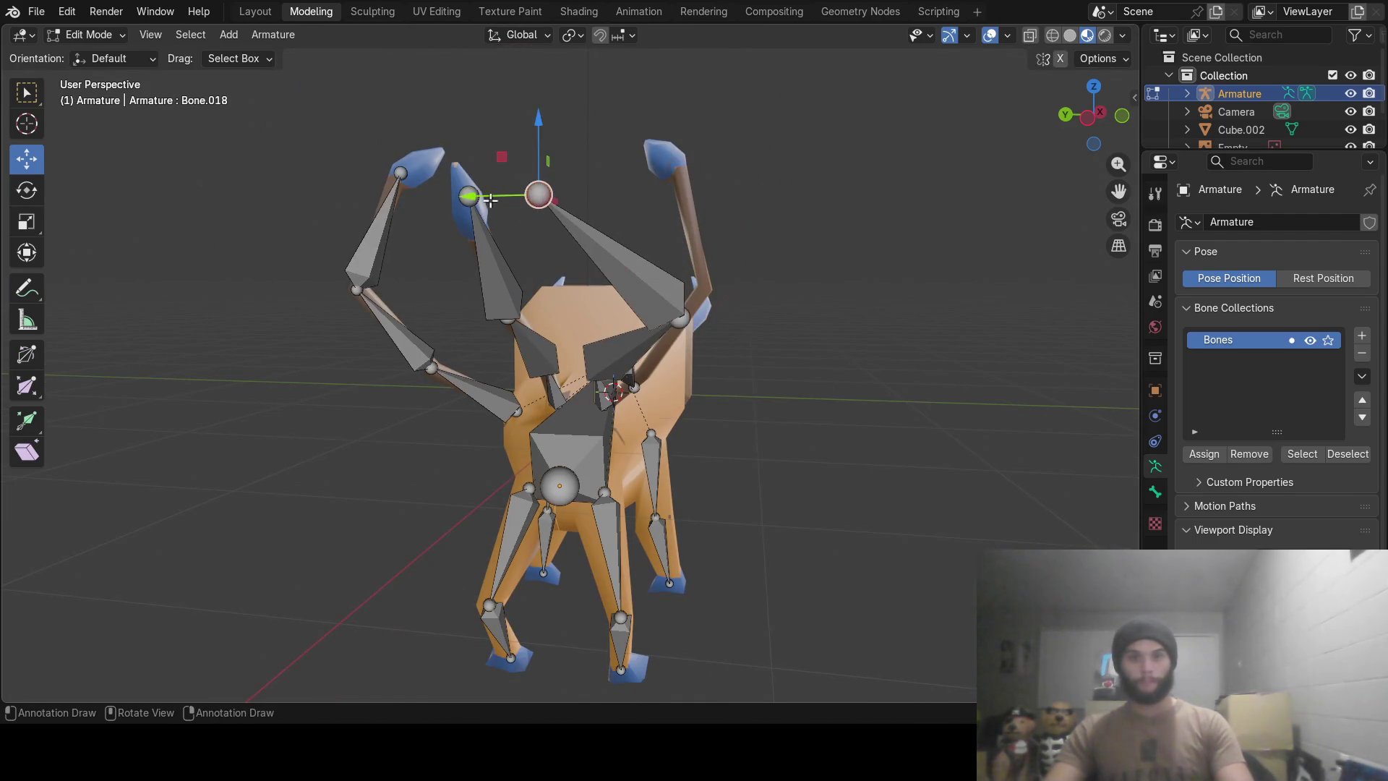
key(g)
key(y)
click(710, 199)
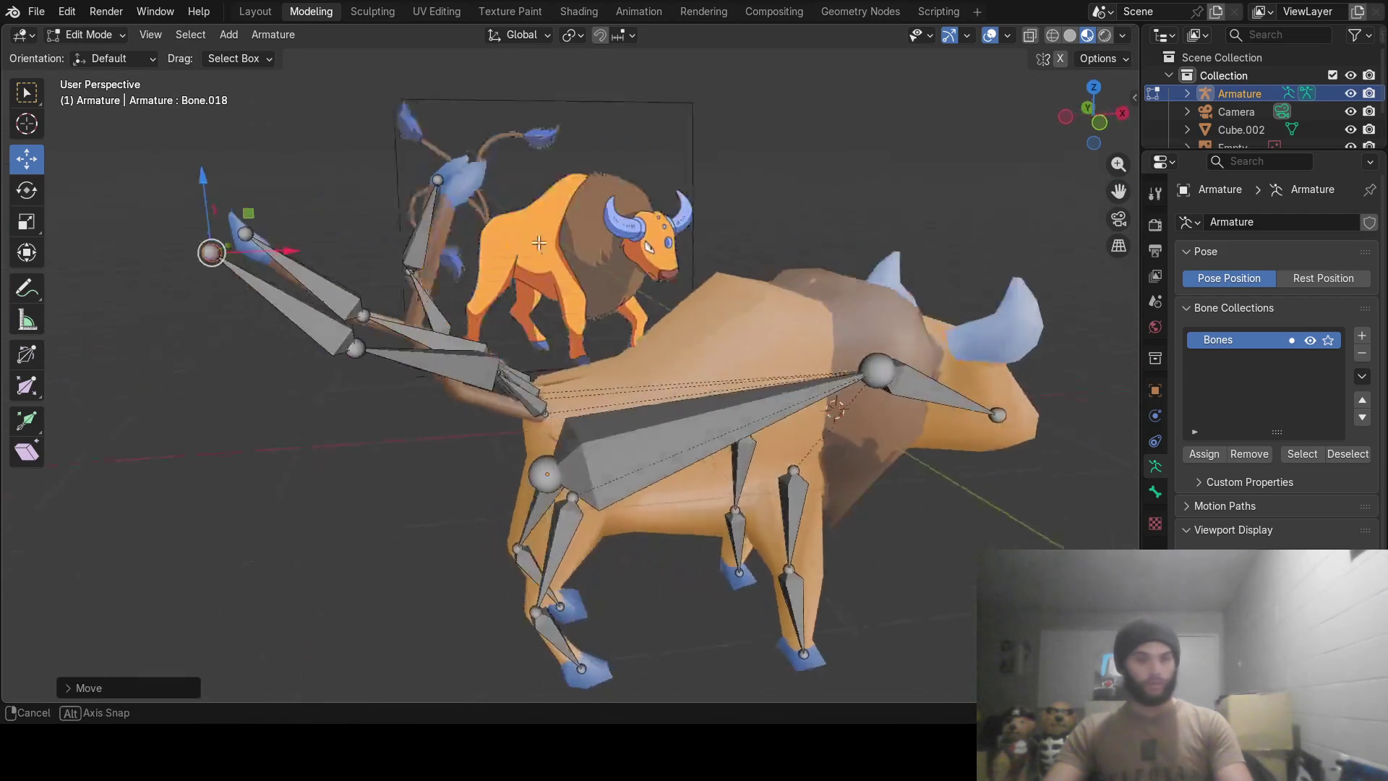
Move the new chain's head back and up and settle its base joint so it rises along the strand.
middle_drag(538, 243, 345, 243)
drag(263, 255, 409, 250)
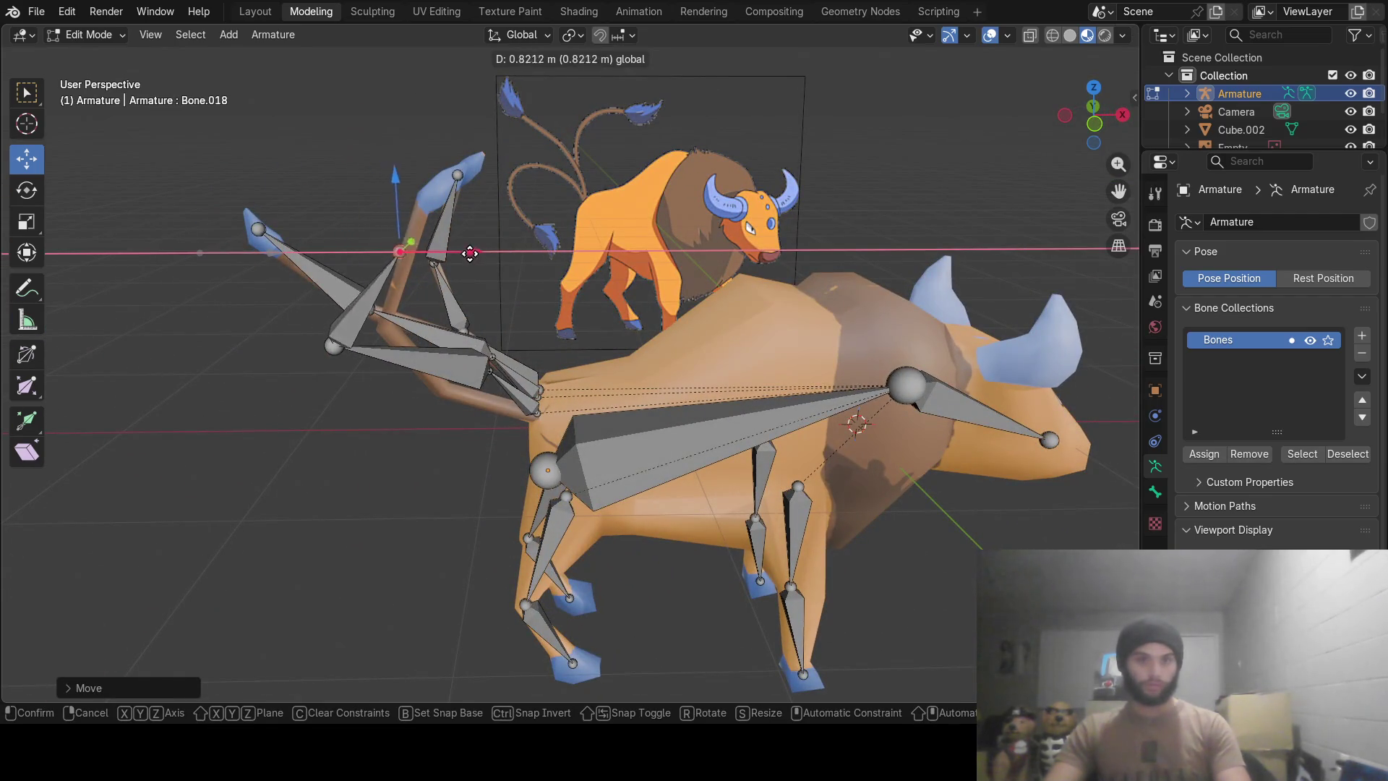
drag(501, 261, 488, 256)
drag(423, 217, 423, 160)
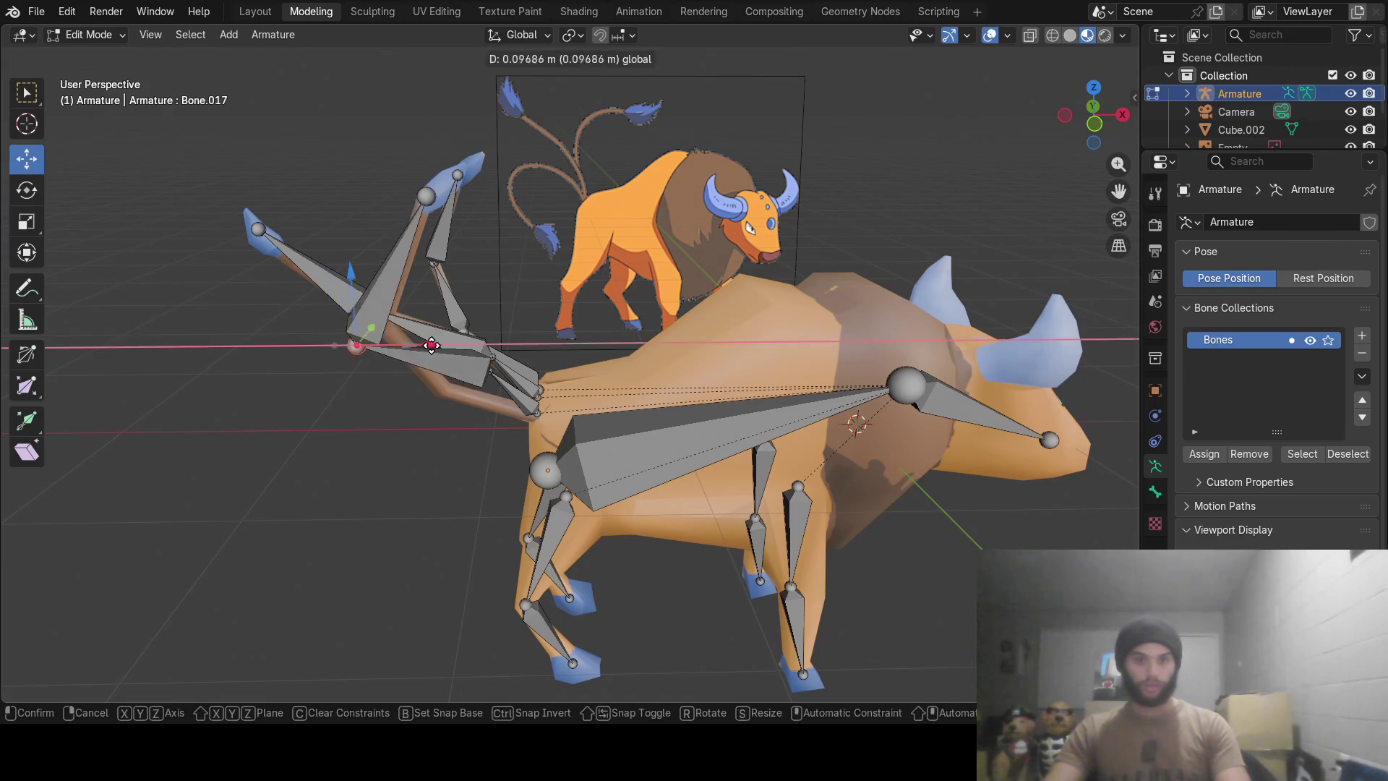
drag(390, 344, 455, 345)
mouse_move(454, 344)
middle_down()
mouse_move(592, 341)
mouse_move(581, 351)
middle_up()
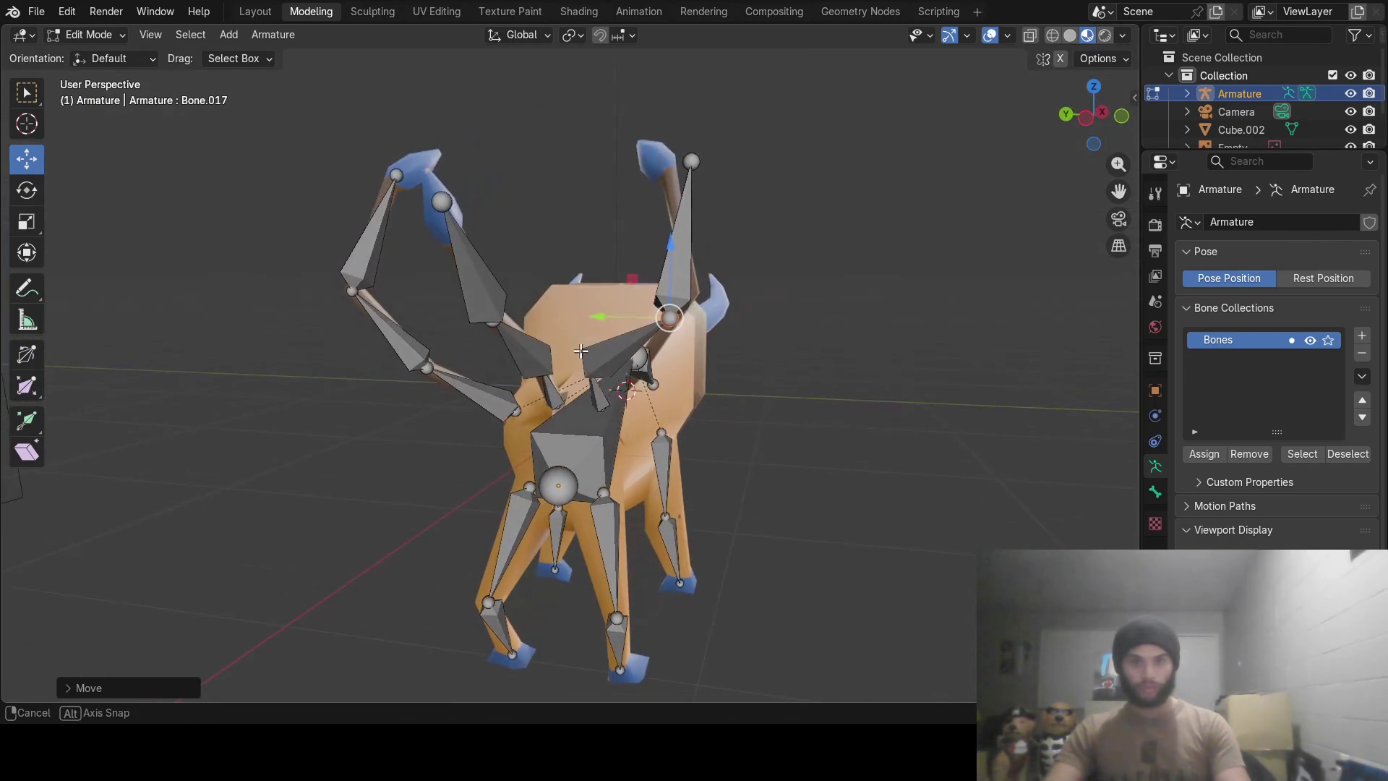
drag(674, 241, 674, 219)
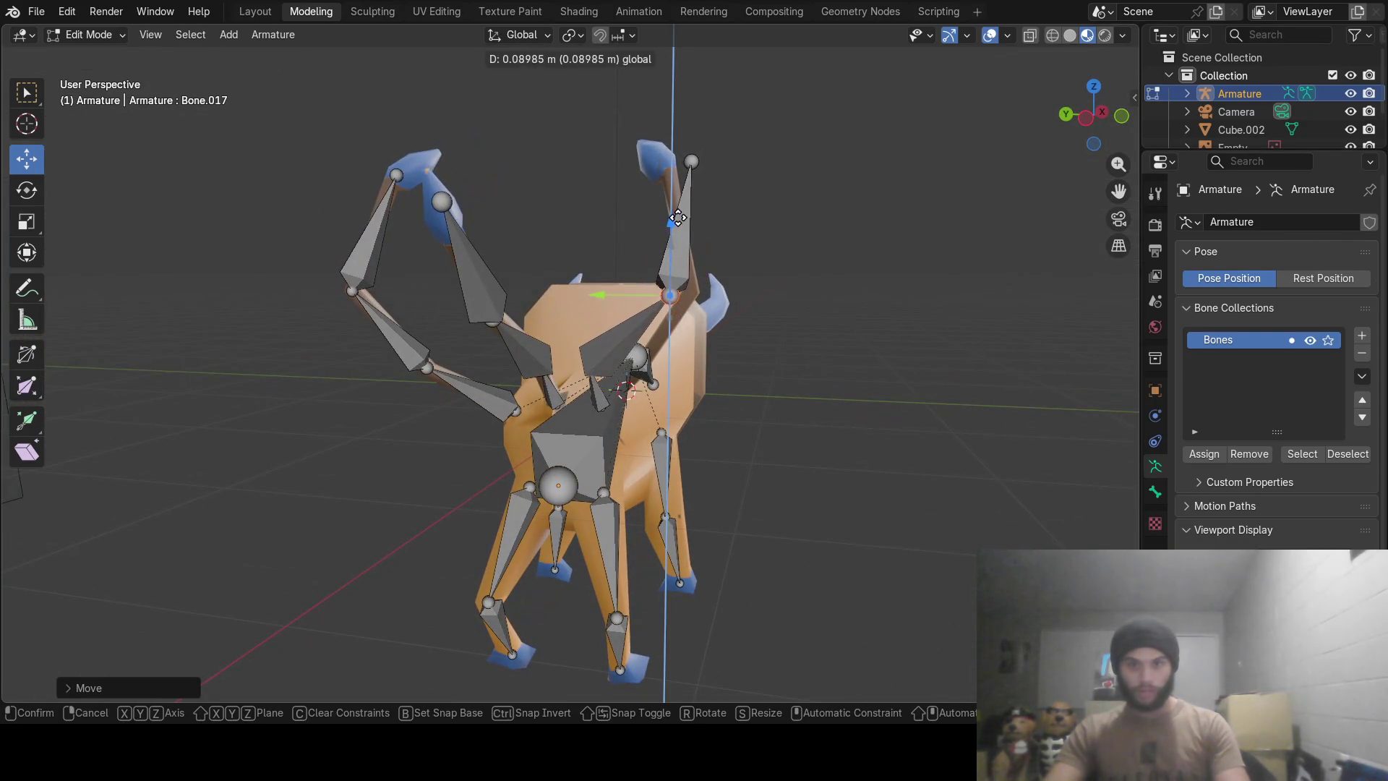
drag(587, 296, 617, 293)
click(615, 291)
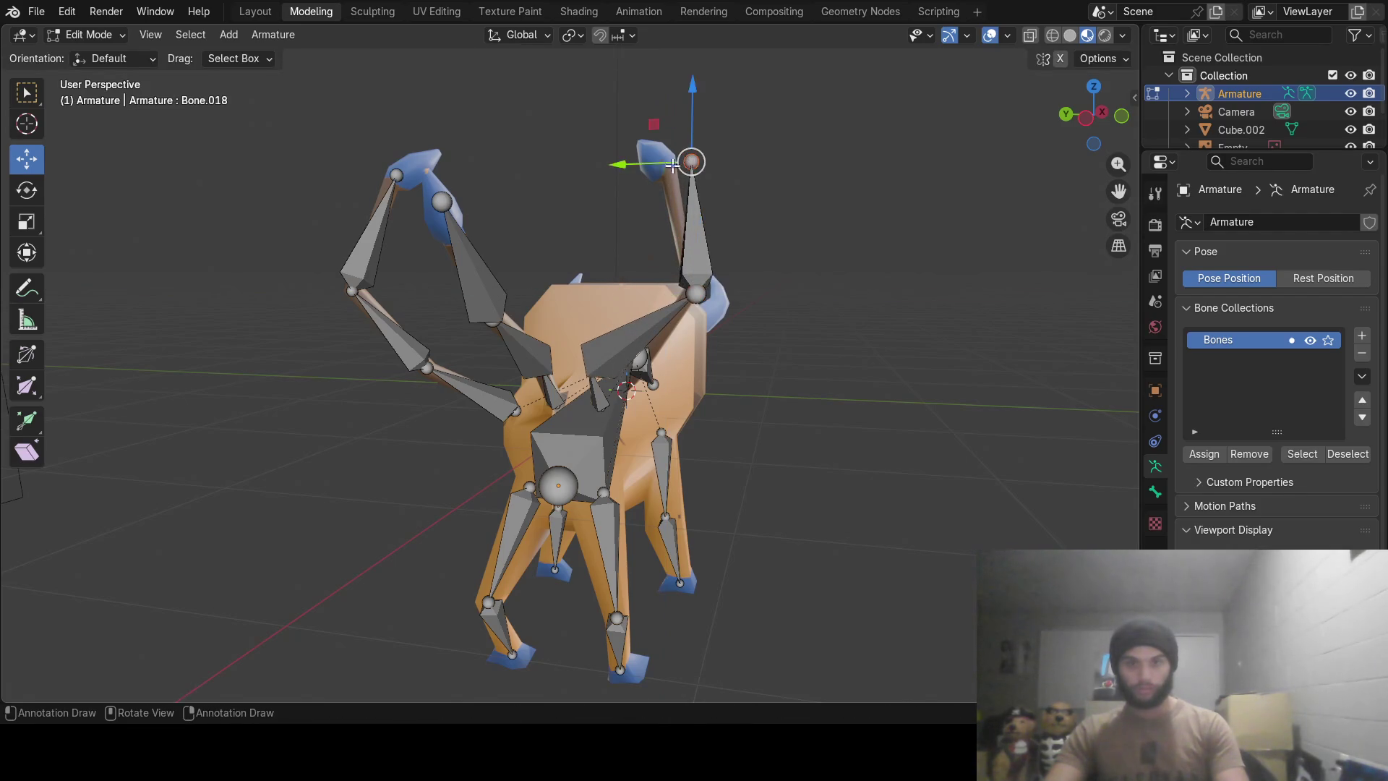
Shift the new chain's tip sideways and along the body to end near that strand's blue tuft.
drag(624, 162, 726, 177)
middle_drag(725, 177, 542, 225)
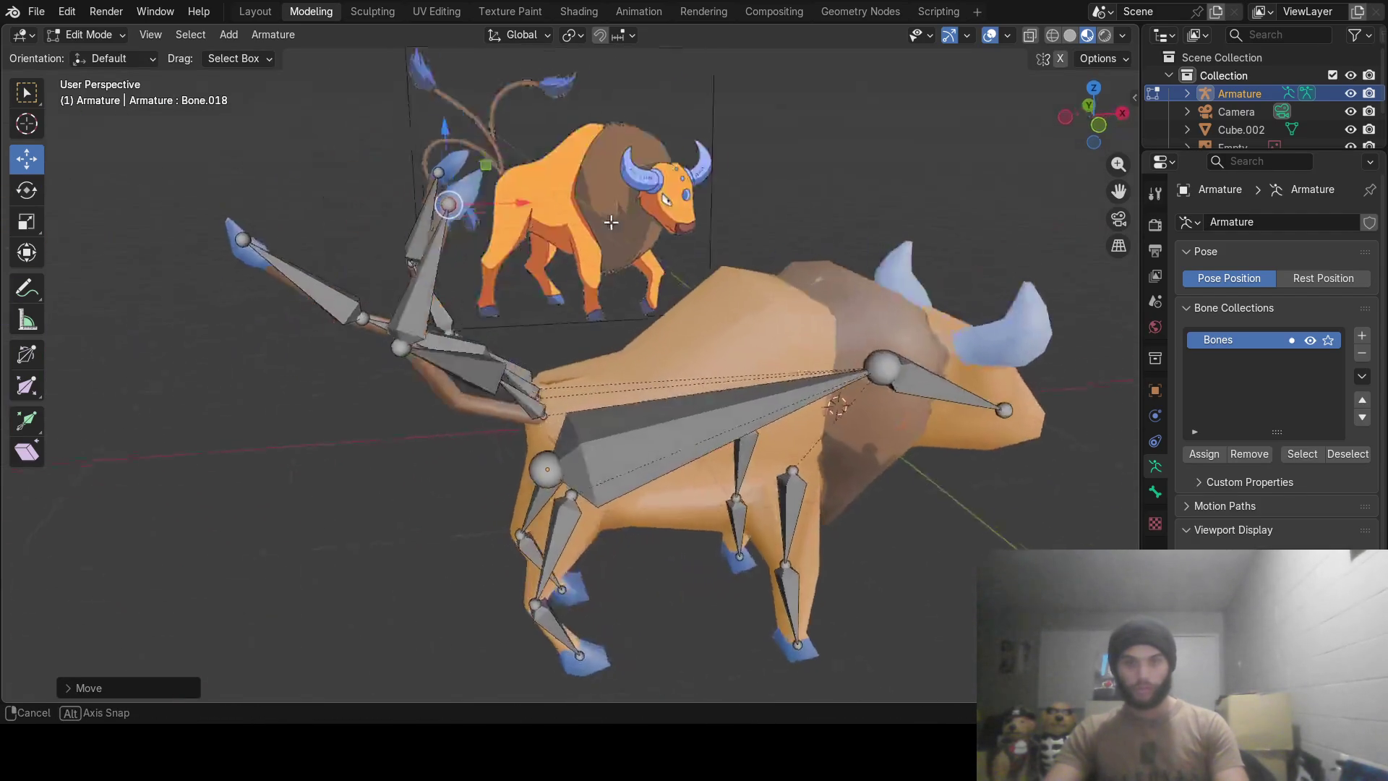
drag(499, 215, 465, 249)
middle_drag(465, 249, 608, 194)
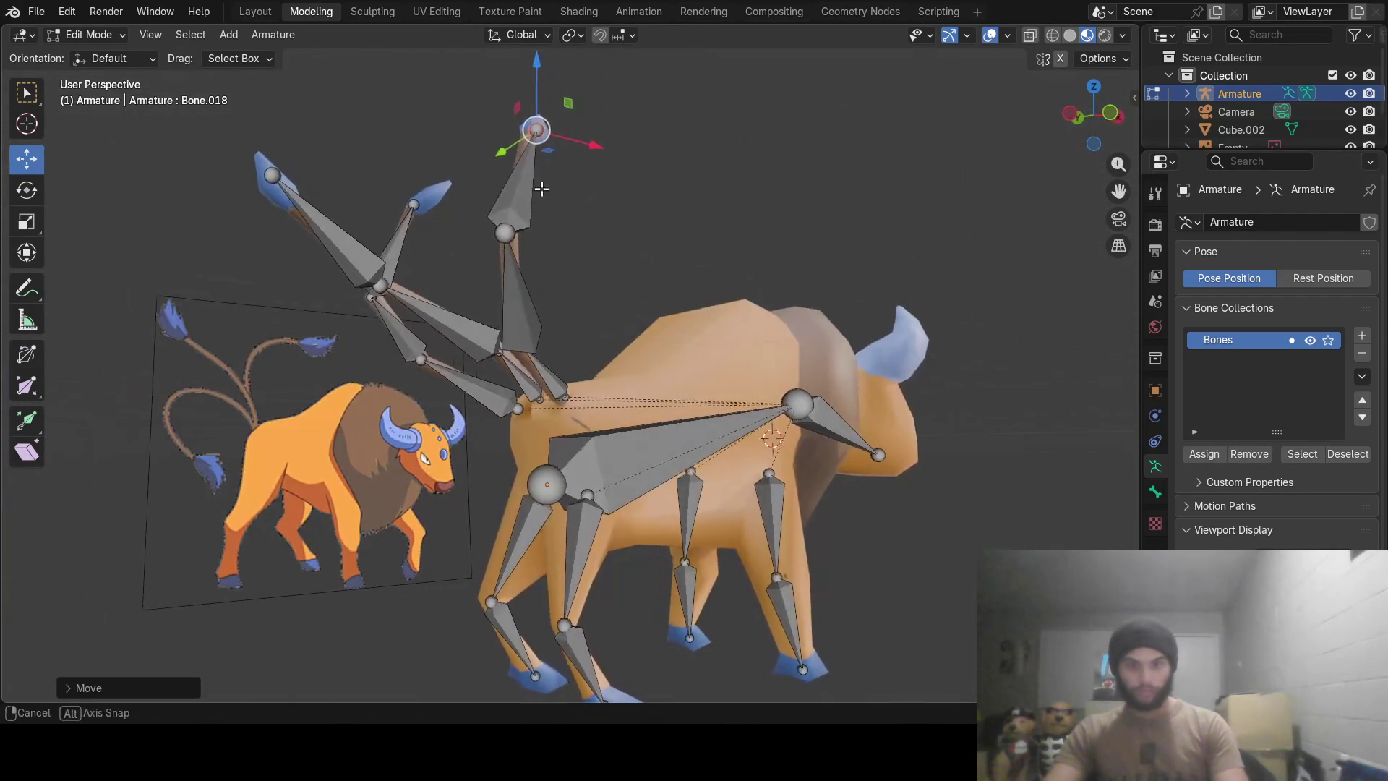
scroll(597, 345, up, 2)
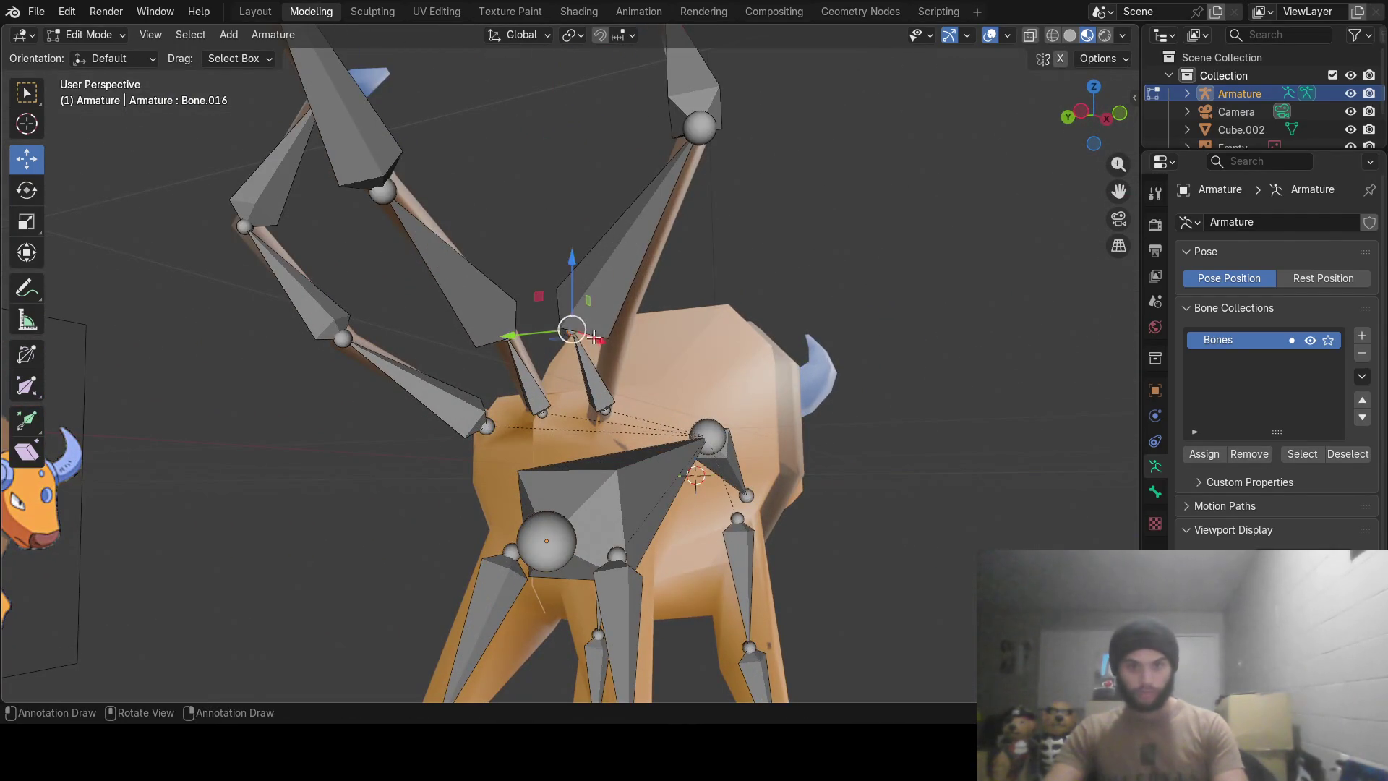
Reposition the tail chain's middle joint in Y, Z and X so its bones bend along their strand.
mouse_move(594, 337)
middle_down()
mouse_move(332, 397)
mouse_move(558, 333)
middle_up()
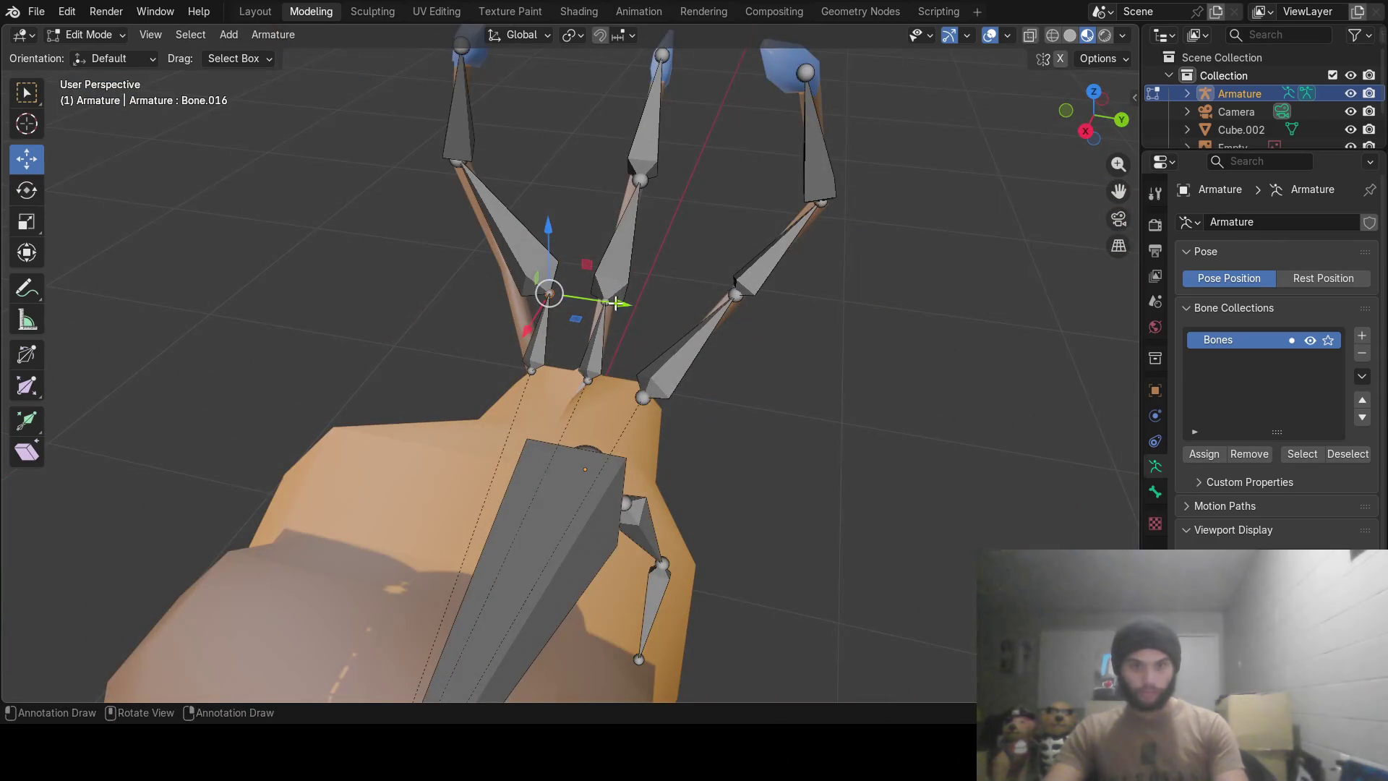
drag(614, 303, 556, 281)
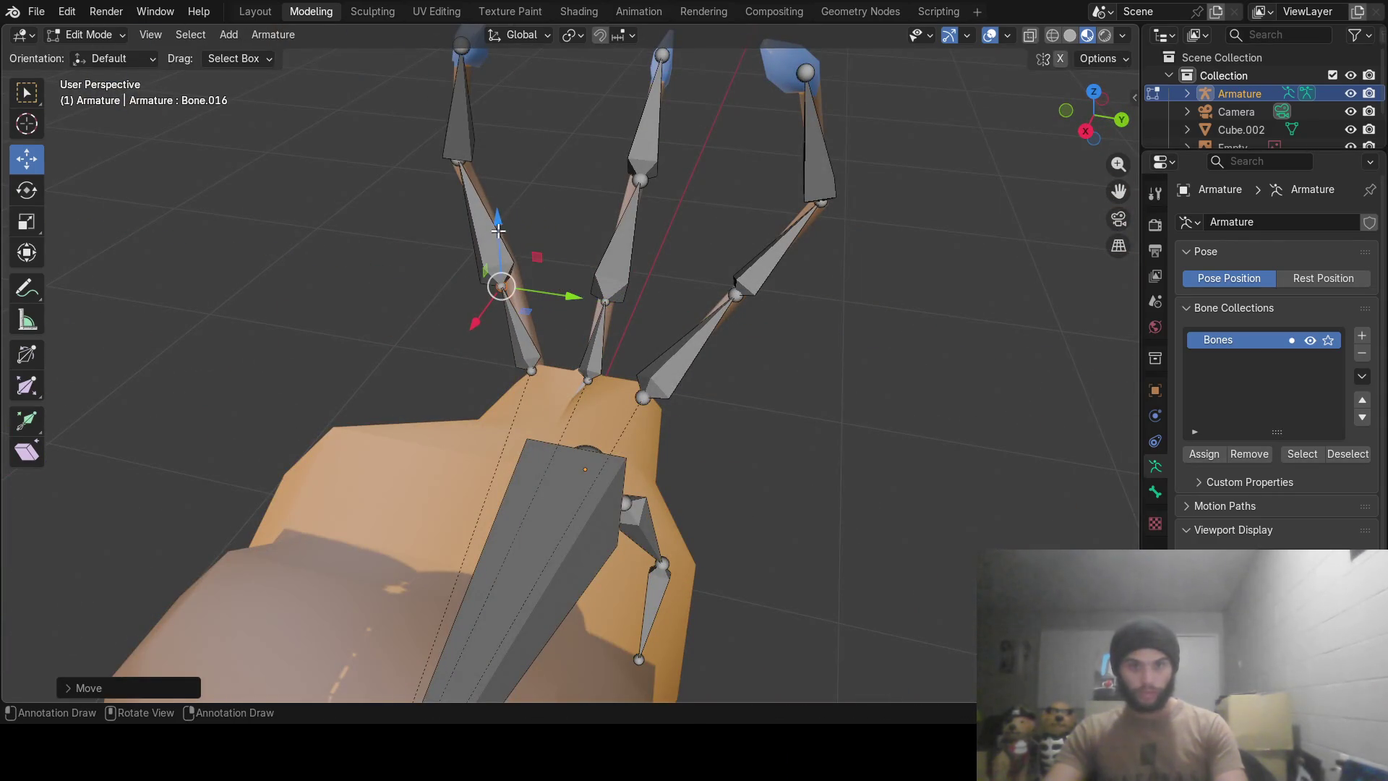
drag(497, 229, 496, 248)
middle_drag(497, 247, 601, 312)
drag(516, 344, 408, 326)
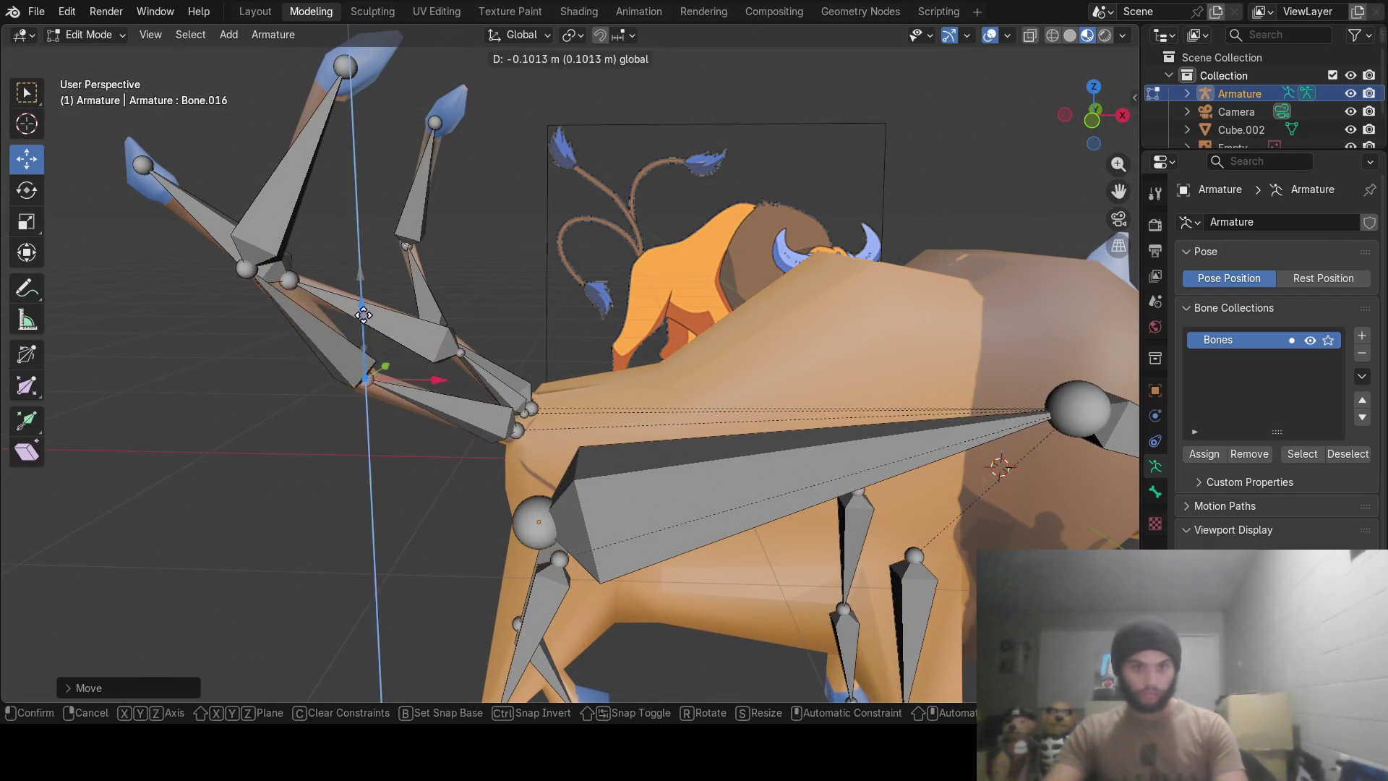
drag(353, 269, 364, 326)
mouse_move(364, 326)
middle_down()
mouse_move(256, 429)
mouse_move(299, 361)
middle_up()
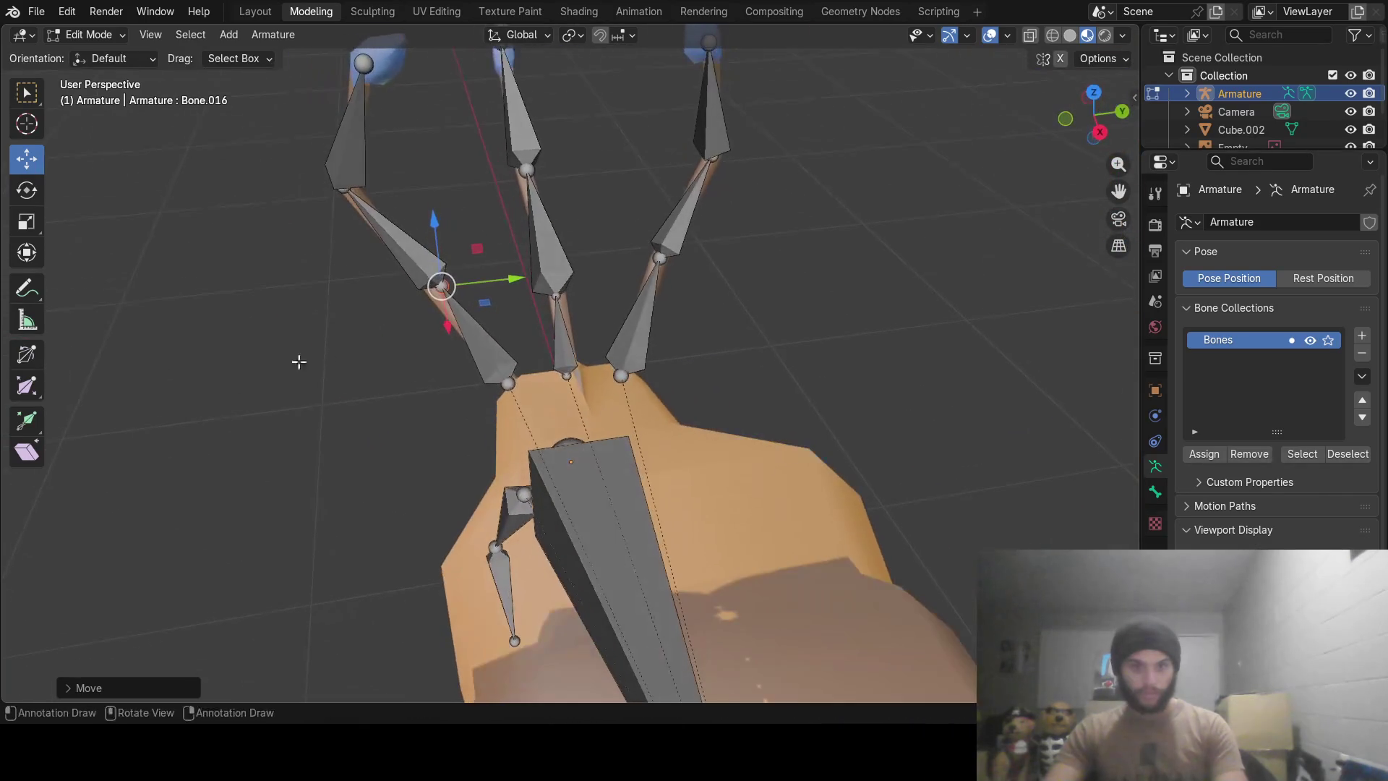